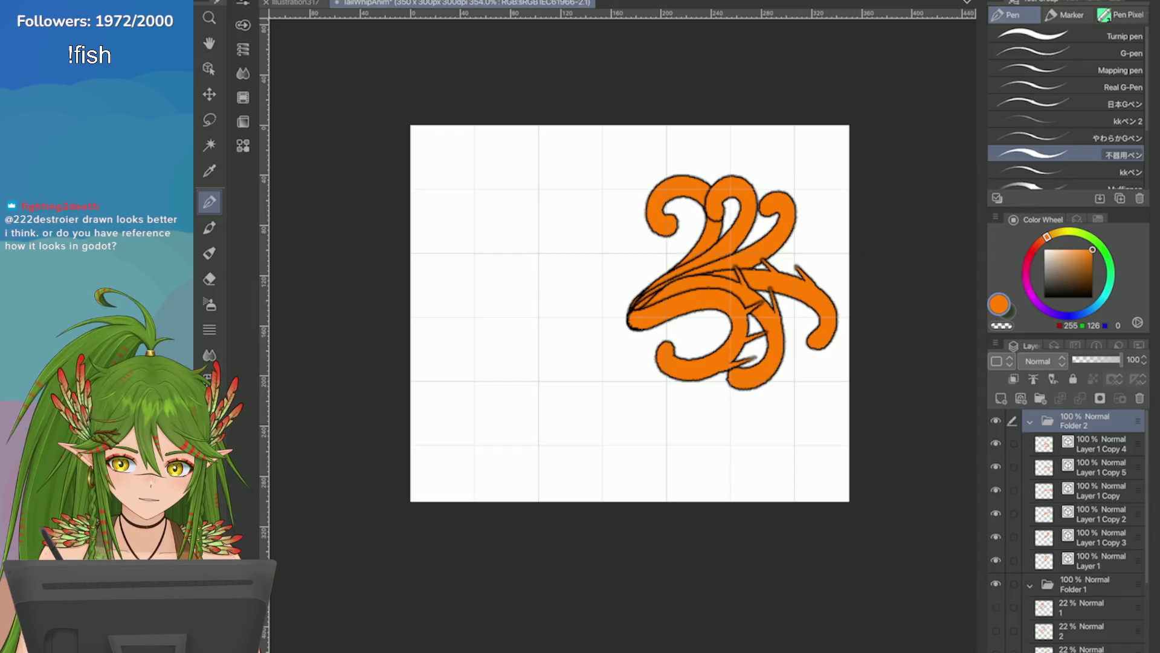
Step: With the Object tool, rotate, tilt and shift one dark vector line on the tail up-left
scroll(755, 303, up, 4)
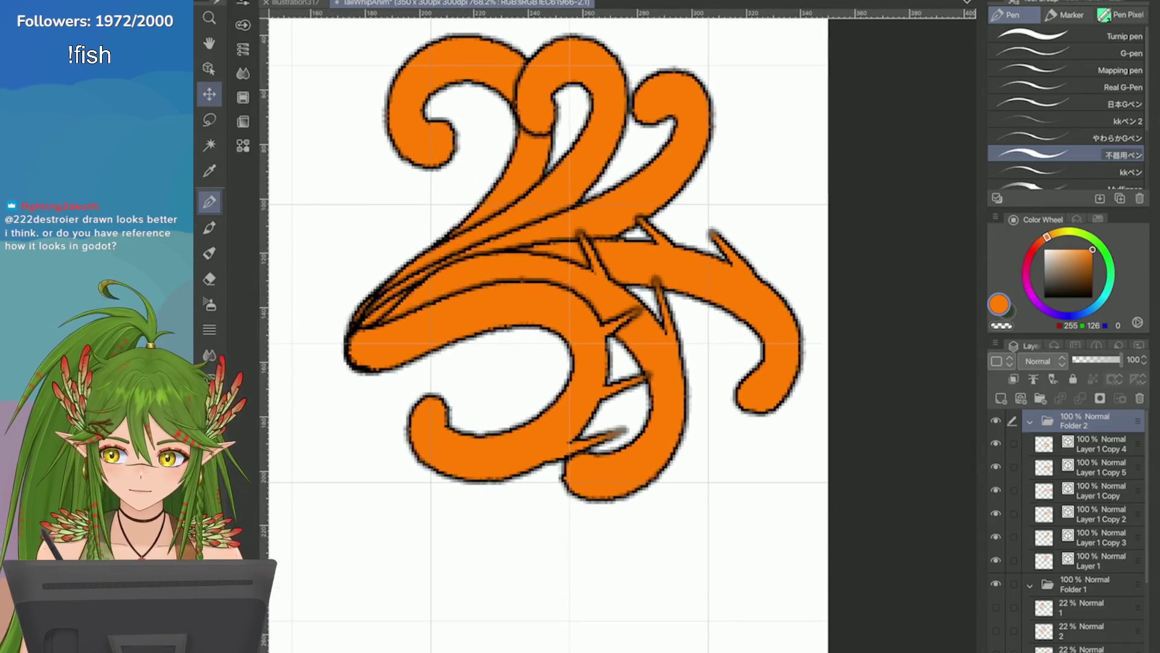
key(o)
click(668, 338)
drag(637, 249, 693, 243)
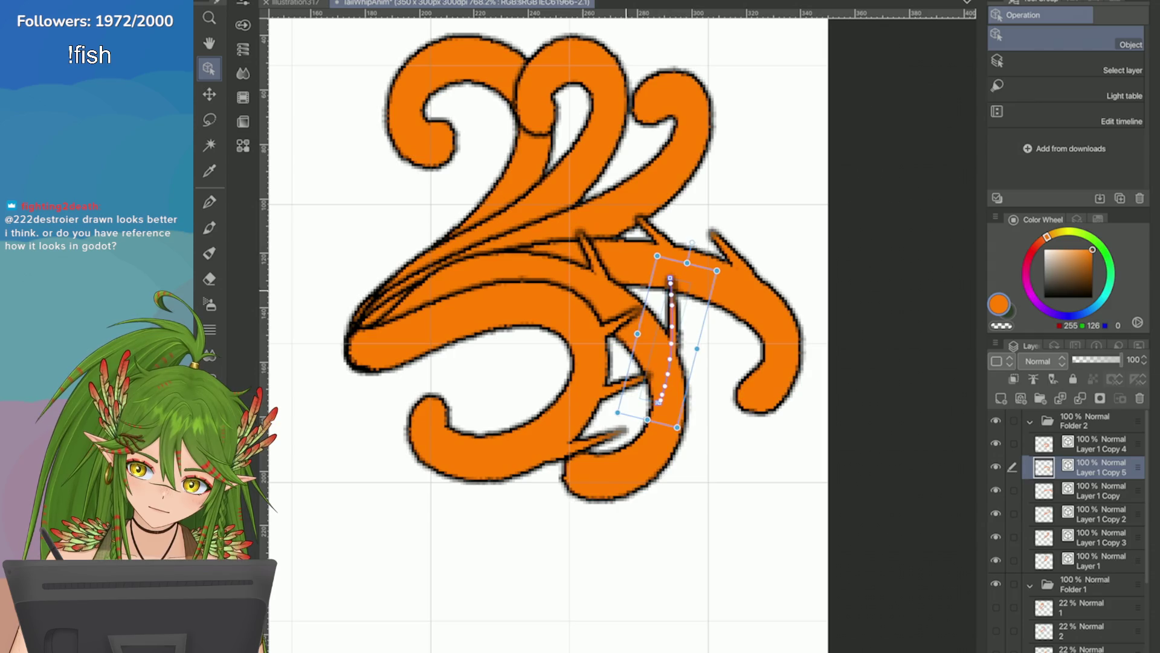
mouse_move(637, 358)
mouse_down()
mouse_move(642, 378)
mouse_move(590, 272)
mouse_up()
mouse_move(629, 321)
mouse_down()
mouse_move(602, 195)
mouse_move(668, 225)
mouse_up()
click(590, 245)
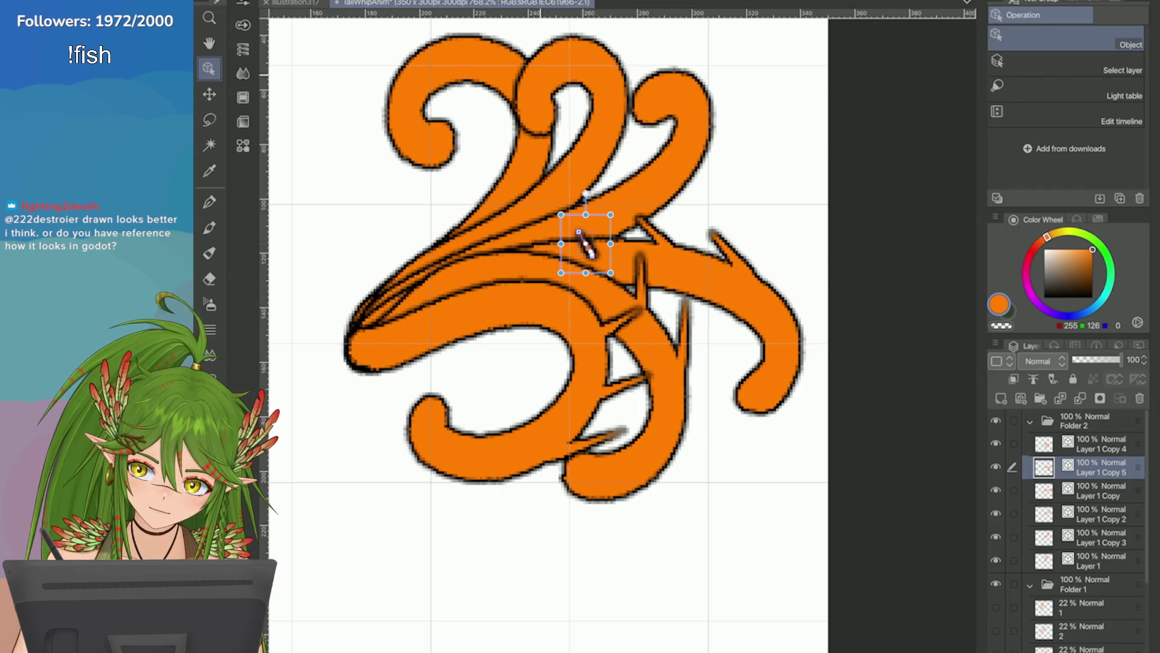
Step: Select two more dark tail lines, return to the Pen, and save the file
click(639, 266)
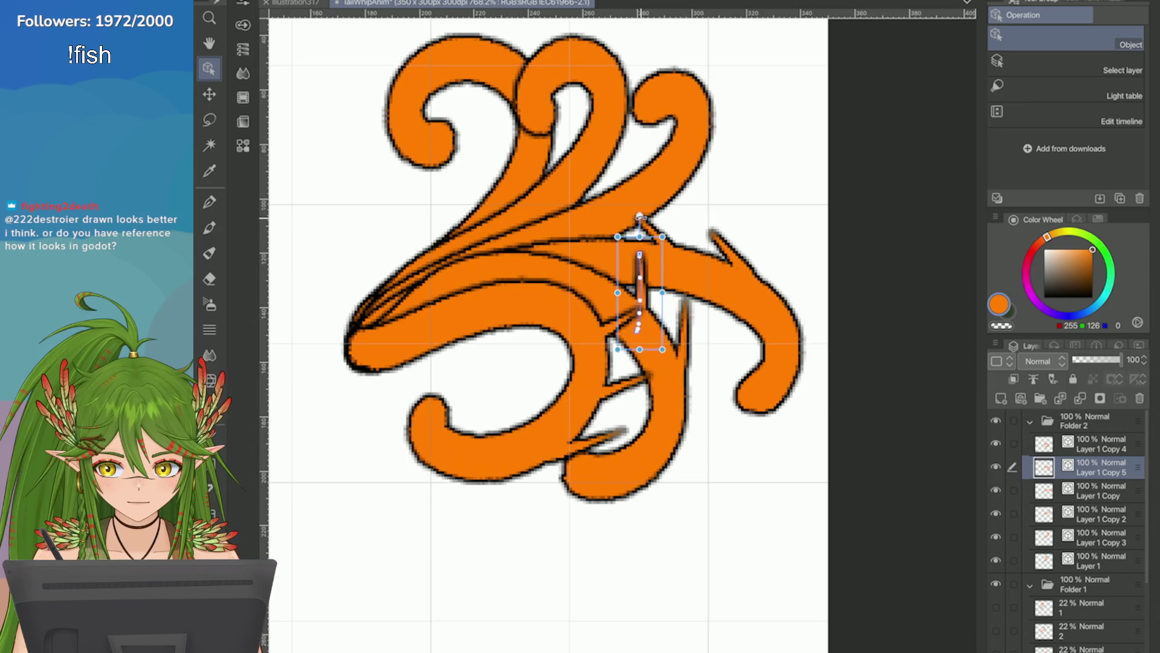
click(662, 422)
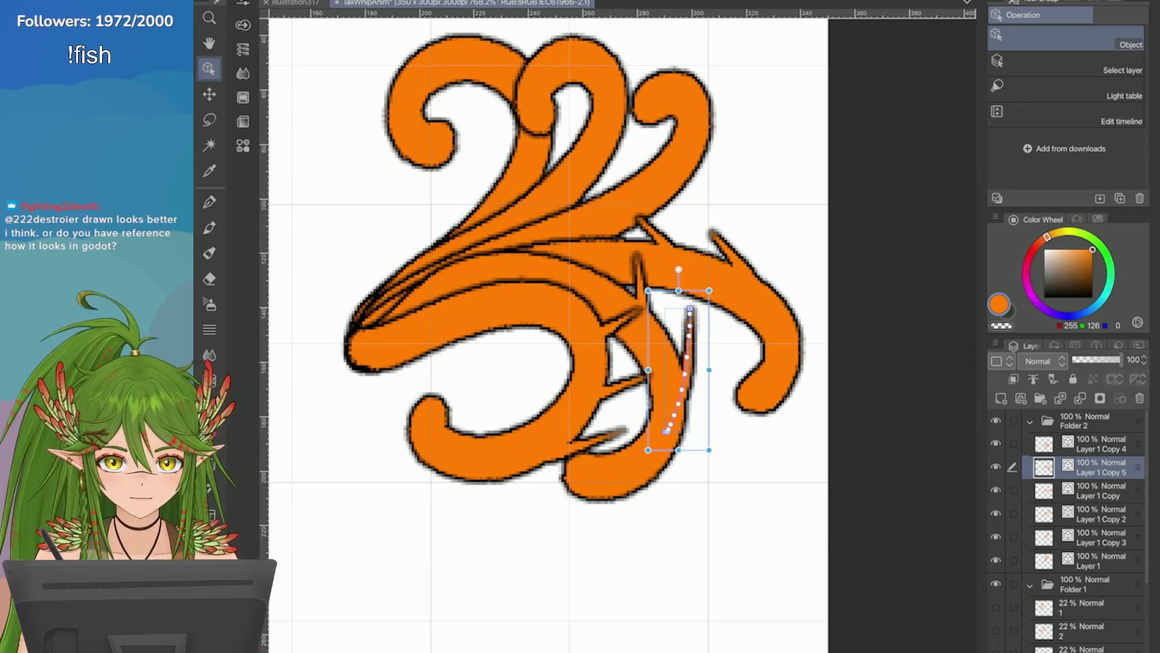
scroll(834, 362, down, 10)
key(p)
scroll(839, 357, up, 5)
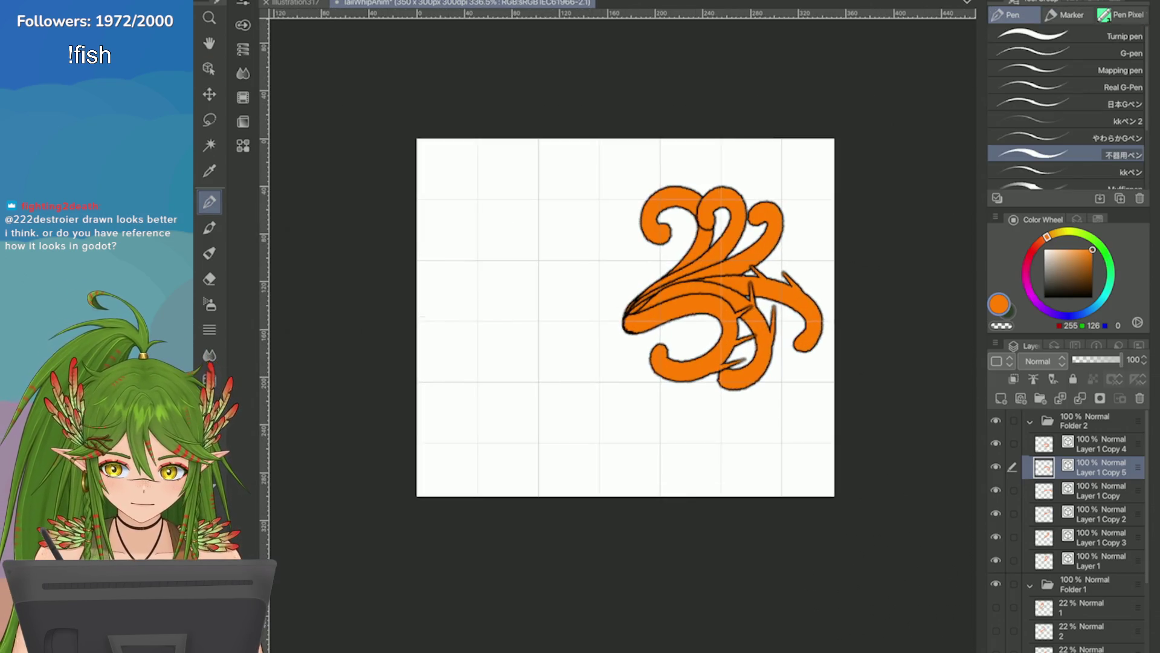
key(ctrl+s)
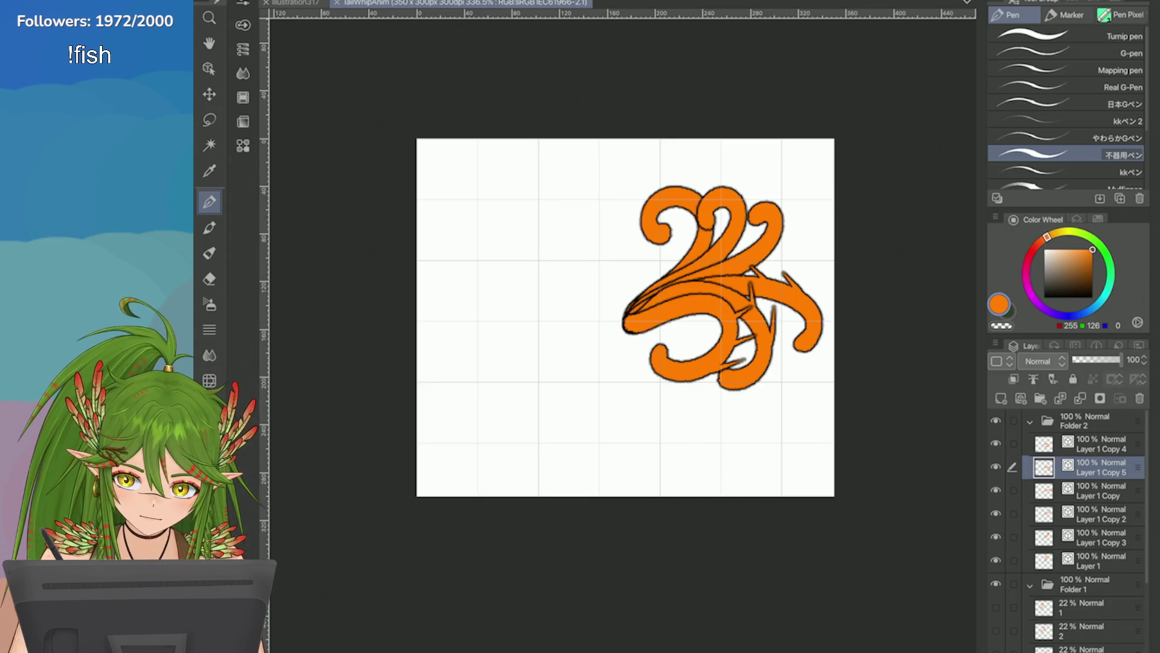
Step: Trim the canvas to 350 × 255 px by raising its bottom edge, then save
click(272, 0)
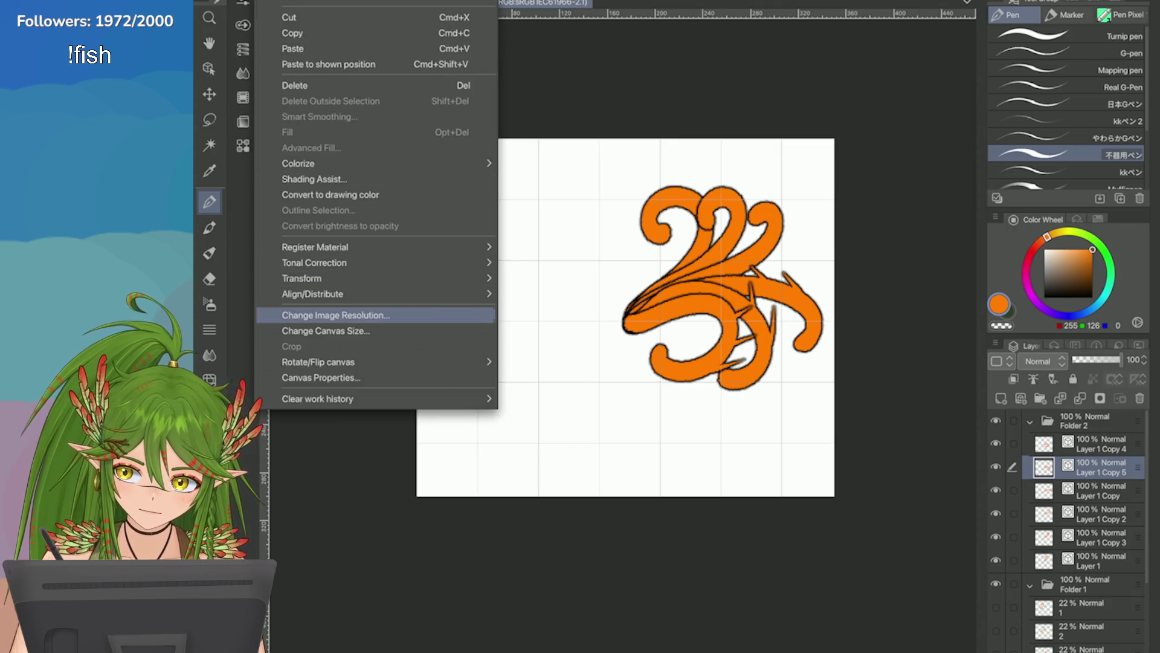
click(326, 331)
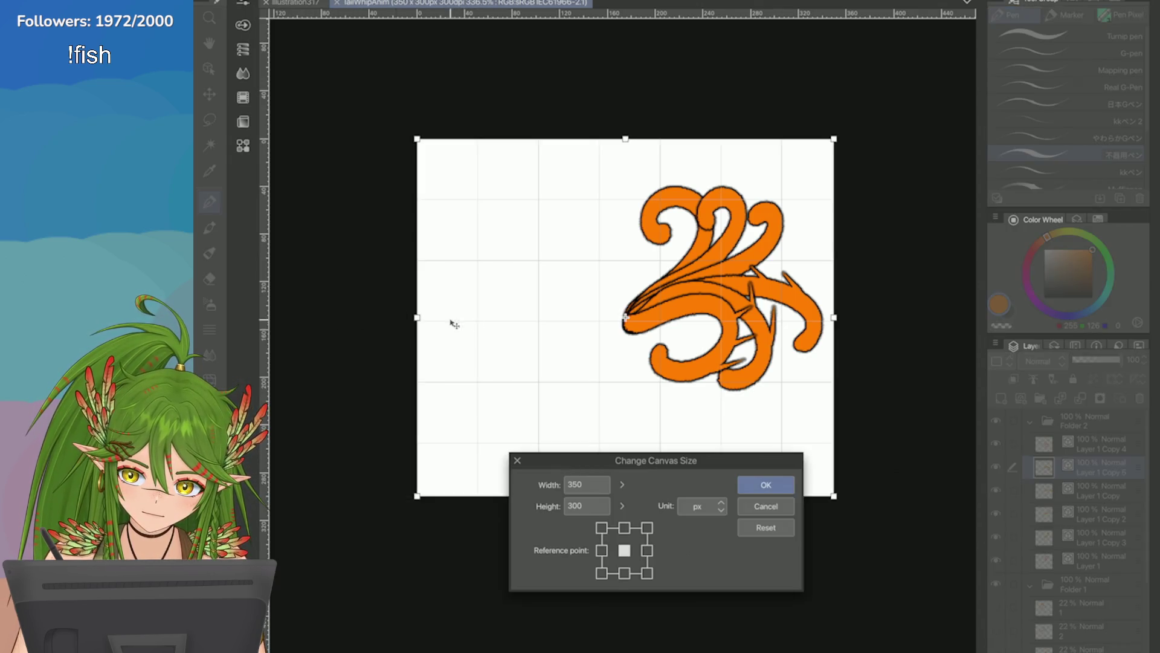
click(773, 573)
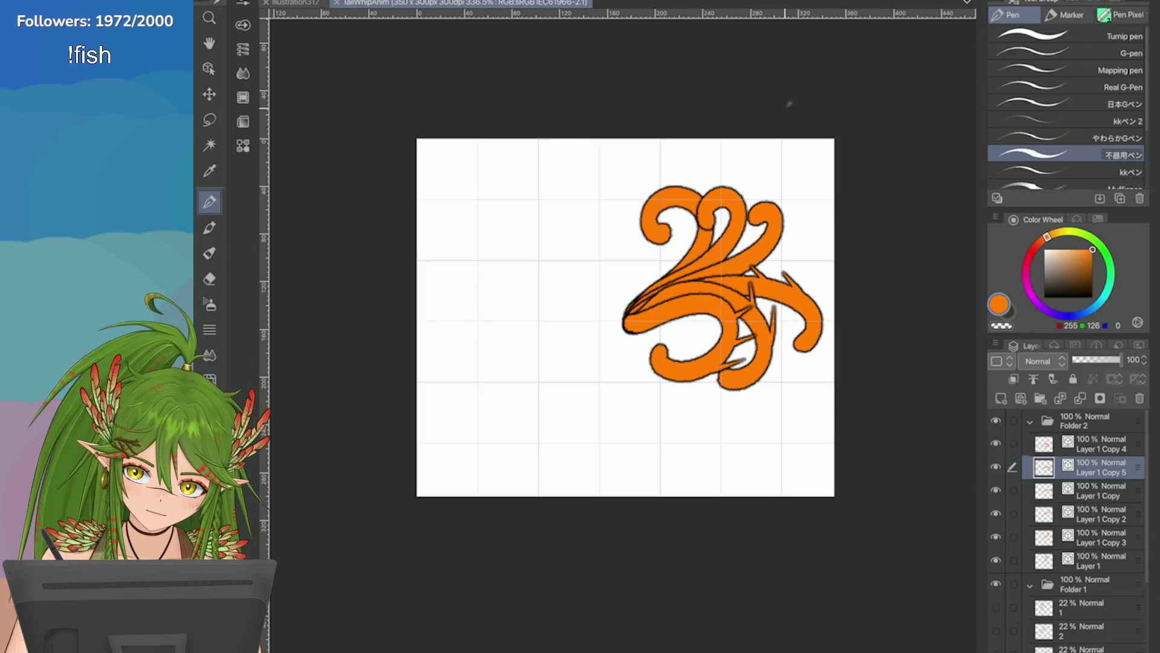
click(272, 1)
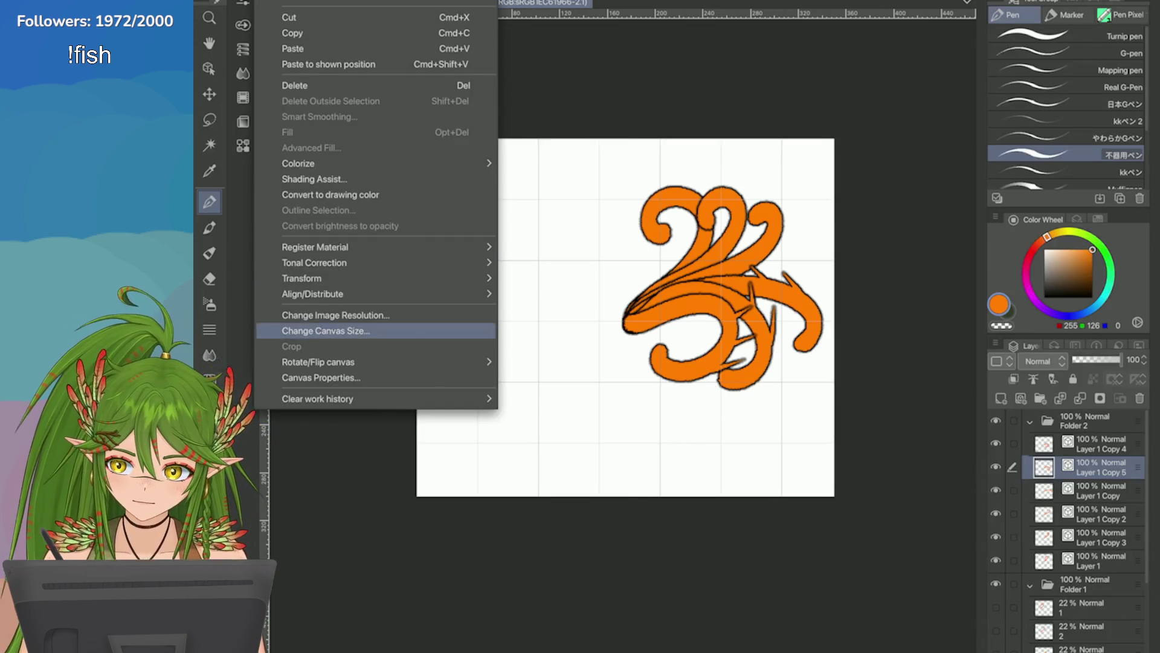
click(327, 331)
mouse_move(625, 498)
mouse_down()
mouse_move(617, 431)
mouse_move(605, 440)
mouse_move(592, 382)
mouse_move(587, 443)
mouse_up()
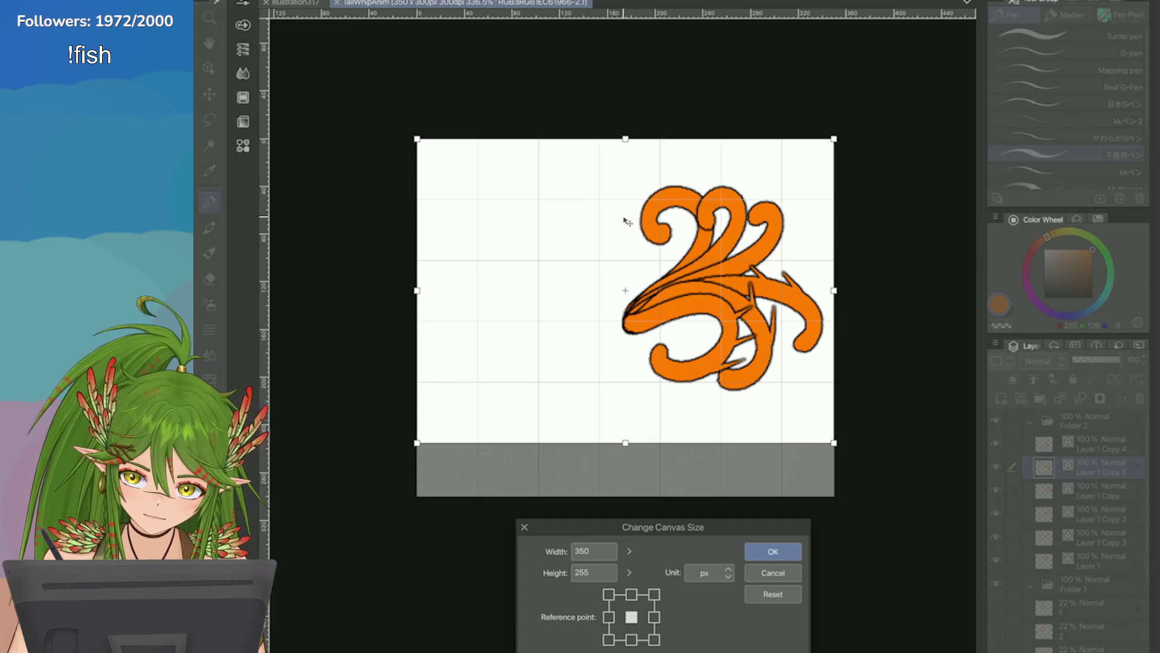
click(768, 552)
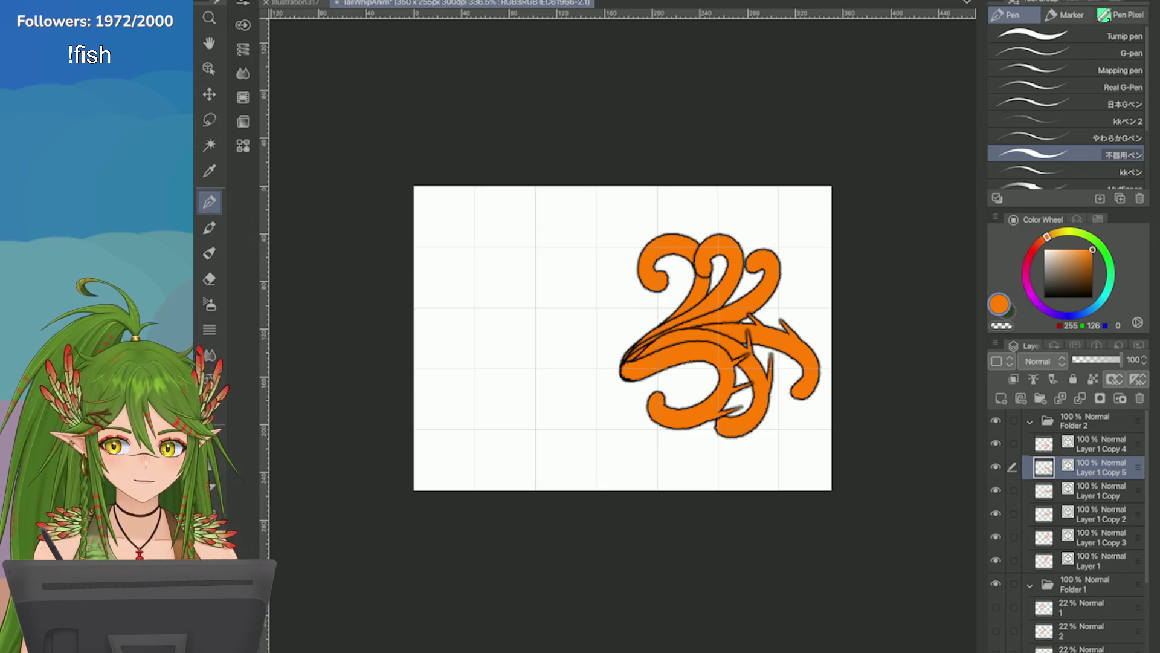
key(ctrl+s)
Step: Extend the canvas right to 953 × 255 px, leaving the tail drawing at the left
scroll(715, 384, up, 3)
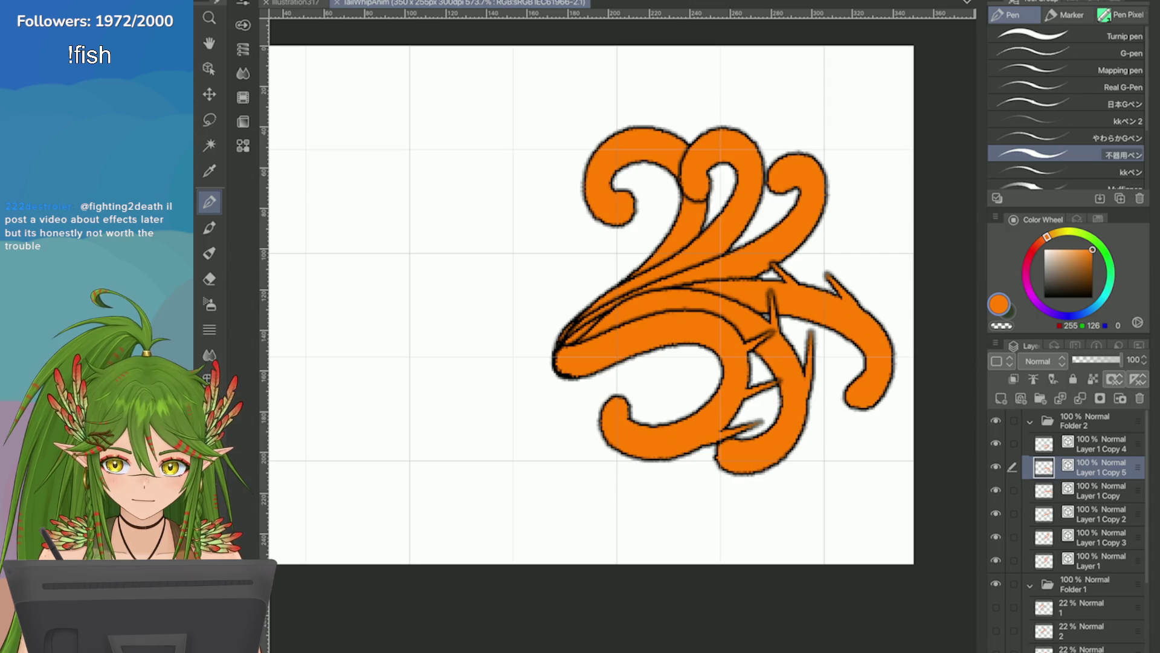
scroll(803, 456, down, 5)
scroll(803, 455, up, 4)
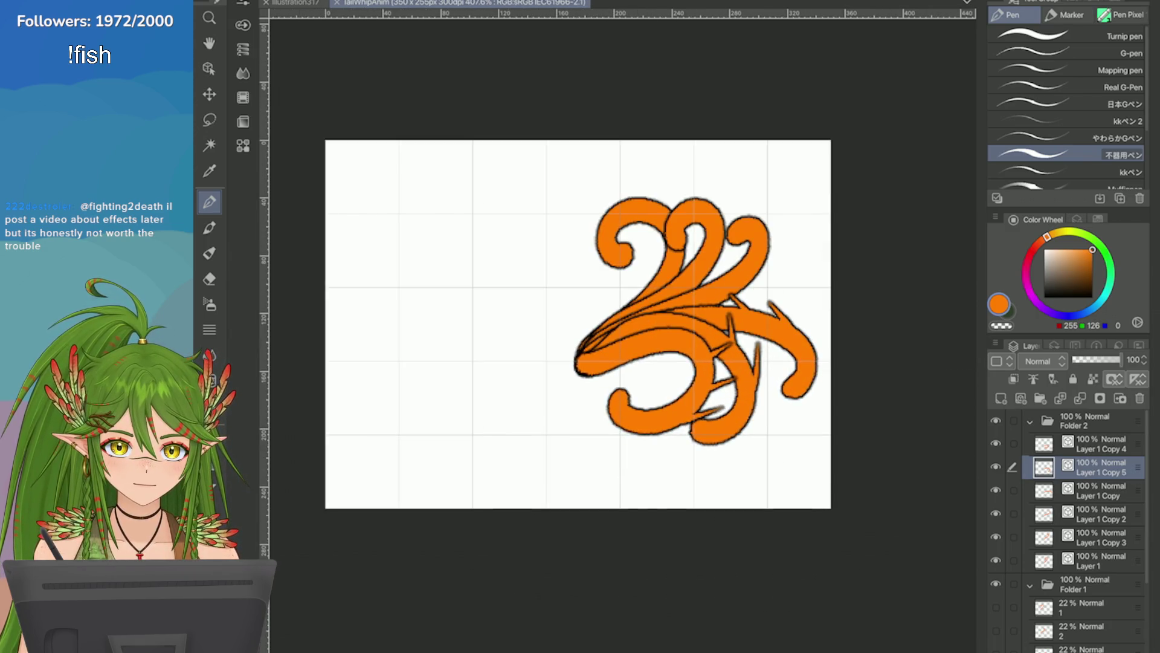
click(460, 0)
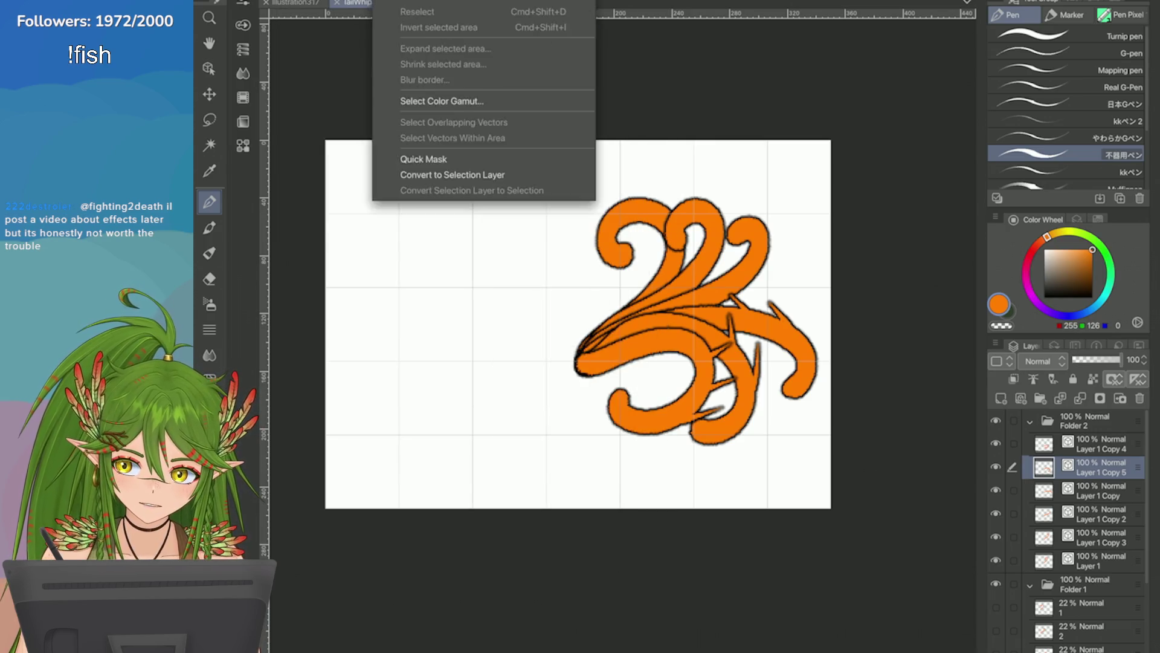
click(315, 328)
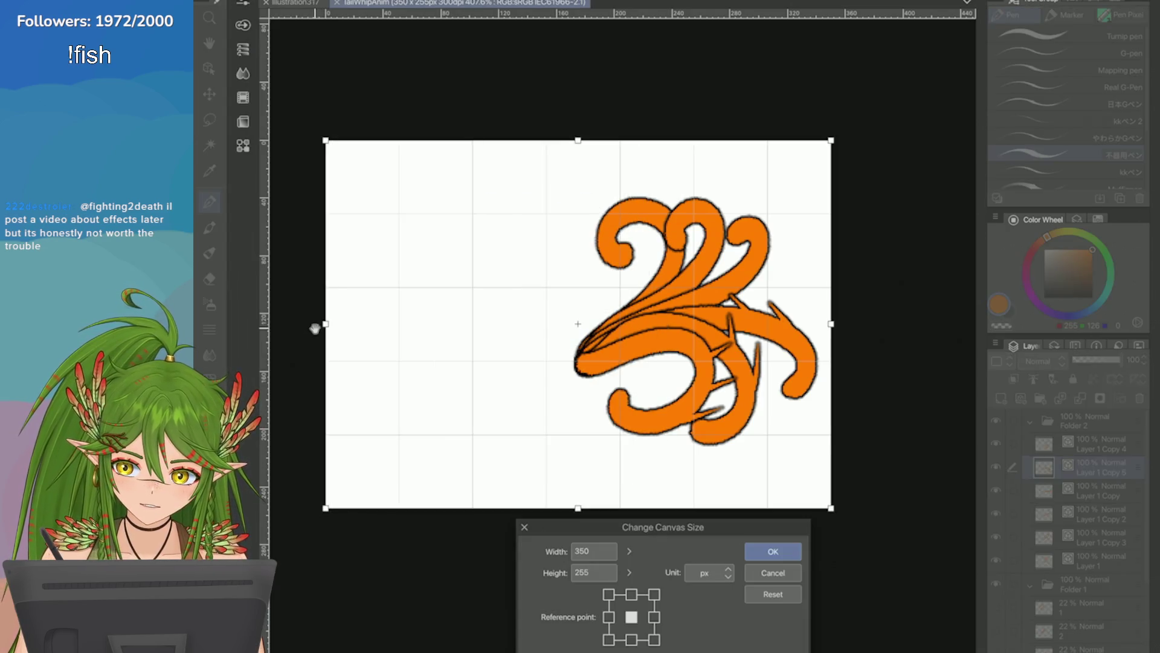
scroll(579, 323, down, 5)
drag(603, 280, 937, 278)
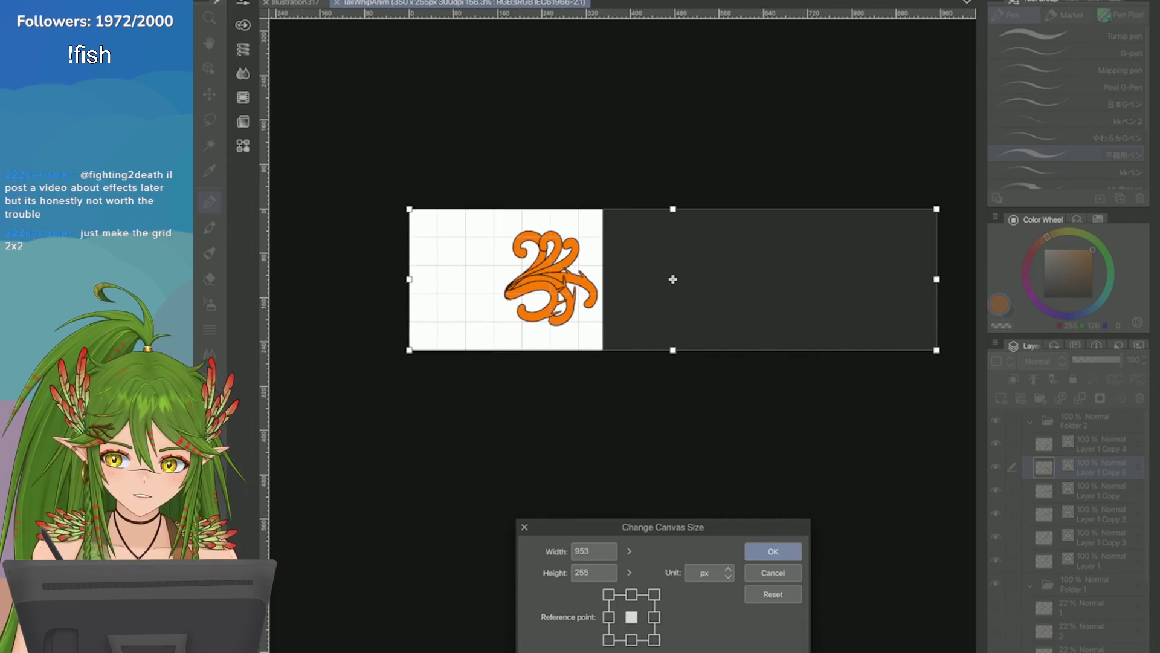
click(773, 551)
click(438, 0)
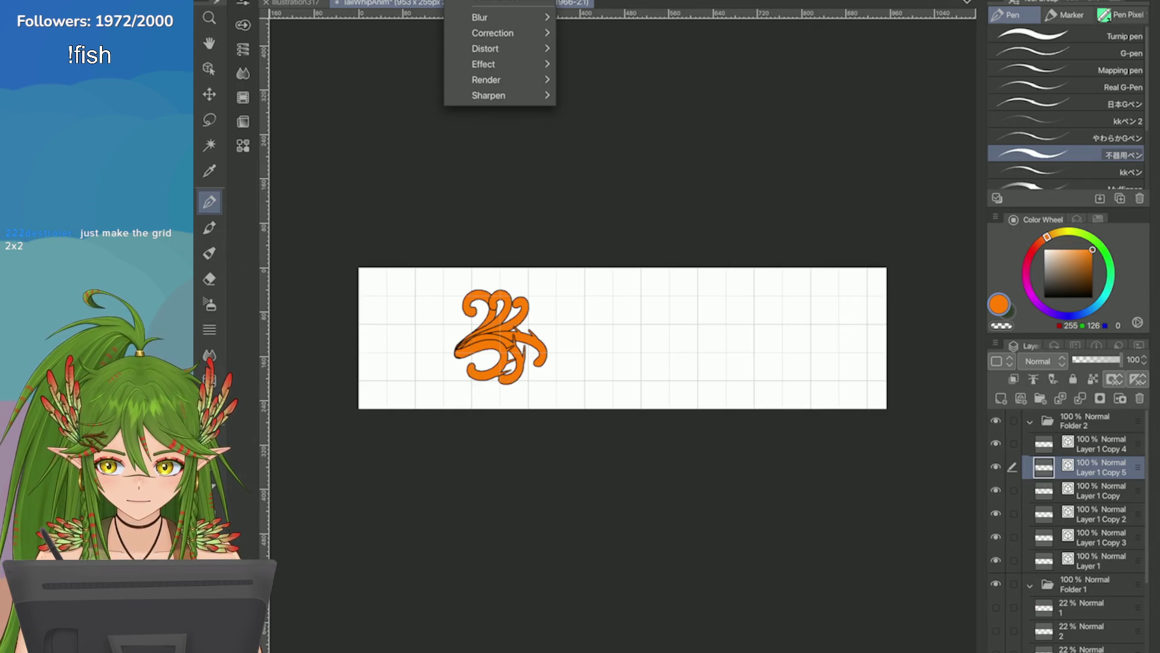
Step: In Grid/Ruler Bar Settings, set divisions to 1 and the grid gap to 130 px
click(487, 272)
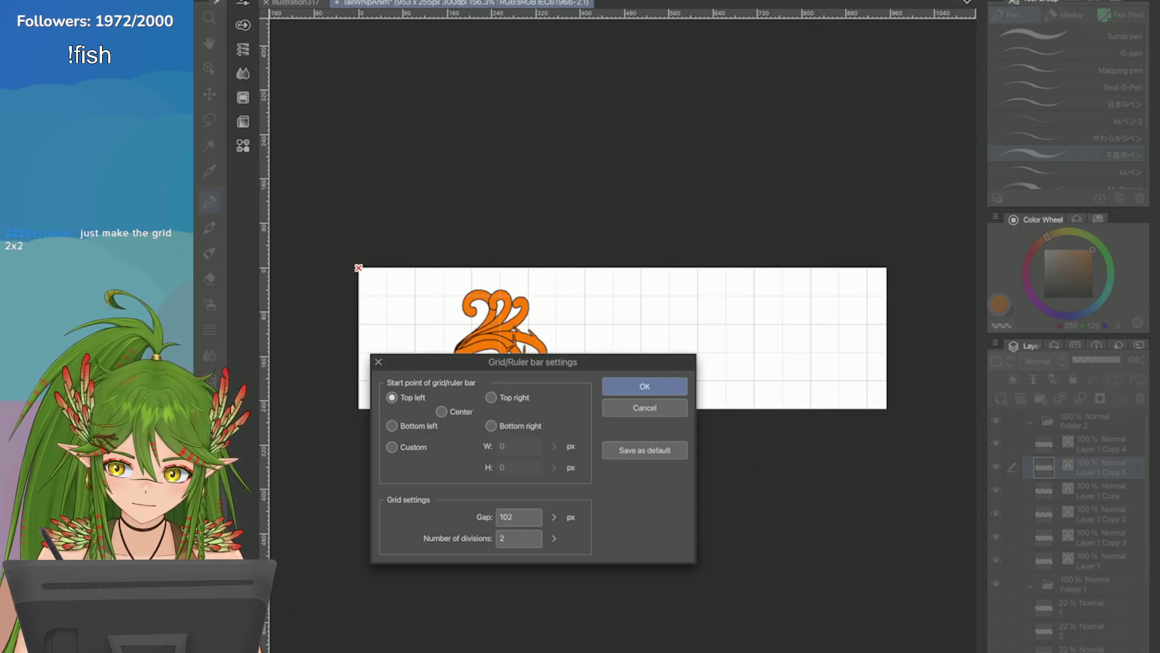
click(554, 538)
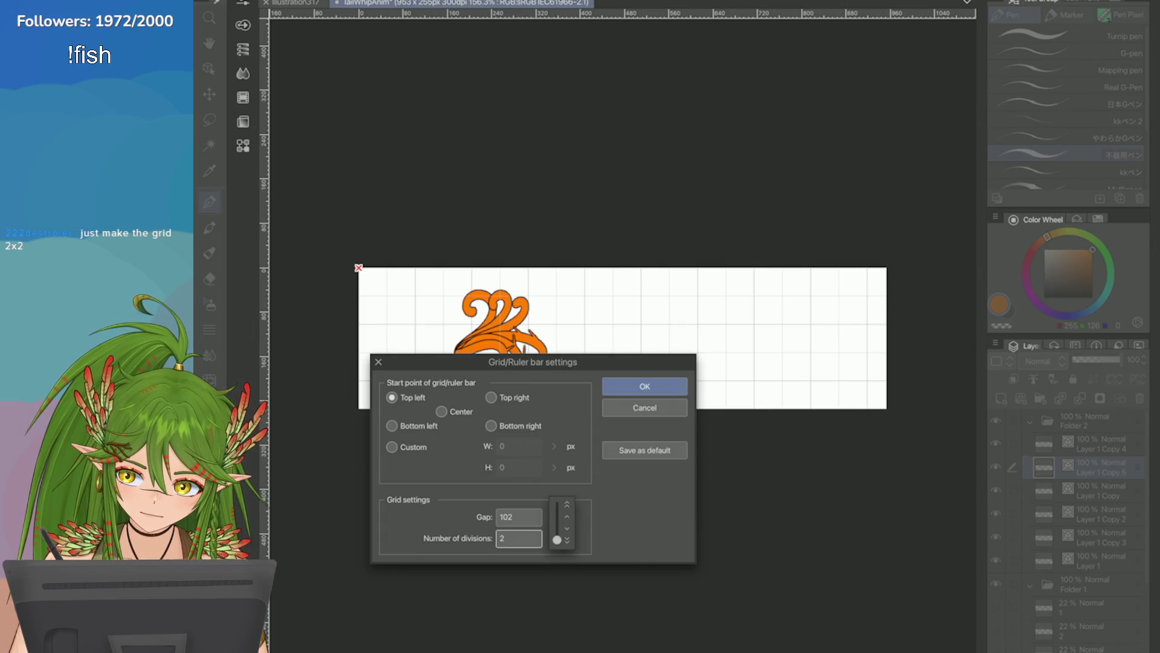
drag(557, 540, 557, 546)
click(554, 538)
drag(556, 520, 556, 521)
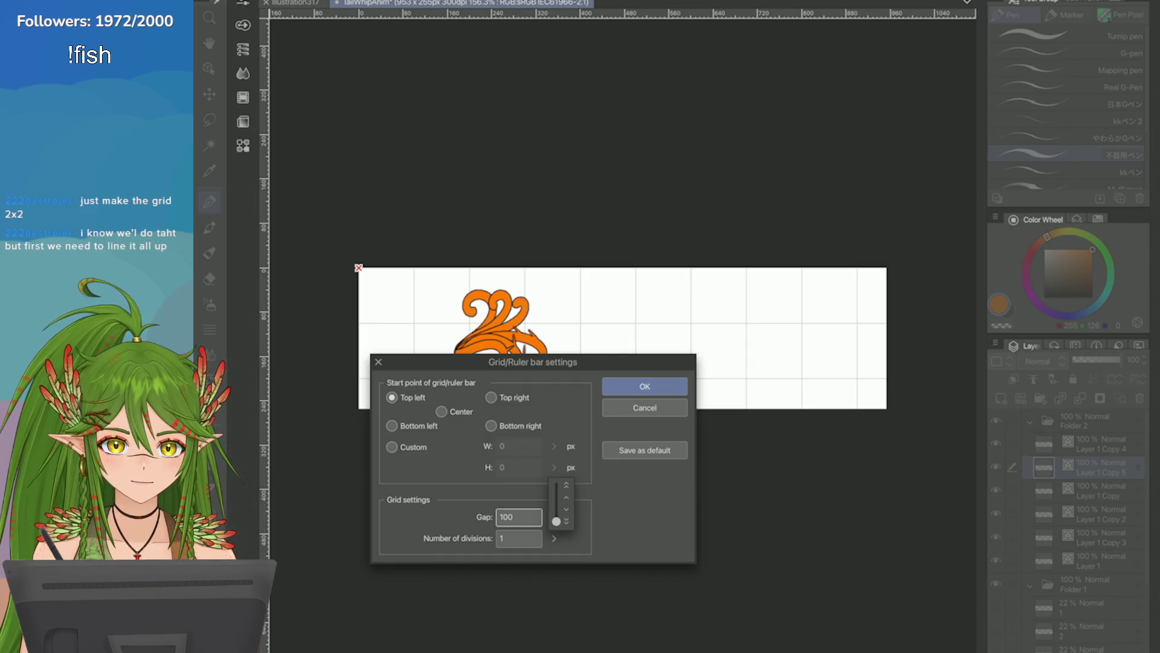
mouse_move(532, 362)
mouse_down()
mouse_move(703, 434)
mouse_move(717, 427)
mouse_up()
click(711, 583)
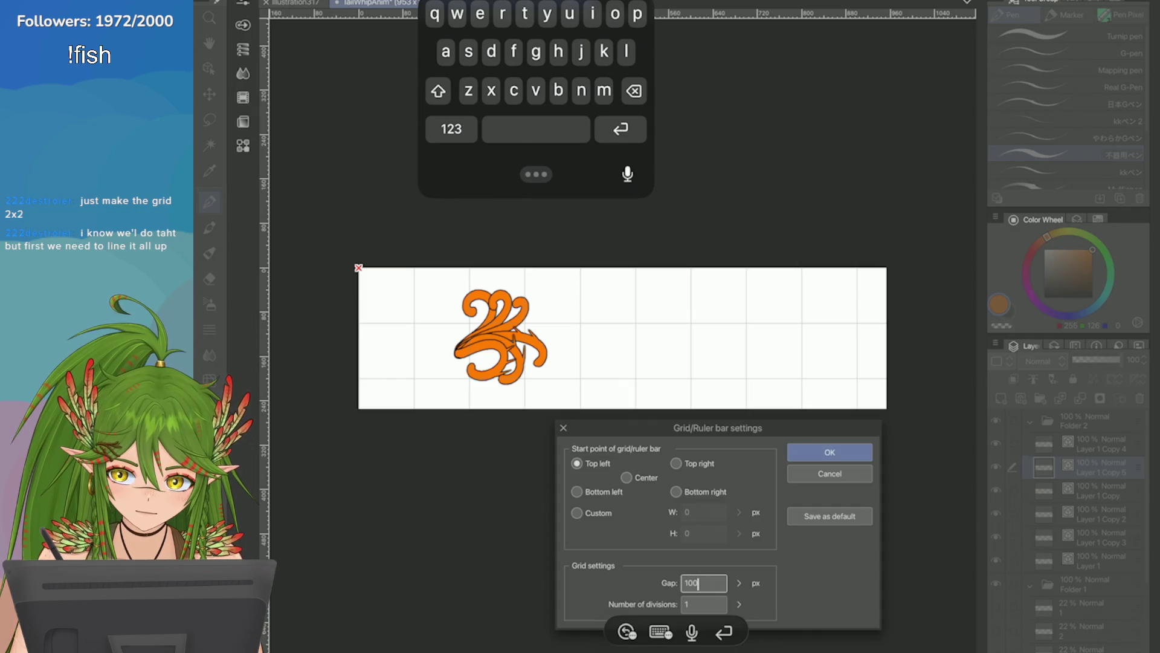
drag(738, 583, 741, 583)
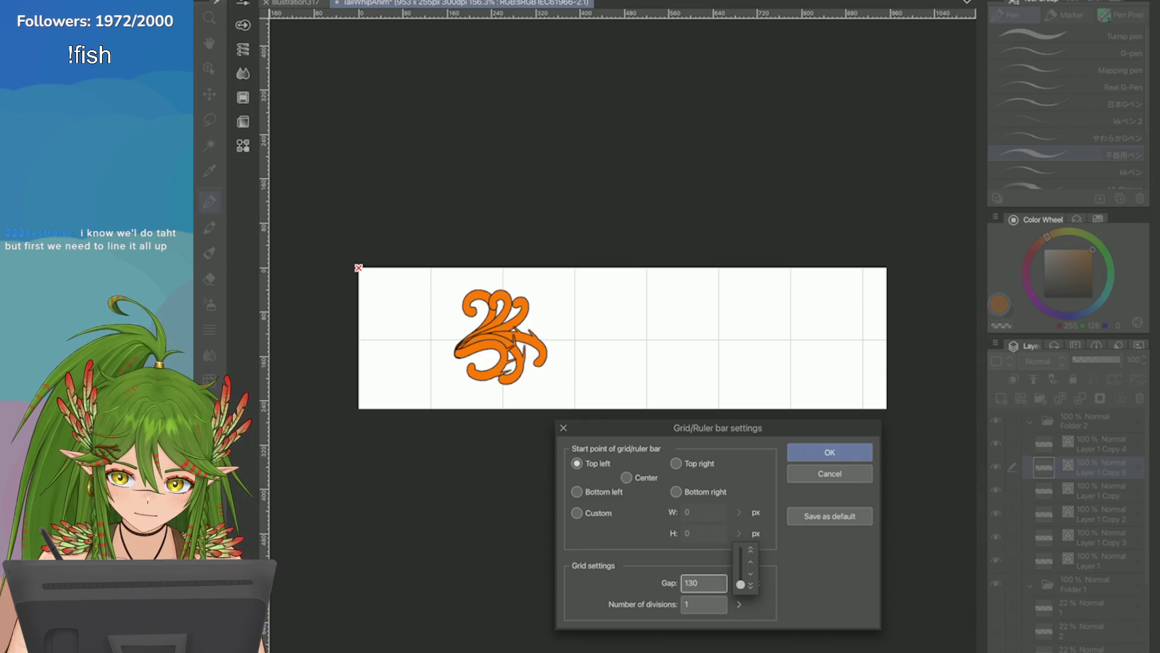
click(821, 451)
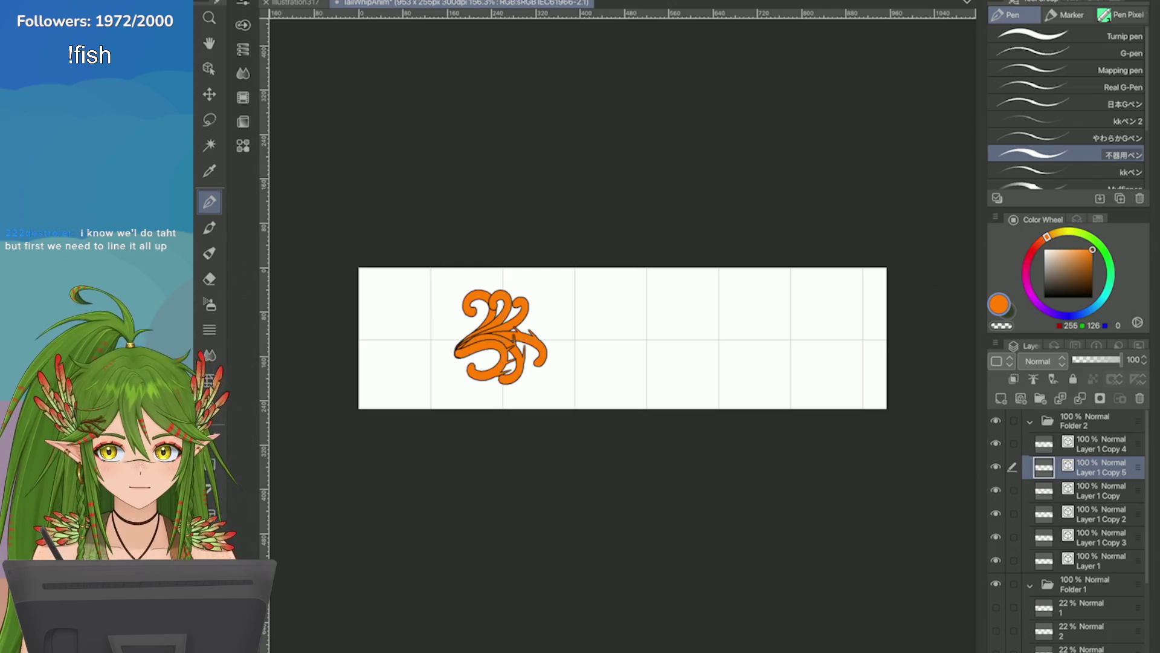
Step: Select Folder 2 and move the whole tail drawing up-left into the first grid cell
scroll(584, 406, up, 5)
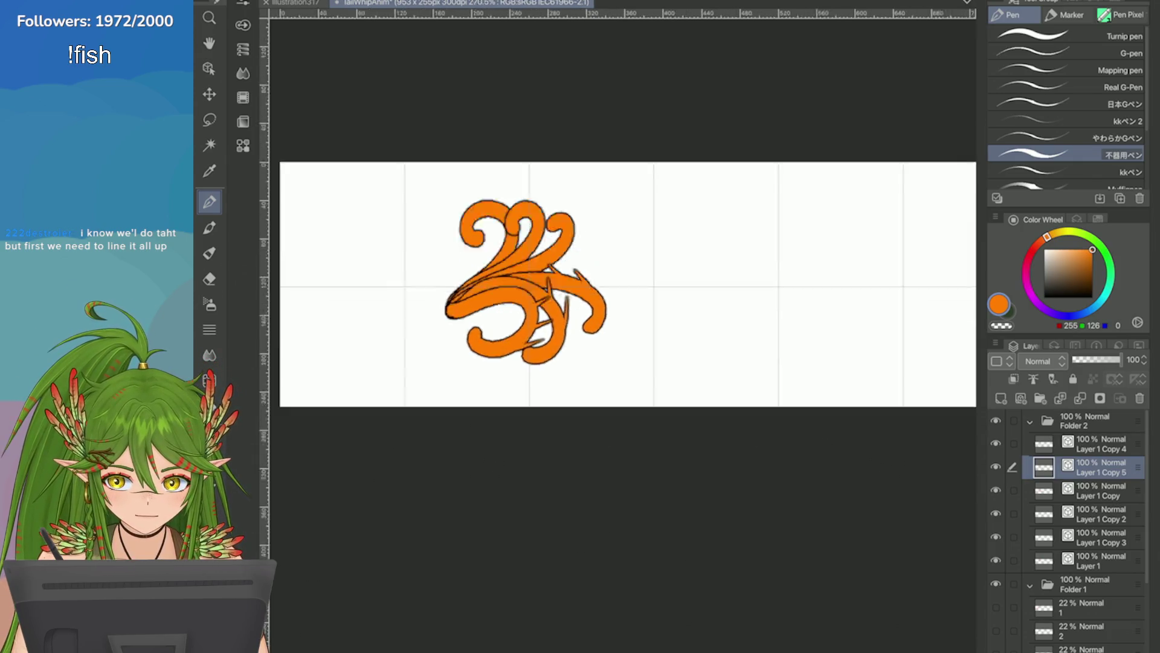
scroll(799, 440, down, 5)
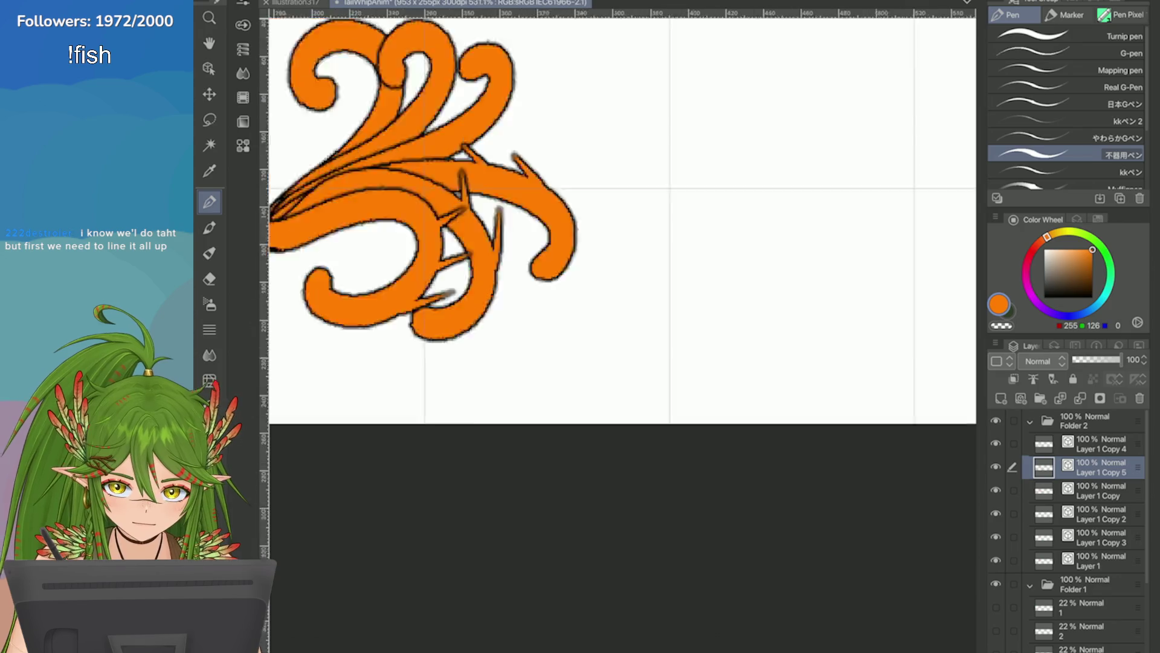
scroll(617, 314, up, 2)
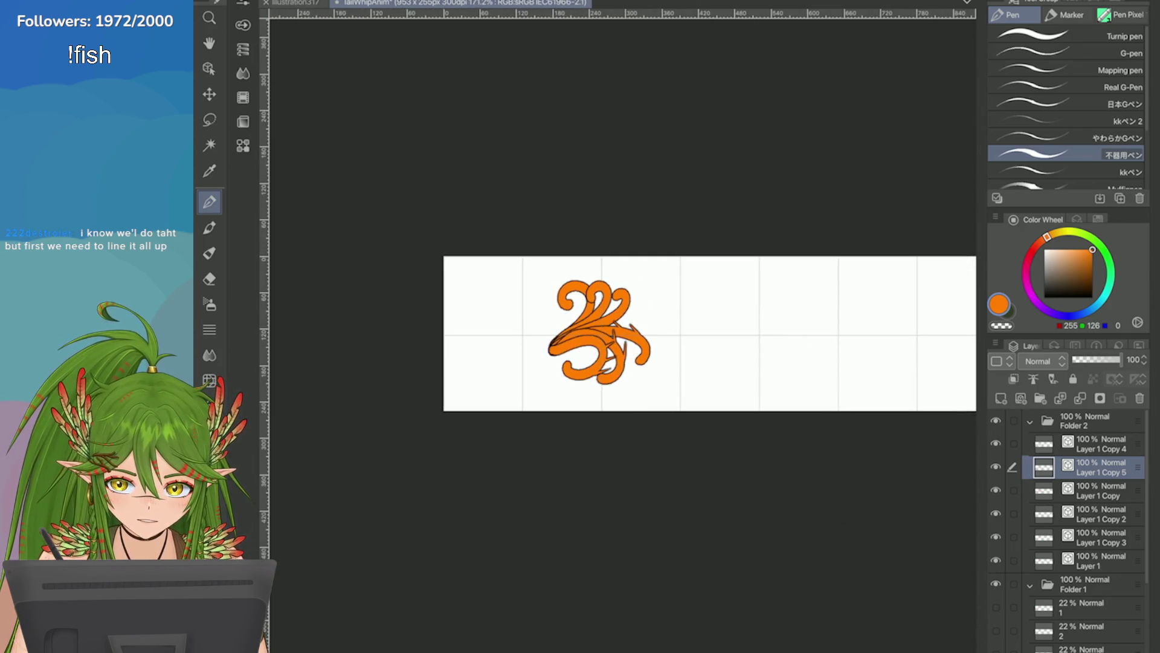
scroll(618, 328, down, 1)
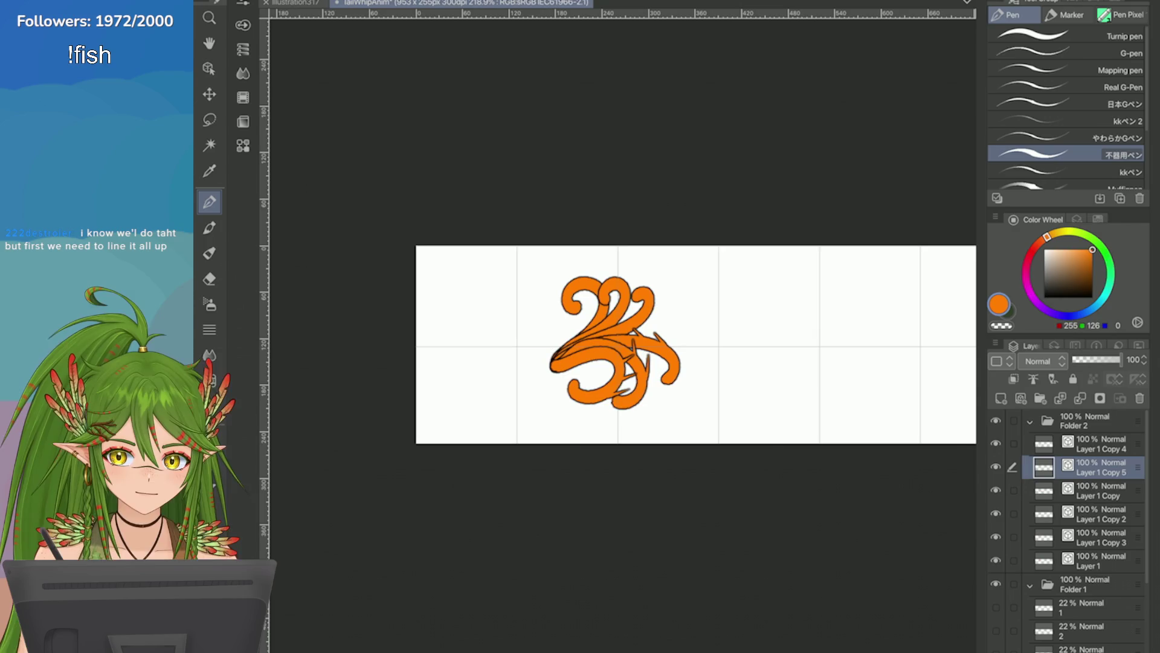
key(ctrl+t)
click(547, 454)
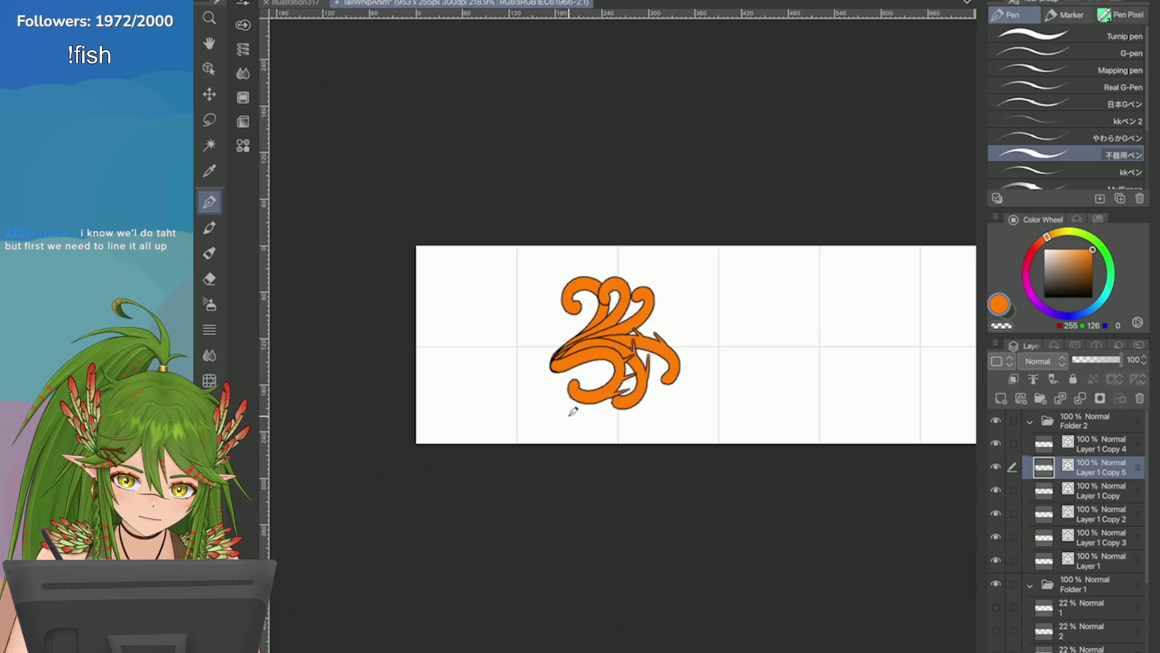
key(alt+bracketright)
key(alt+bracketright)
click(1030, 584)
key(ctrl+t)
mouse_move(567, 390)
mouse_down()
mouse_move(478, 365)
mouse_move(439, 423)
mouse_move(474, 367)
mouse_move(446, 410)
mouse_move(455, 376)
mouse_up()
click(527, 433)
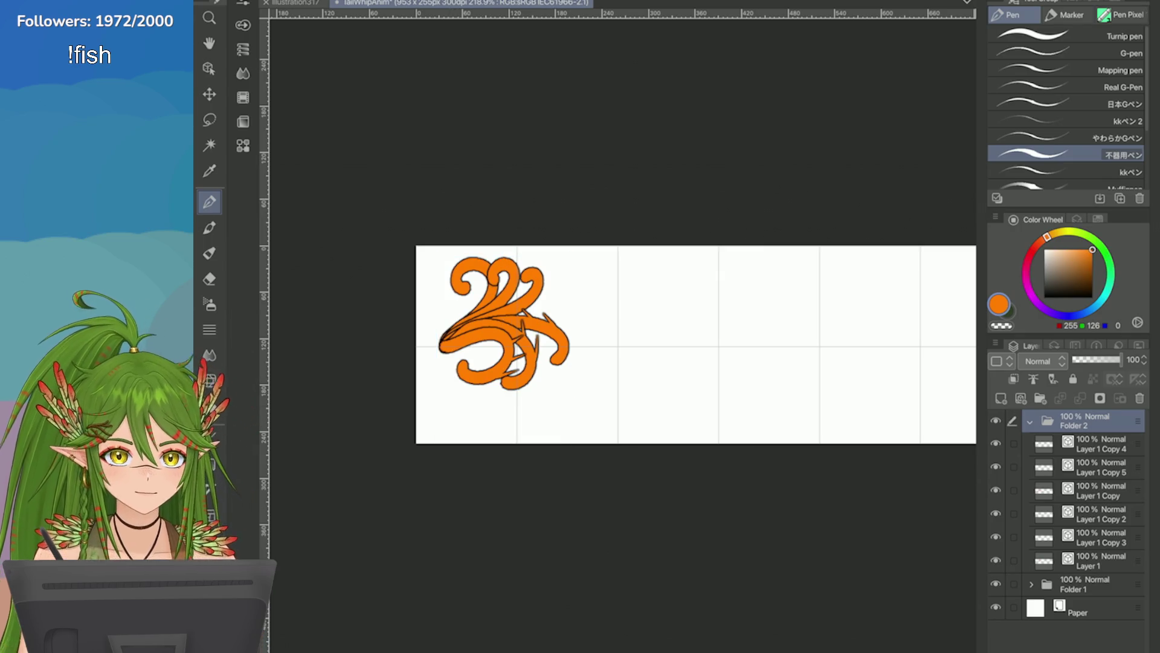
Step: Check the drawing's placement, then bring up the program options to look for grid settings
scroll(558, 374, up, 2)
scroll(345, 302, up, 2)
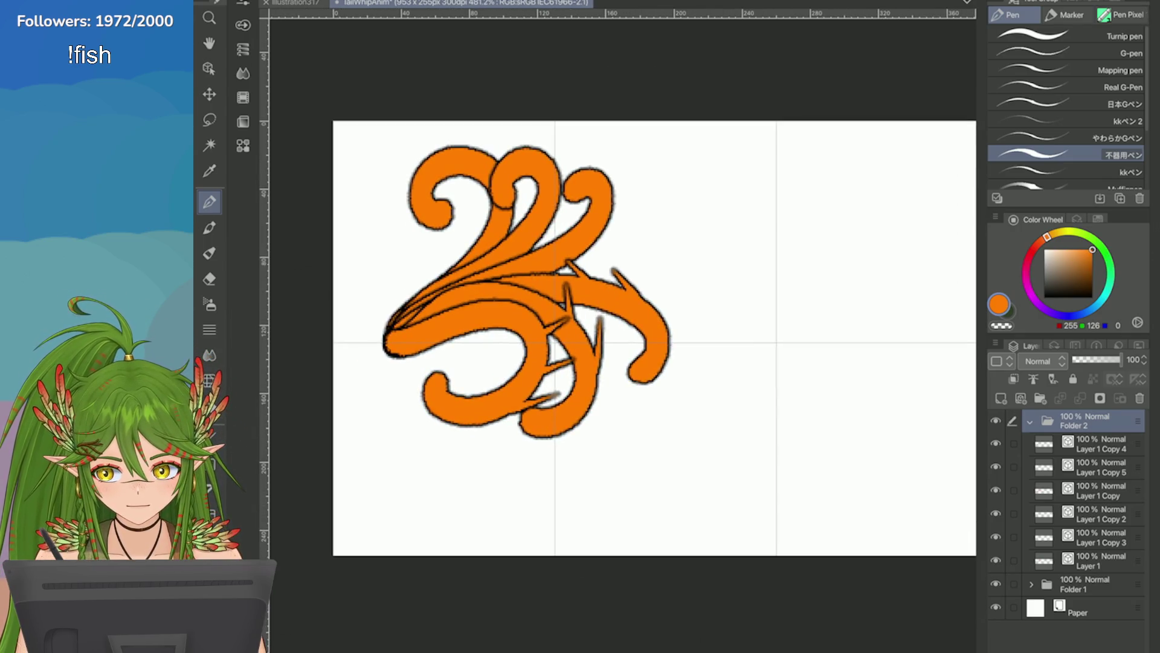
scroll(828, 302, down, 2)
scroll(828, 302, up, 3)
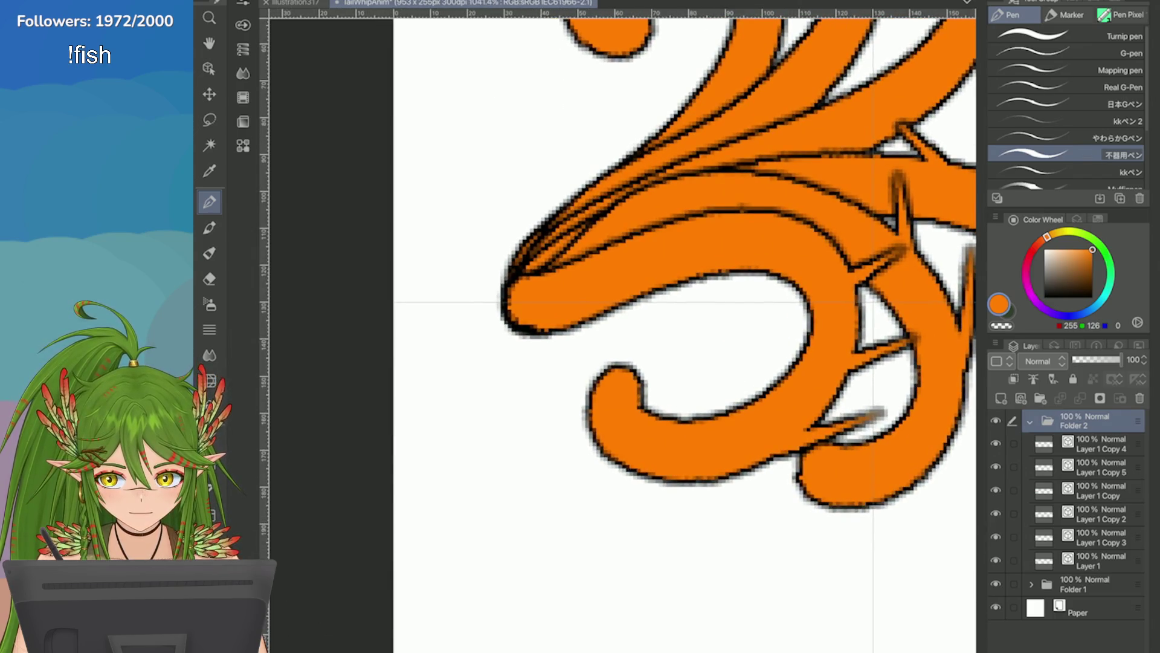
scroll(850, 268, down, 3)
scroll(850, 269, down, 3)
scroll(544, 302, up, 1)
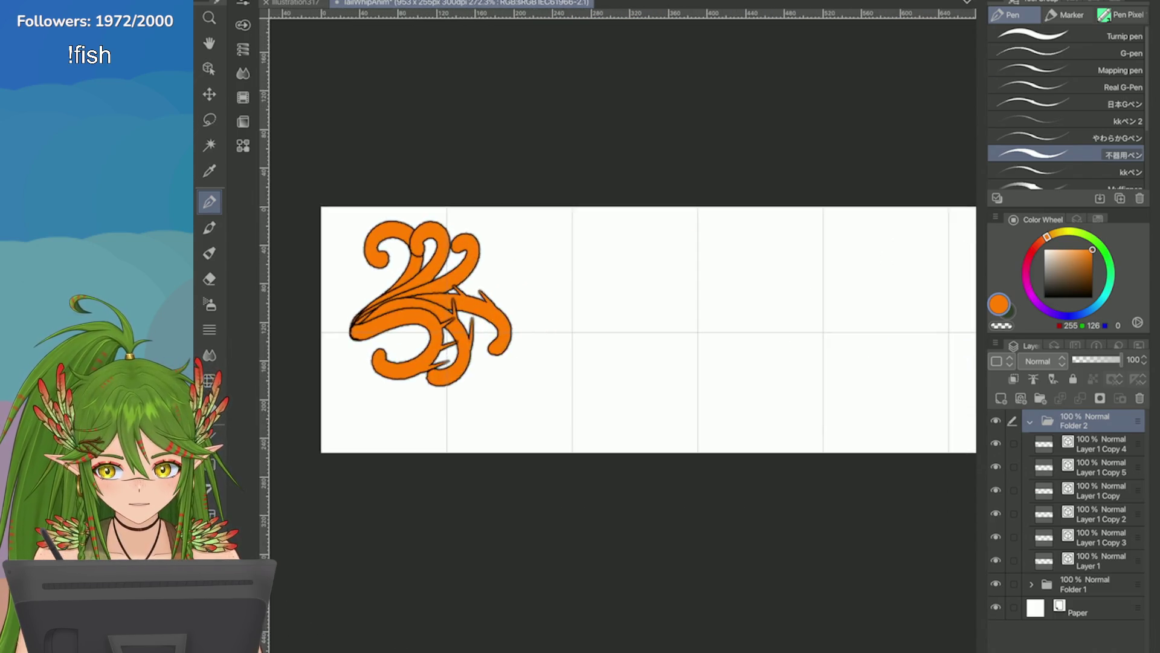
scroll(504, 357, down, 1)
scroll(361, 311, down, 1)
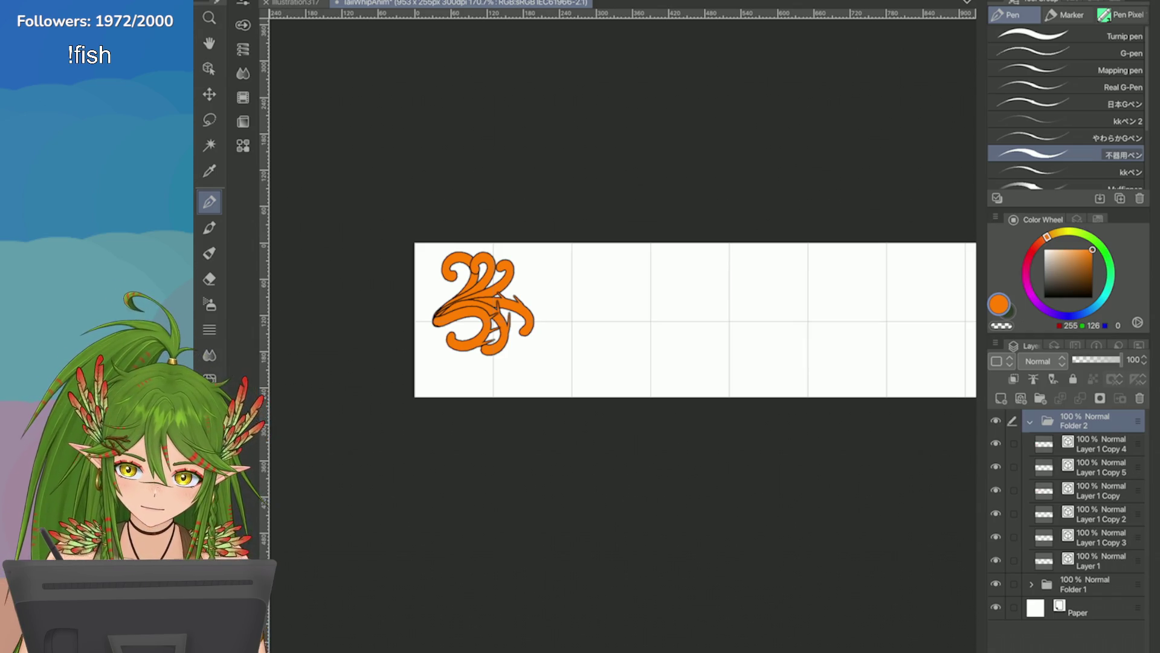
key(alt+i)
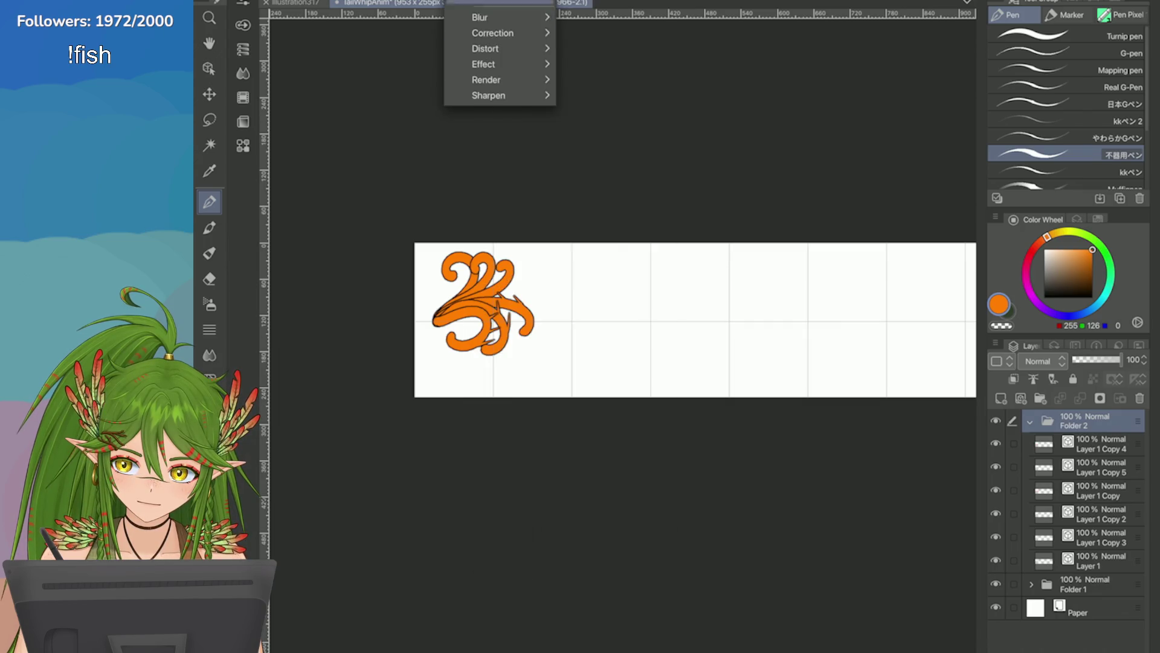
key(Left)
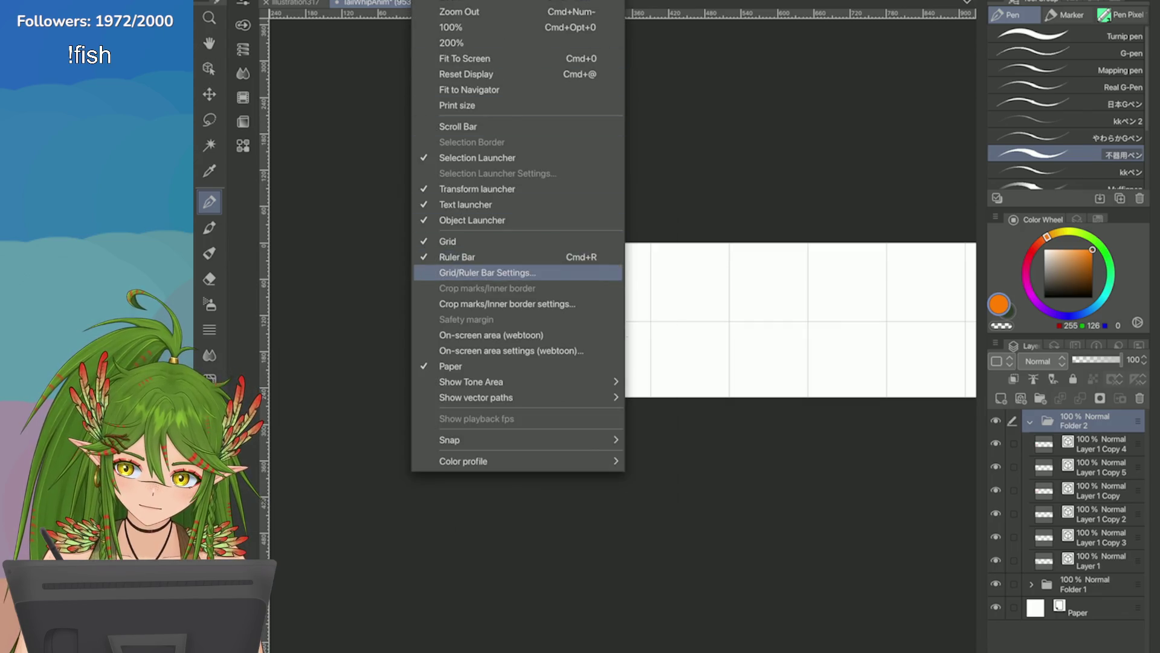
click(487, 272)
drag(739, 583, 744, 574)
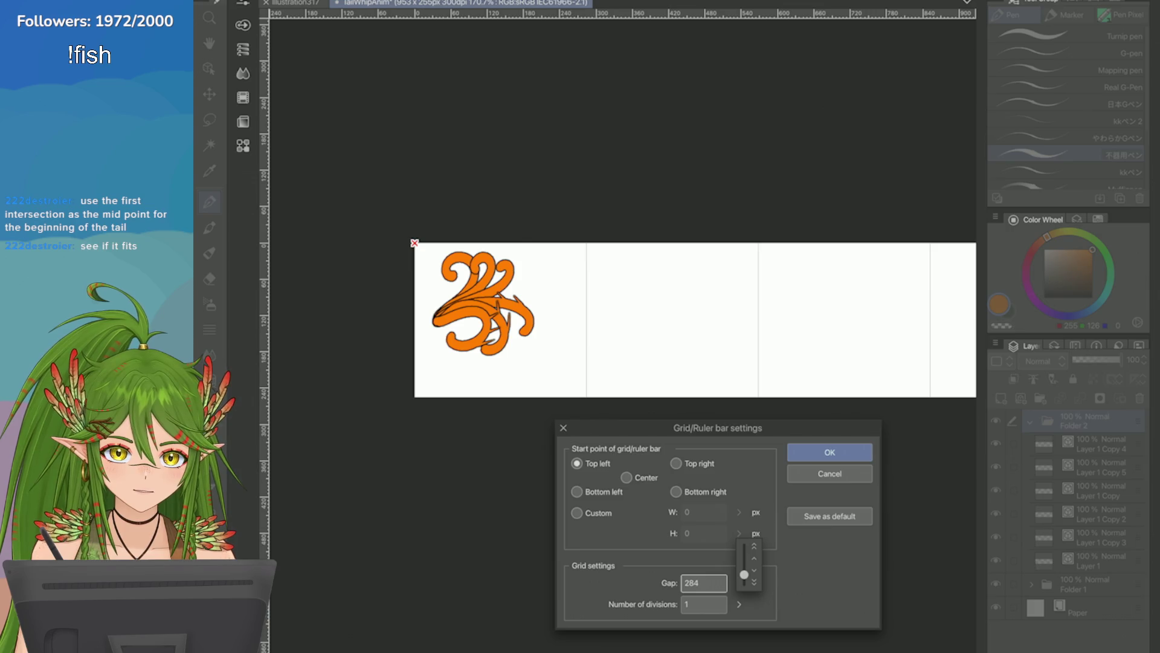
drag(744, 575, 744, 575)
click(829, 473)
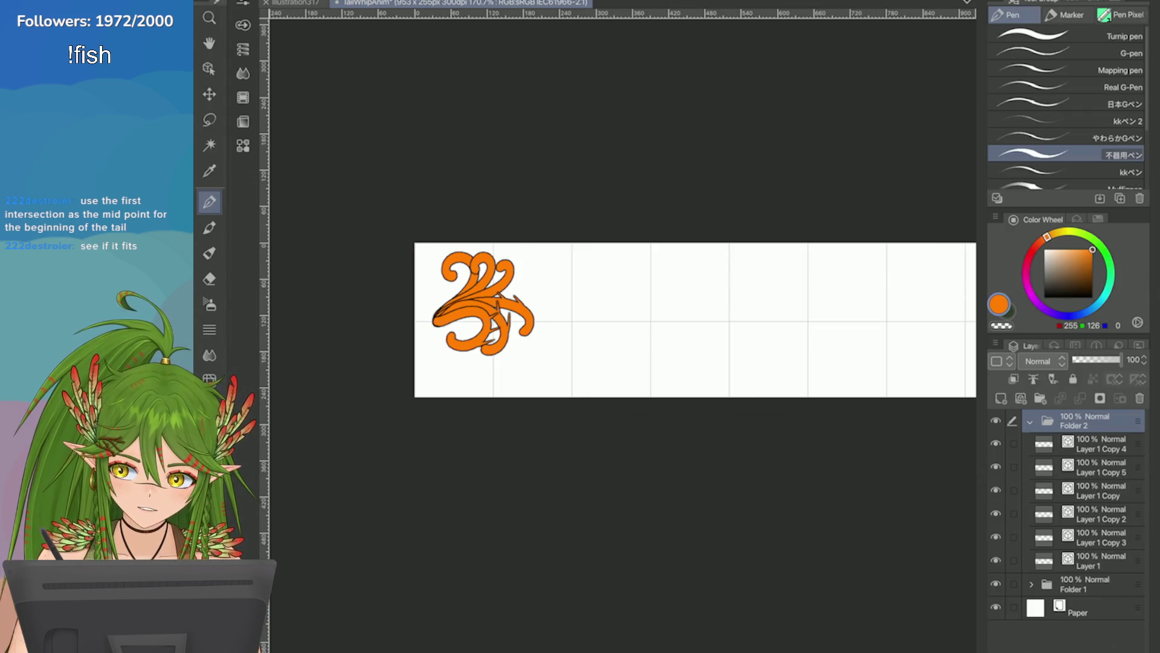
scroll(428, 318, up, 3)
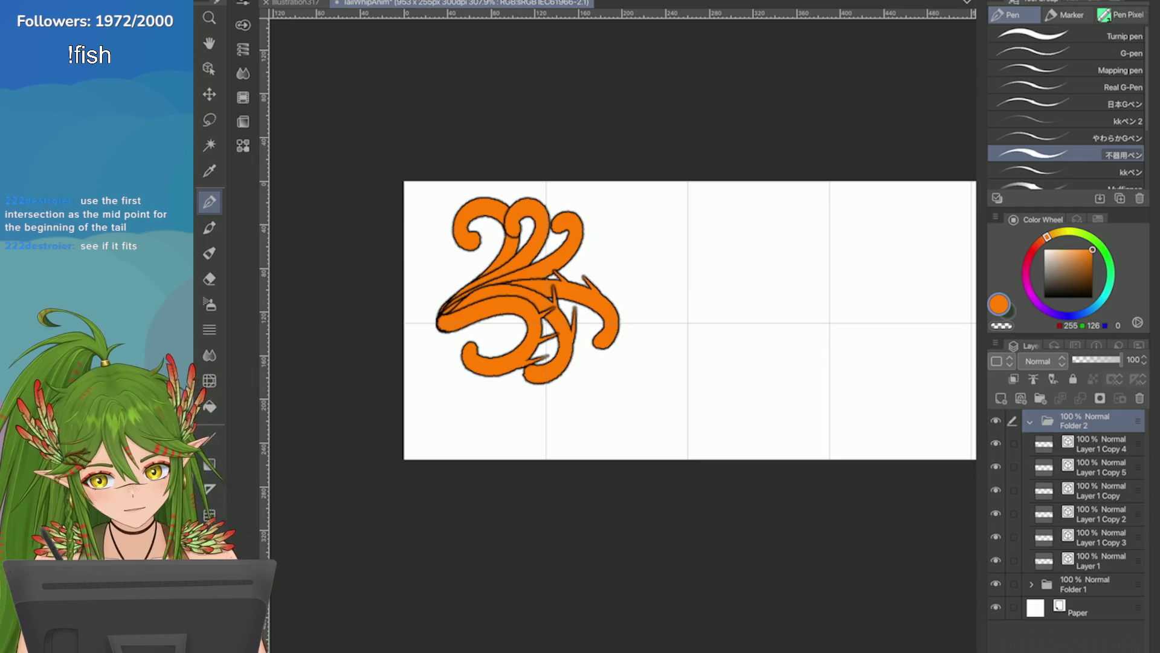
Step: Select Layer 1 Copy 3 and other frame layers, try moving them right, then cancel
click(1100, 537)
drag(1013, 443, 1013, 490)
click(1013, 513)
key(ctrl+t)
mouse_move(471, 362)
mouse_down()
mouse_move(624, 363)
mouse_move(499, 362)
mouse_move(606, 360)
mouse_up()
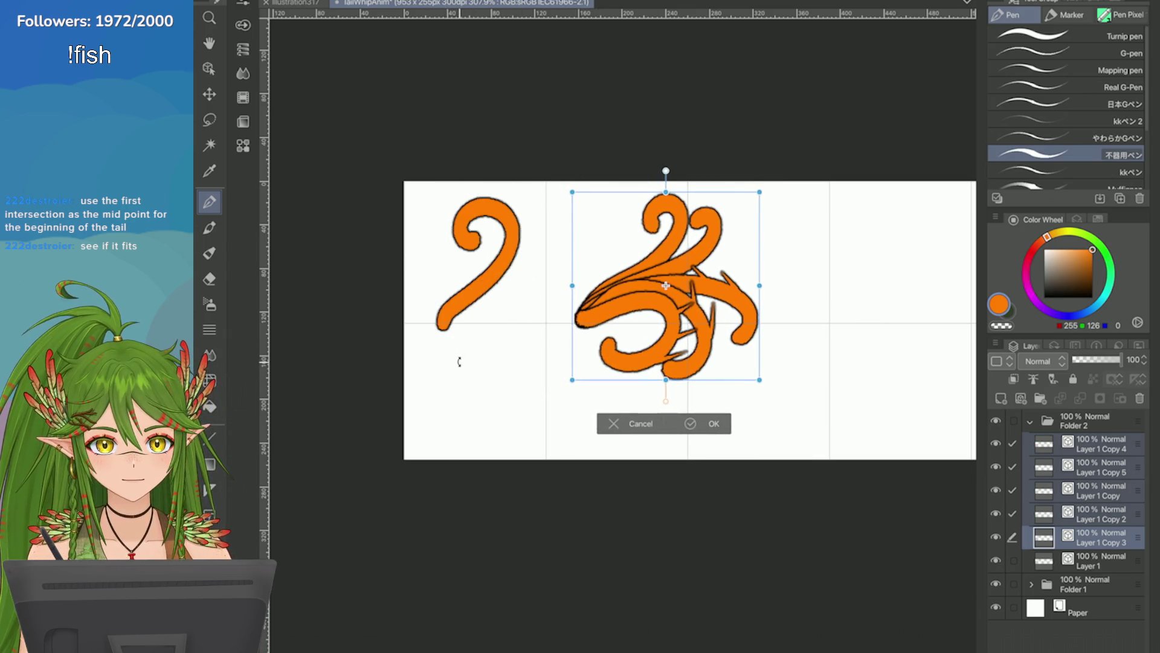
click(635, 423)
Step: Shift the whole Folder 2 tail drawing right into the second grid cell
click(1085, 420)
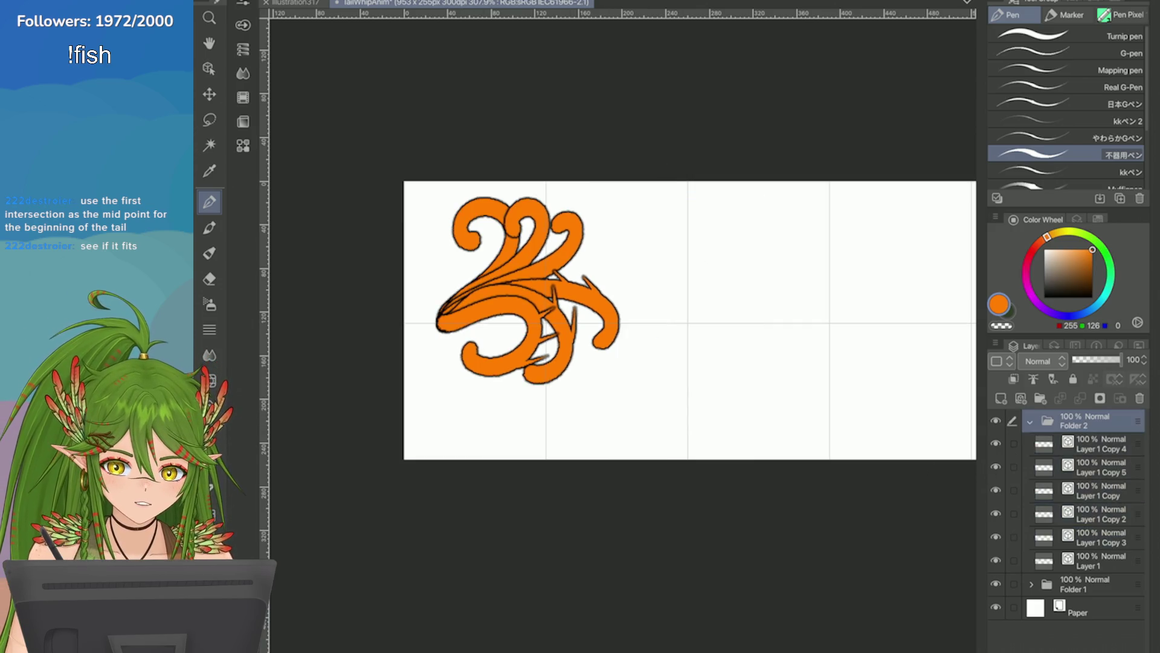
key(ctrl+t)
mouse_move(469, 356)
mouse_down()
mouse_move(575, 356)
mouse_move(557, 361)
mouse_move(560, 371)
mouse_up()
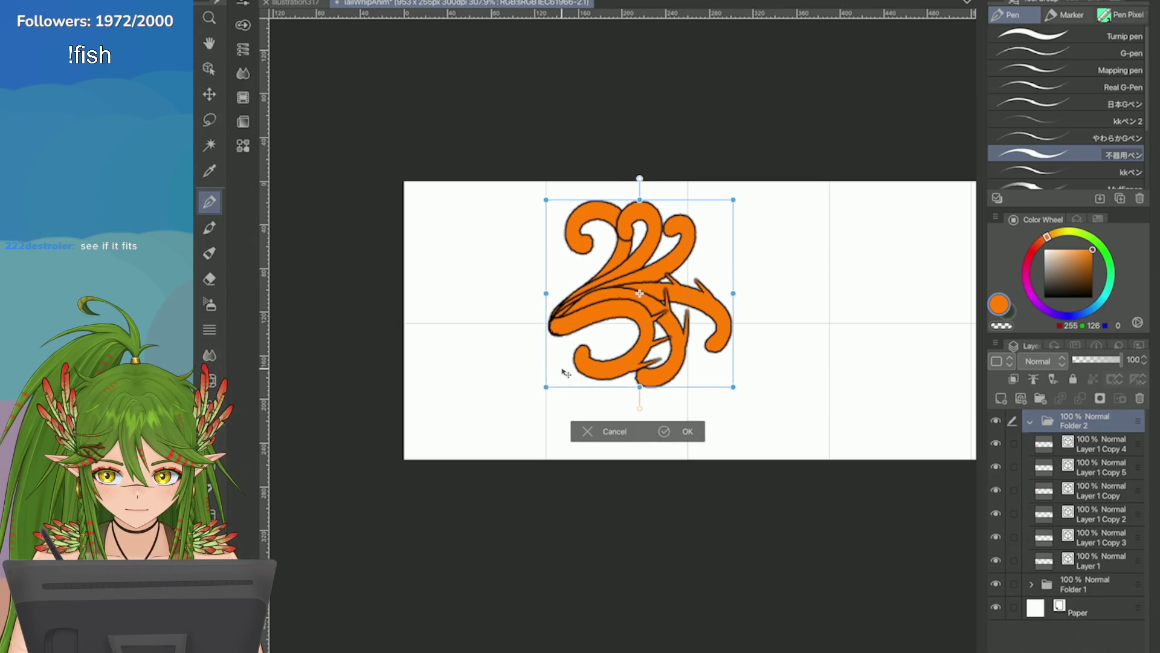
click(664, 431)
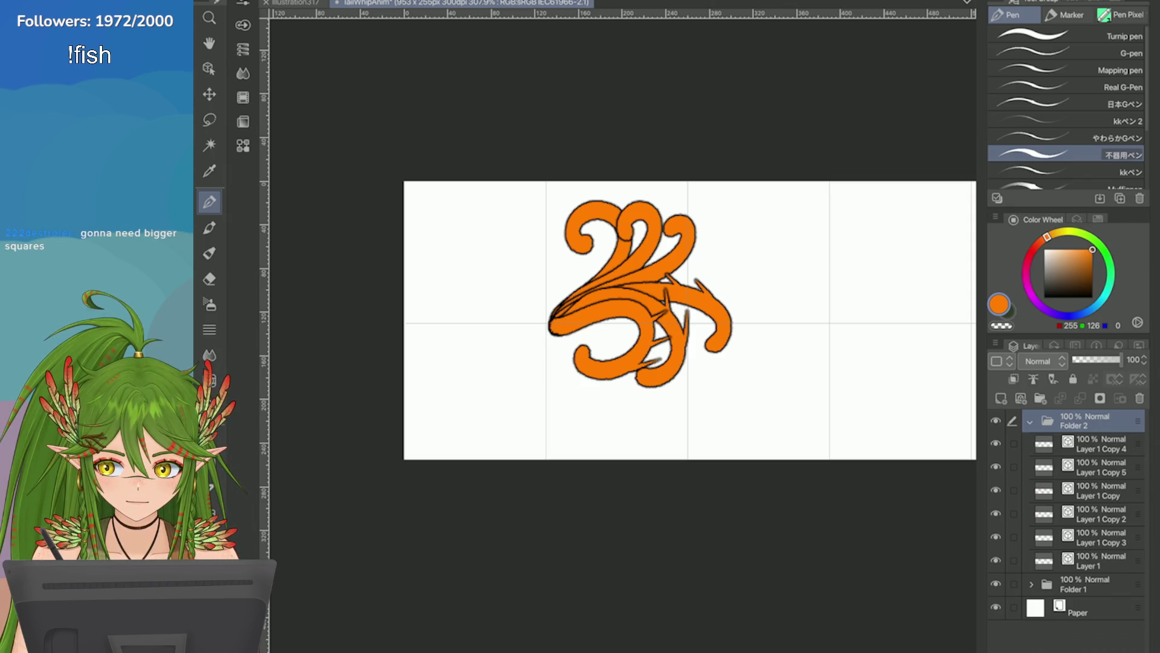
Step: Hide Layer 1 Copy, Copy 2, 3, 4 and 5 to view the base curl, then show them again
click(997, 443)
click(996, 467)
click(996, 490)
click(996, 513)
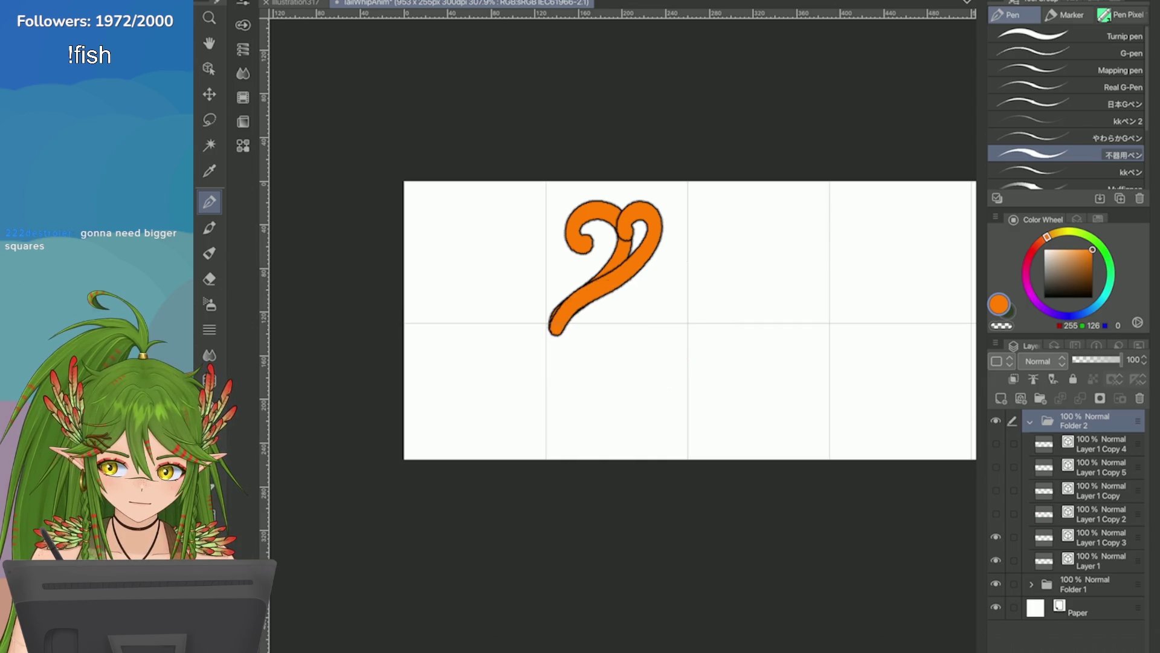
click(996, 537)
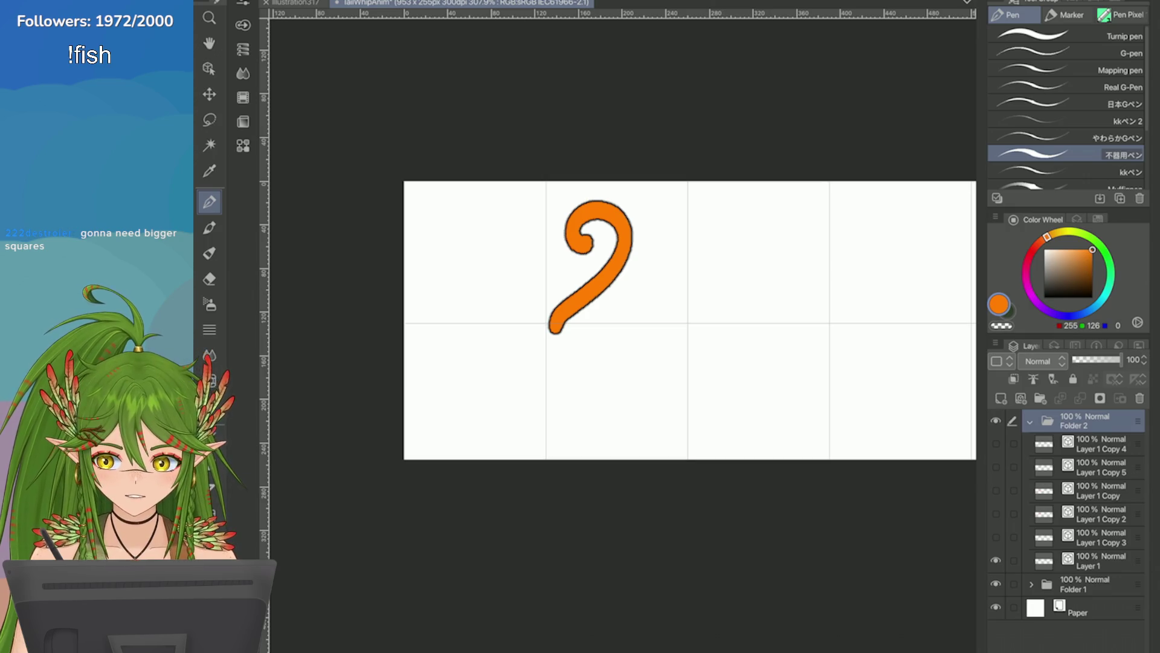
drag(996, 443, 996, 537)
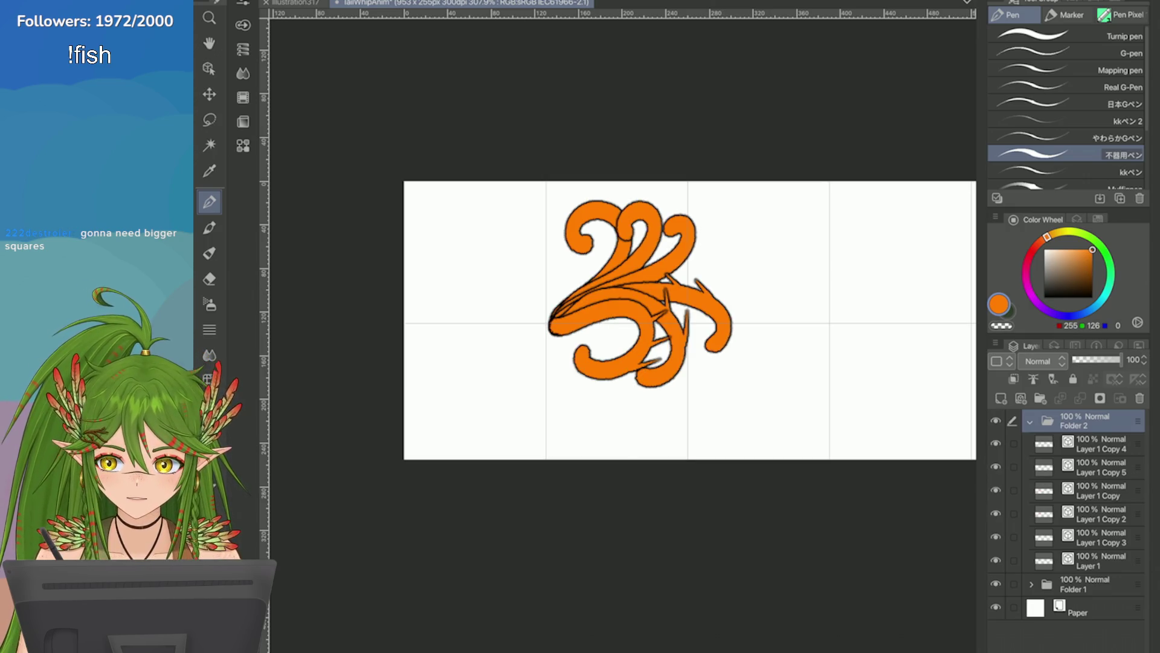
click(423, 1)
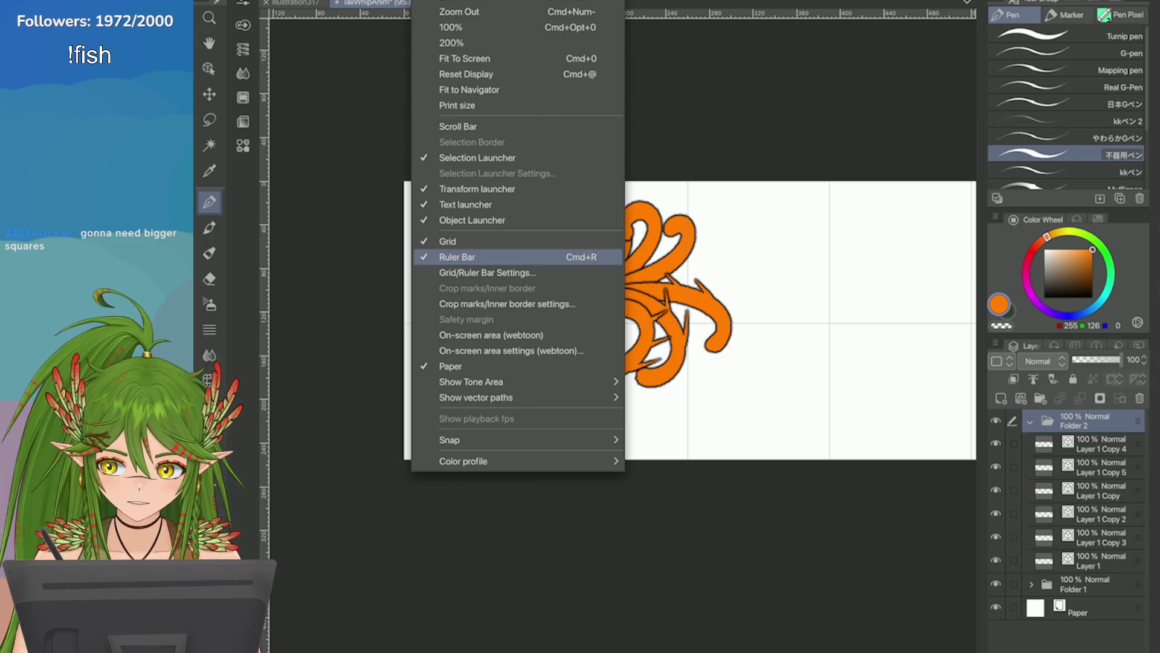
Step: Set the grid gap to about 255 px
click(484, 273)
click(738, 583)
drag(742, 581, 741, 575)
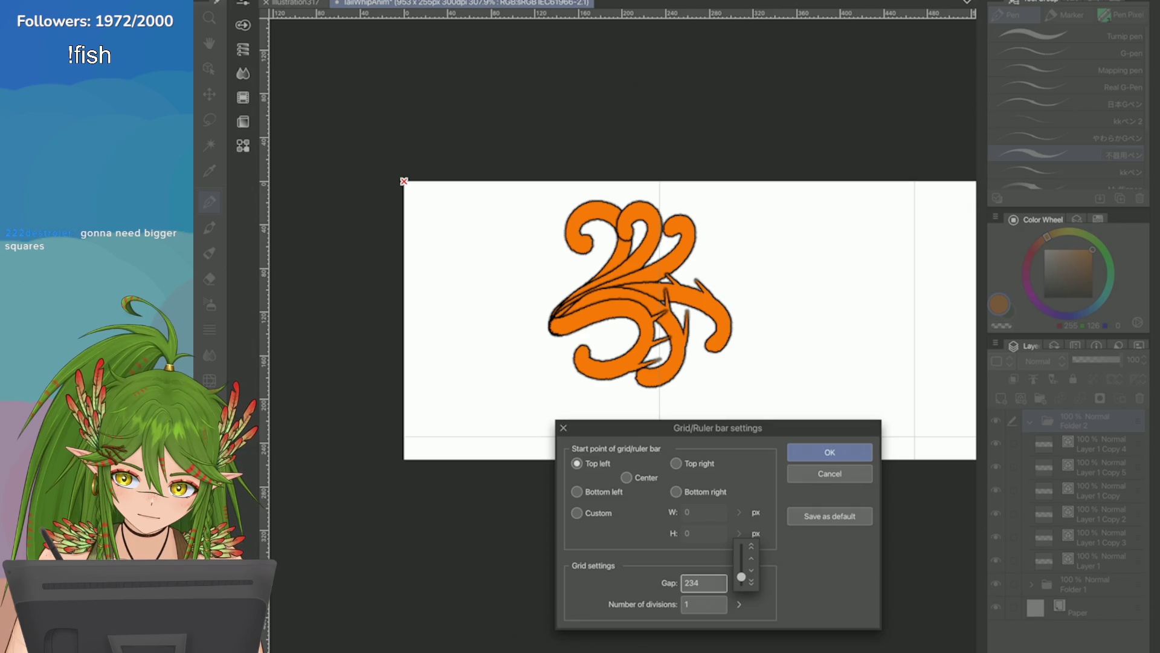
drag(741, 576, 741, 575)
click(830, 453)
Step: Move the tail drawing left into the first grid cell
scroll(586, 325, down, 5)
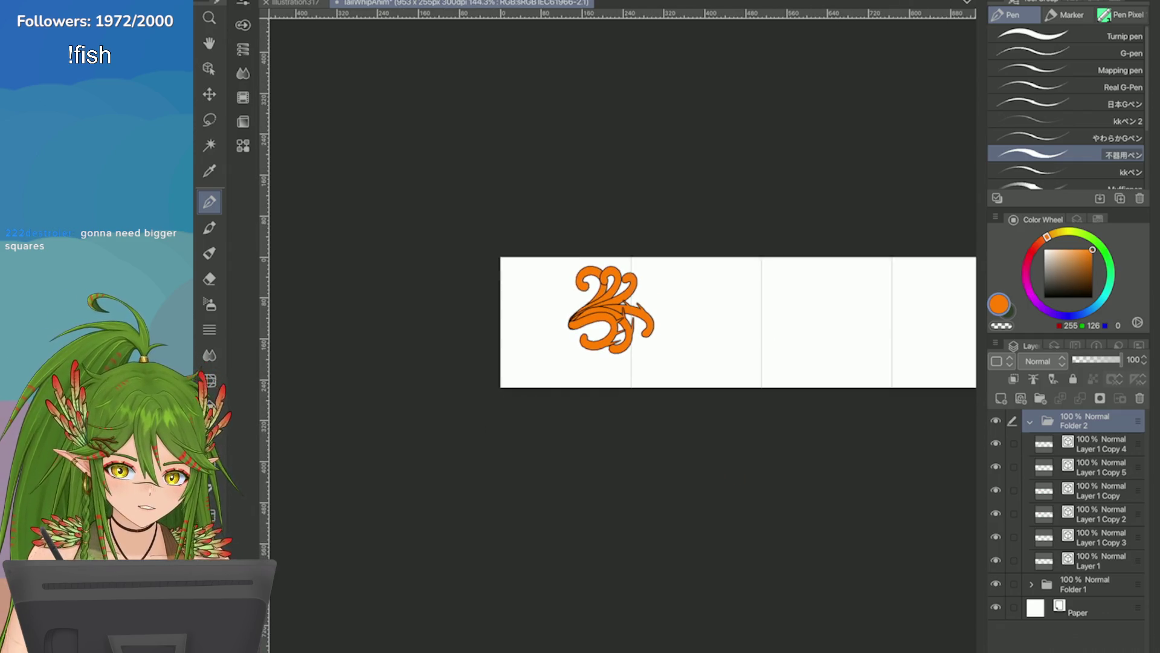
key(ctrl+t)
drag(592, 343, 551, 352)
click(594, 406)
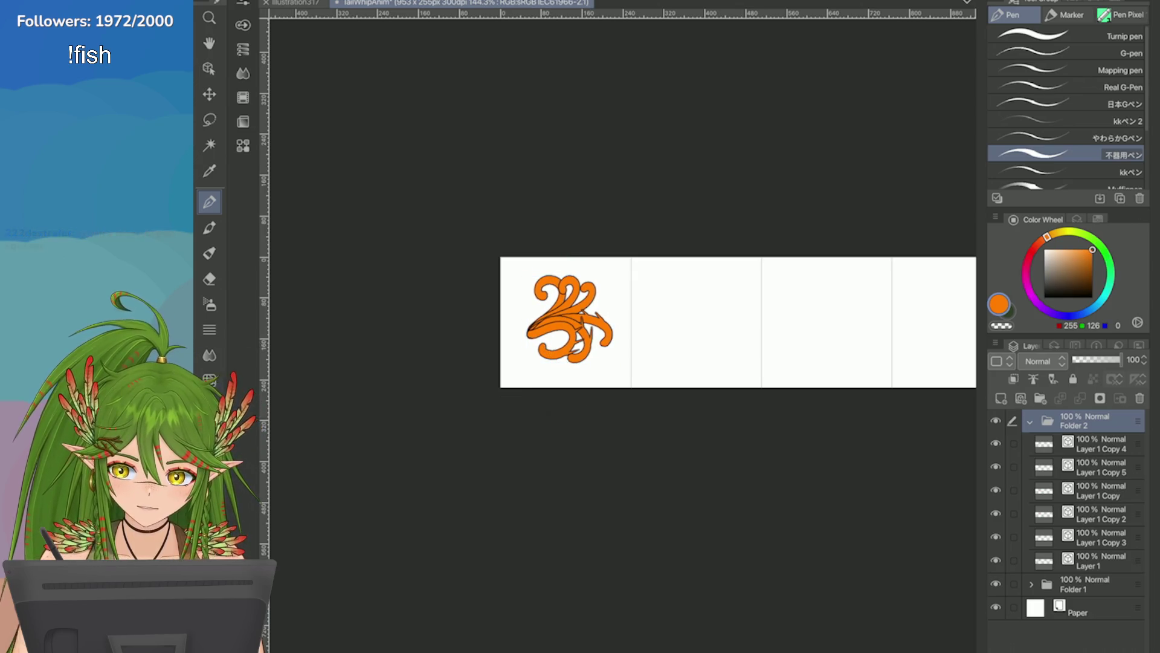
scroll(771, 282, down, 3)
scroll(863, 336, up, 2)
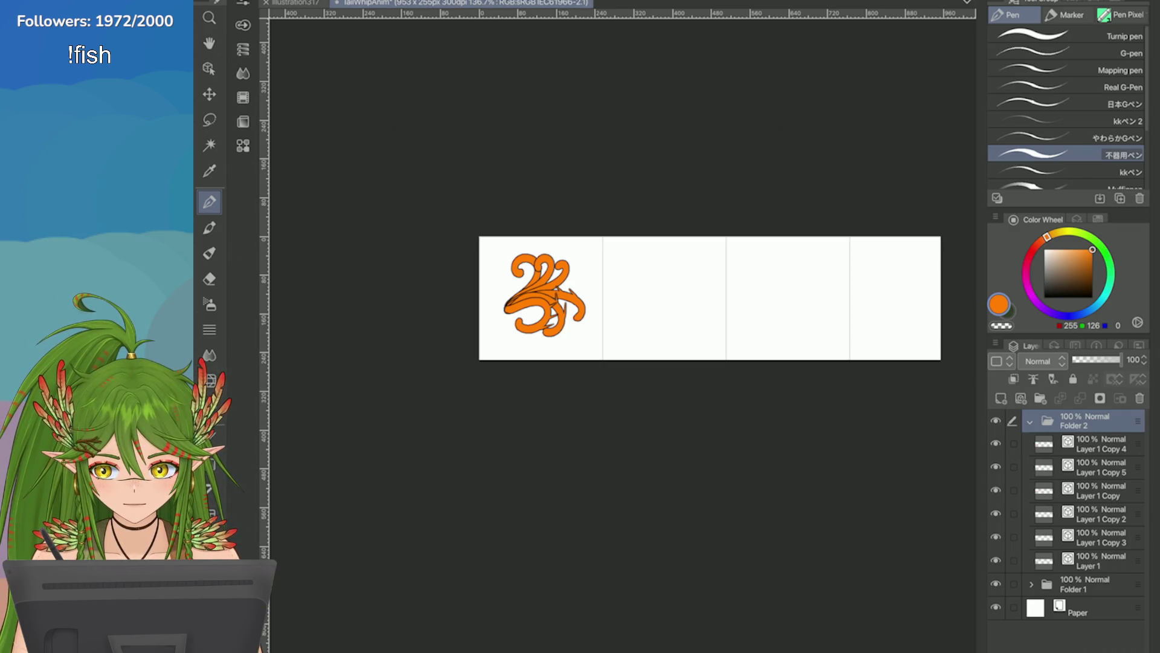
Step: Set grid divisions to 2 and nudge the drawing up-left within the first cell
click(471, 1)
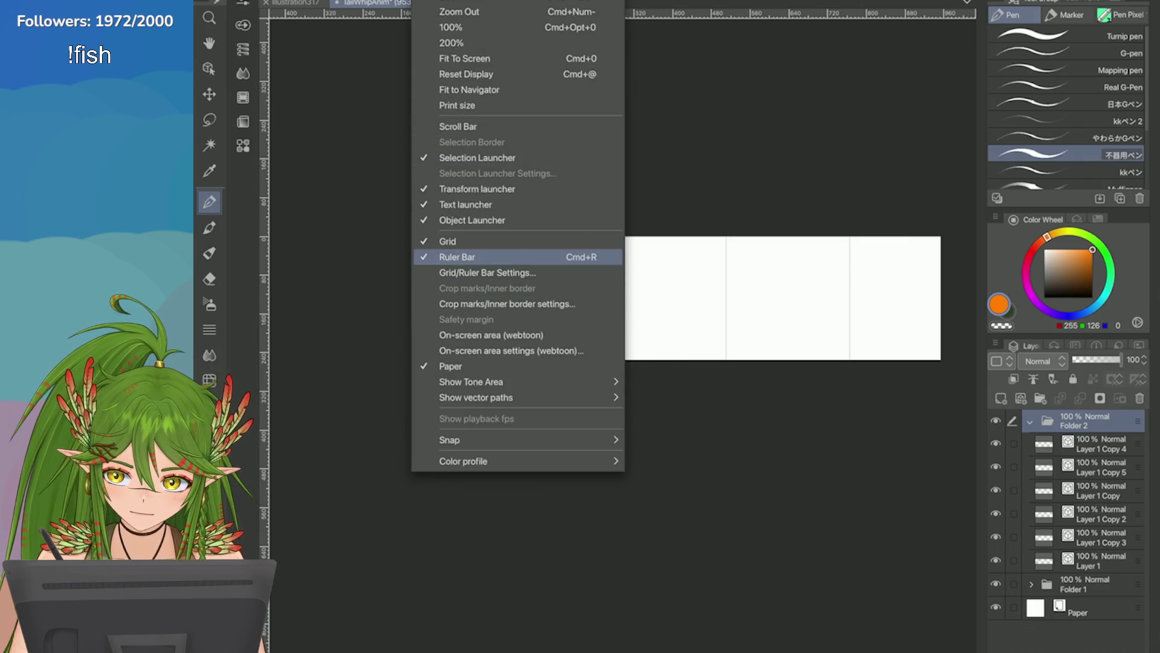
click(487, 273)
click(739, 604)
click(754, 581)
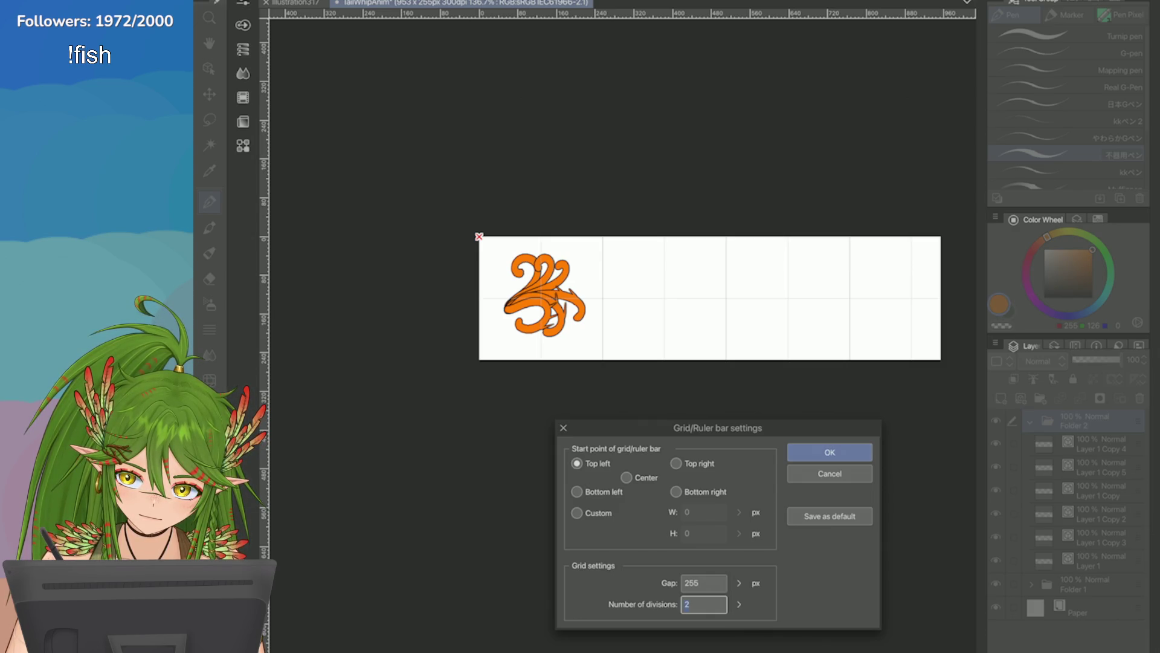
click(825, 453)
key(ctrl+t)
scroll(496, 319, up, 4)
drag(496, 359, 473, 347)
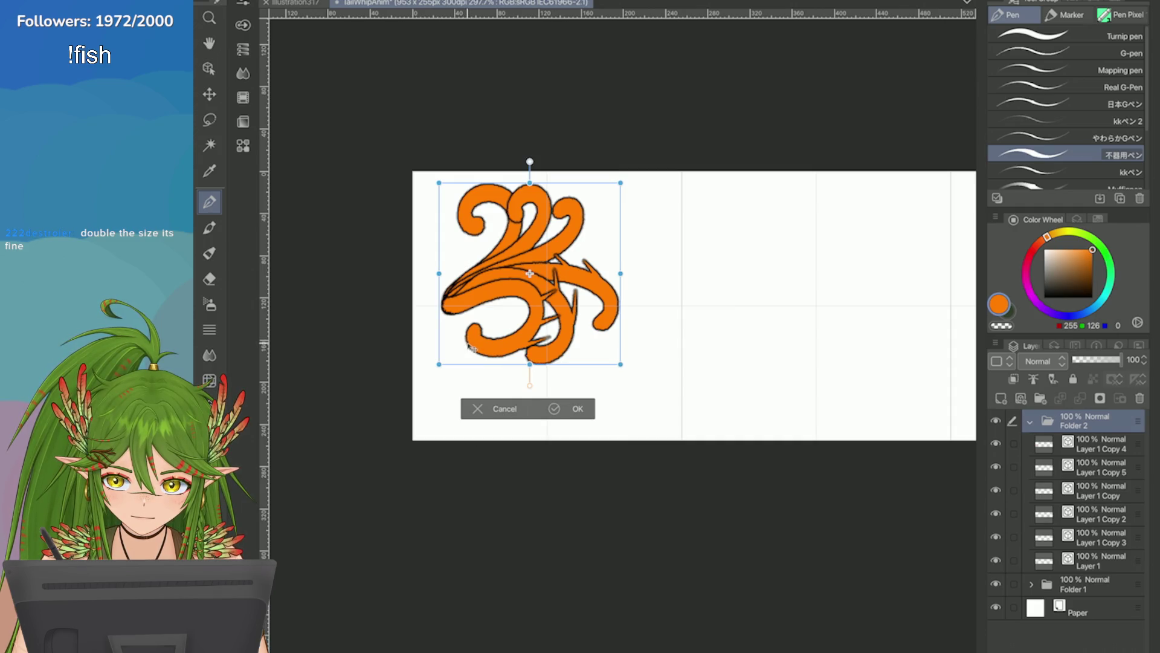
Step: Nudge the tail drawing slightly left and confirm the transform
drag(471, 348, 454, 350)
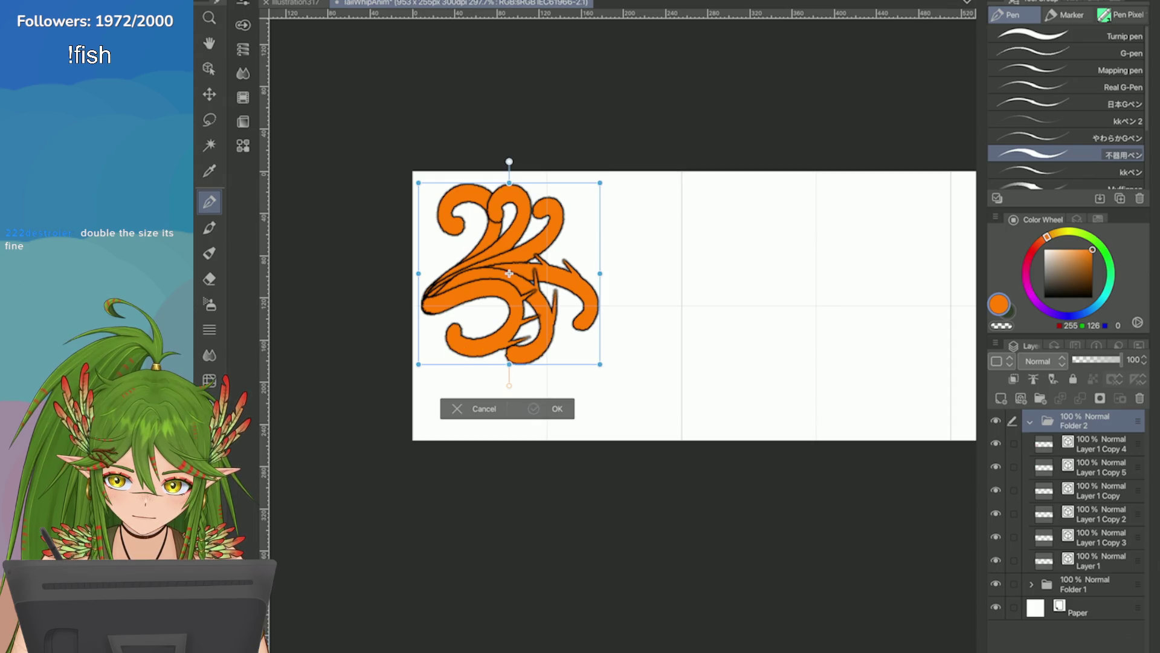
key(Return)
scroll(706, 288, down, 5)
scroll(723, 279, up, 3)
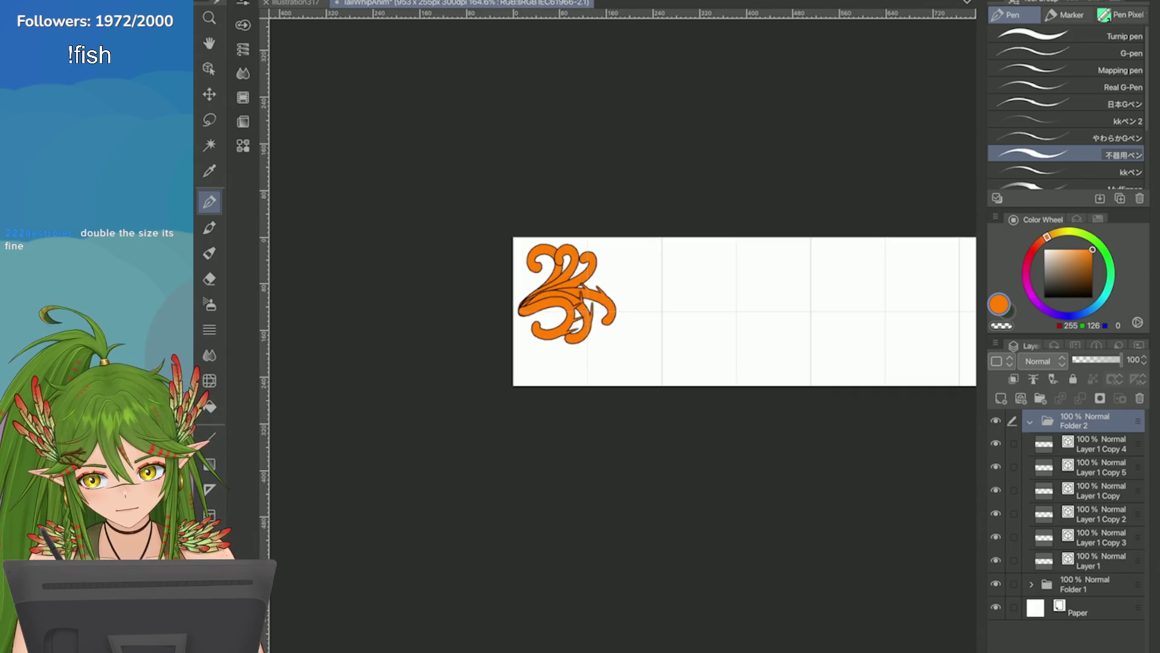
scroll(665, 311, up, 2)
scroll(665, 312, down, 1)
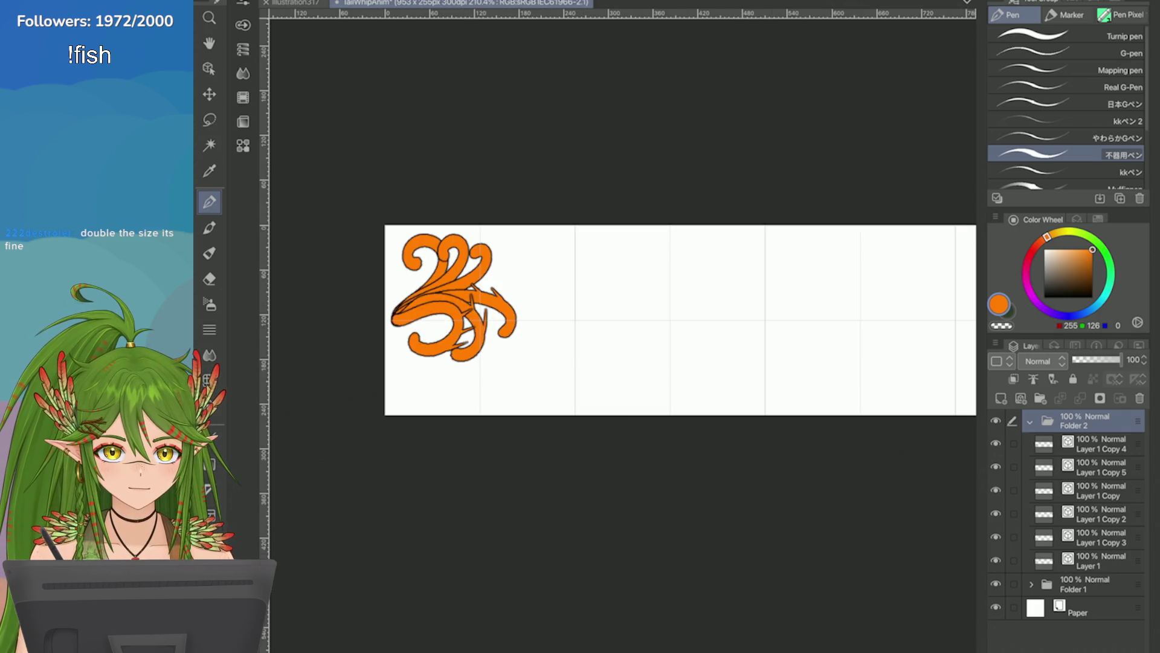
Step: Try enlarging the drawing toward the canvas bottom, undo it, and resize it to fit the frame
key(ctrl+t)
mouse_move(520, 368)
mouse_down()
mouse_move(568, 411)
mouse_move(553, 412)
mouse_move(562, 405)
mouse_up()
scroll(573, 435, up, 2)
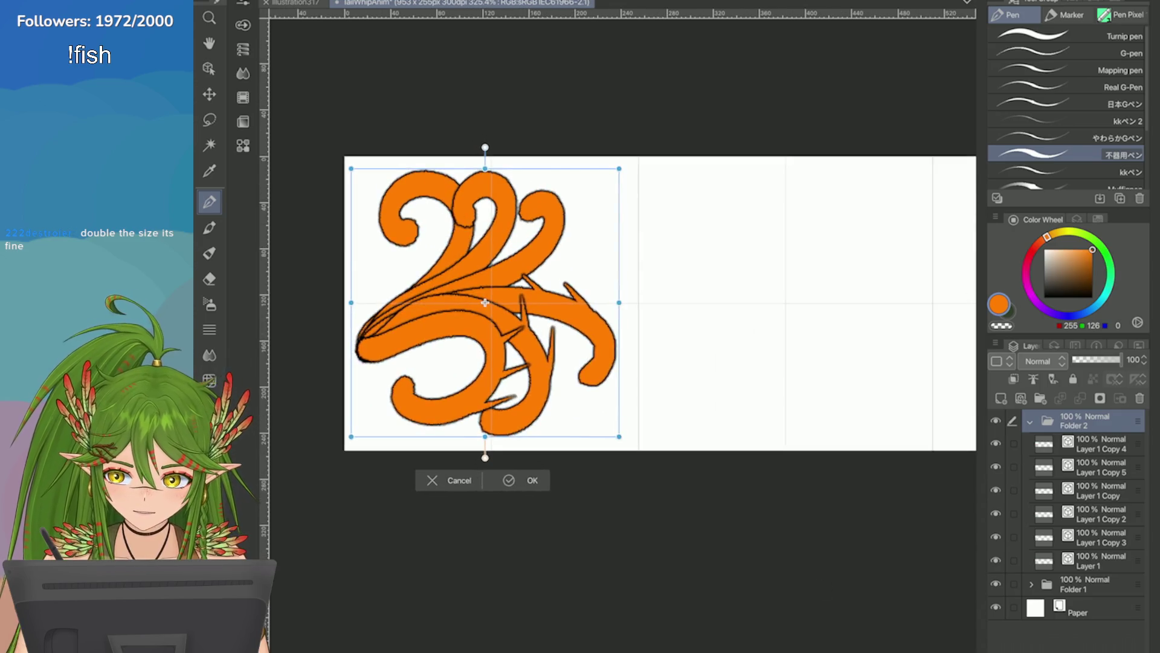
mouse_move(619, 436)
mouse_down()
mouse_move(633, 450)
mouse_move(617, 450)
mouse_move(627, 444)
mouse_move(616, 435)
mouse_up()
click(535, 488)
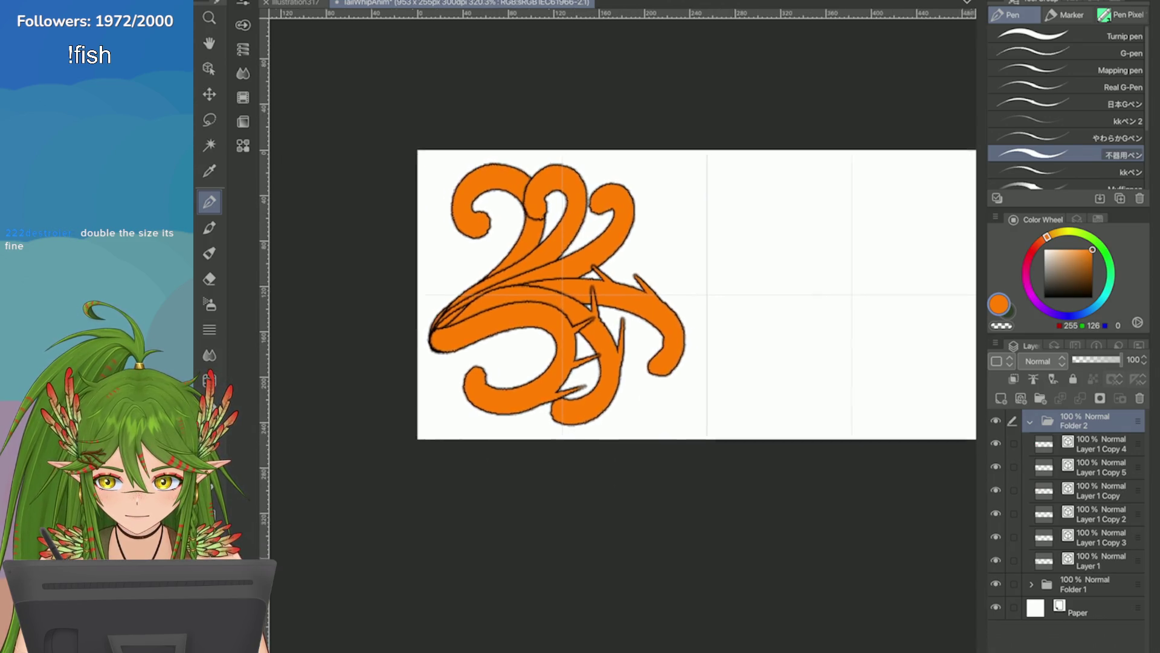
key(ctrl+z)
key(ctrl+t)
drag(593, 365, 604, 375)
key(Return)
scroll(808, 304, down, 3)
scroll(683, 290, down, 3)
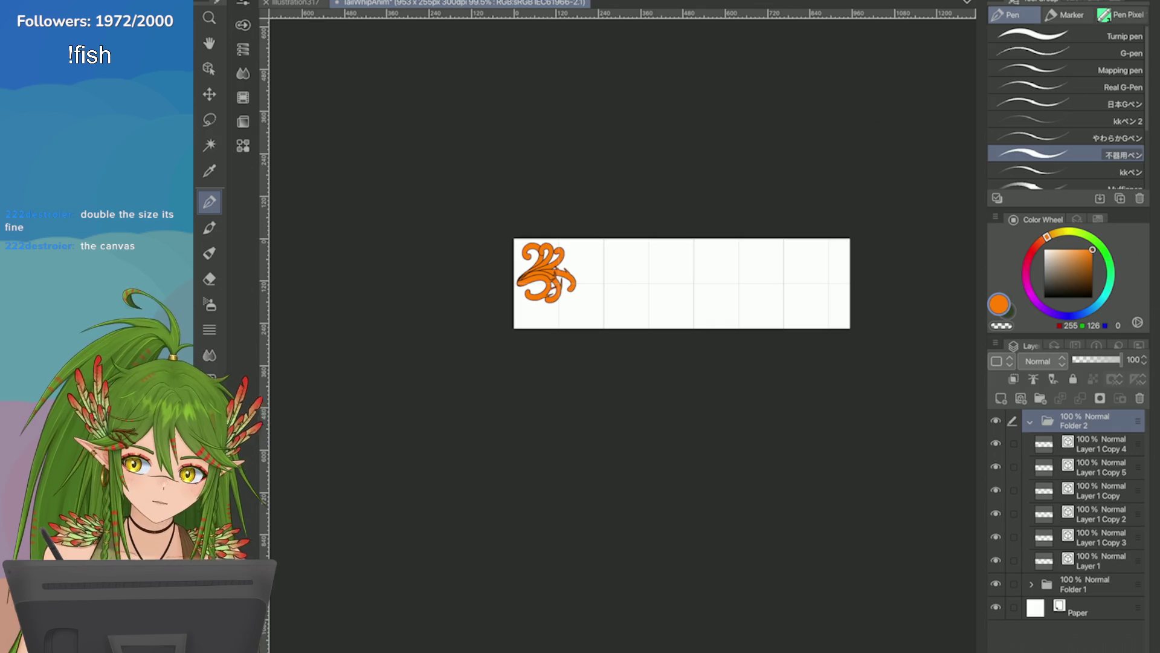
Step: Save, then turn off anti-aliasing on the right curl stroke's Border effect outline
key(ctrl+s)
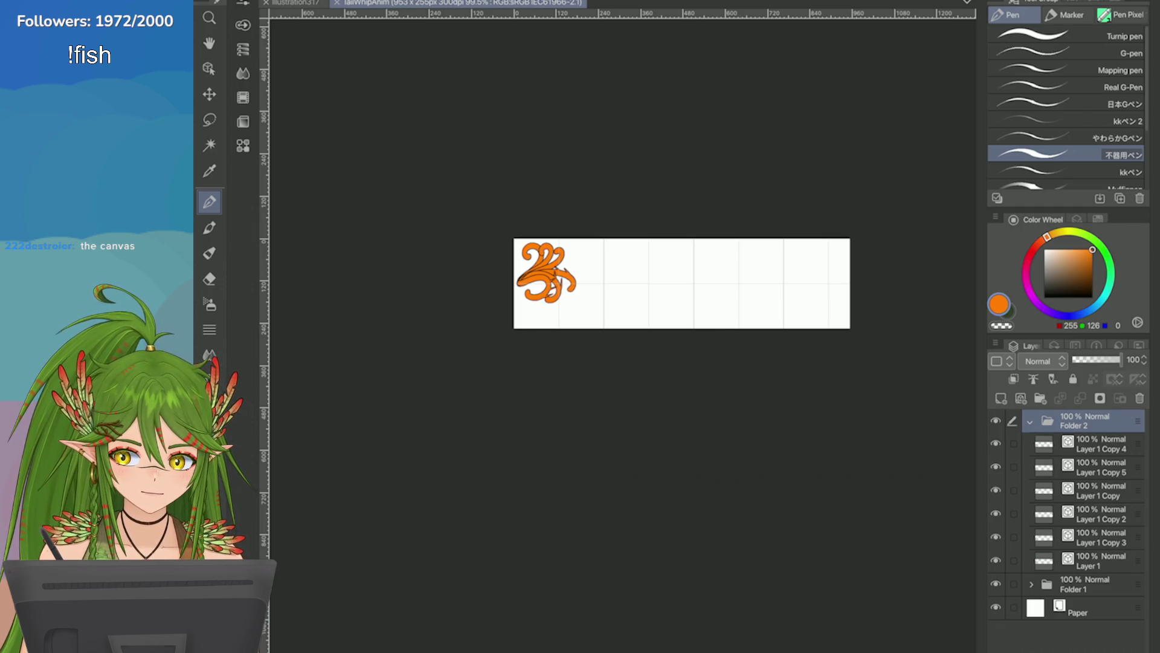
scroll(536, 274, up, 5)
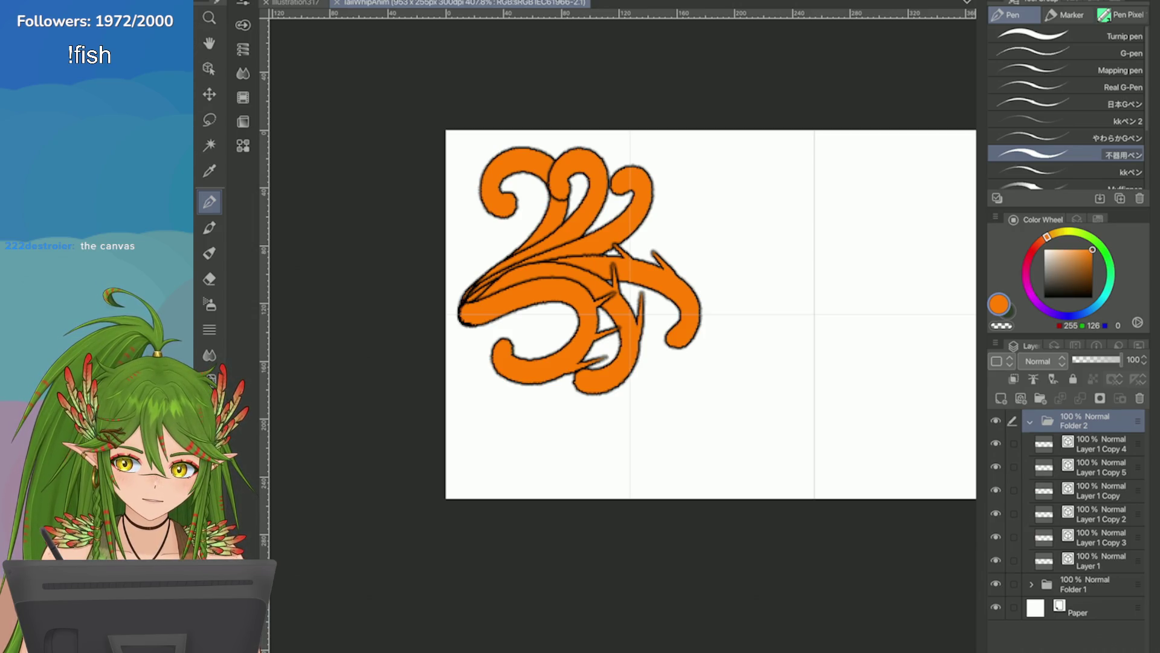
scroll(707, 290, up, 5)
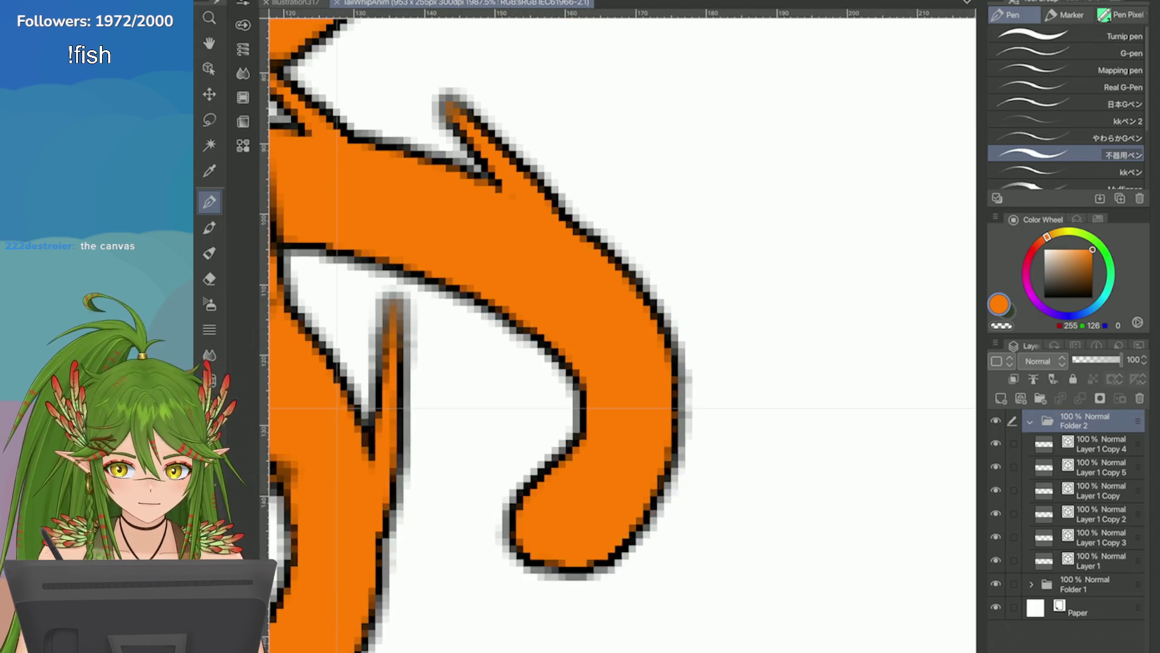
scroll(894, 275, down, 2)
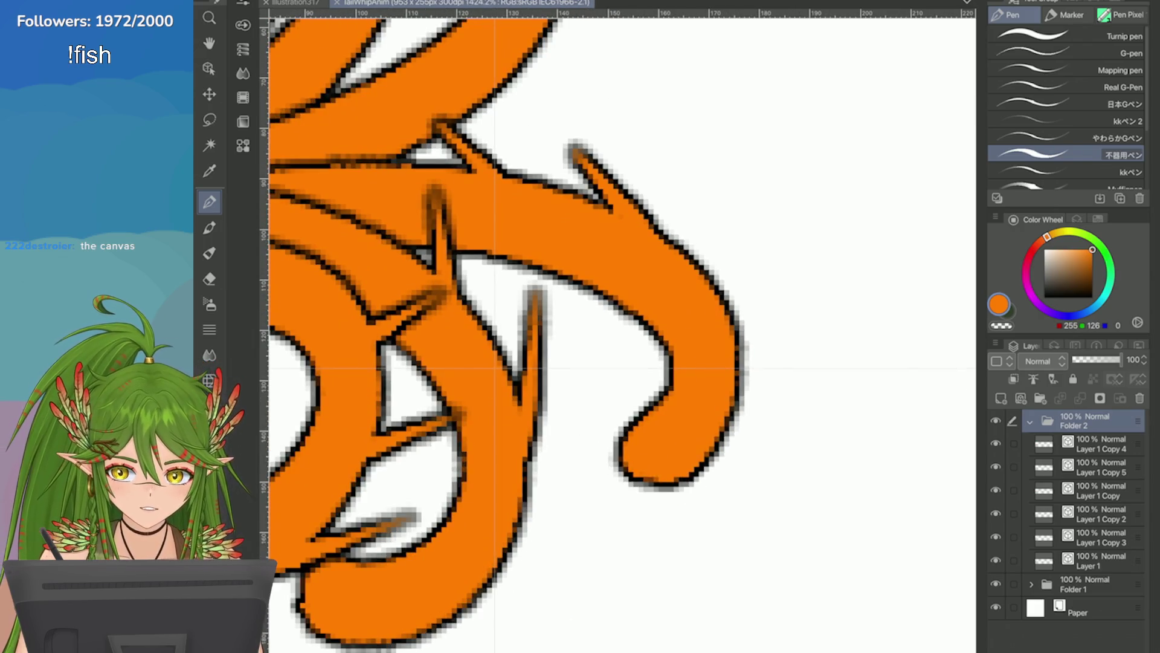
click(209, 68)
click(627, 212)
click(1099, 219)
click(1064, 219)
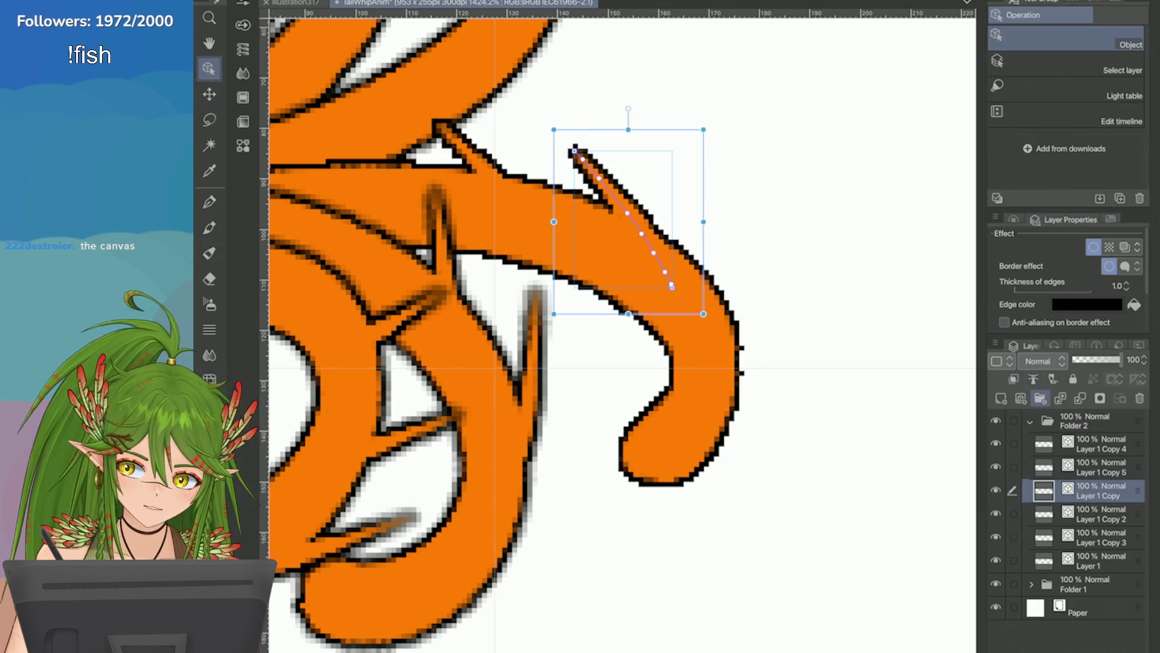
Step: Play through the animation frames, save the sprite sheet, and activate Layer 1 Copy 4
key(space)
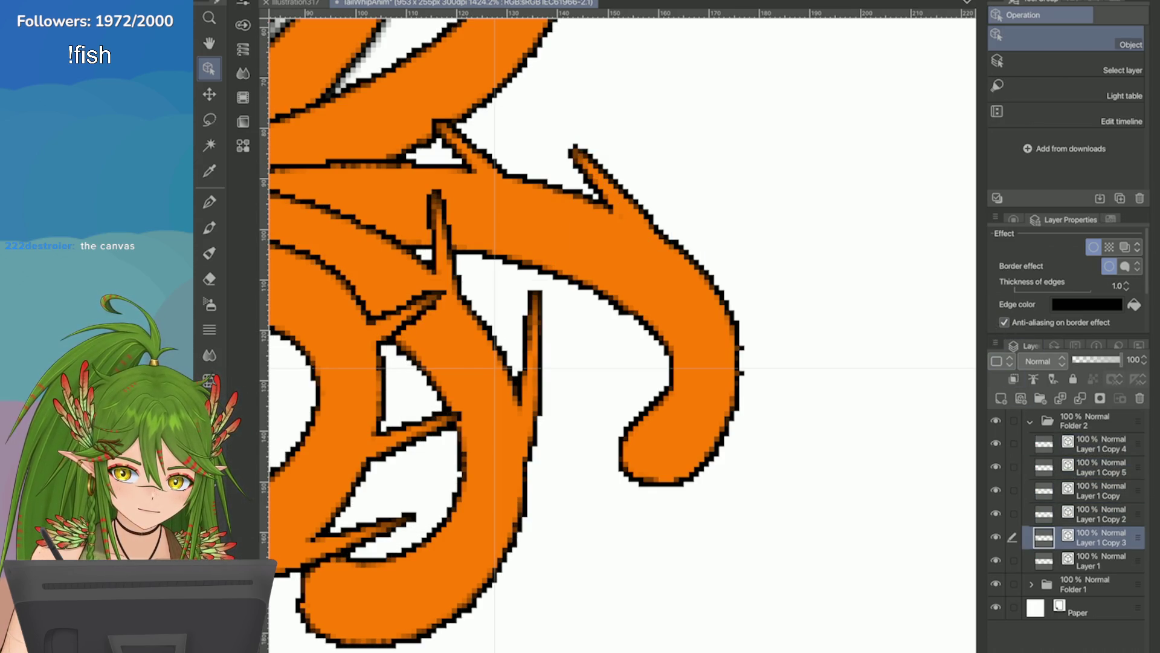
scroll(623, 333, down, 5)
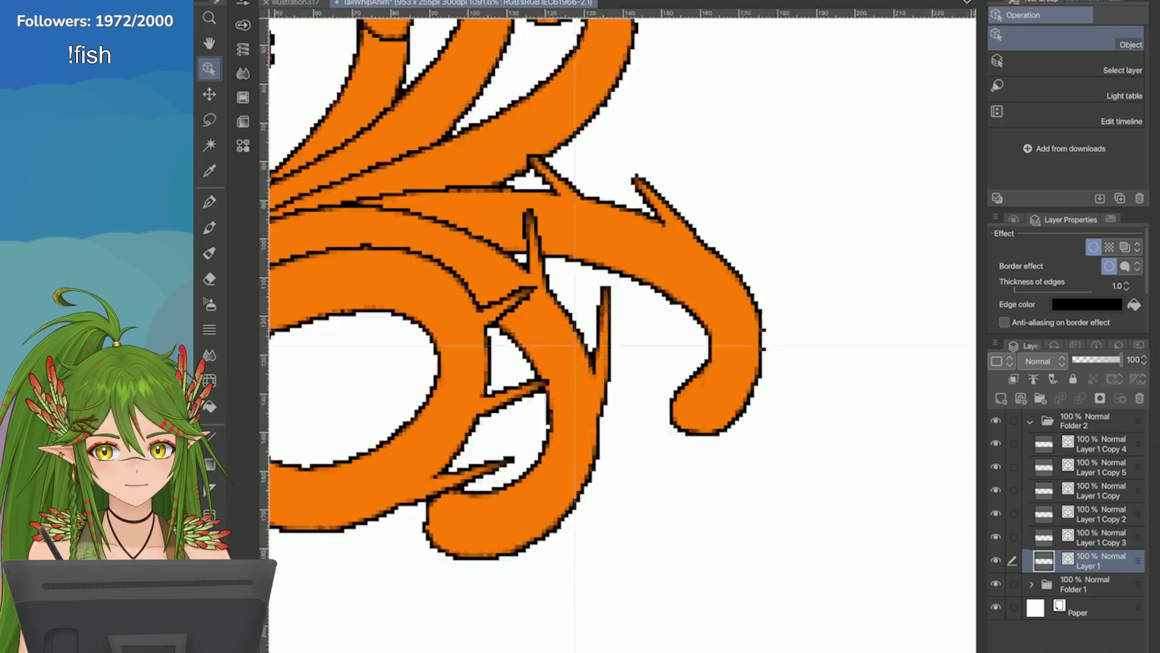
scroll(623, 332, up, 2)
scroll(622, 333, down, 5)
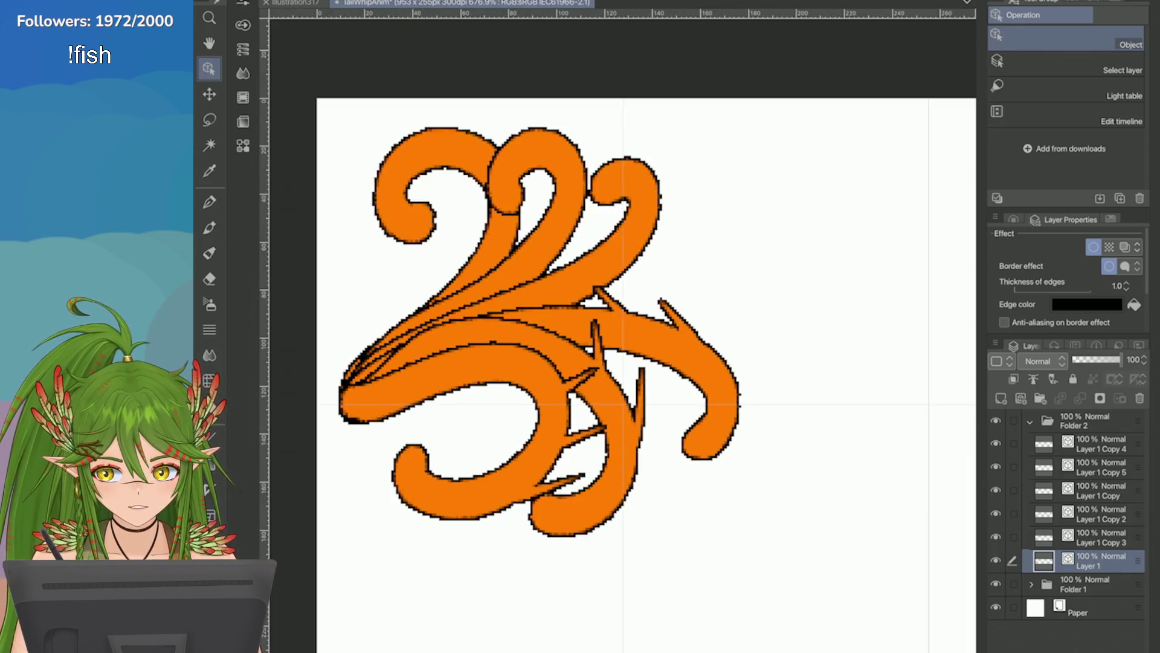
scroll(622, 333, down, 2)
scroll(623, 332, up, 2)
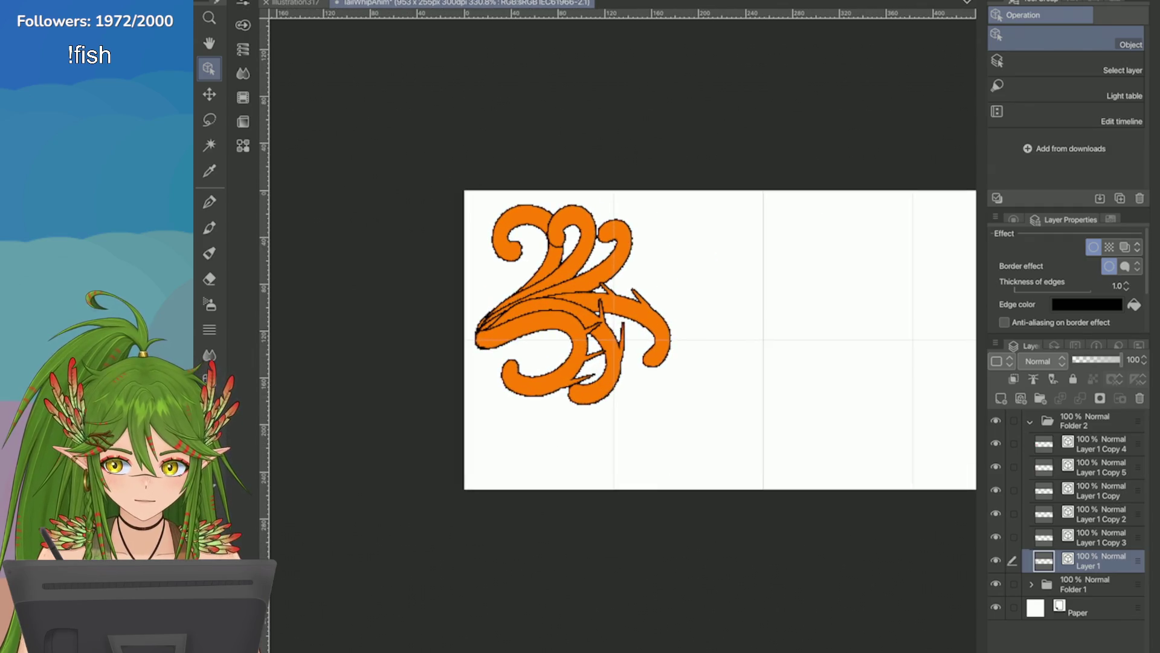
key(ctrl+s)
scroll(623, 332, down, 1)
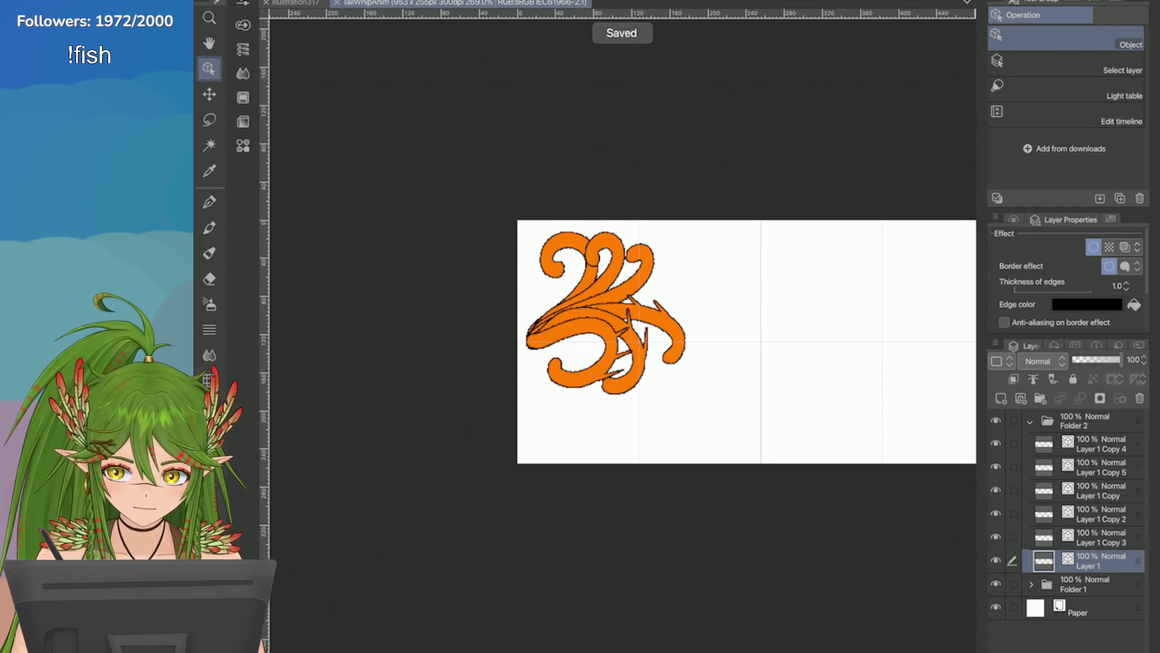
click(1088, 444)
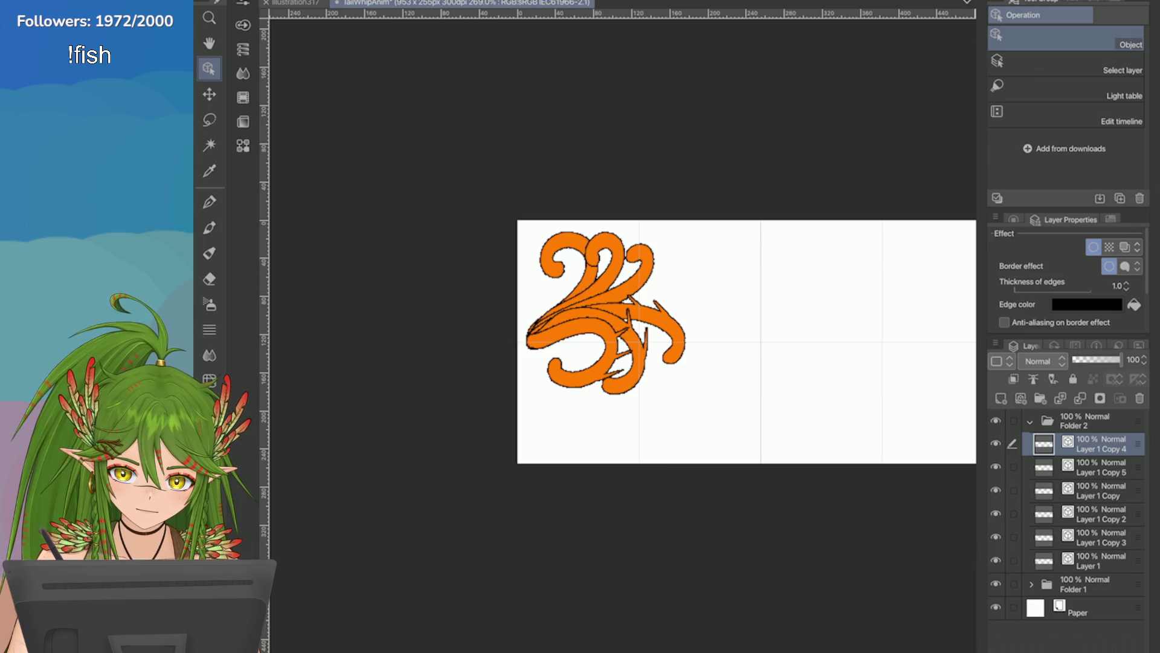
Step: Transform all tail frames in Folder 2 together and confirm
click(1088, 421)
key(ctrl+t)
key(ctrl+plus)
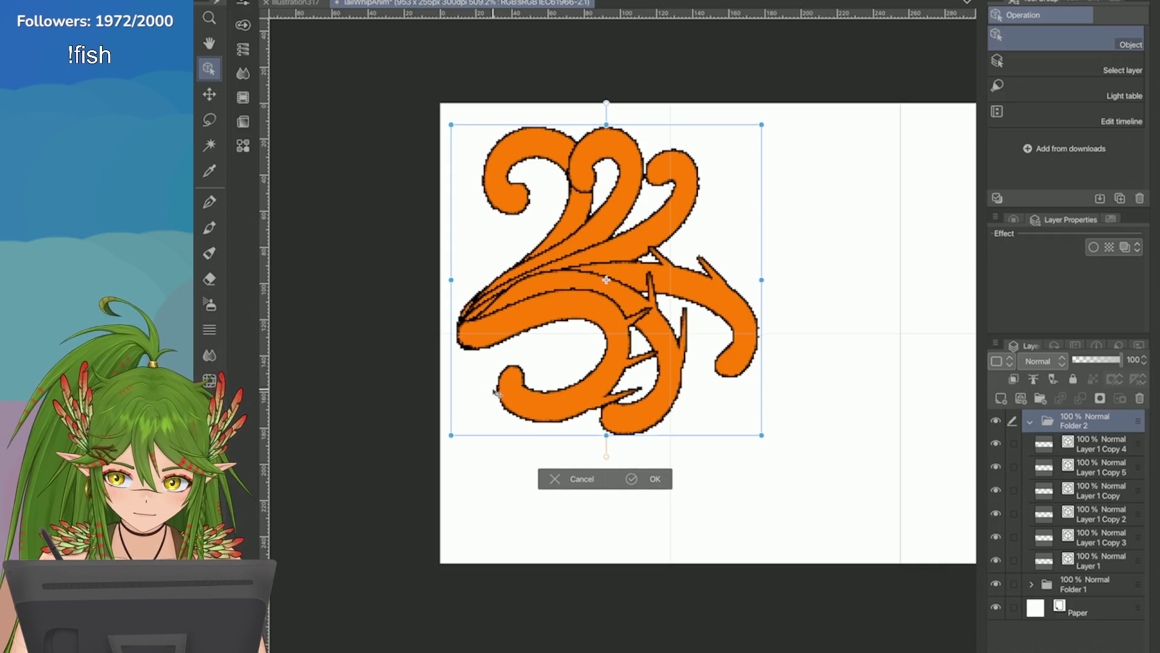
key(Return)
scroll(584, 321, down, 2)
scroll(704, 325, right, 2)
Step: Move the Layer 1 Copy 3 tail into the second frame cell and hide the four frames above it
click(1088, 537)
key(ctrl+t)
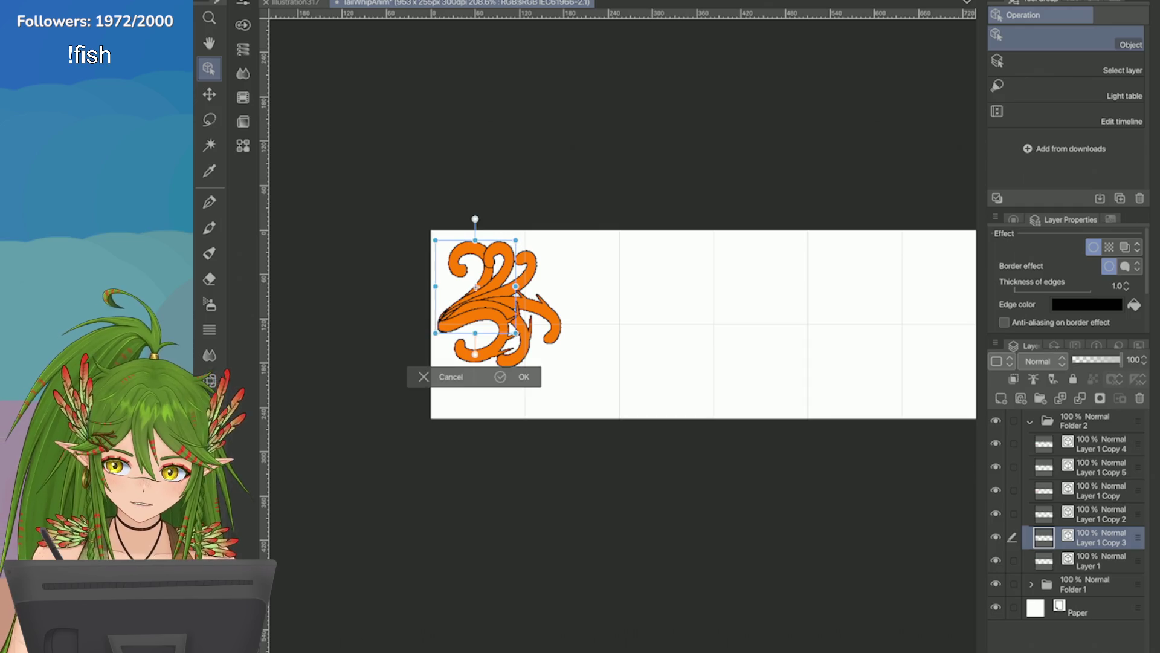
drag(453, 330, 596, 329)
scroll(595, 330, up, 3)
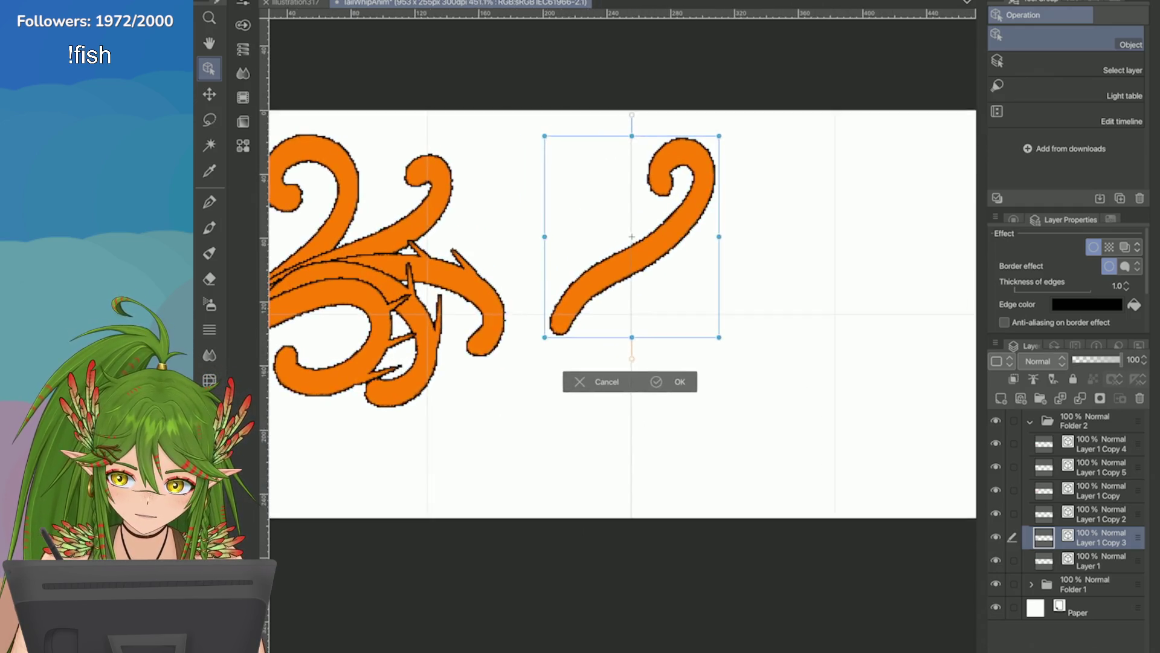
click(830, 348)
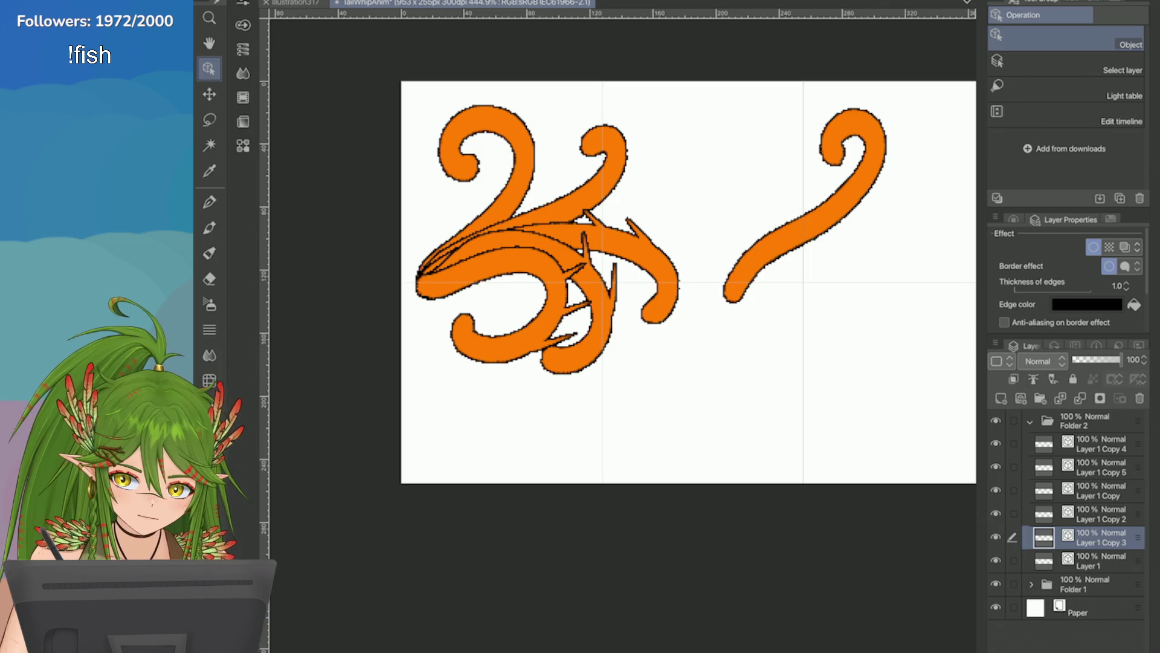
drag(996, 443, 996, 514)
Step: Nudge the right tail up slightly
scroll(570, 295, up, 2)
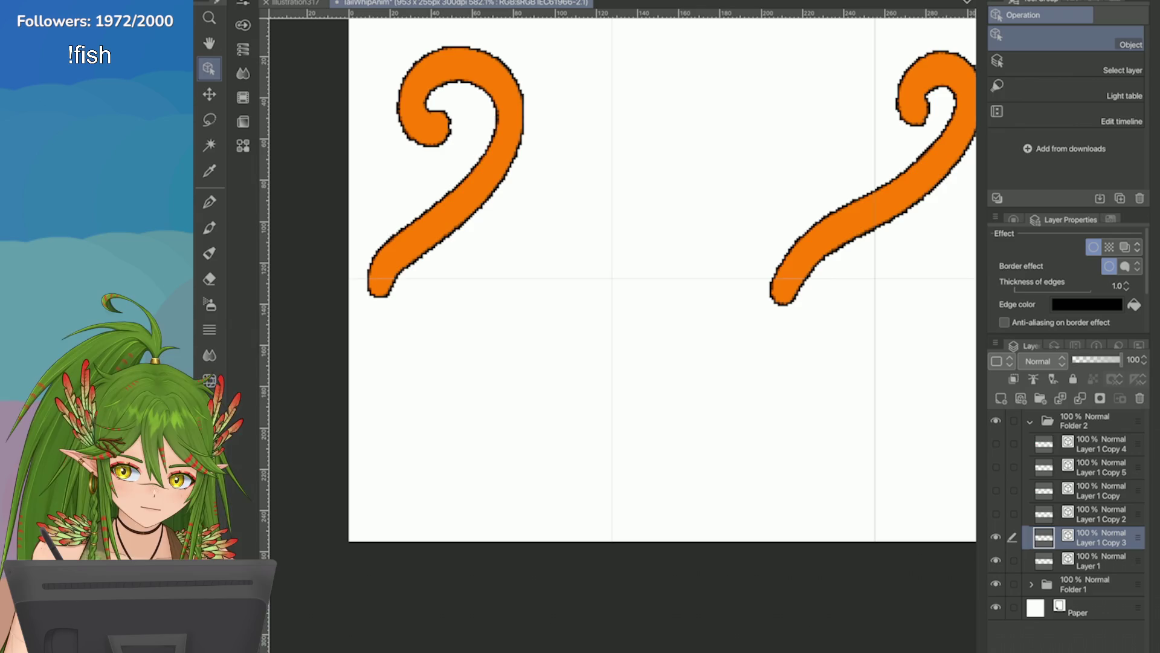
key(ctrl+t)
drag(785, 273, 785, 264)
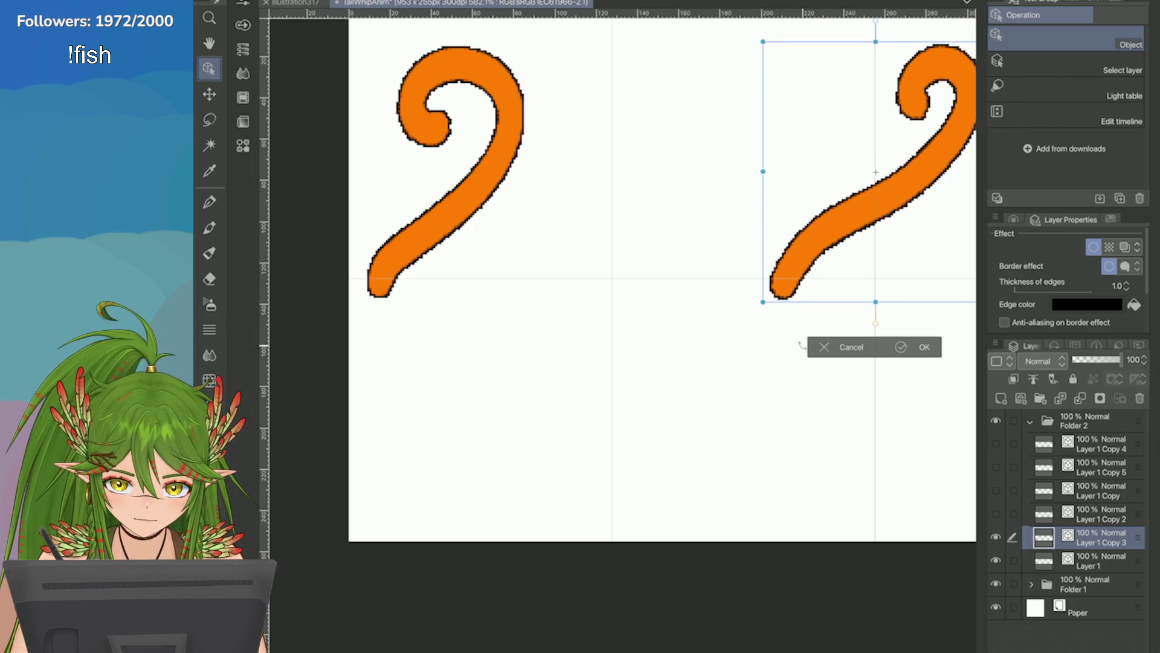
click(901, 347)
Step: Add Layer 1 to the selection and move both tails up about 35 px
click(1013, 560)
key(ctrl+t)
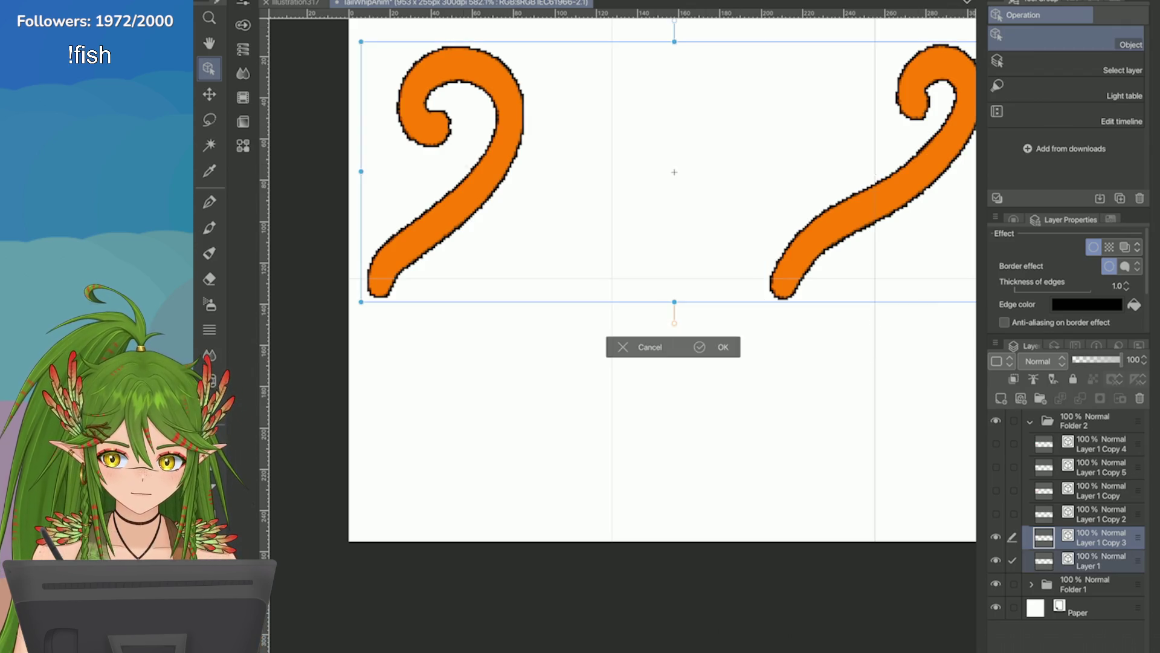
drag(446, 287, 446, 269)
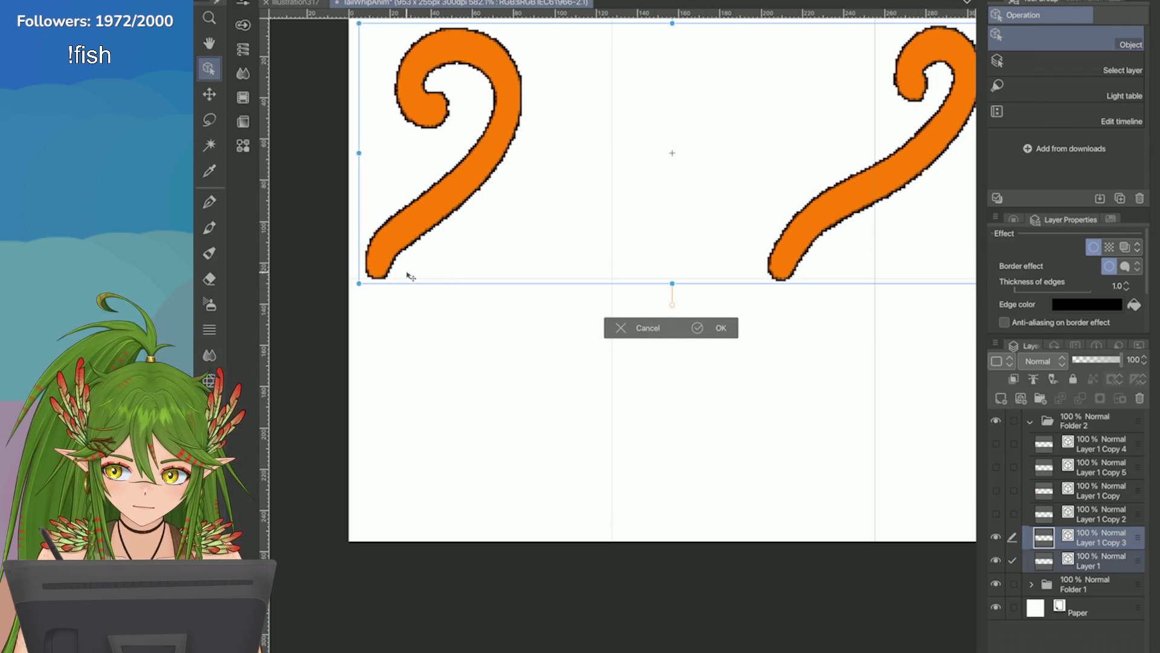
scroll(398, 275, down, 2)
scroll(395, 272, up, 2)
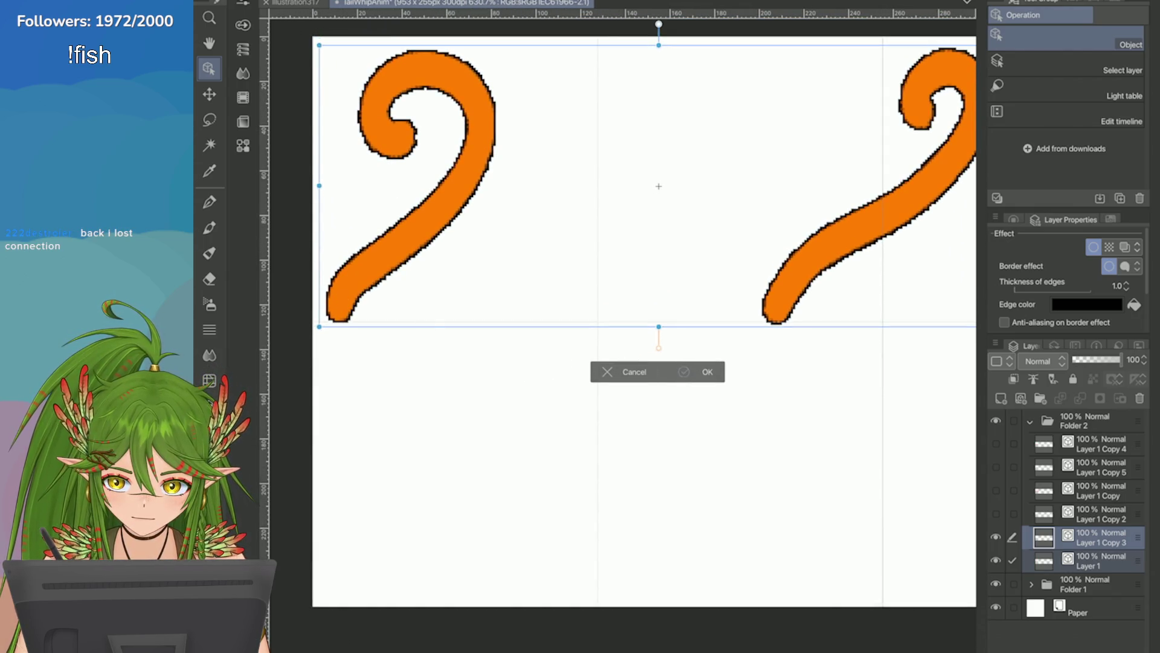
click(685, 372)
Step: Shift the right tail left within its cell, then adjust the Layer 1 tail's position
key(ctrl+t)
mouse_move(878, 180)
mouse_down()
mouse_move(717, 172)
mouse_move(731, 181)
mouse_up()
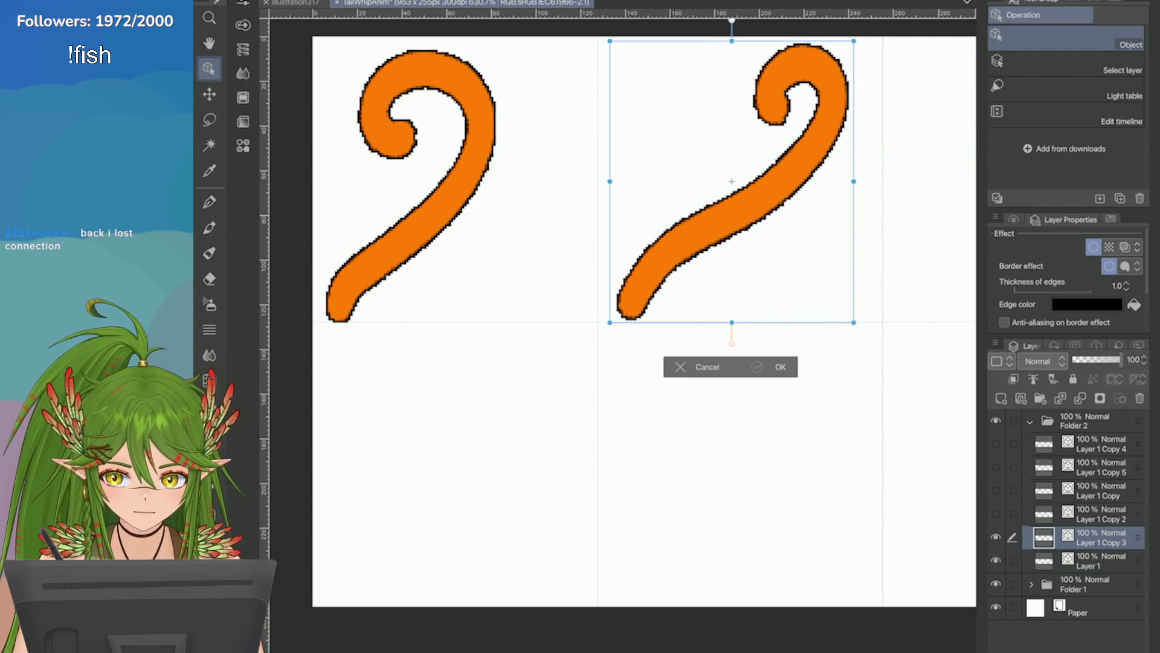
key(Return)
click(1088, 561)
scroll(671, 243, up, 5)
key(ctrl+t)
drag(518, 372, 510, 370)
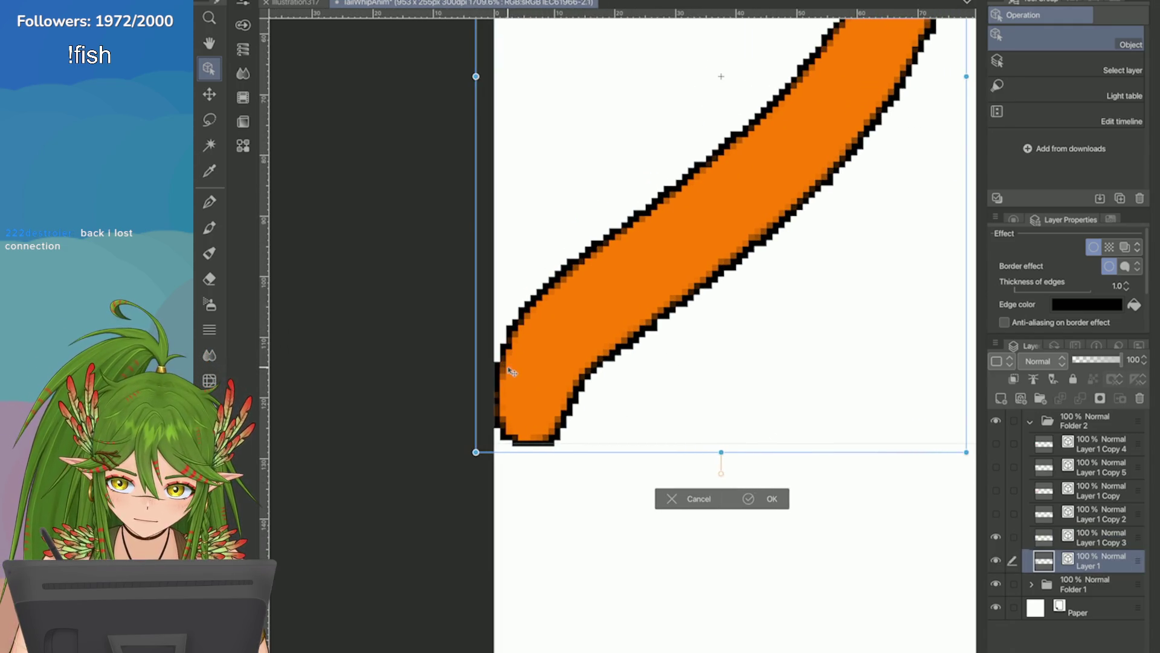
click(747, 498)
Step: Move the Layer 1 Copy 3 tail left and slightly down
scroll(743, 363, down, 2)
scroll(762, 301, down, 3)
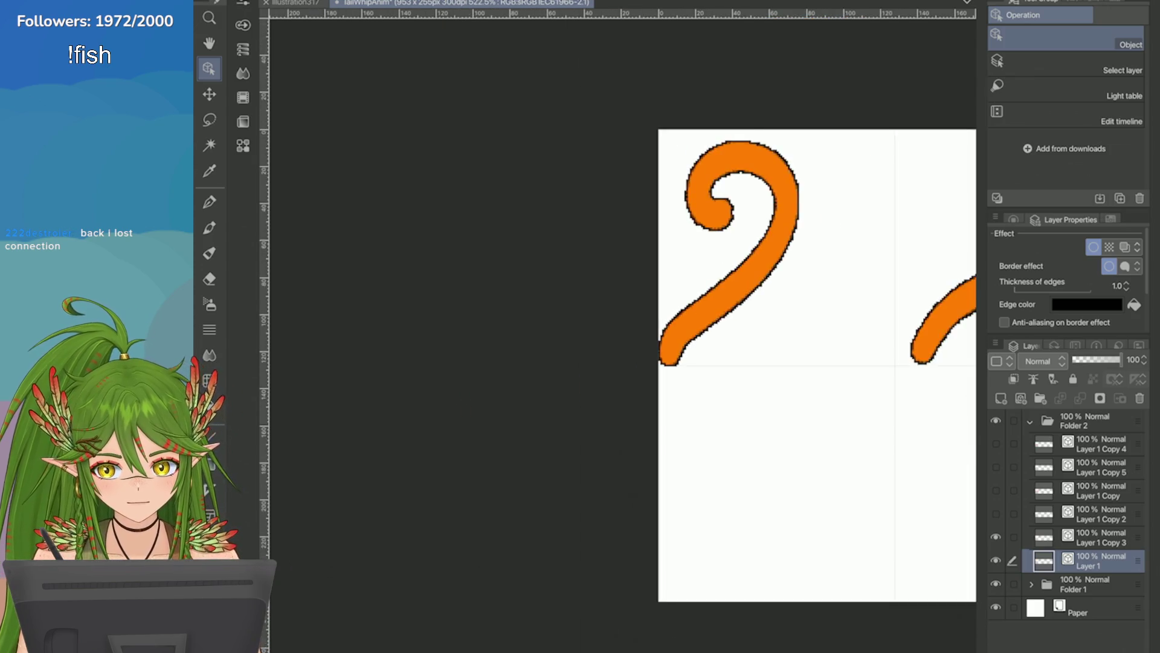
click(1094, 537)
key(ctrl+t)
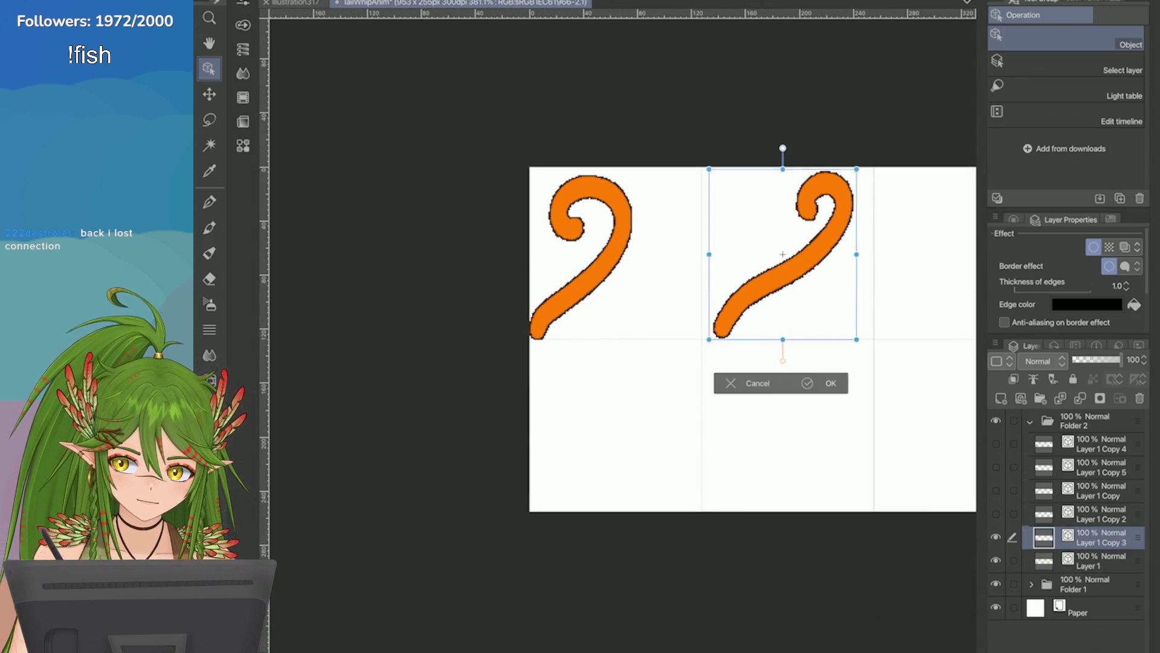
scroll(599, 314, up, 5)
drag(598, 314, 550, 316)
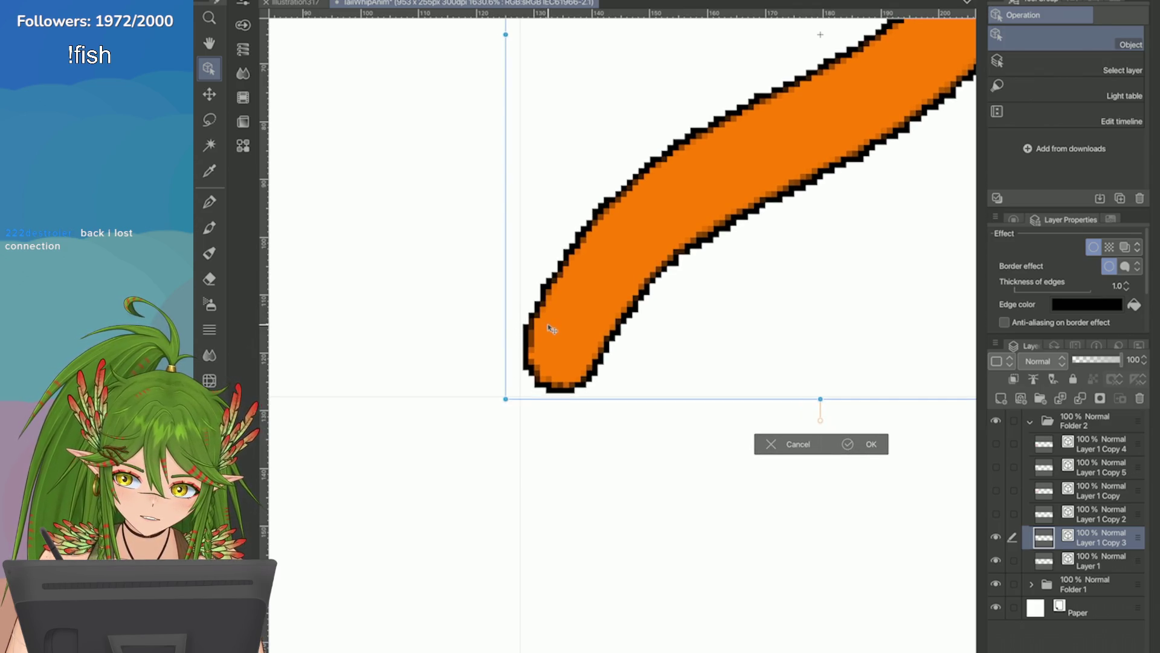
scroll(487, 387, up, 2)
scroll(623, 332, up, 1)
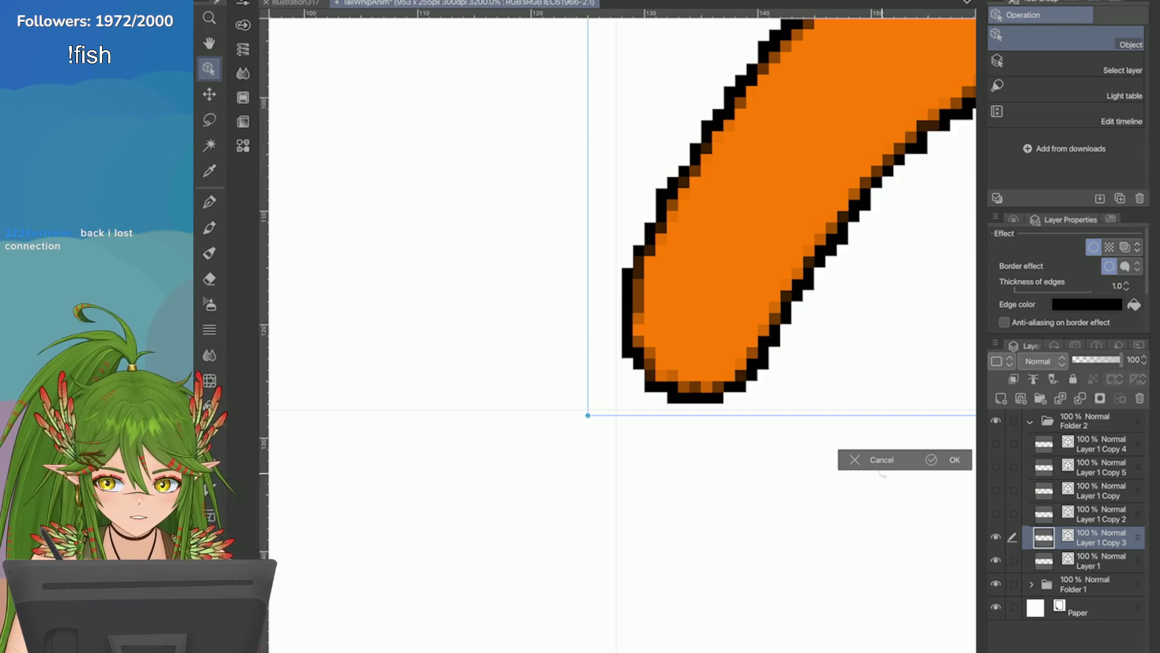
click(949, 459)
Step: Nudge the Layer 1 tail one pixel right to line up with the other frame
scroll(544, 327, down, 3)
scroll(544, 326, up, 2)
scroll(393, 348, up, 2)
mouse_move(725, 363)
mouse_down()
mouse_move(852, 374)
mouse_move(788, 405)
mouse_up()
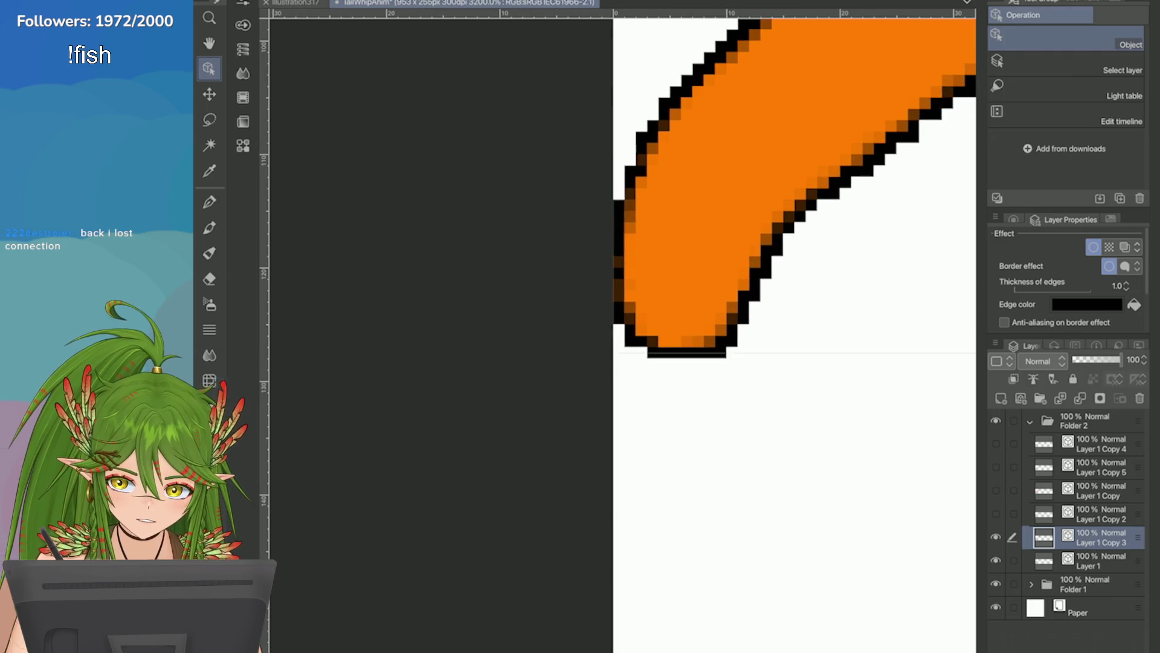
click(1100, 561)
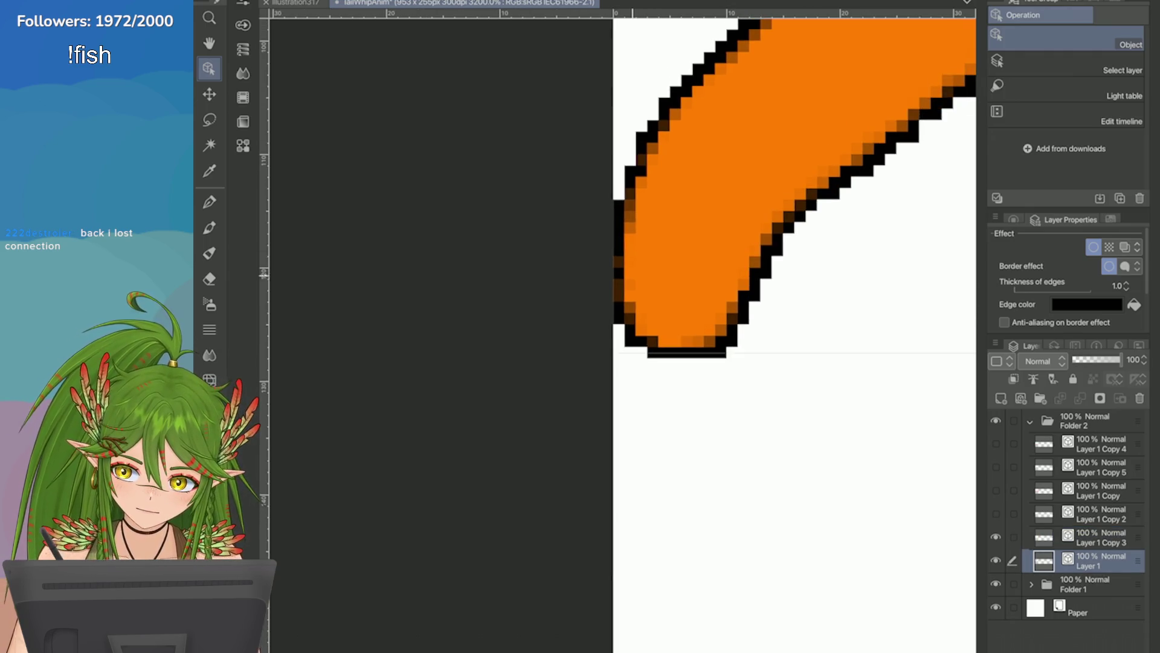
drag(650, 319, 657, 311)
click(932, 403)
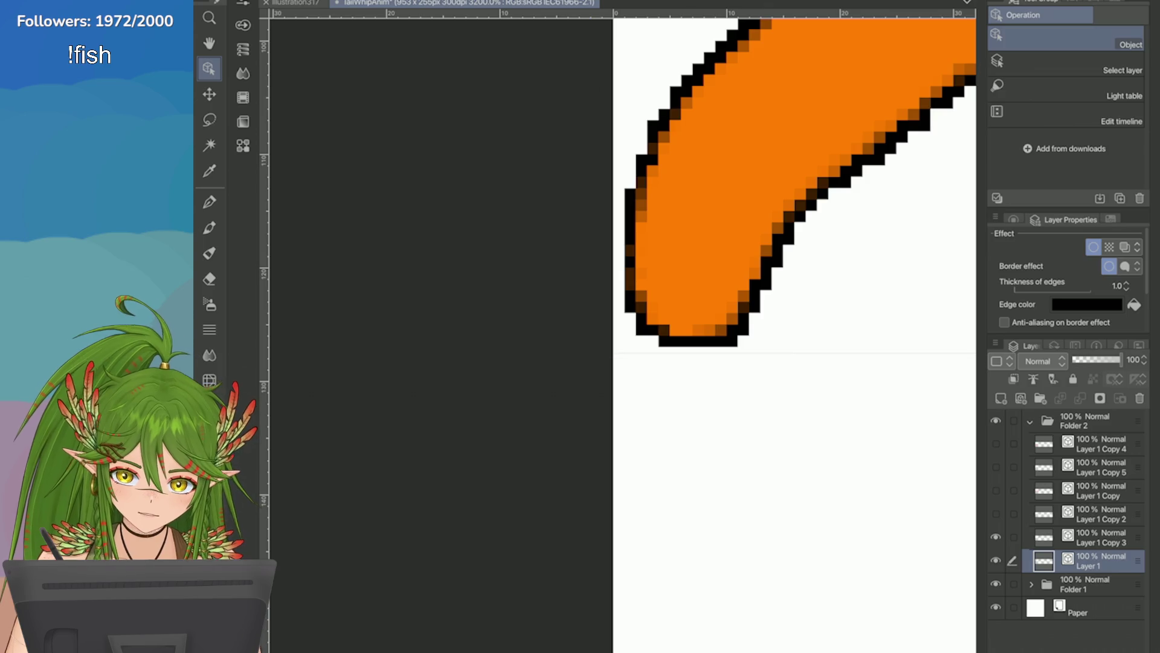
scroll(623, 332, down, 3)
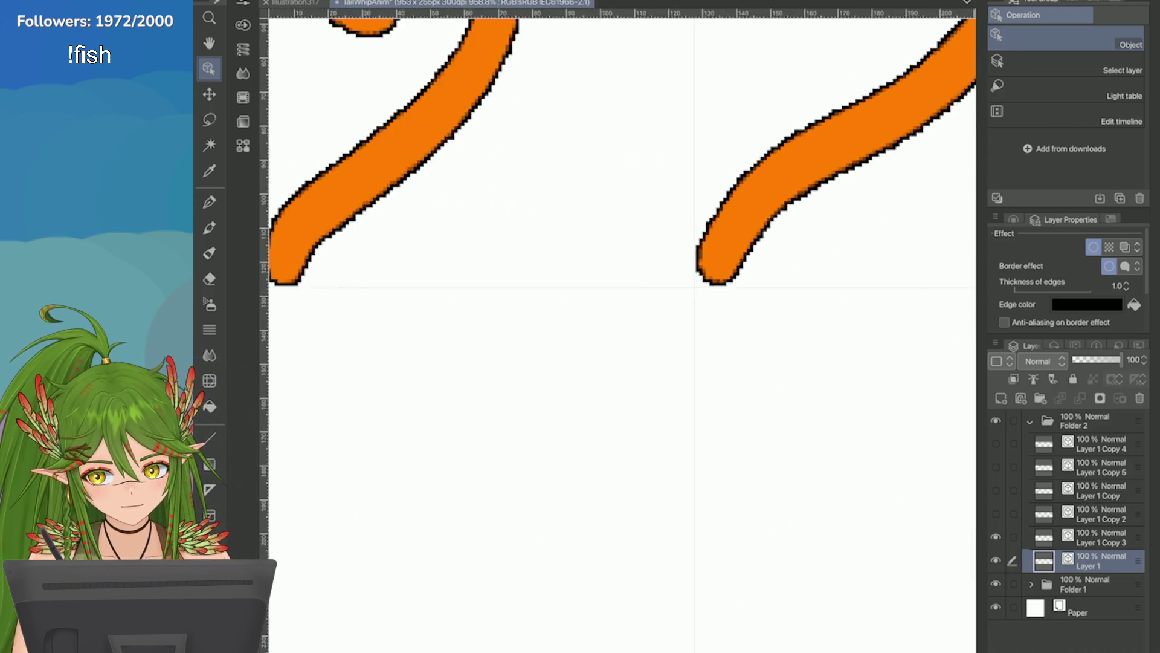
scroll(623, 332, down, 3)
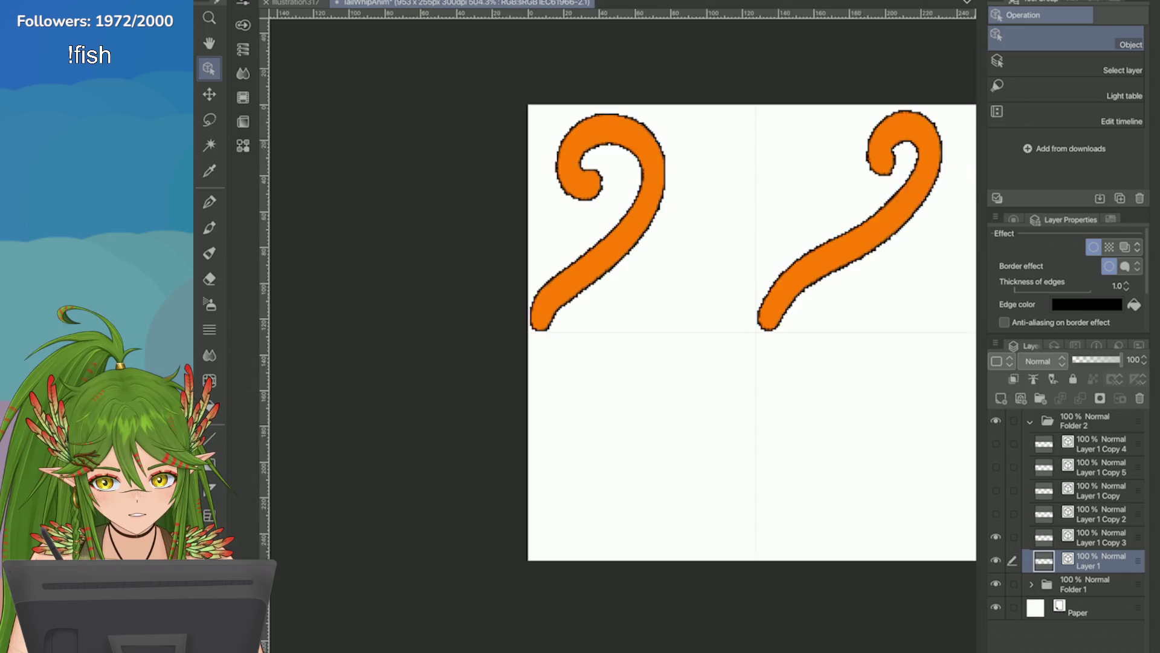
scroll(623, 333, up, 3)
Step: Raise the grid Gap in Grid/Ruler Bar Settings from 255 to 256 px
mouse_move(426, 0)
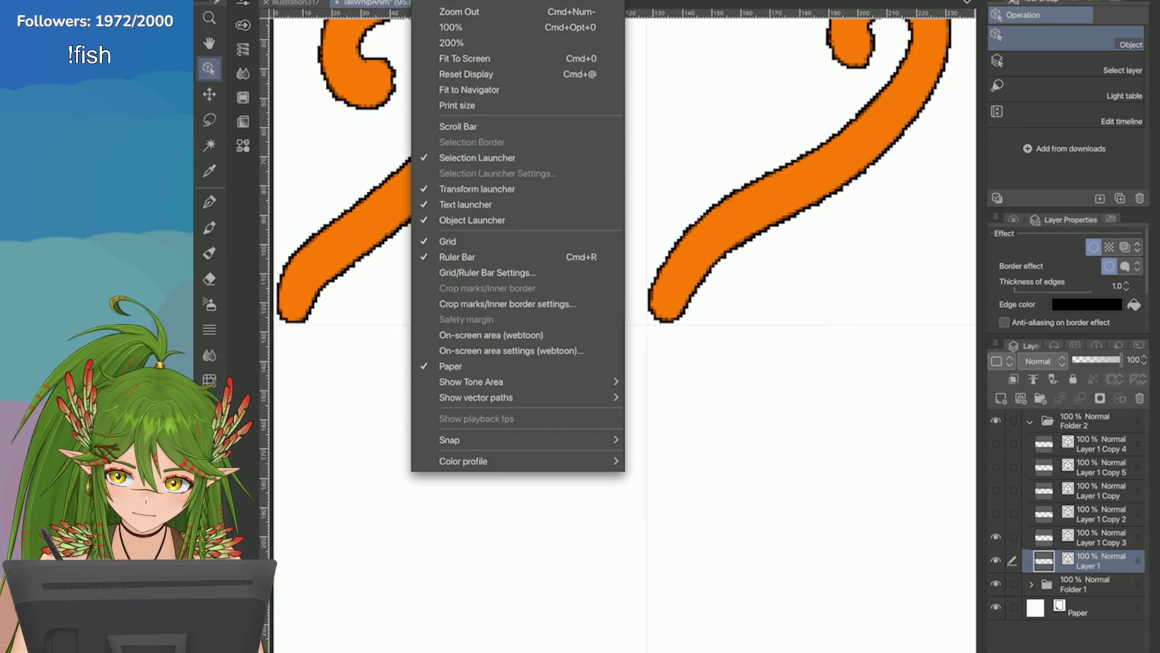
click(487, 273)
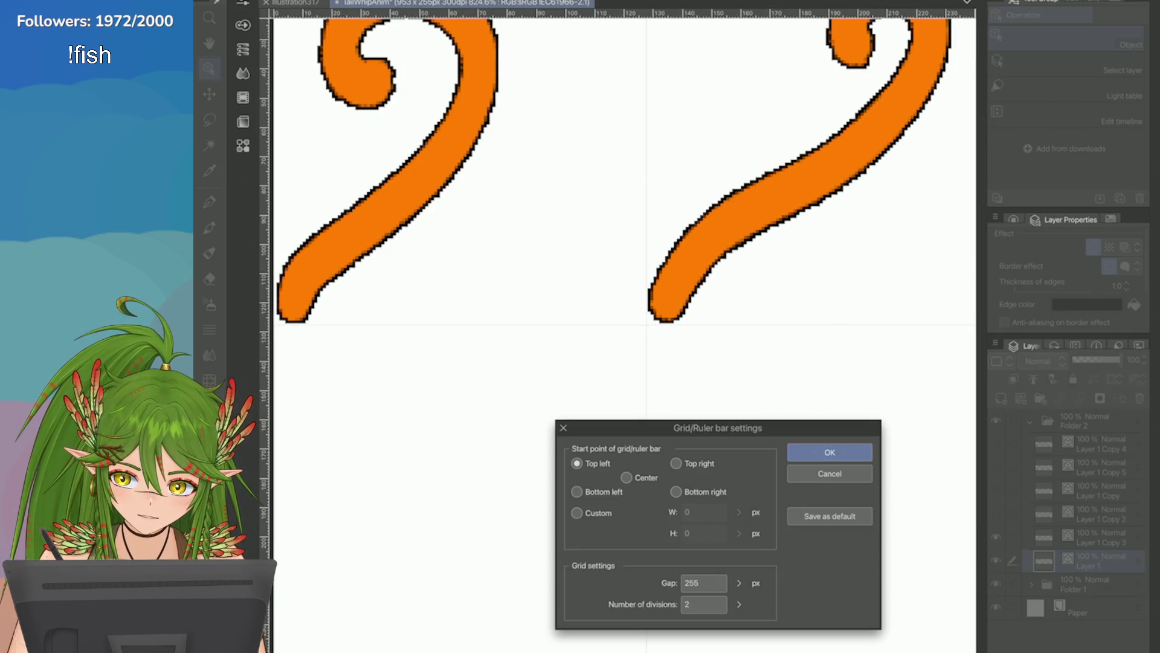
click(739, 583)
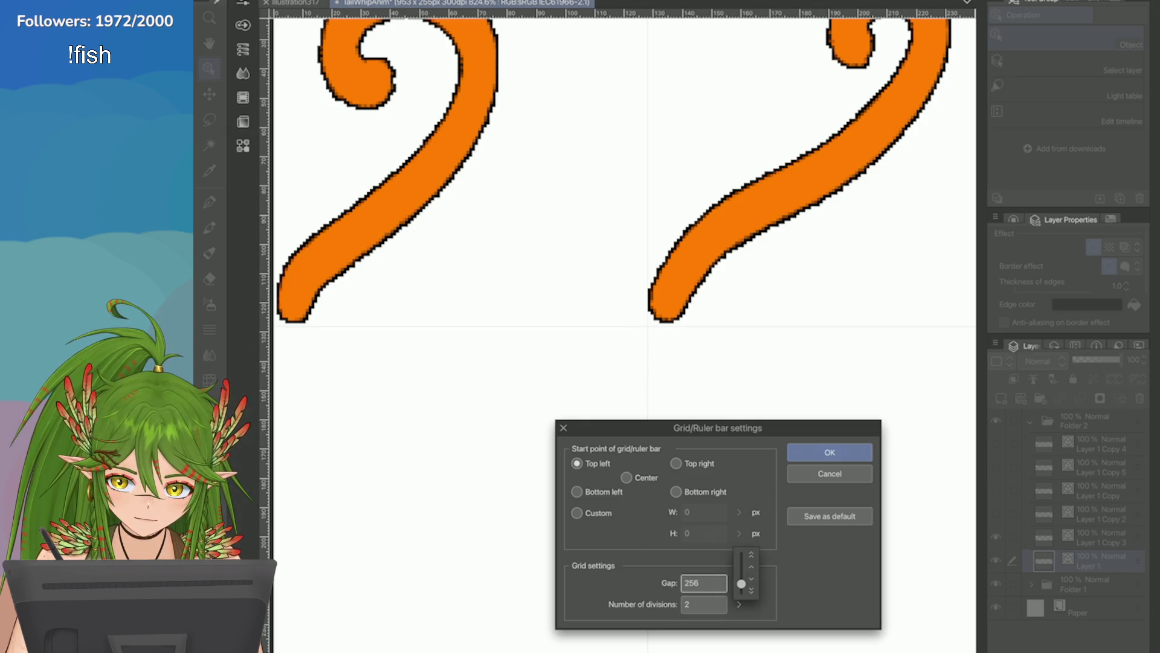
click(830, 452)
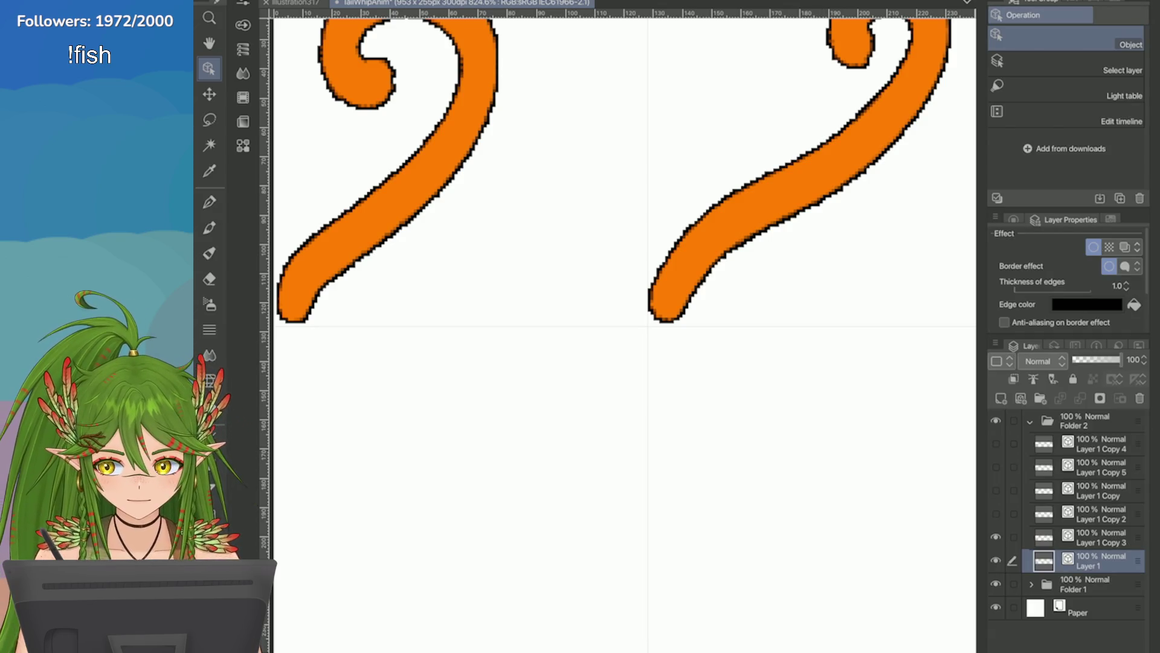
Step: Start and commit a transform on the left tail
scroll(623, 327, down, 1)
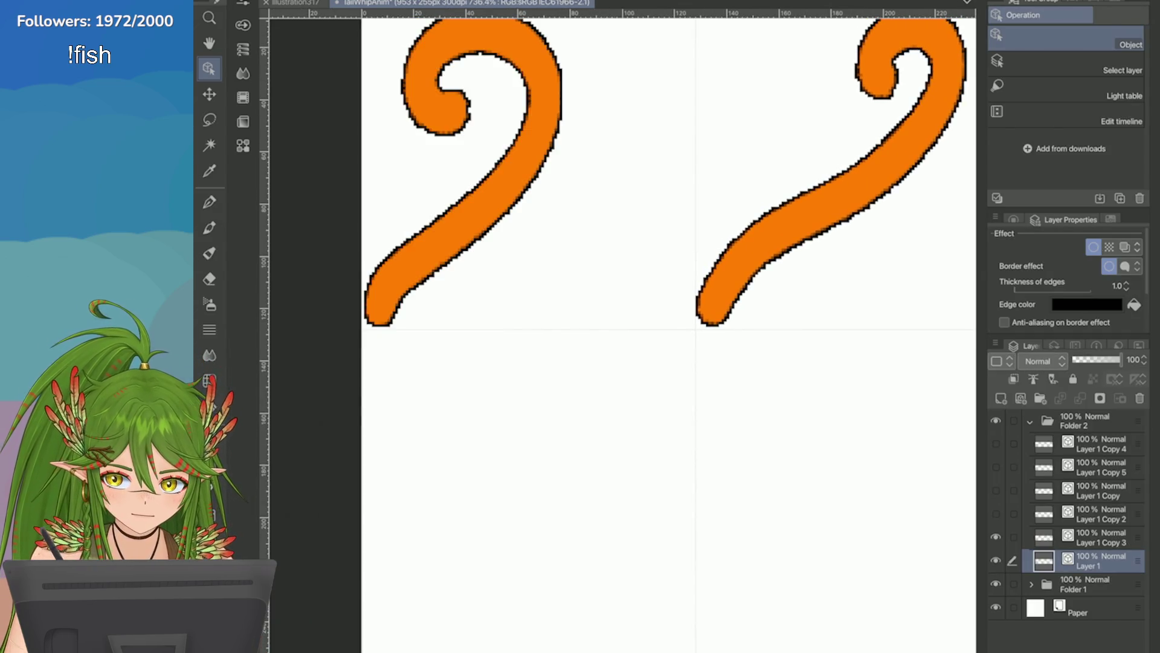
key(ctrl+t)
scroll(383, 233, up, 5)
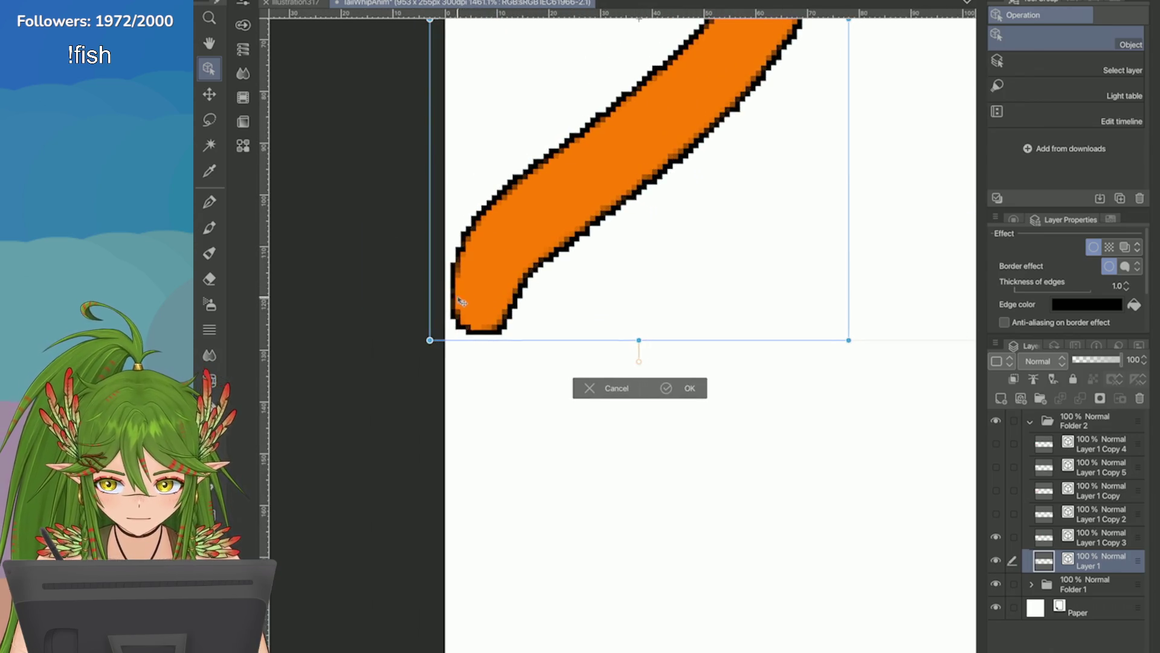
key(Return)
scroll(622, 327, up, 3)
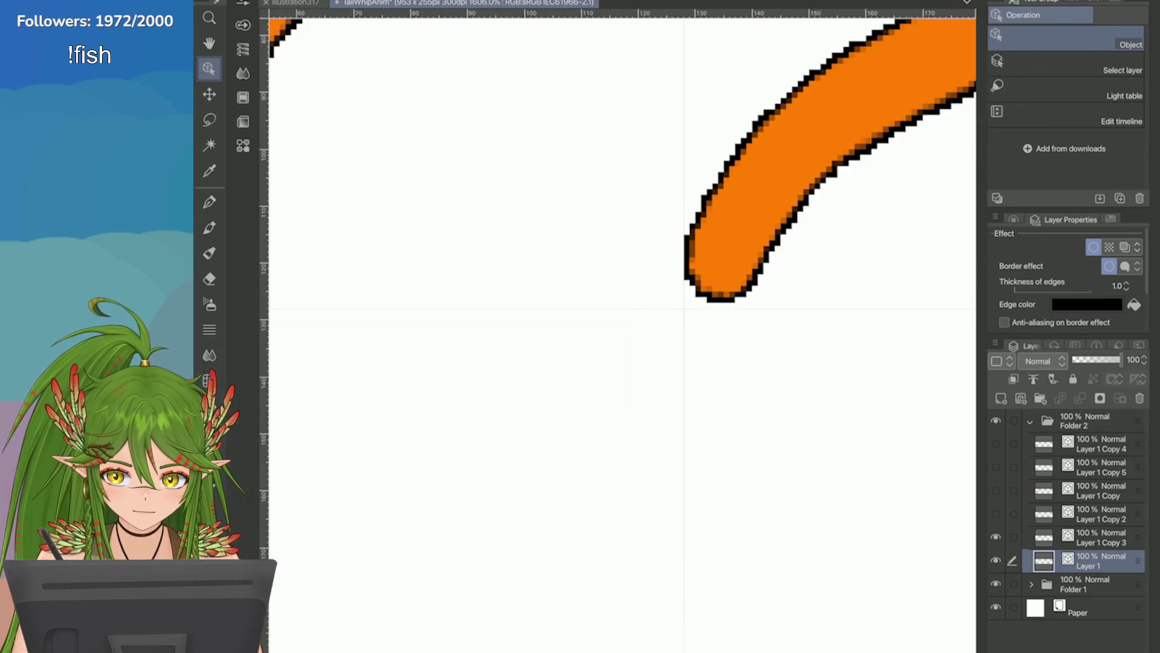
Step: Select Layer 1 Copy 3 and Layer 1 and nudge both tails down one pixel
click(1100, 537)
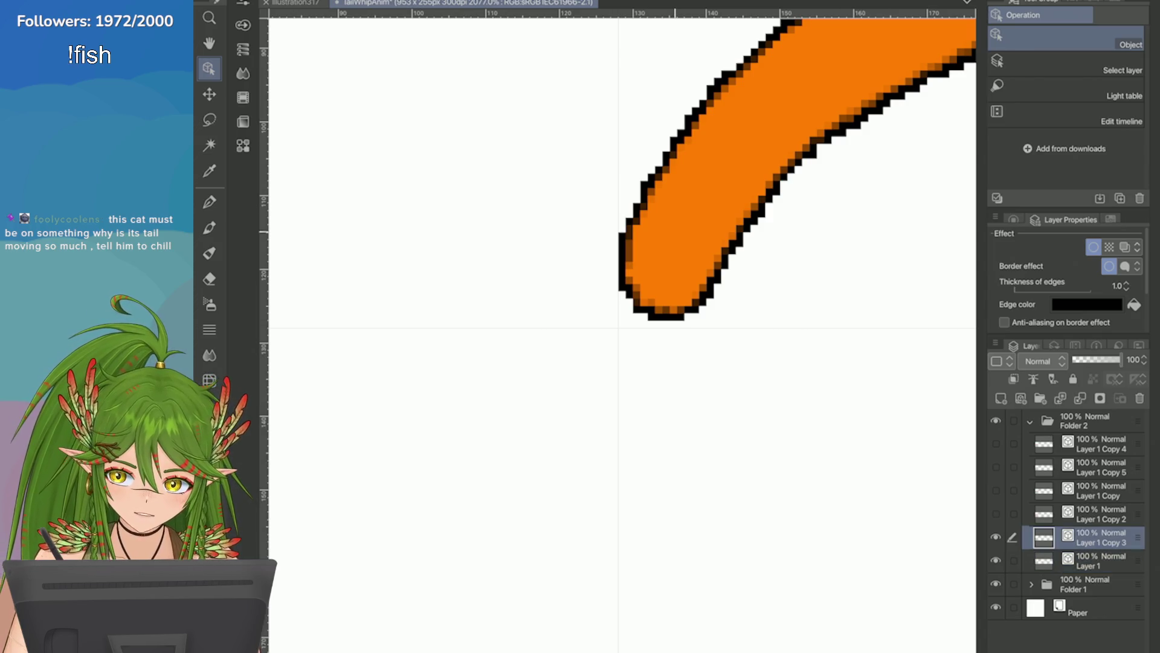
ctrl+click(1100, 561)
click(526, 329)
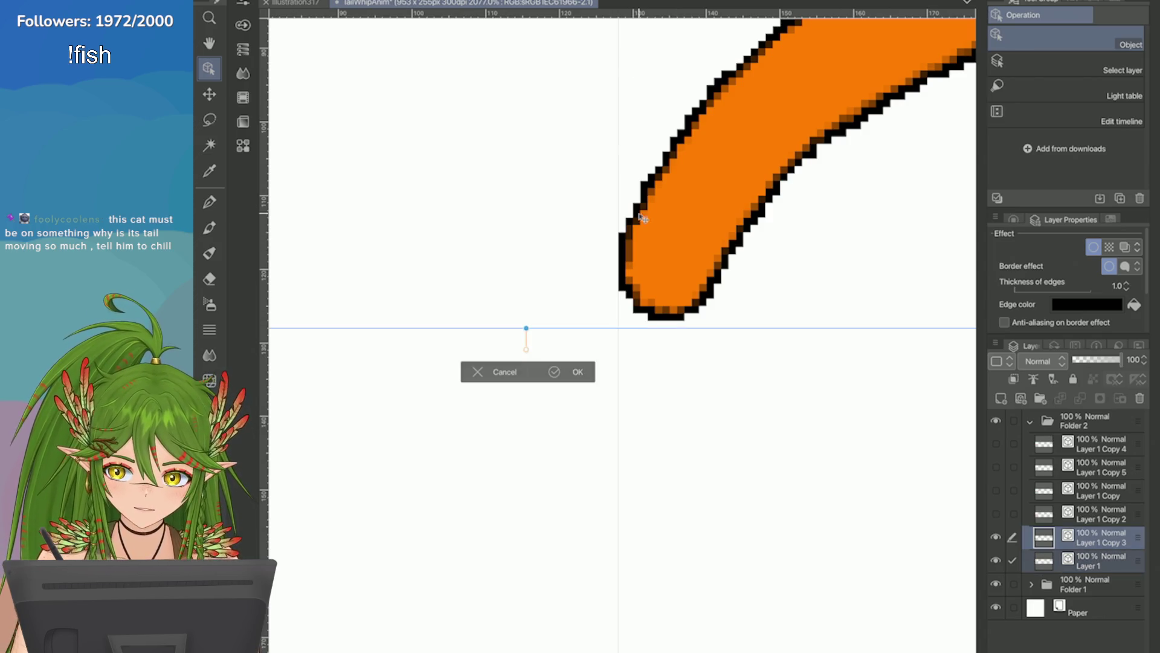
key(Down)
click(550, 376)
scroll(622, 333, down, 5)
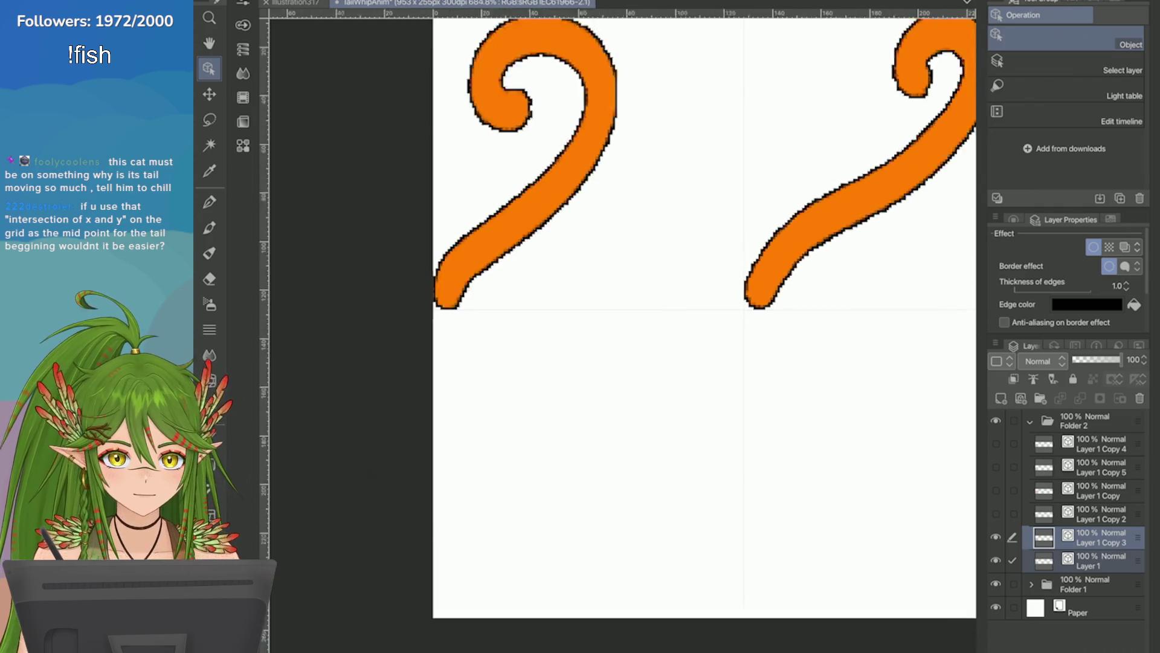
scroll(502, 199, up, 2)
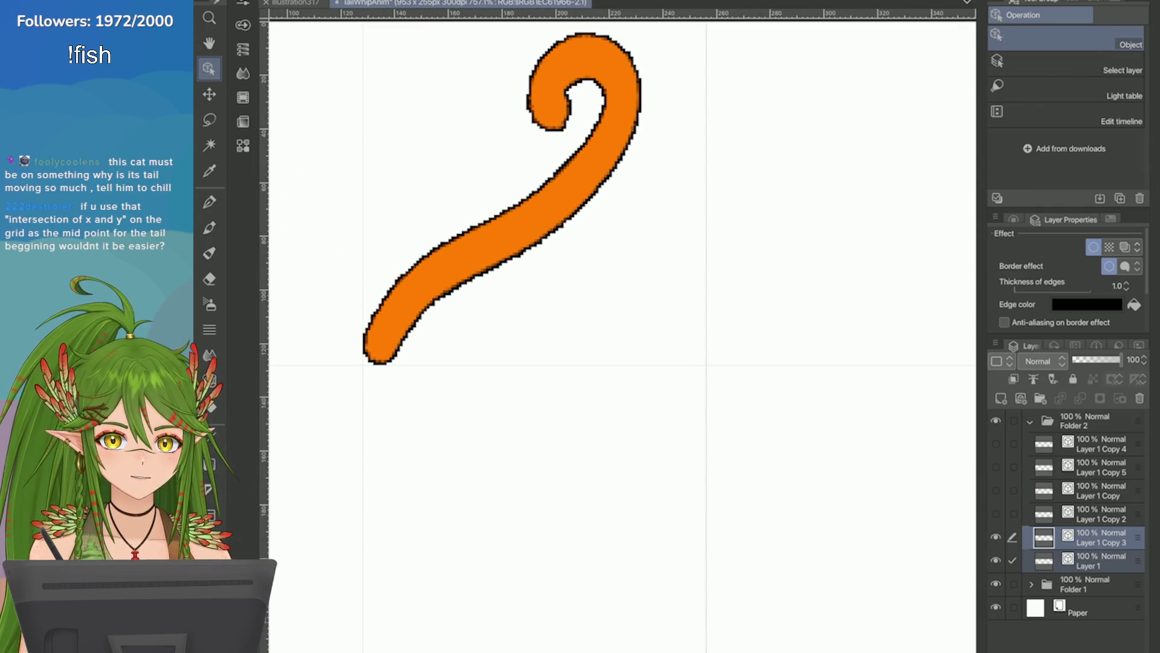
scroll(622, 332, down, 4)
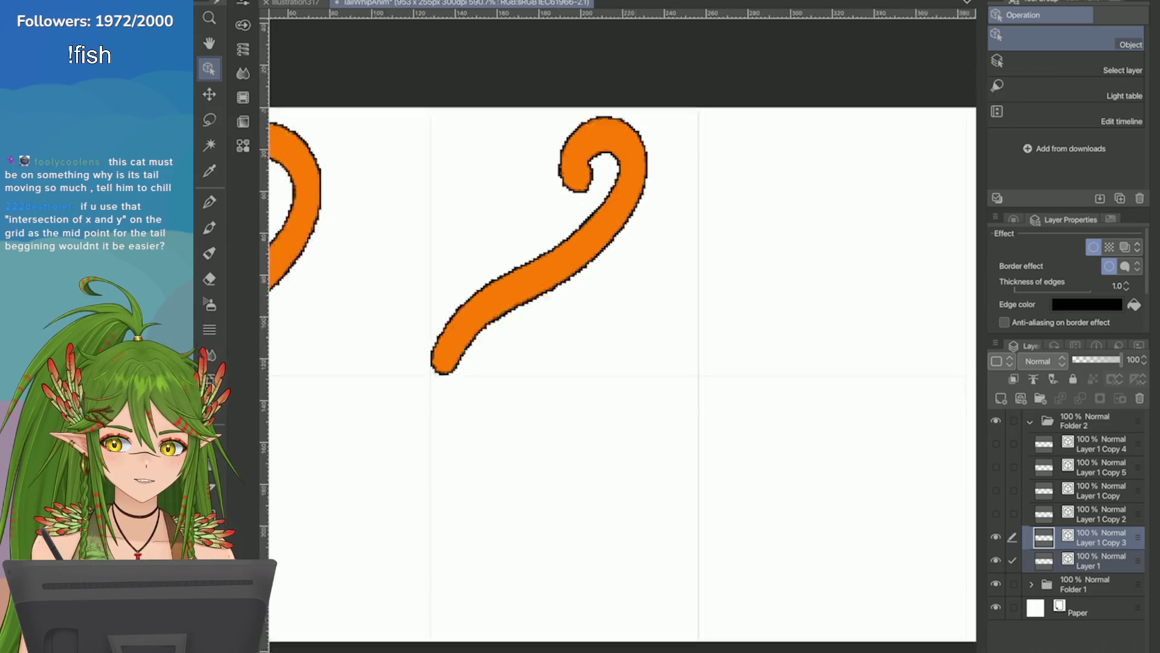
scroll(622, 333, up, 3)
Step: Save the sprite sheet and make the Layer 1 Copy 2 tail visible
key(e)
key(ctrl+s)
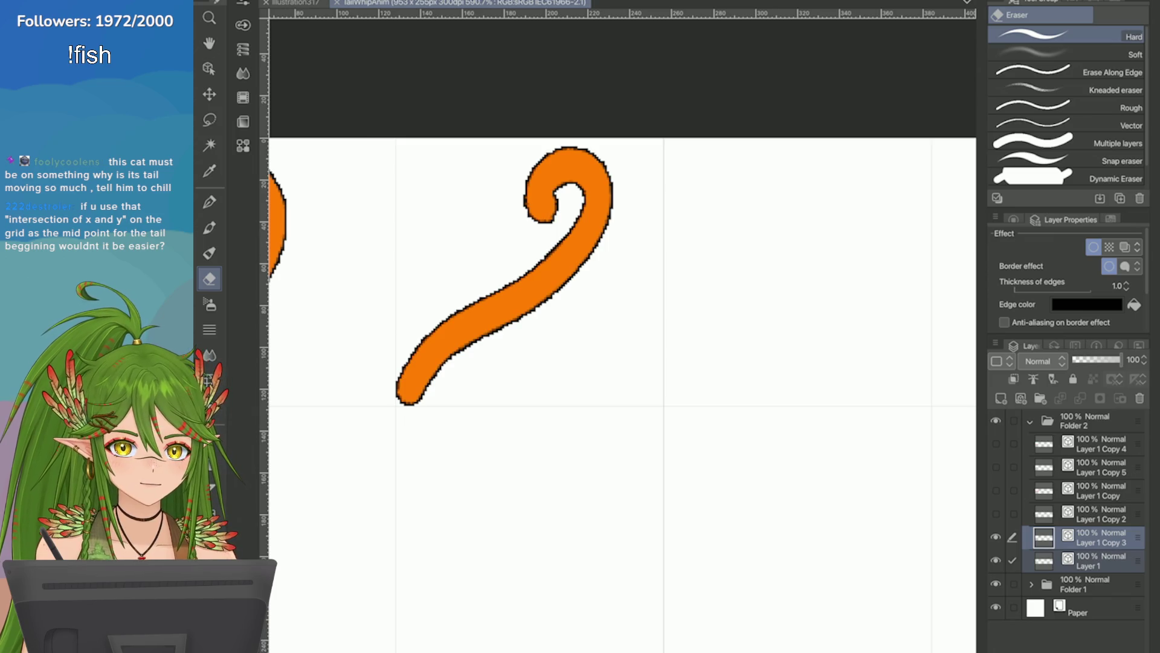
scroll(623, 333, down, 3)
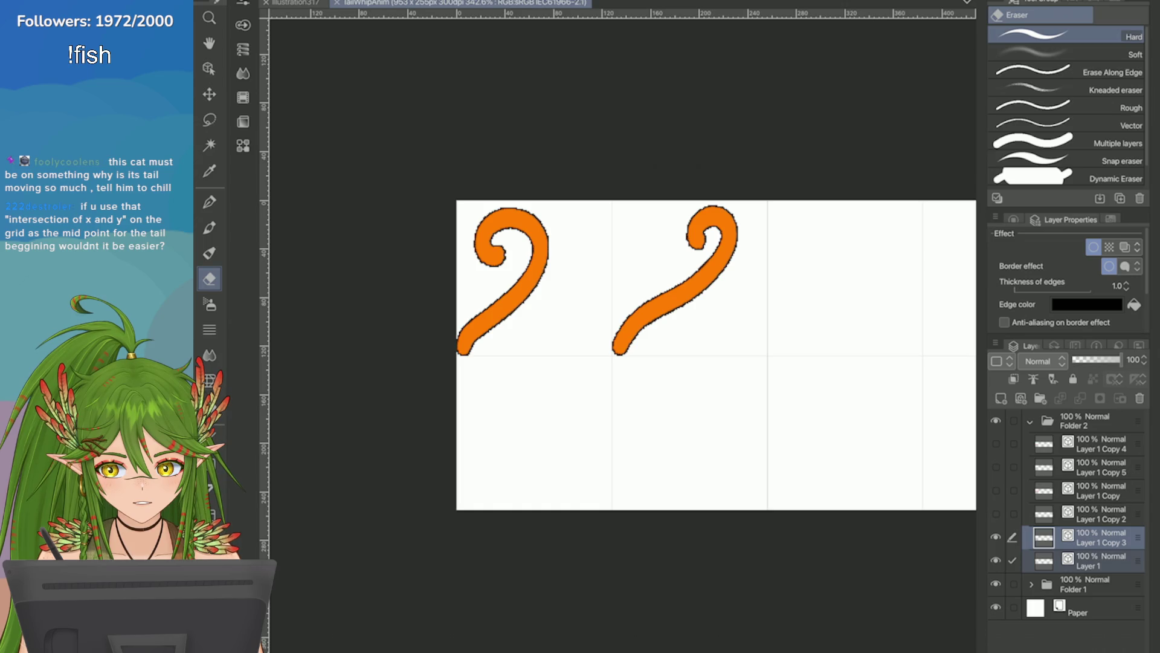
scroll(623, 357, up, 2)
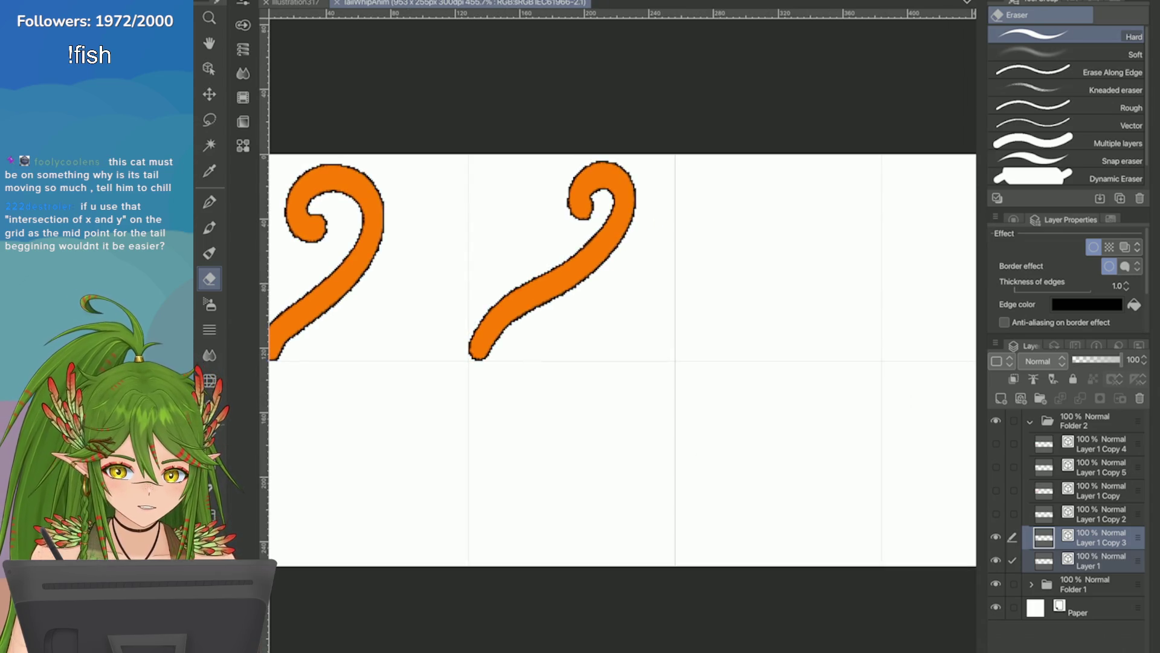
click(1100, 513)
click(996, 514)
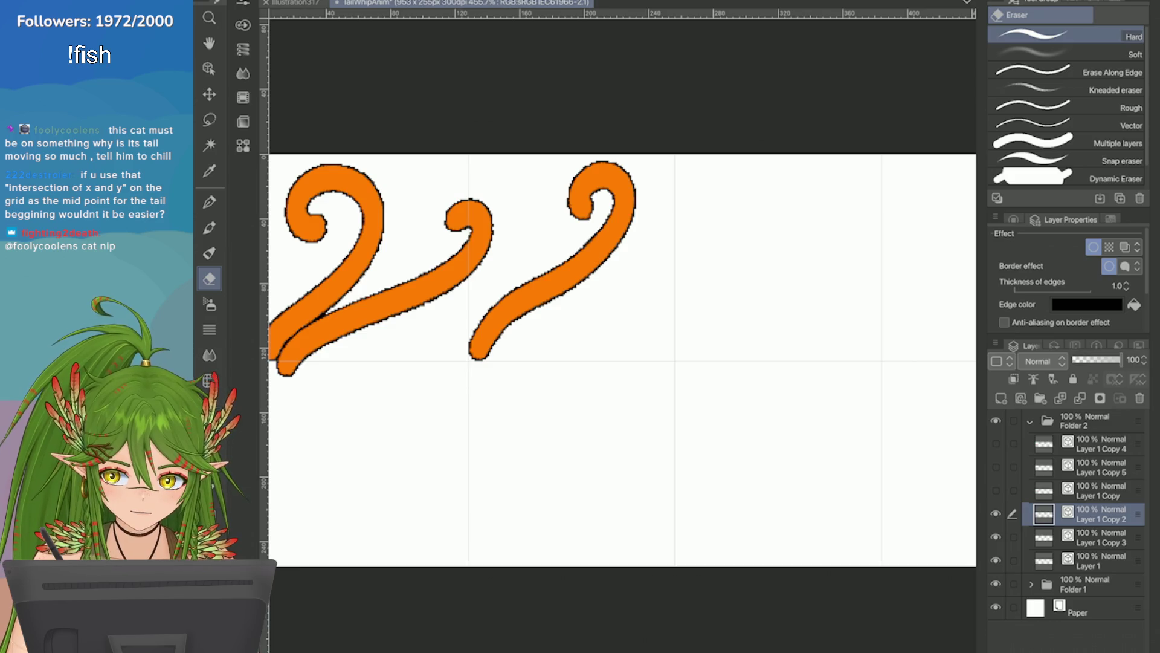
Step: Drag the Layer 1 Copy 2 long tail right into the third grid cell and commit
key(ctrl+t)
drag(287, 362, 701, 336)
scroll(701, 315, up, 5)
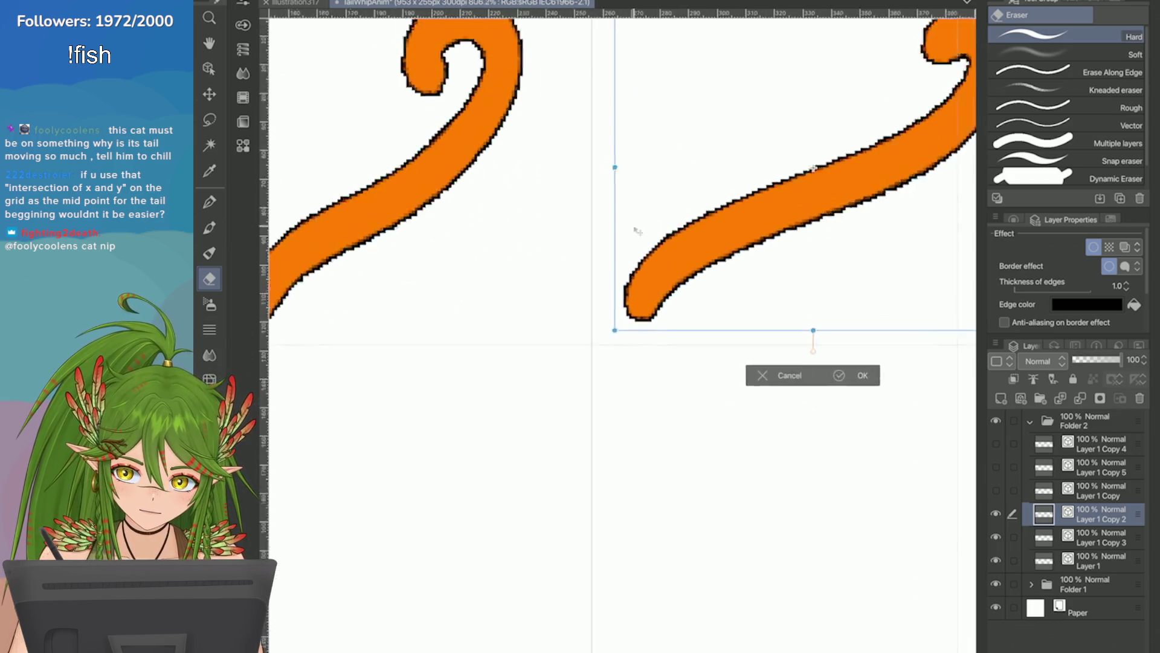
mouse_move(589, 281)
mouse_down()
mouse_move(544, 311)
mouse_move(513, 359)
mouse_up()
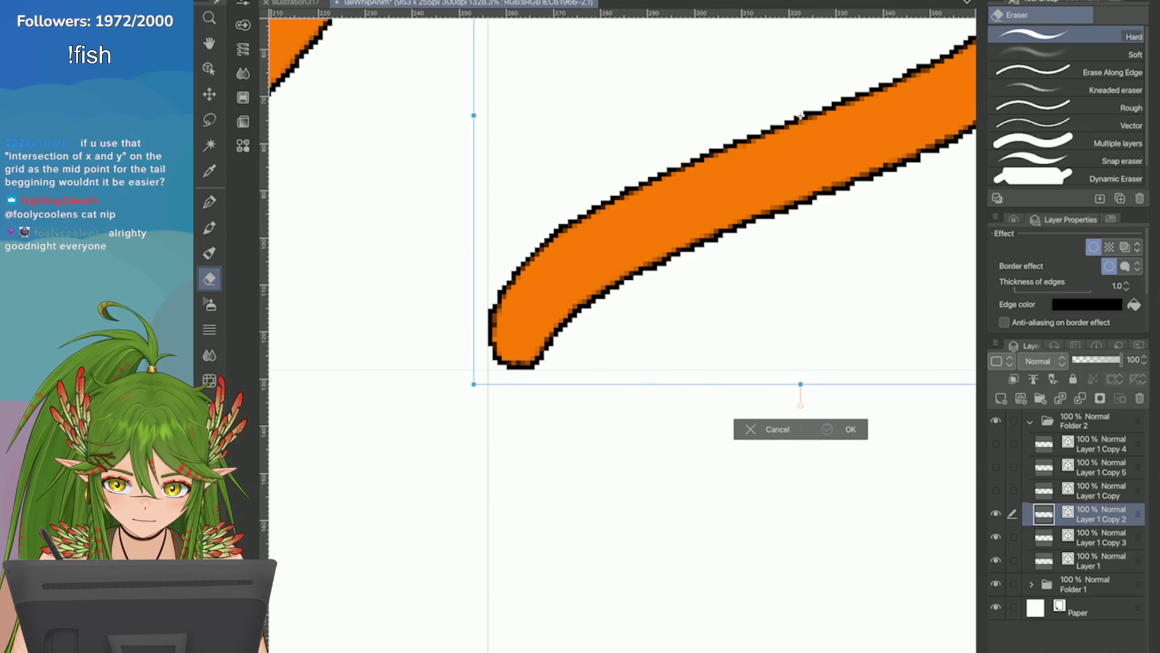
key(Return)
scroll(623, 333, down, 6)
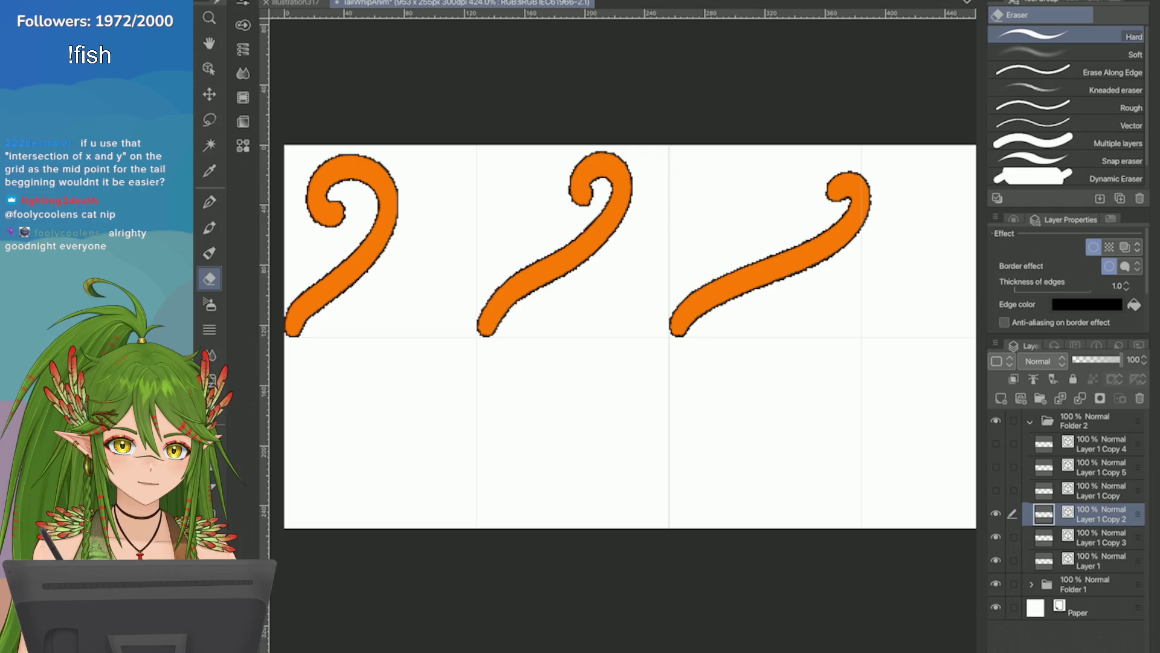
scroll(629, 332, down, 4)
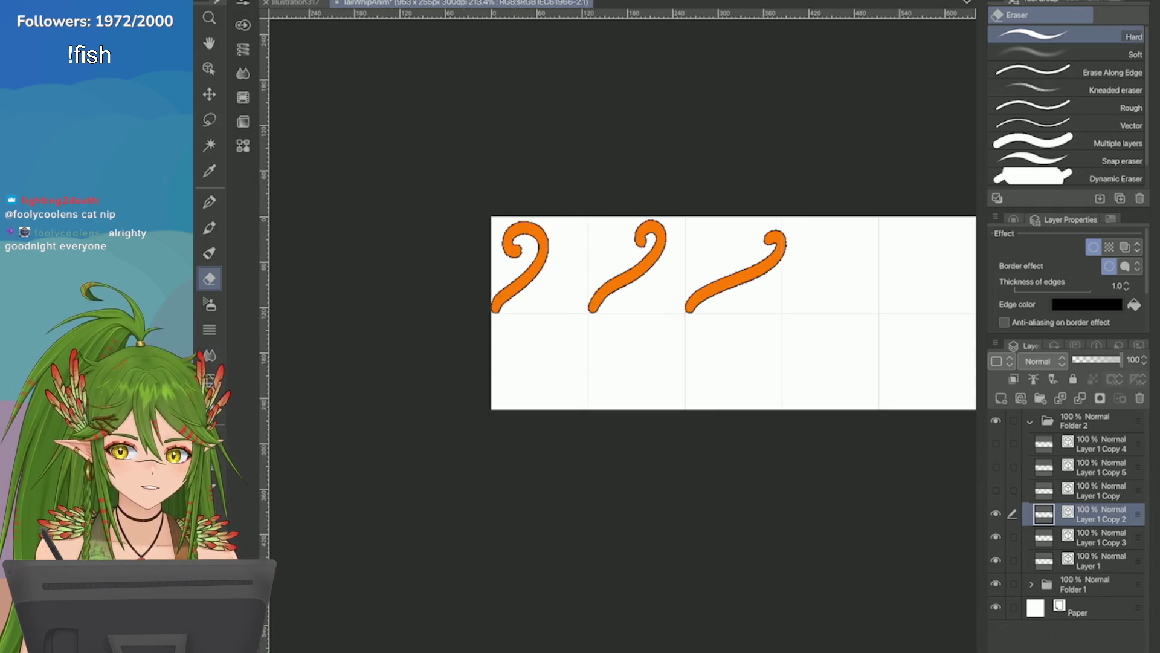
scroll(680, 309, up, 2)
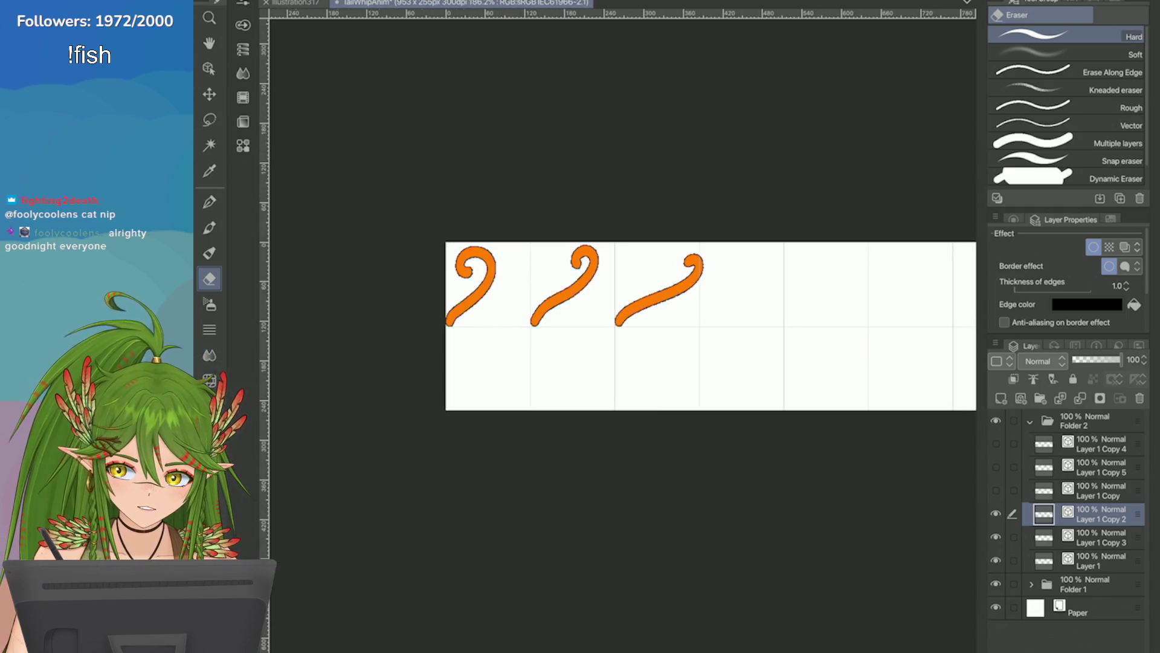
scroll(622, 333, up, 5)
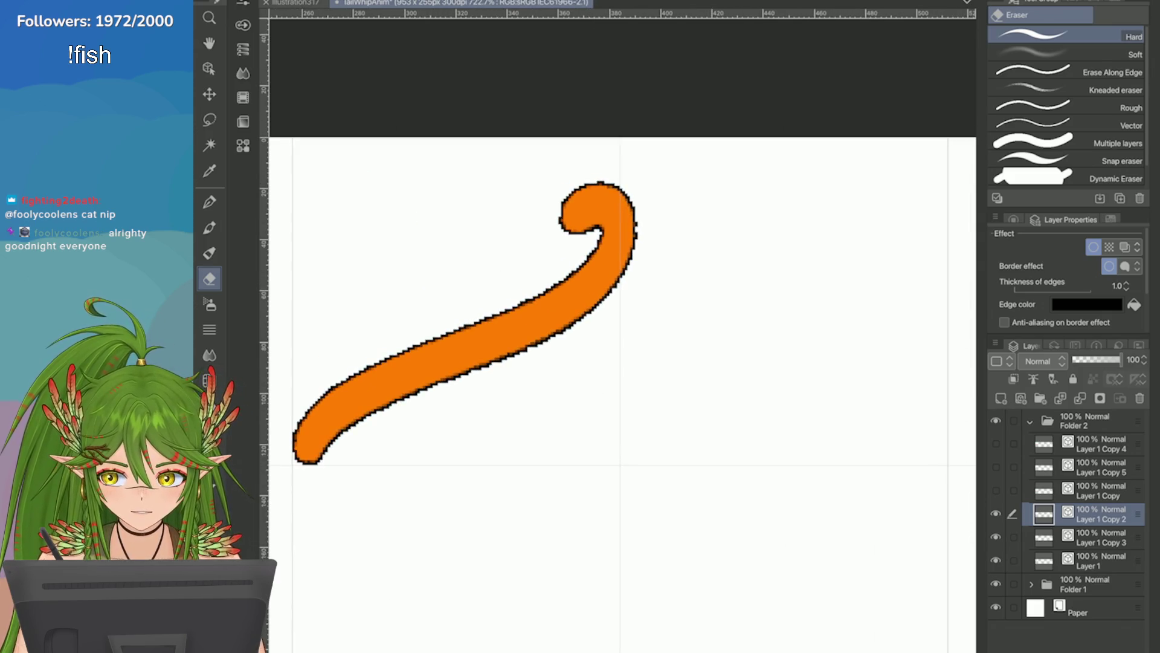
scroll(622, 333, down, 4)
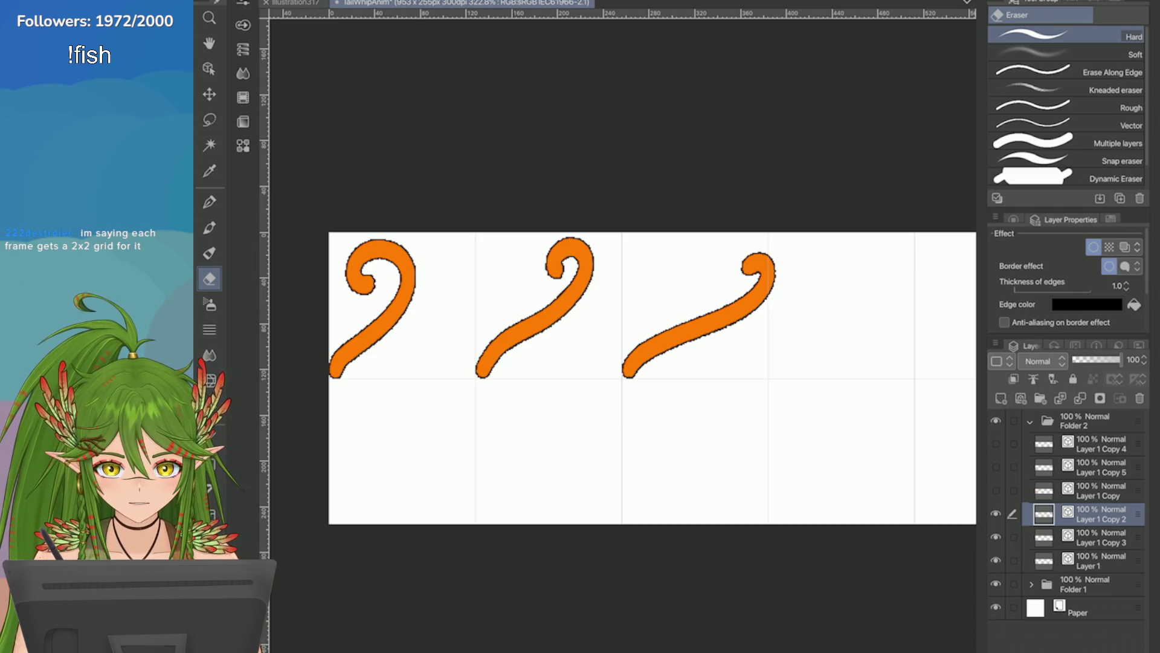
Step: Make the Layer 1 Copy tail visible and select it for editing
click(1013, 537)
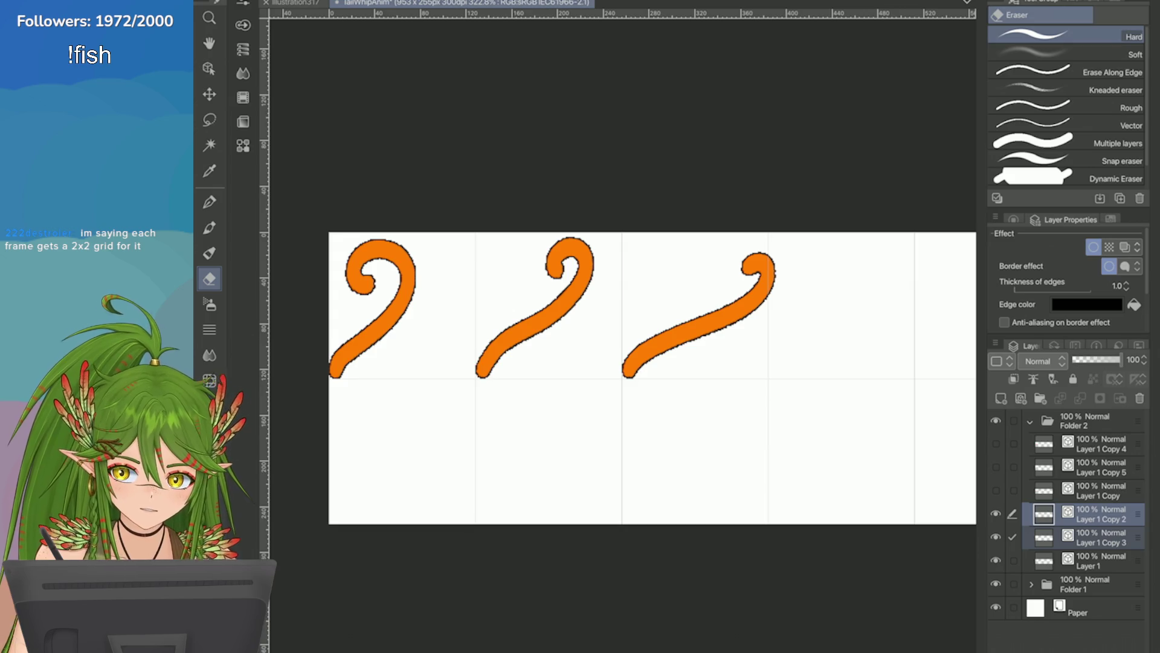
scroll(622, 399, right, 5)
click(996, 490)
click(1013, 537)
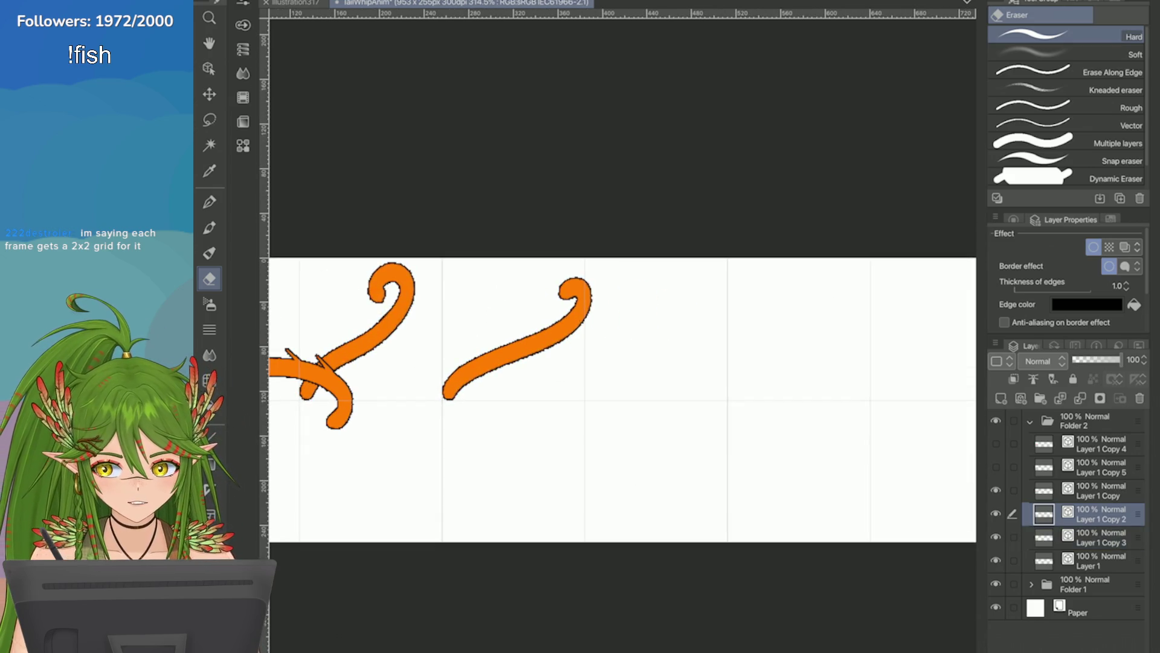
click(1100, 491)
Step: Drag the Layer 1 Copy tail into the right-hand cell
key(ctrl+t)
scroll(623, 399, down, 2)
drag(505, 350, 800, 339)
scroll(746, 298, up, 3)
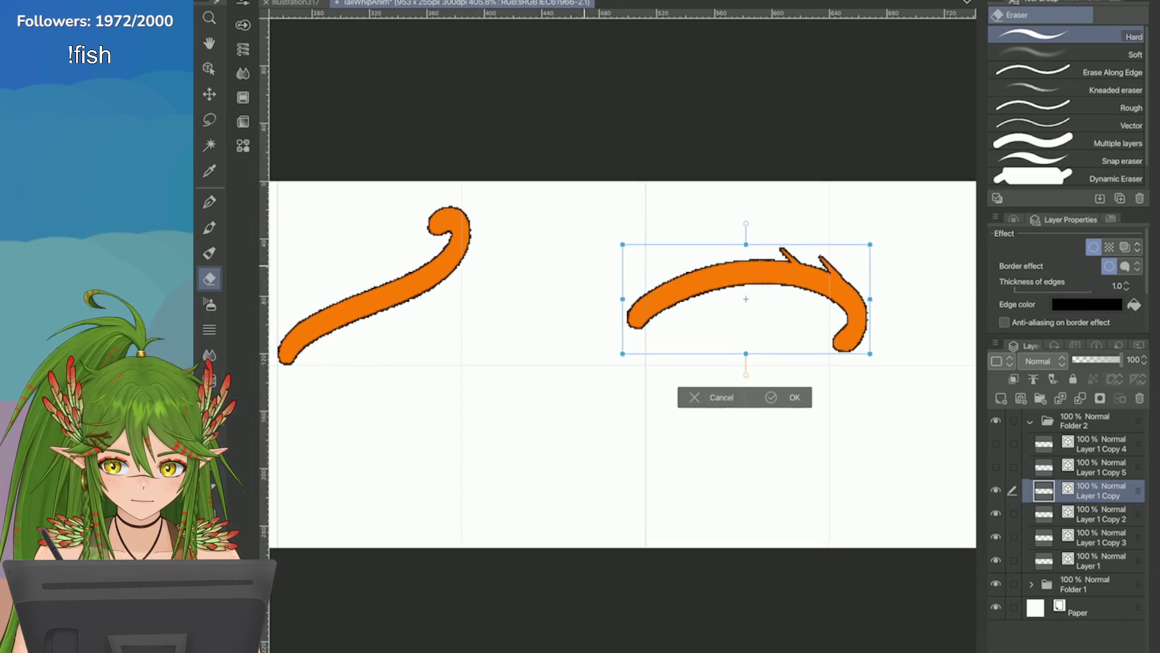
scroll(566, 302, up, 4)
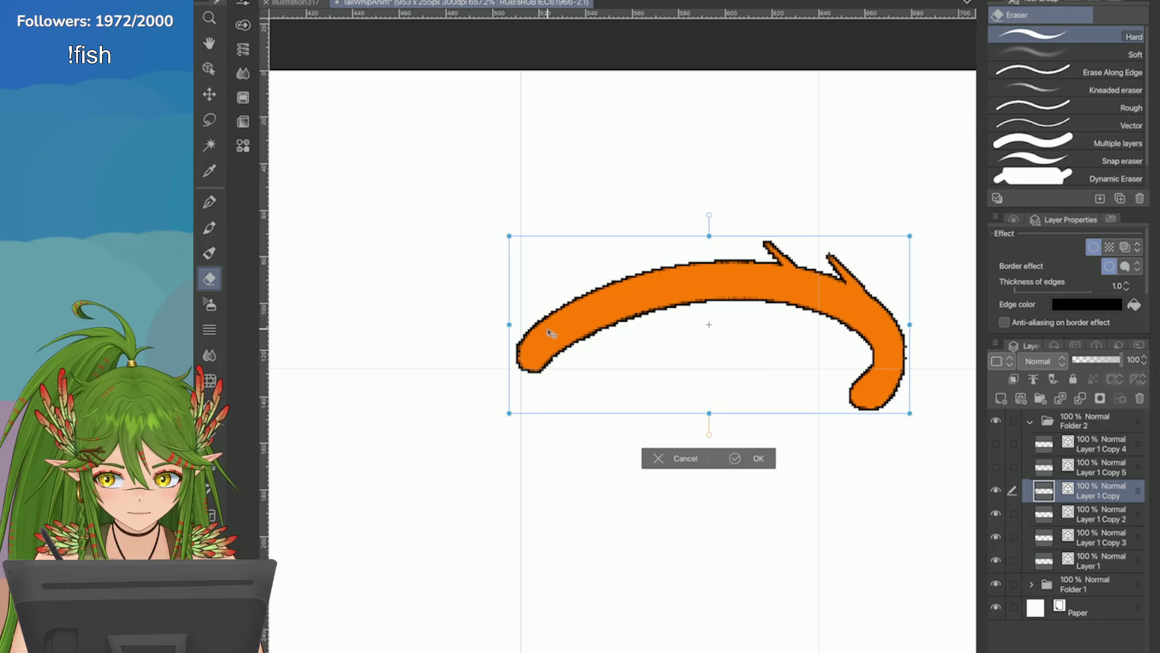
Step: Fine-tune the tail's position with arrow-key nudges and confirm
key(Right)
key(Right)
key(Up)
key(Right)
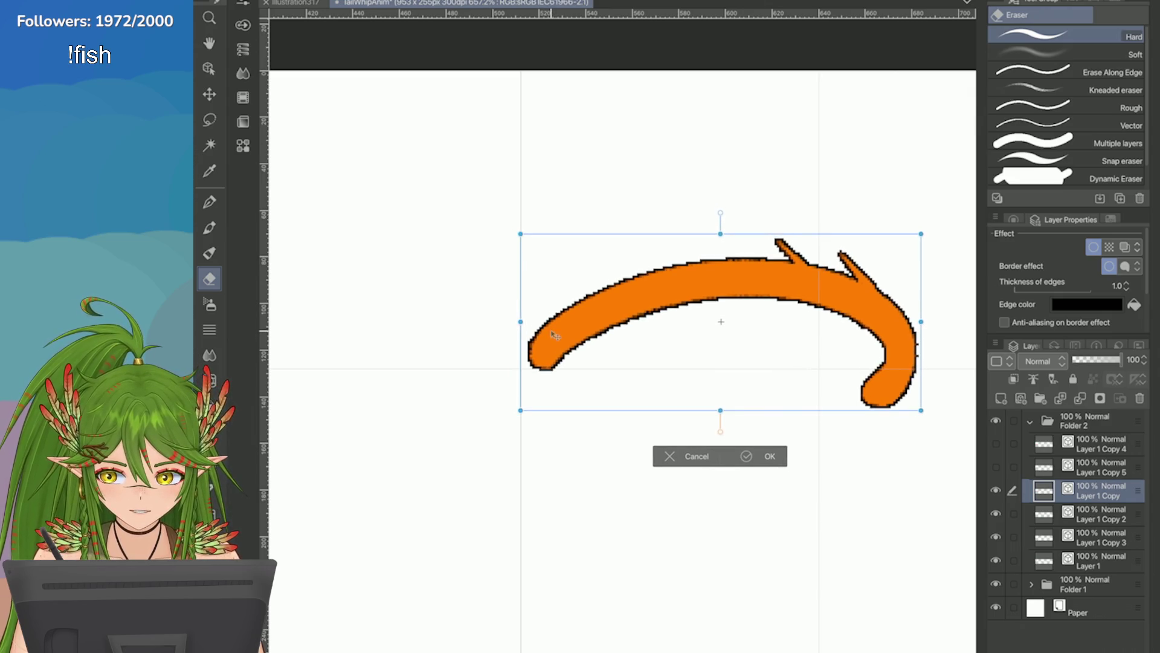
key(Up)
key(Left)
key(Left)
key(Right)
key(Right)
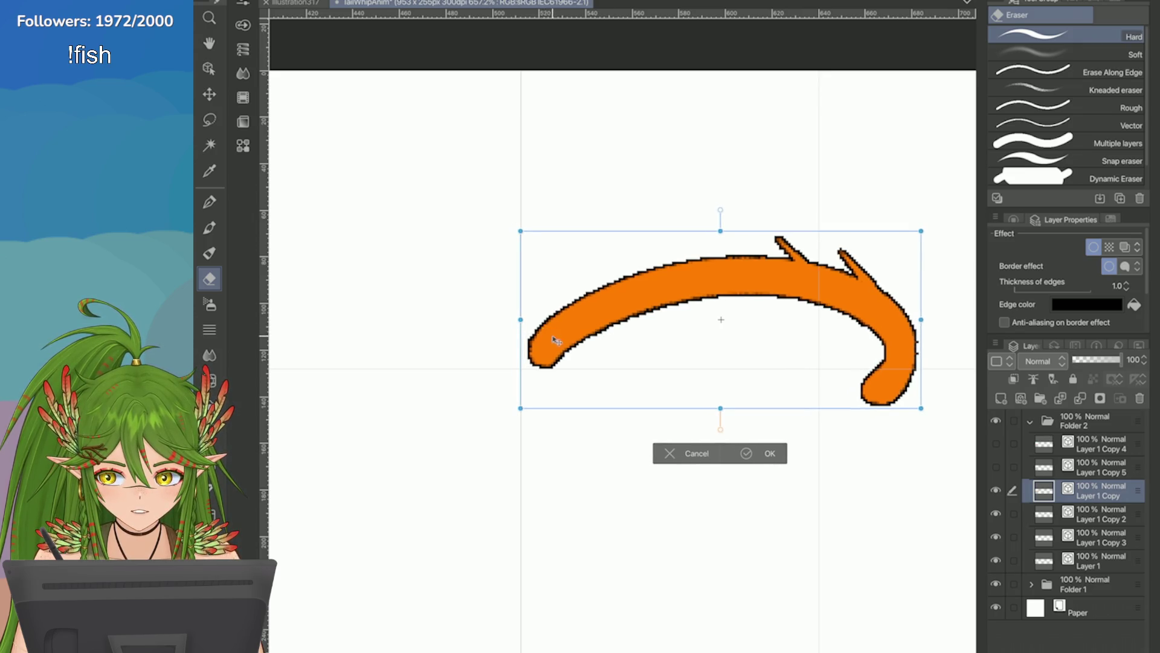
key(Left)
key(Right)
key(Return)
Step: Zoom out and save the sprite sheet with Ctrl+S
key(ctrl+minus)
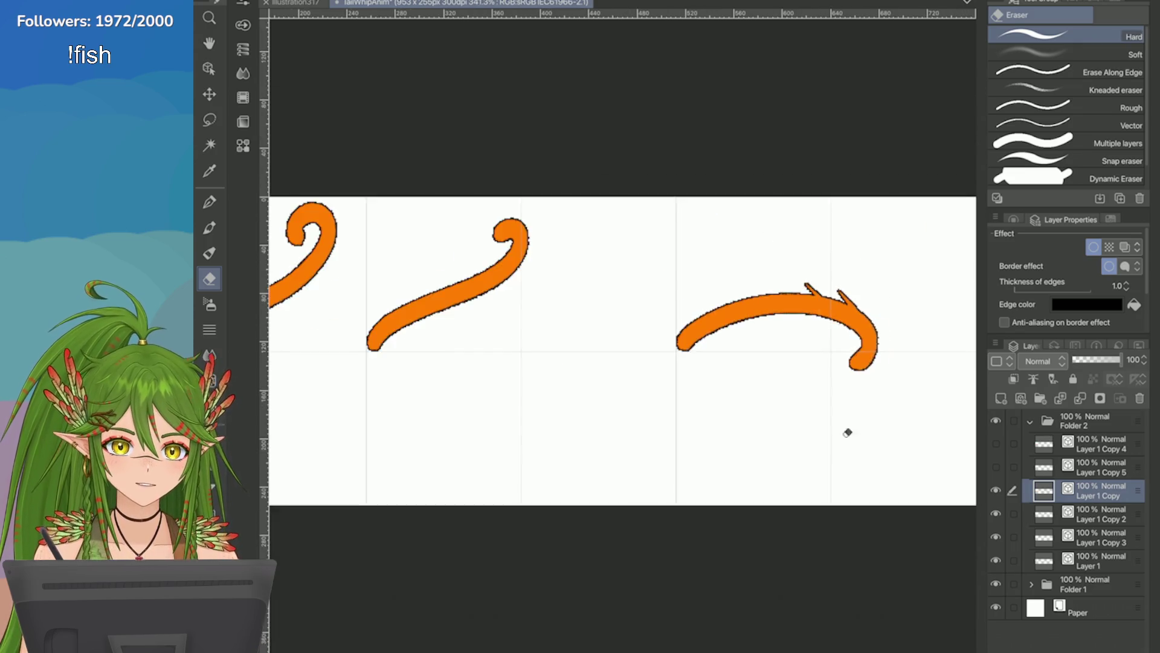
scroll(623, 350, down, 2)
scroll(623, 351, up, 3)
scroll(623, 351, down, 1)
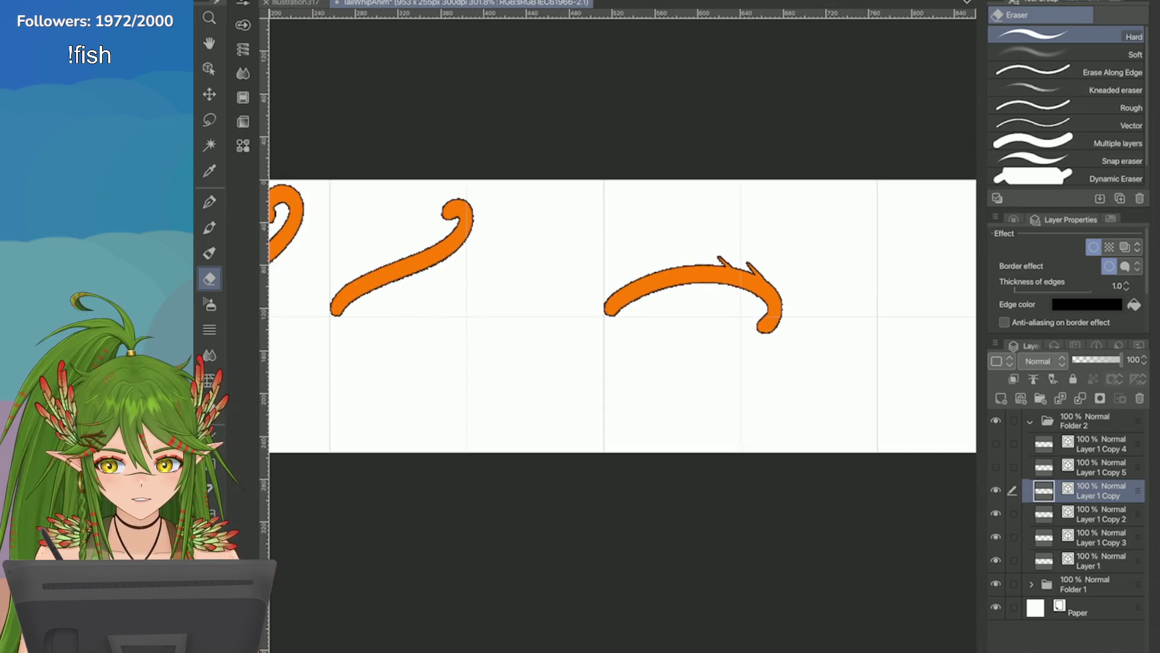
scroll(906, 405, down, 2)
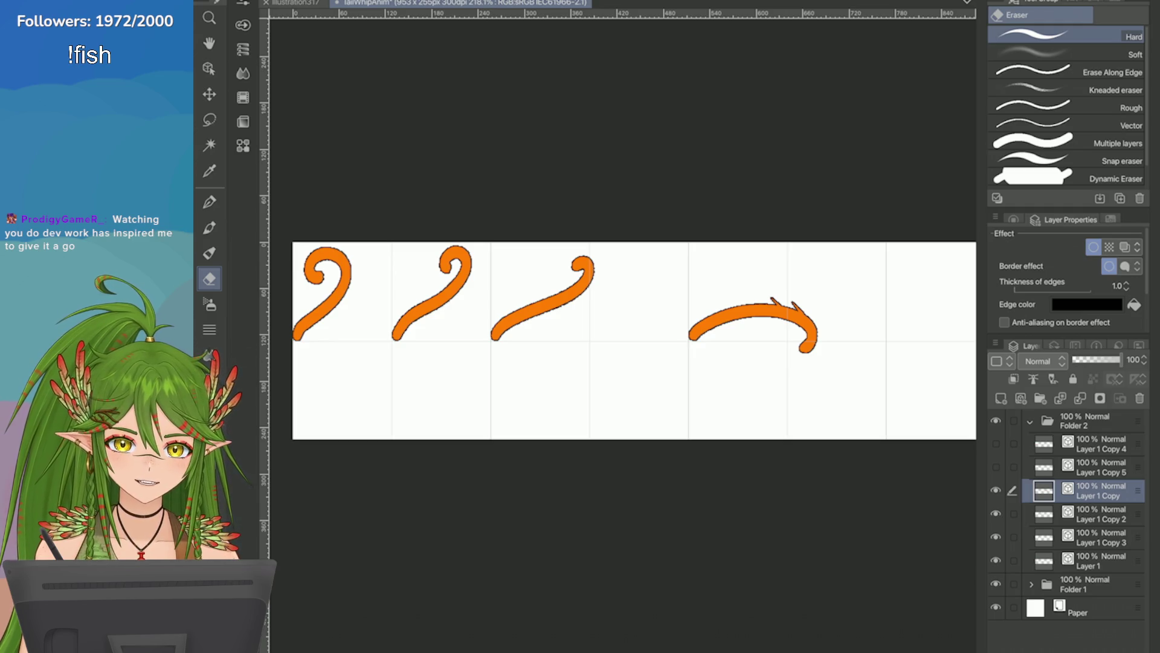
key(ctrl+s)
scroll(623, 345, up, 3)
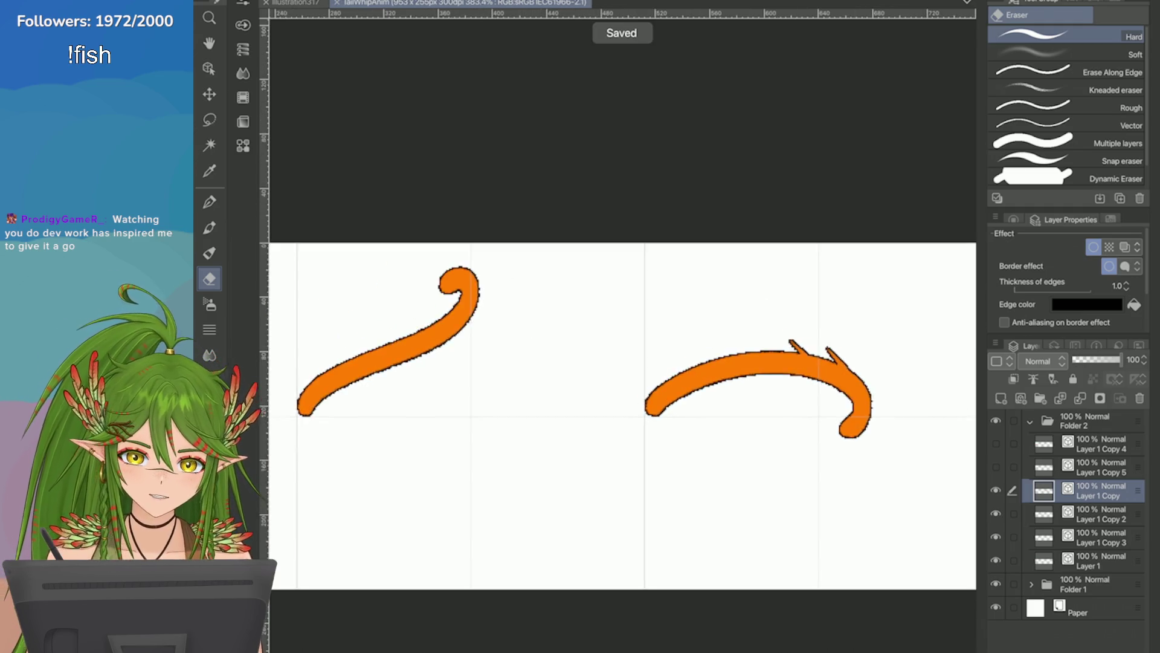
scroll(622, 345, down, 4)
scroll(623, 345, up, 2)
scroll(622, 350, down, 2)
scroll(623, 302, up, 2)
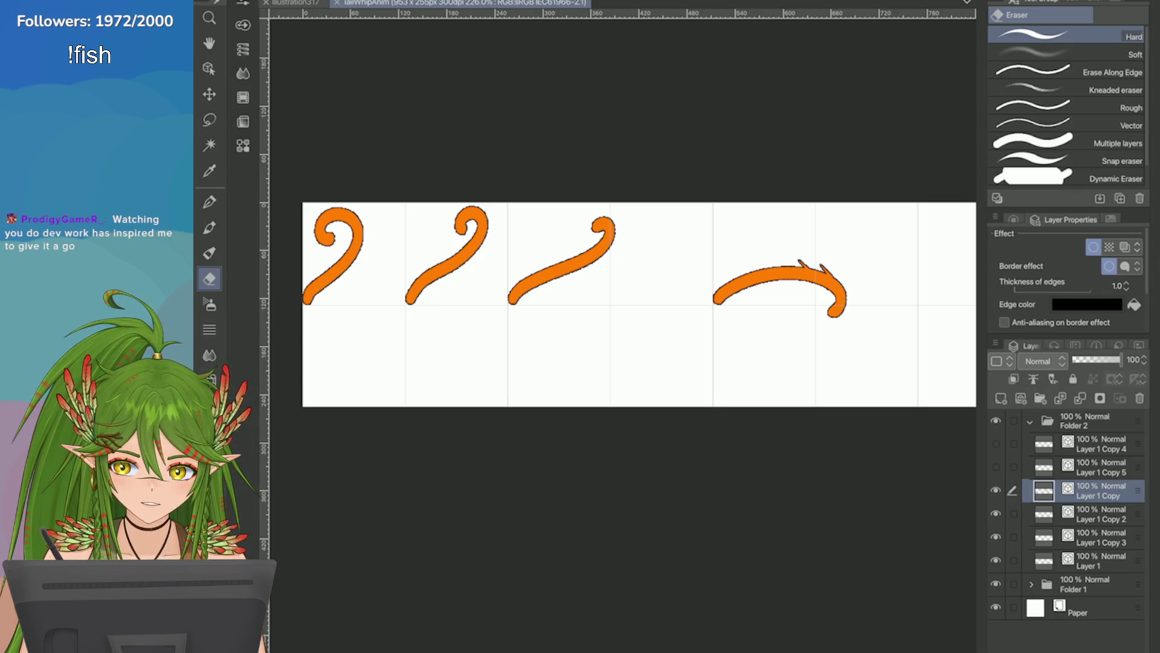
scroll(399, 254, down, 2)
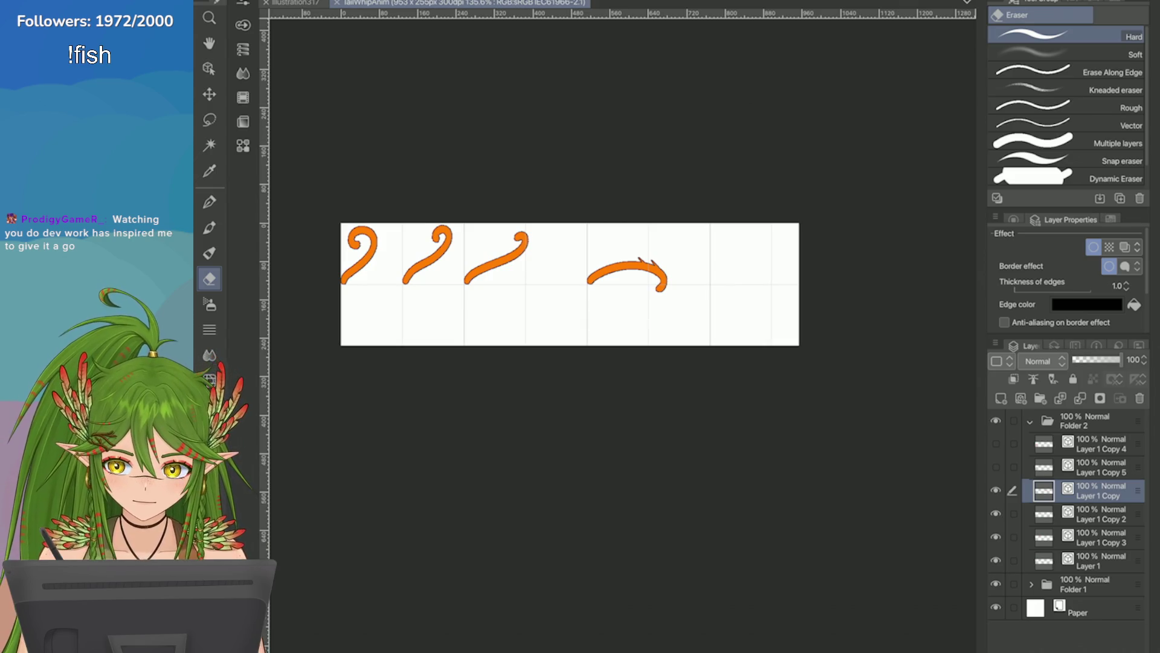
Step: Widen the canvas to 1496 × 255 px via Change Canvas Size
click(257, 1)
click(363, 329)
drag(800, 283, 993, 278)
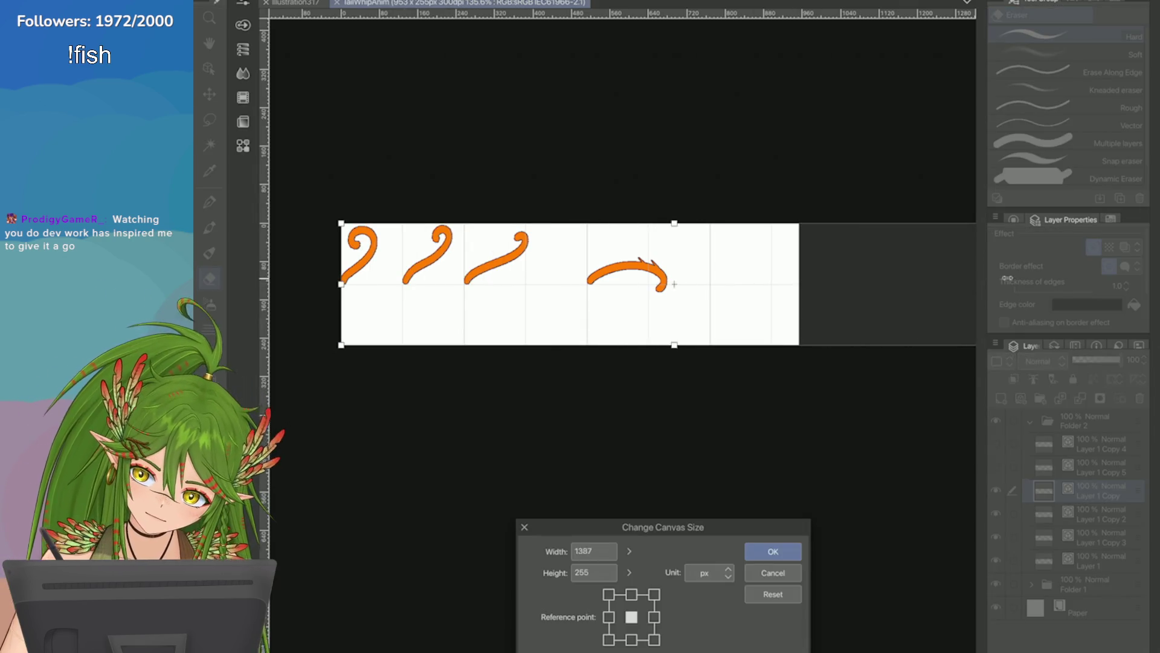
click(773, 552)
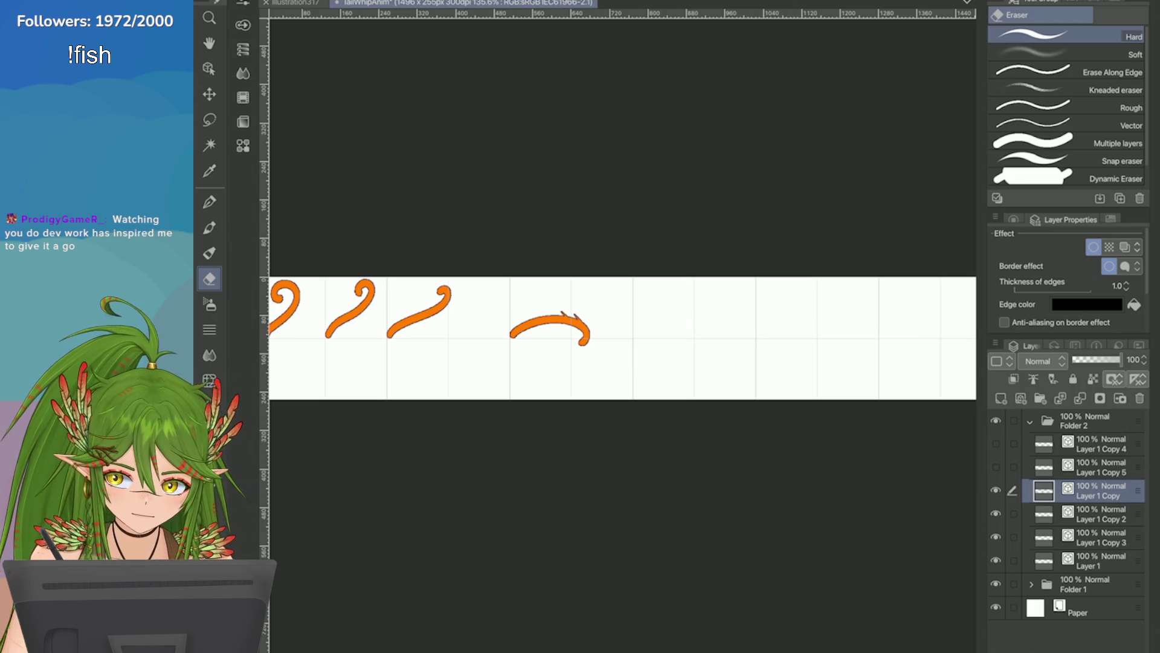
Step: Select the curled tails on Layer 1 Copy 2 and Copy 3 and commit a transform
click(1013, 513)
click(1013, 537)
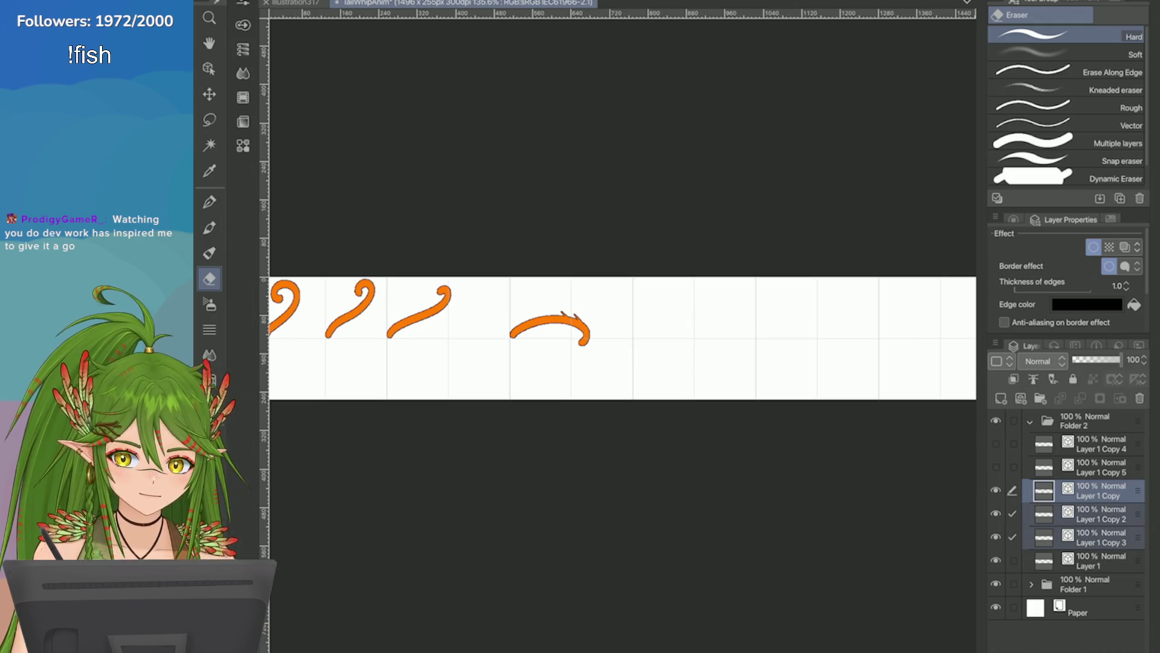
key(ctrl+t)
scroll(406, 295, up, 3)
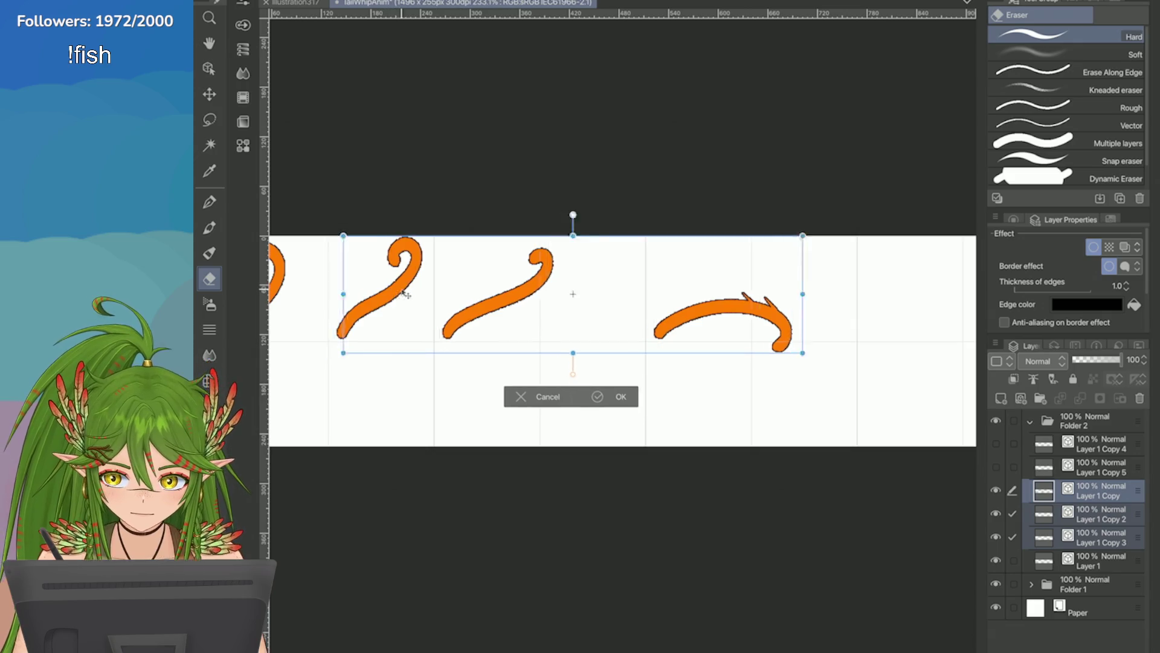
scroll(406, 295, up, 6)
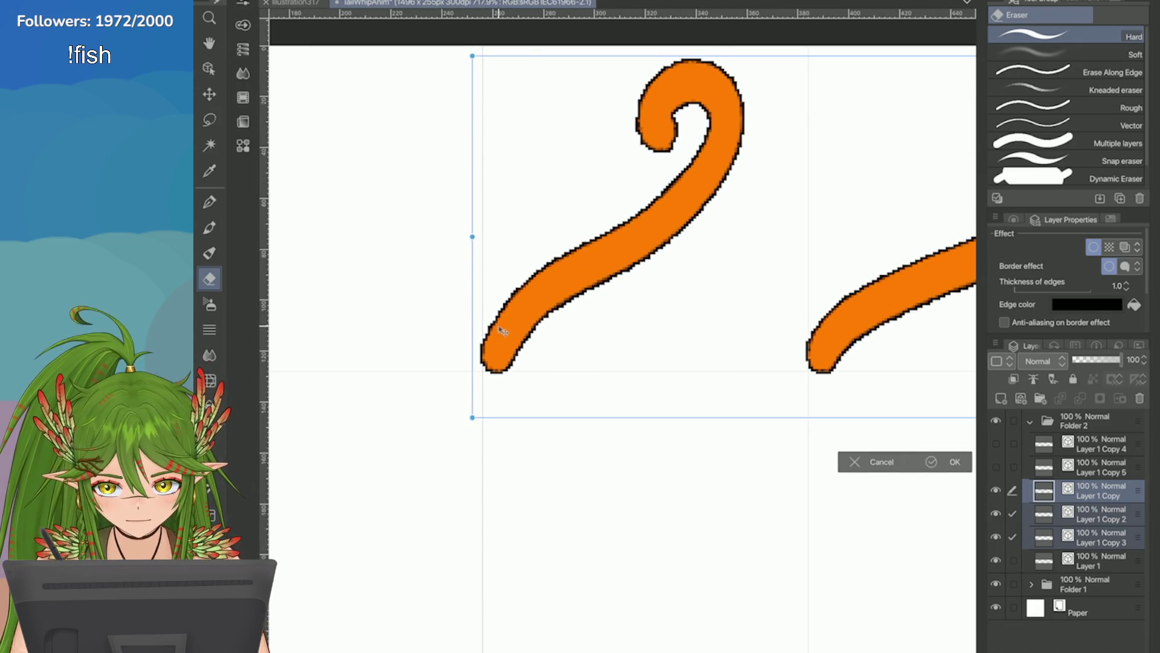
scroll(501, 331, down, 2)
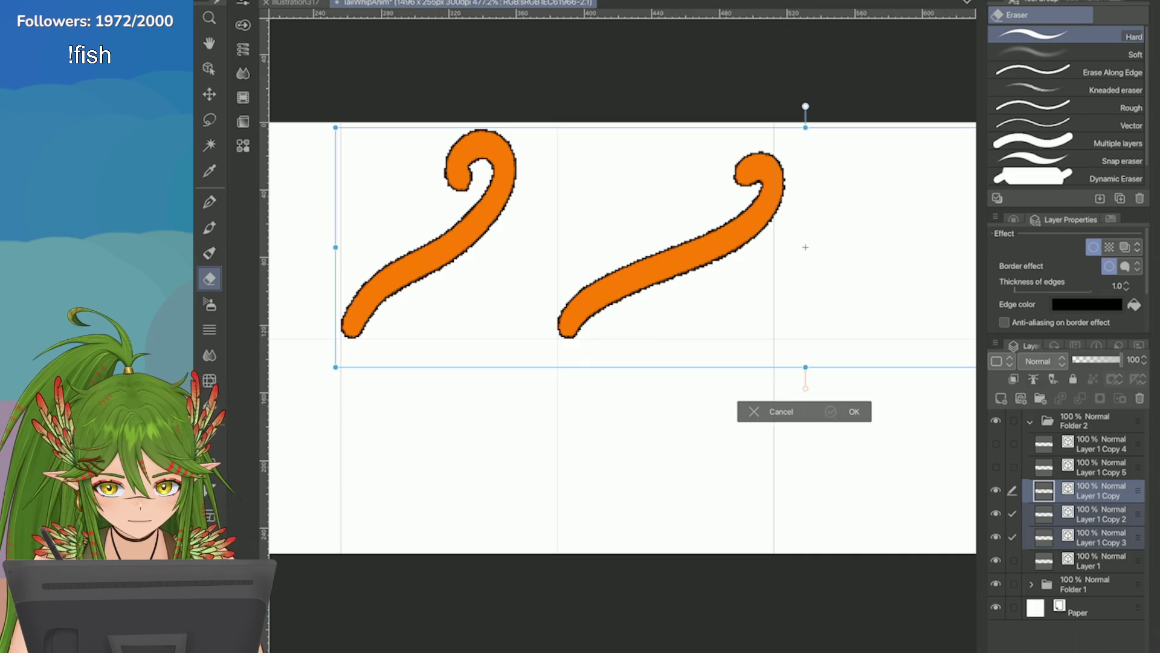
scroll(583, 52, down, 2)
scroll(538, 236, up, 2)
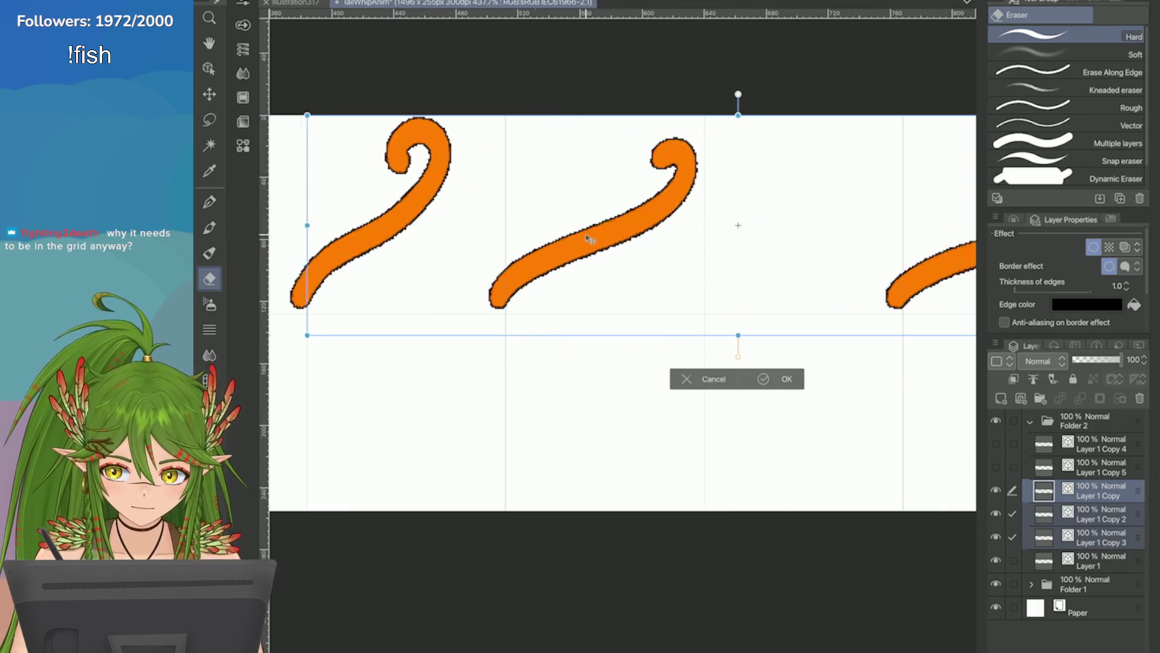
scroll(538, 236, up, 2)
scroll(524, 316, down, 2)
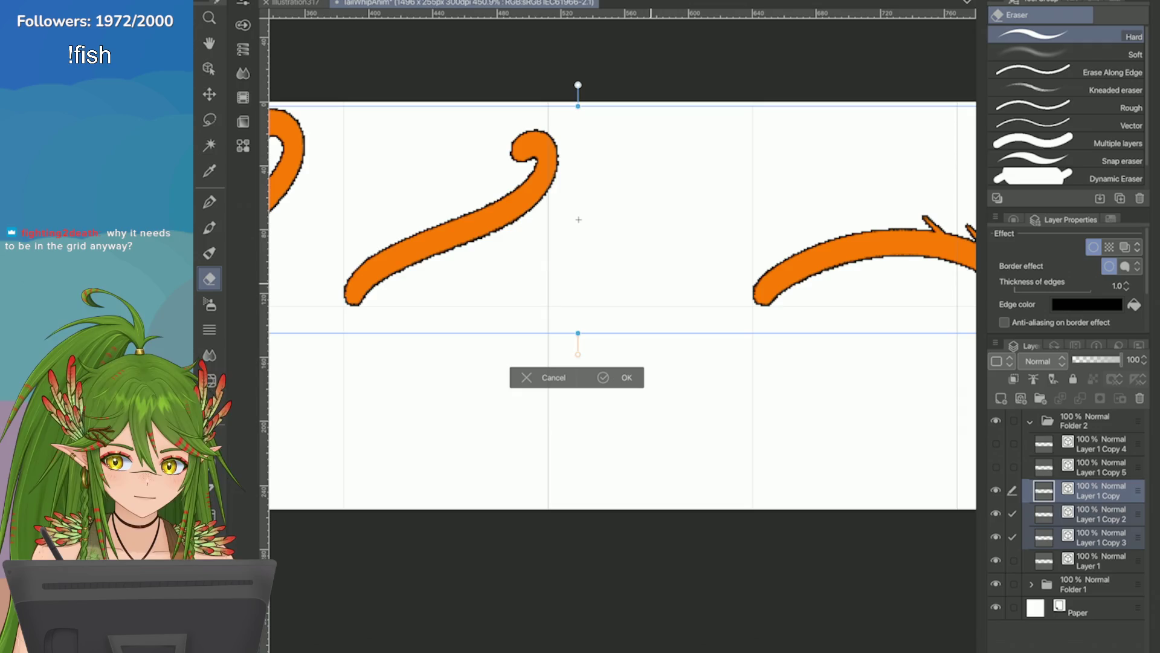
click(527, 377)
scroll(526, 375, down, 3)
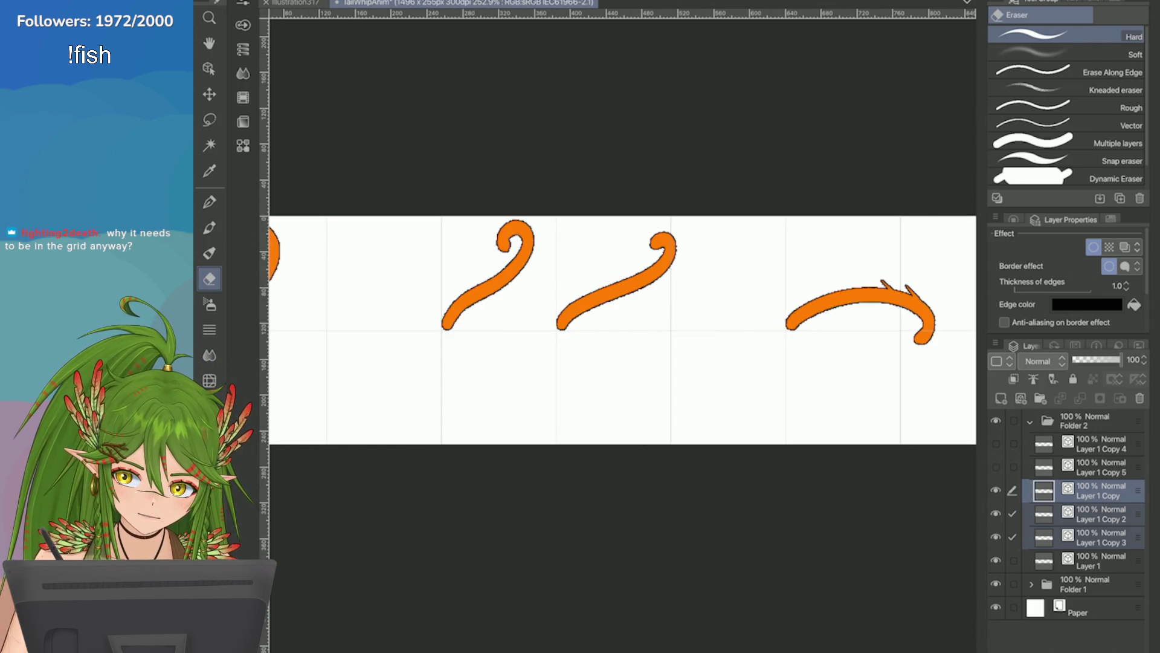
Step: Shift the Layer 1 Copy 2 and Layer 1 Copy tails right along the grid
click(1094, 513)
click(1012, 490)
key(ctrl+t)
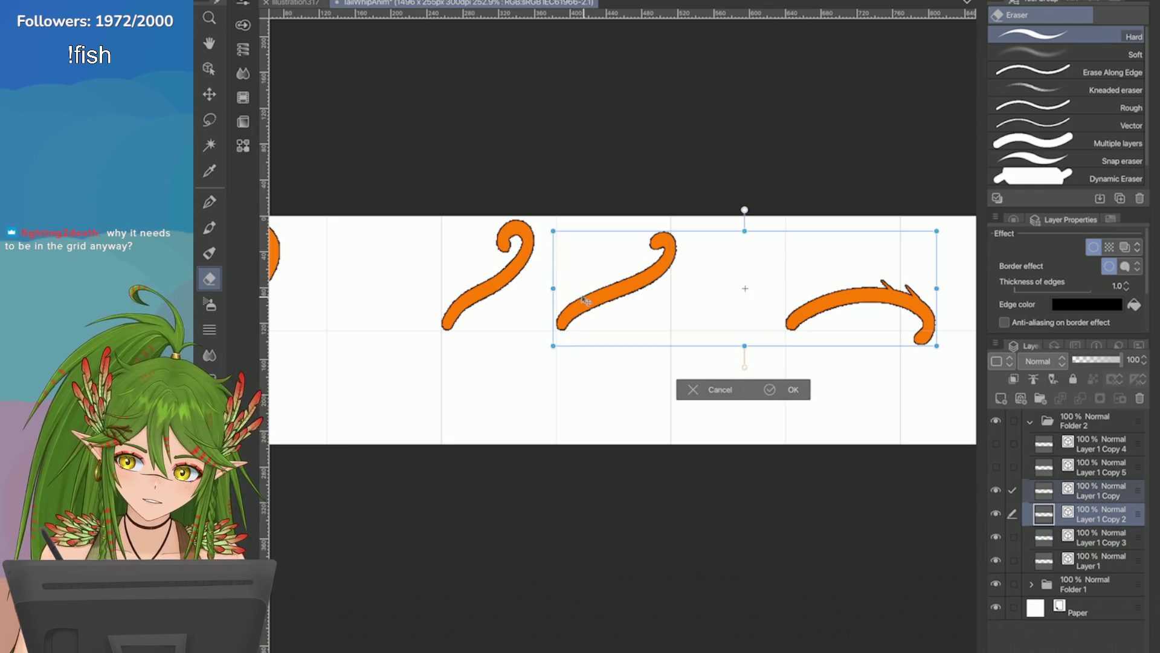
drag(565, 320, 680, 320)
scroll(576, 312, up, 5)
scroll(576, 312, up, 3)
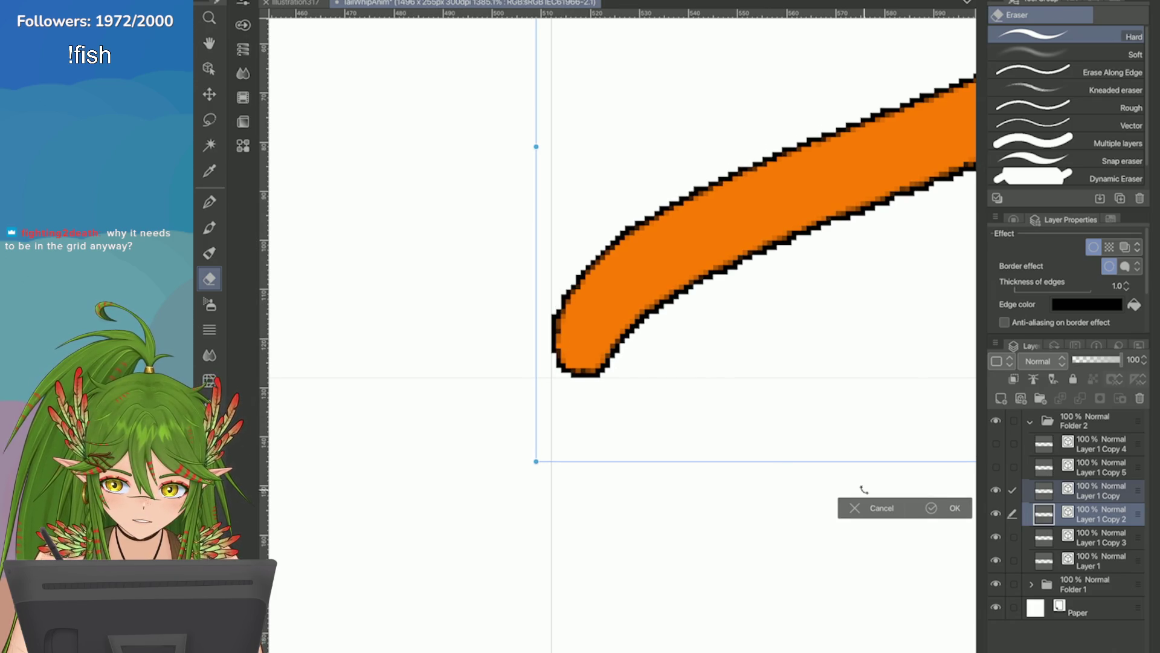
click(931, 507)
scroll(622, 327, down, 10)
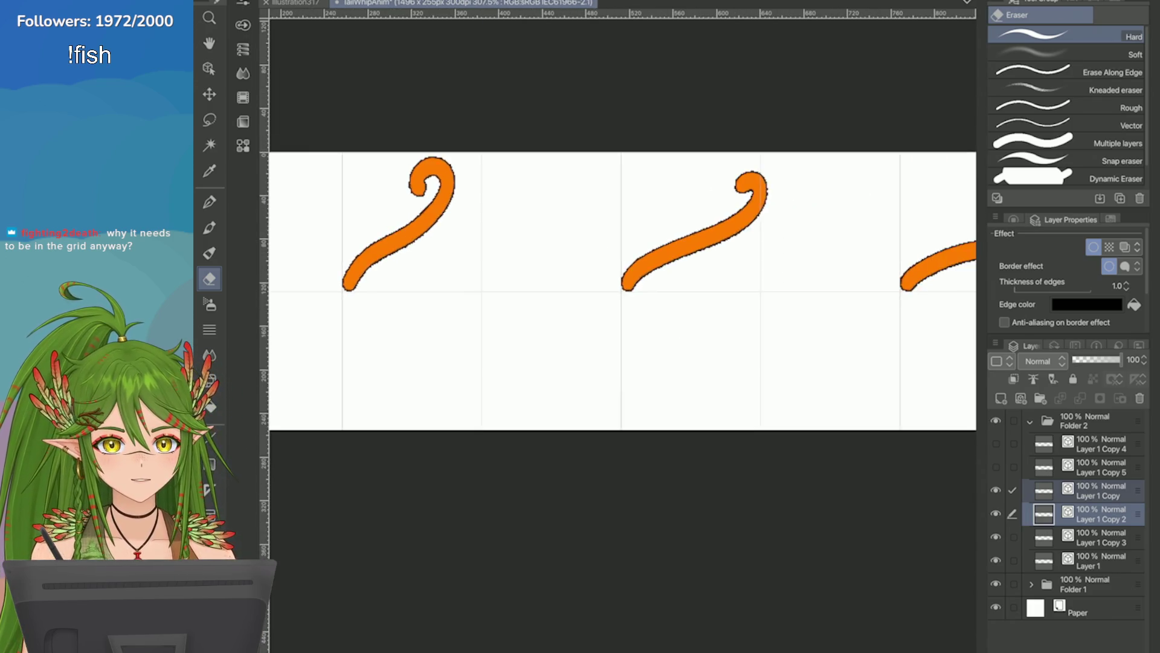
scroll(605, 315, down, 1)
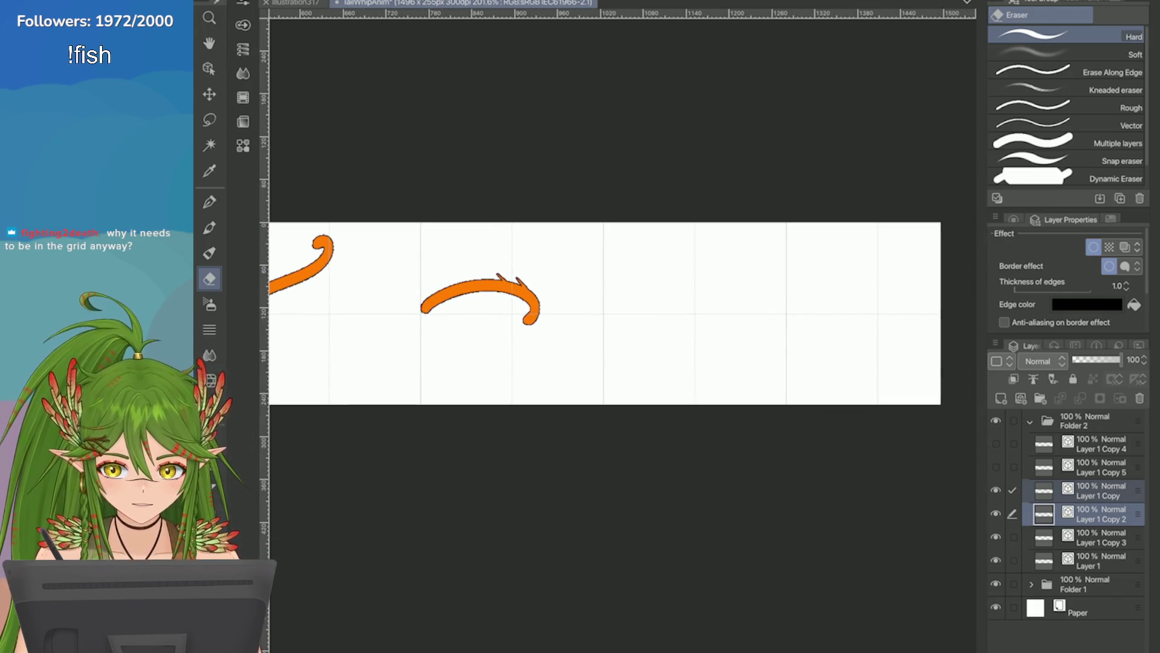
click(1100, 468)
Step: Move Layer 1 Copy 5's tail into the fifth grid cell and commit the transform
key(ctrl+t)
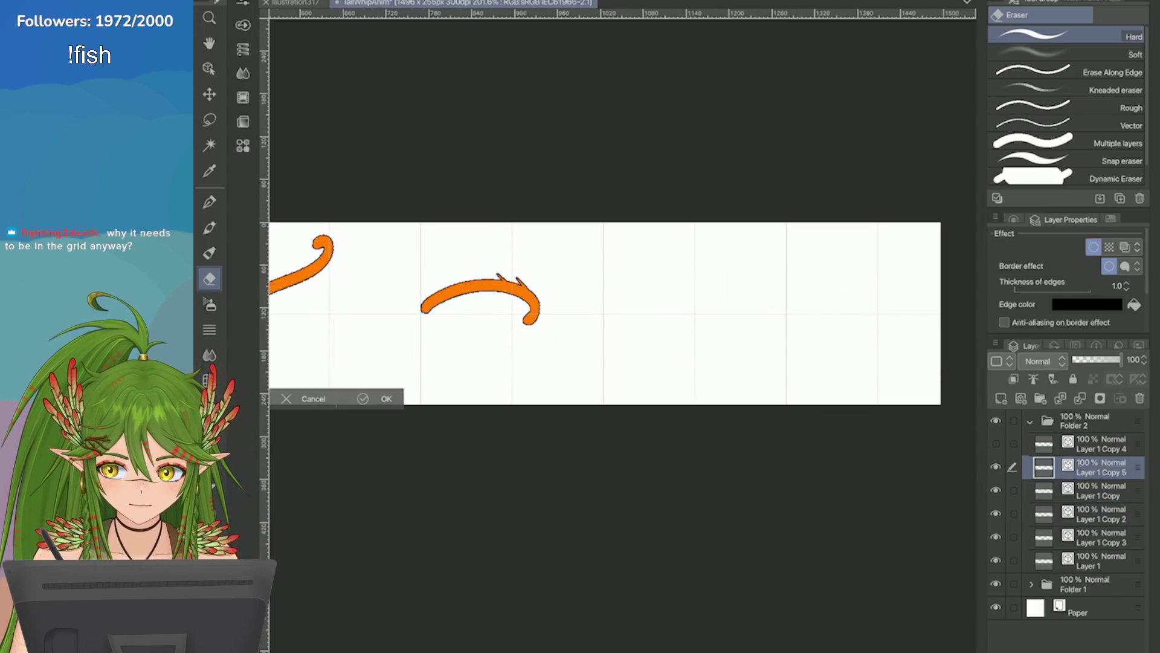
scroll(604, 315, down, 2)
mouse_move(381, 290)
mouse_down()
mouse_move(500, 314)
mouse_move(780, 297)
mouse_up()
scroll(778, 294, up, 10)
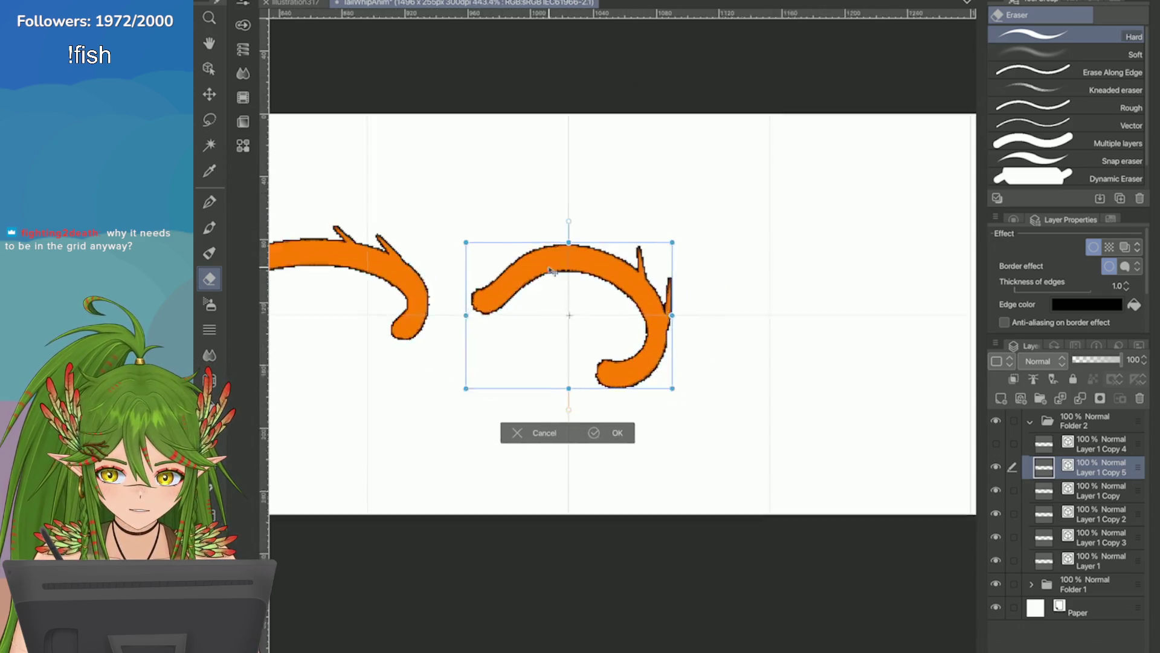
scroll(483, 377, down, 3)
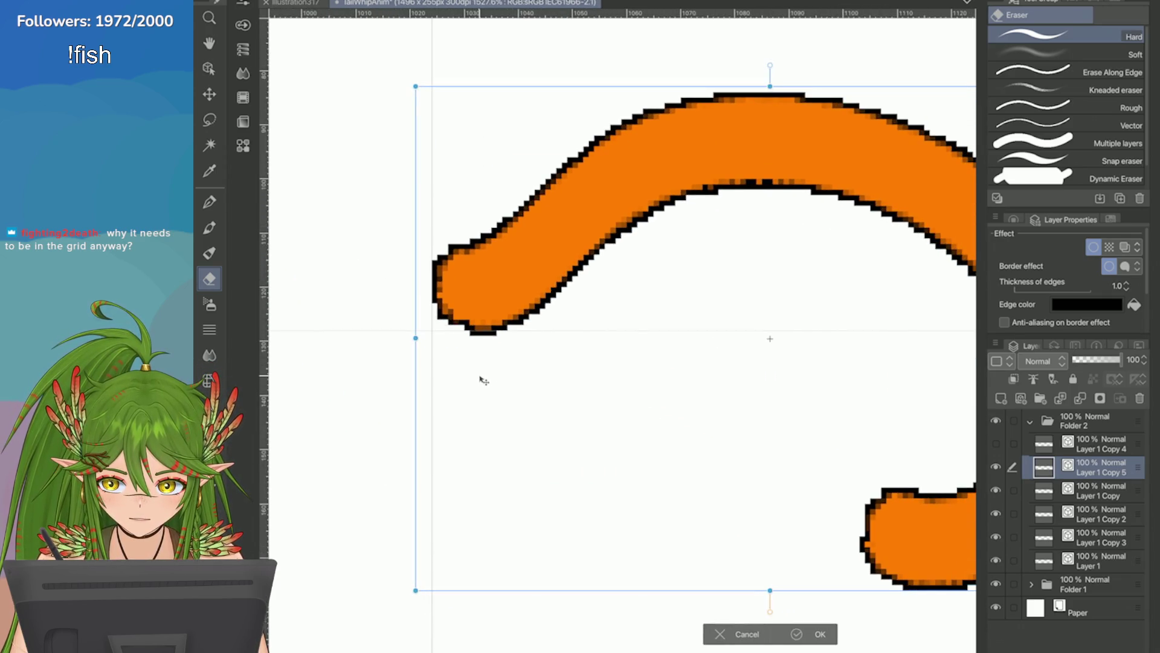
scroll(467, 456, down, 4)
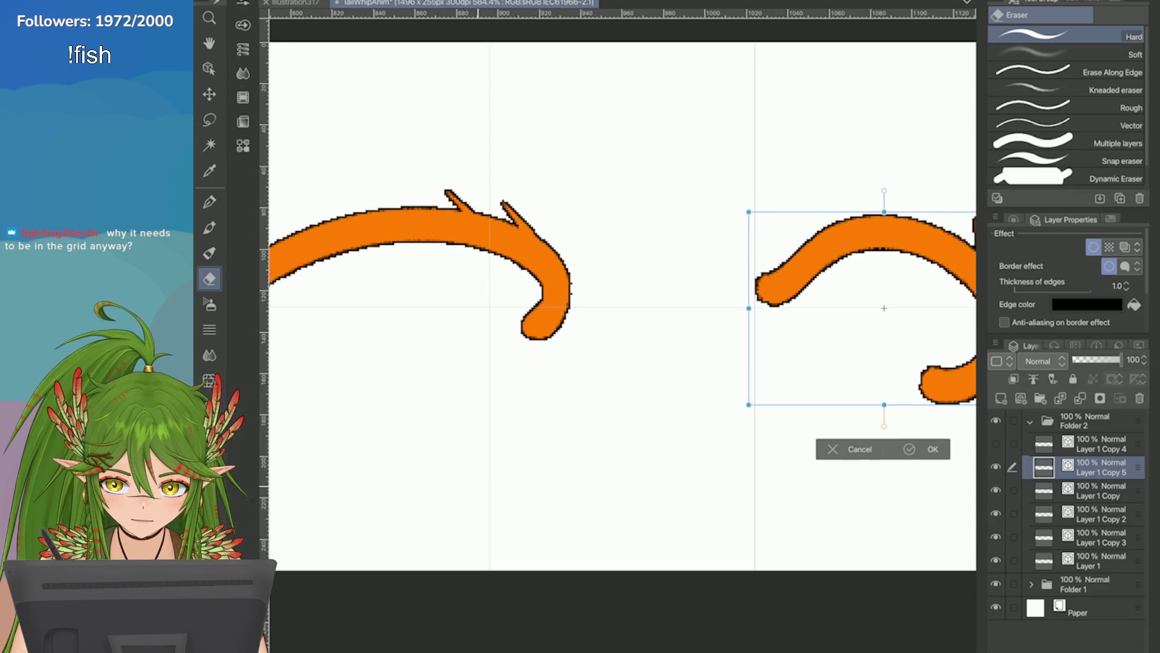
scroll(786, 292, down, 1)
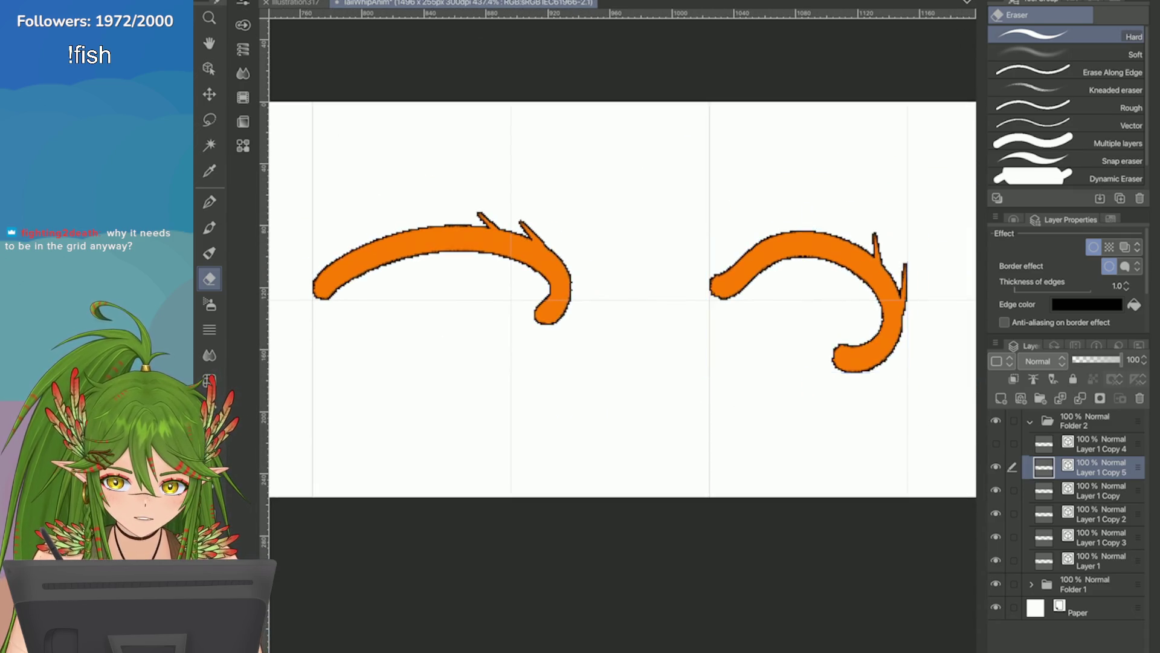
key(Return)
Step: Zoom and pan to inspect the placed frame, then select Layer 1 Copy 4
scroll(786, 293, down, 2)
scroll(804, 328, up, 3)
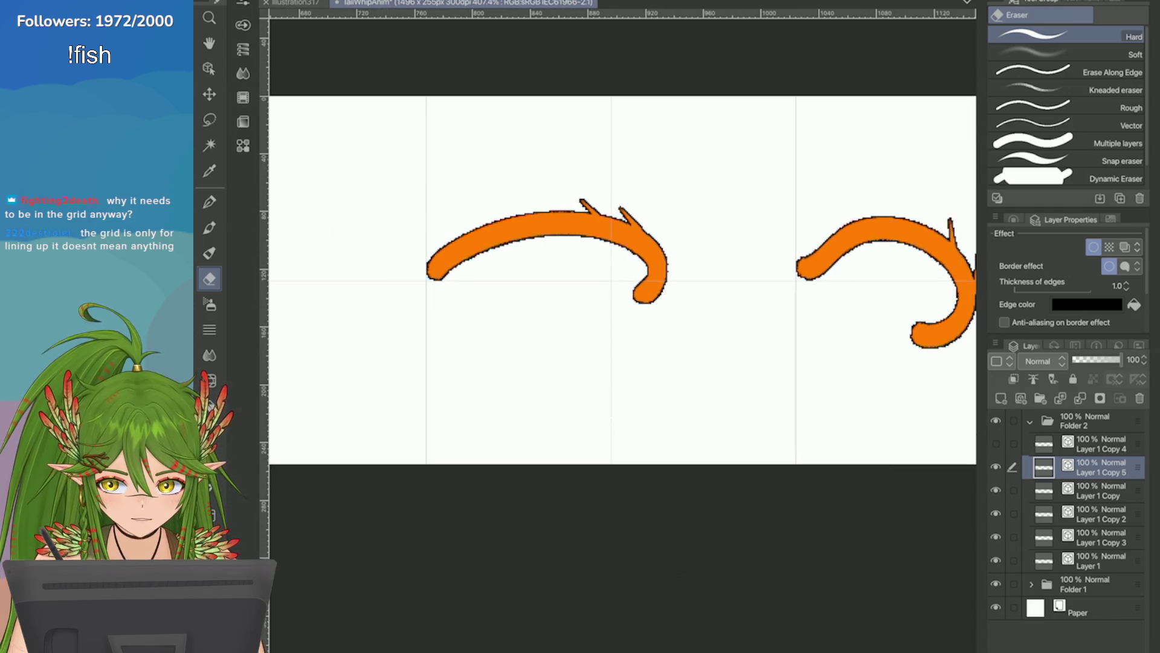
scroll(728, 265, up, 1)
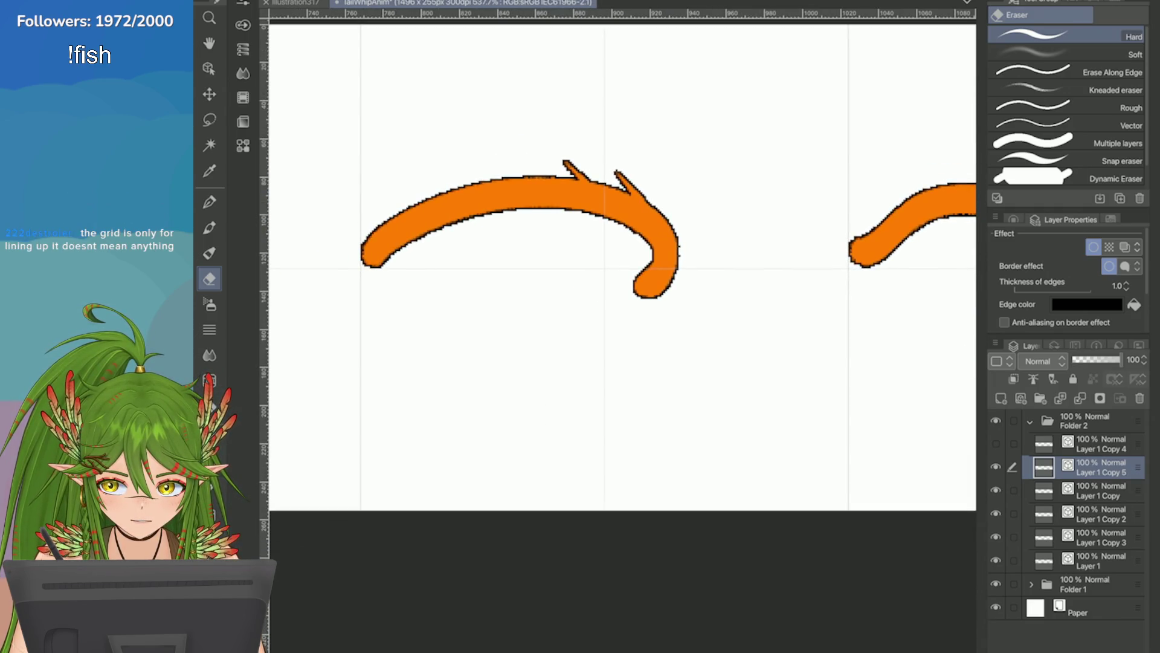
scroll(622, 266, down, 3)
scroll(622, 266, up, 1)
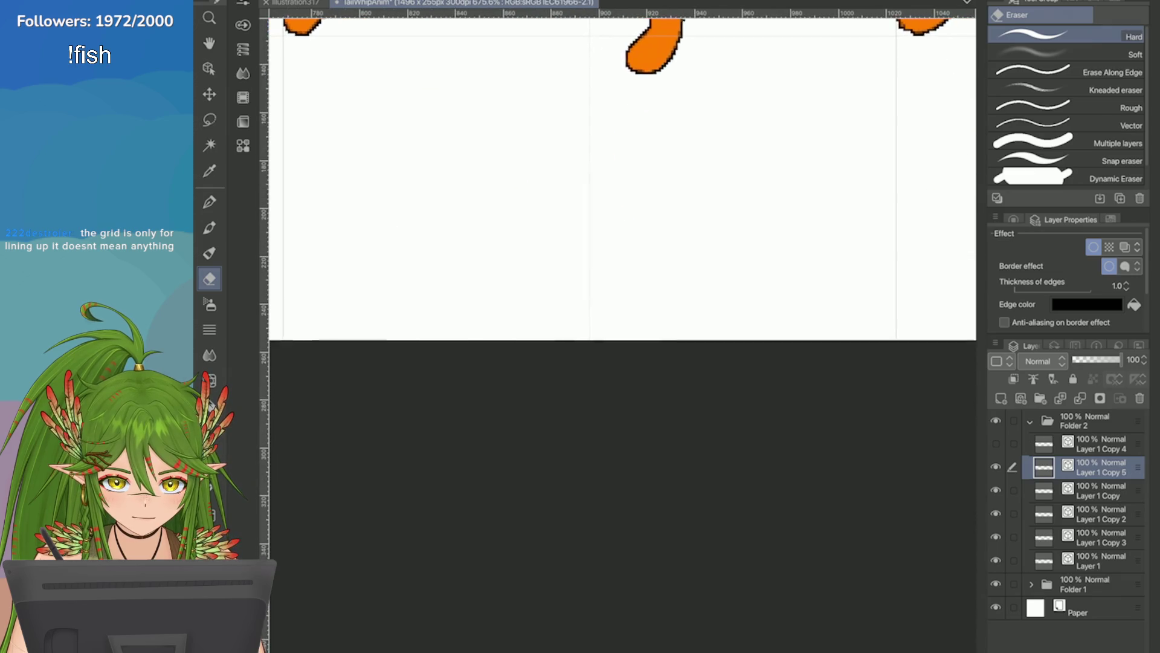
scroll(622, 169, left, 1)
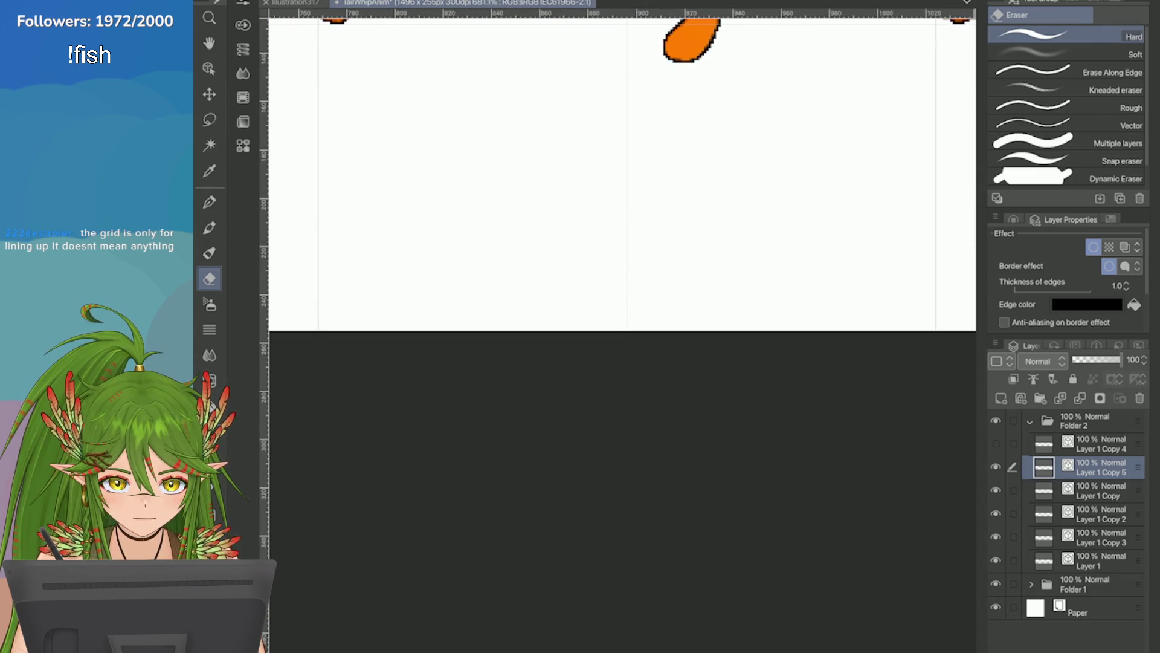
scroll(622, 241, up, 2)
scroll(623, 242, down, 2)
scroll(623, 241, up, 1)
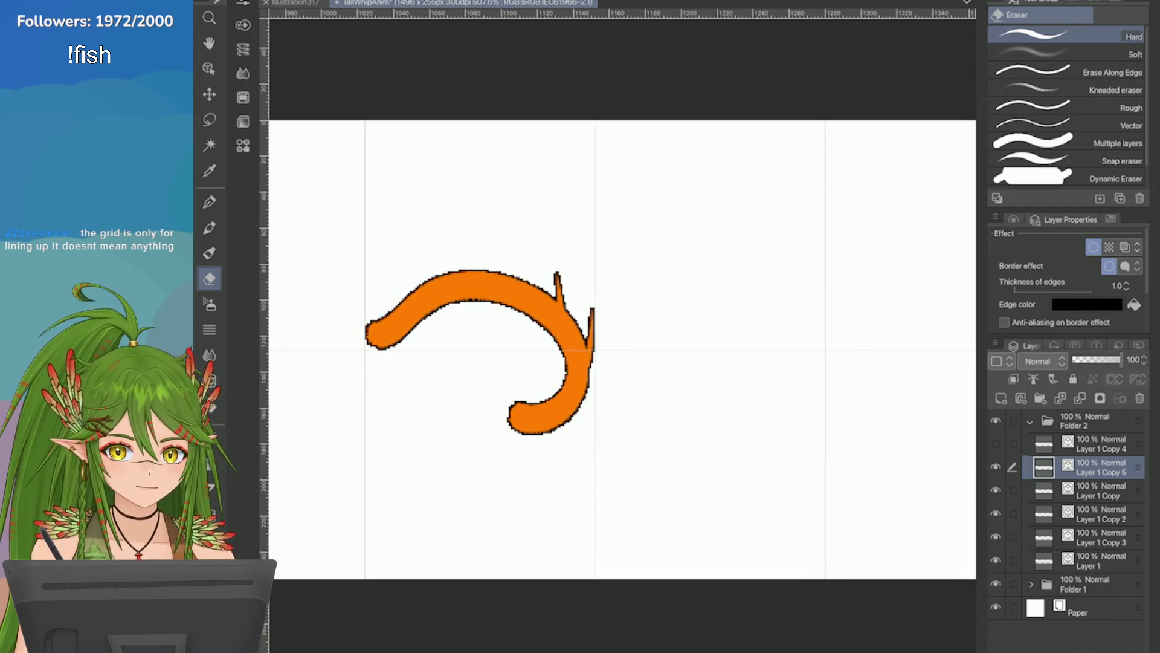
click(996, 443)
Step: Move Layer 1 Copy 4's tight curl into the last grid cell and confirm
click(1094, 444)
scroll(947, 303, down, 2)
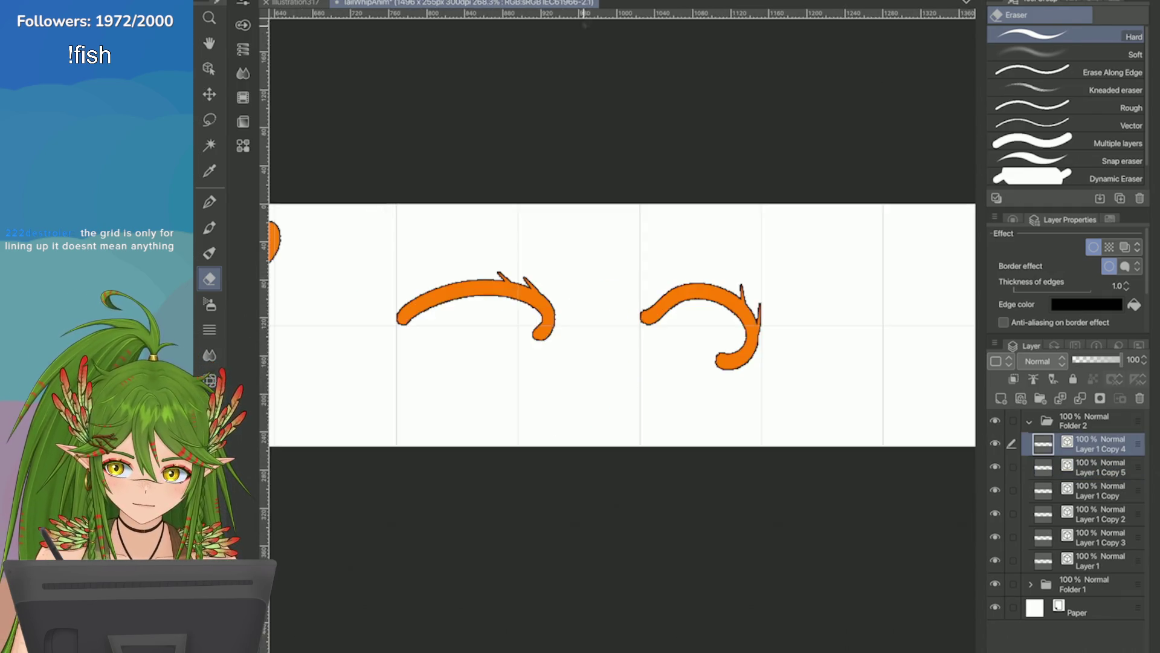
scroll(623, 327, down, 4)
key(ctrl+t)
mouse_move(389, 323)
mouse_down()
mouse_move(421, 342)
mouse_move(893, 310)
mouse_up()
scroll(604, 363, up, 8)
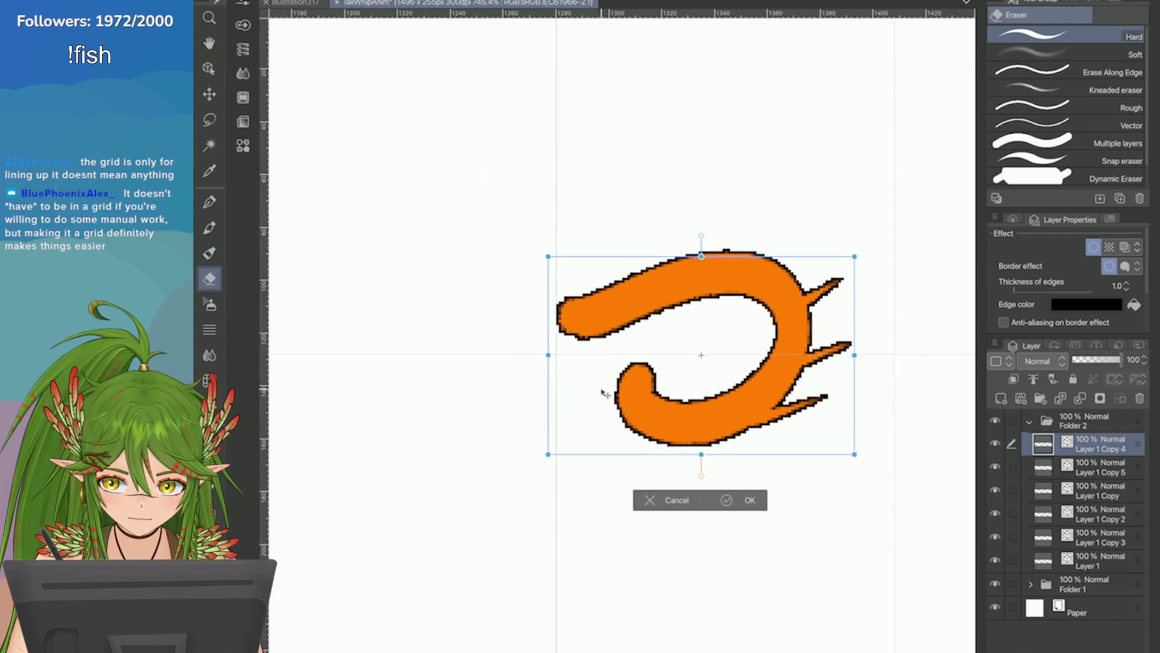
scroll(562, 390, up, 3)
click(818, 593)
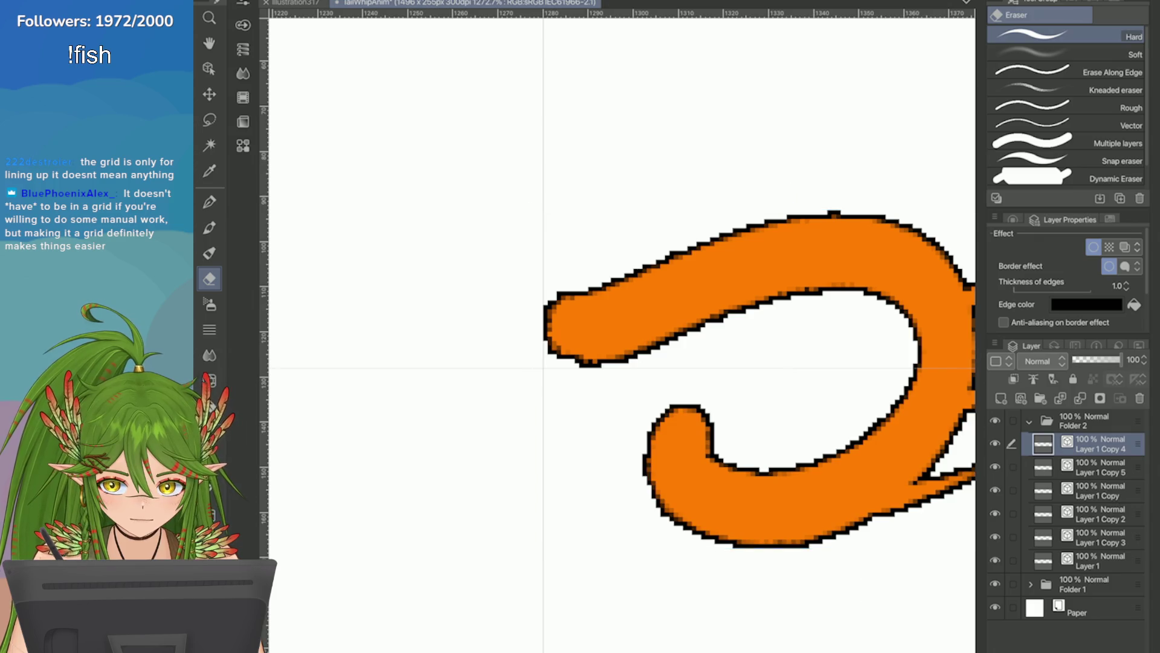
scroll(622, 327, down, 10)
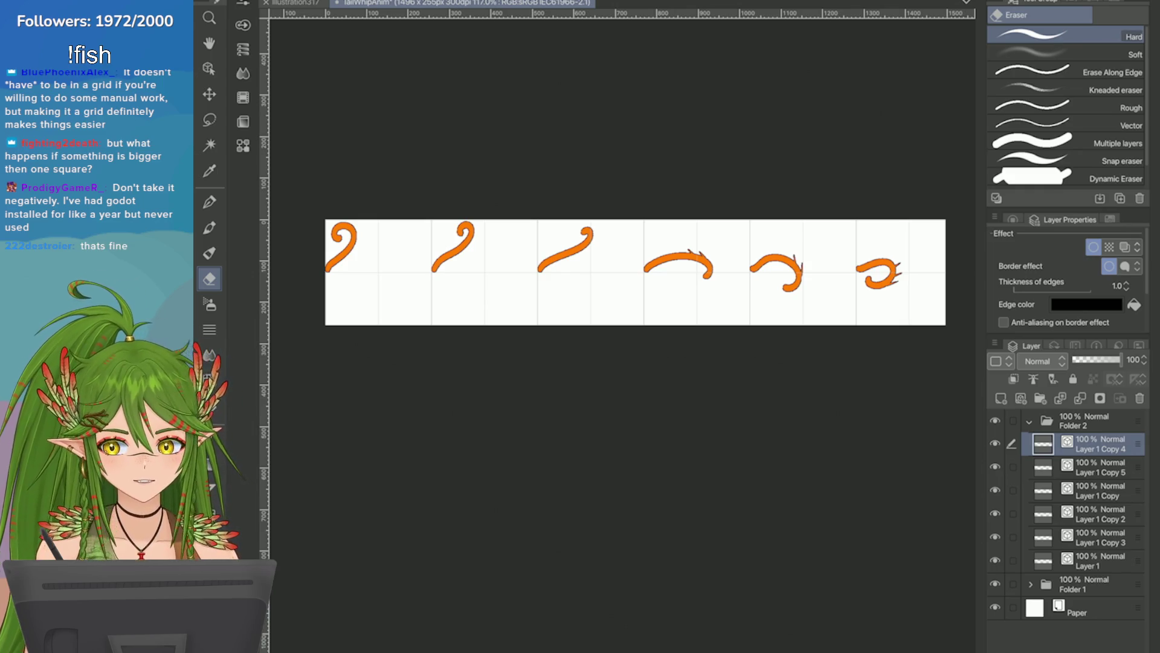
Step: Save the sprite sheet and zoom out until all six frames are visible
key(ctrl+plus)
key(ctrl+s)
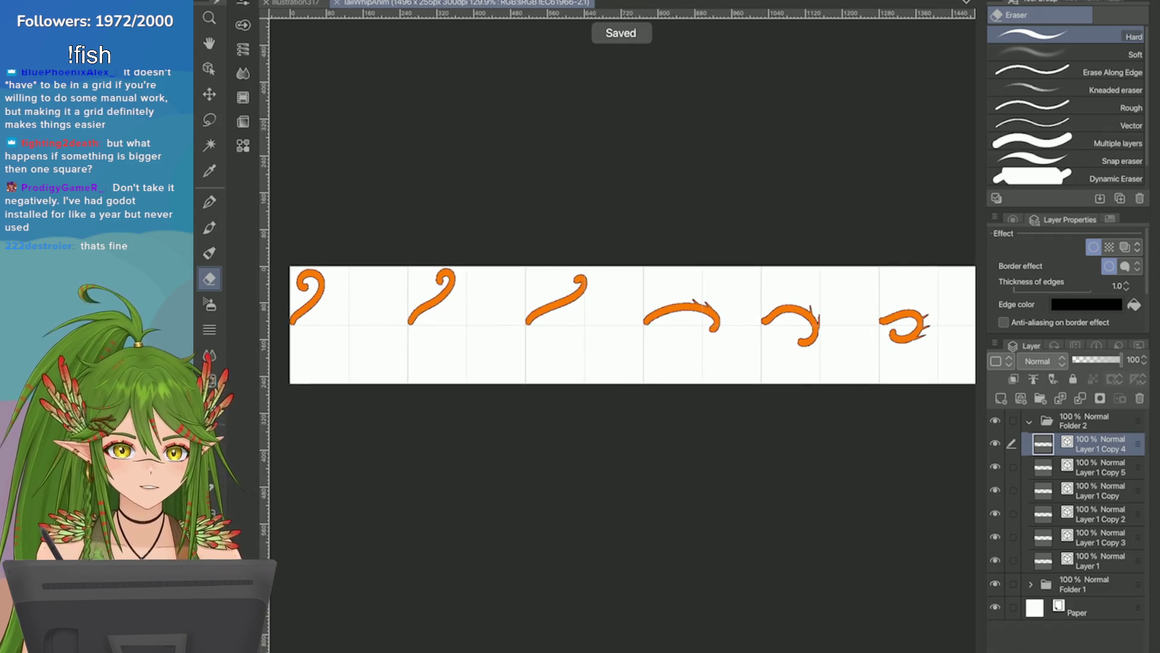
key(ctrl+plus)
key(ctrl+plus)
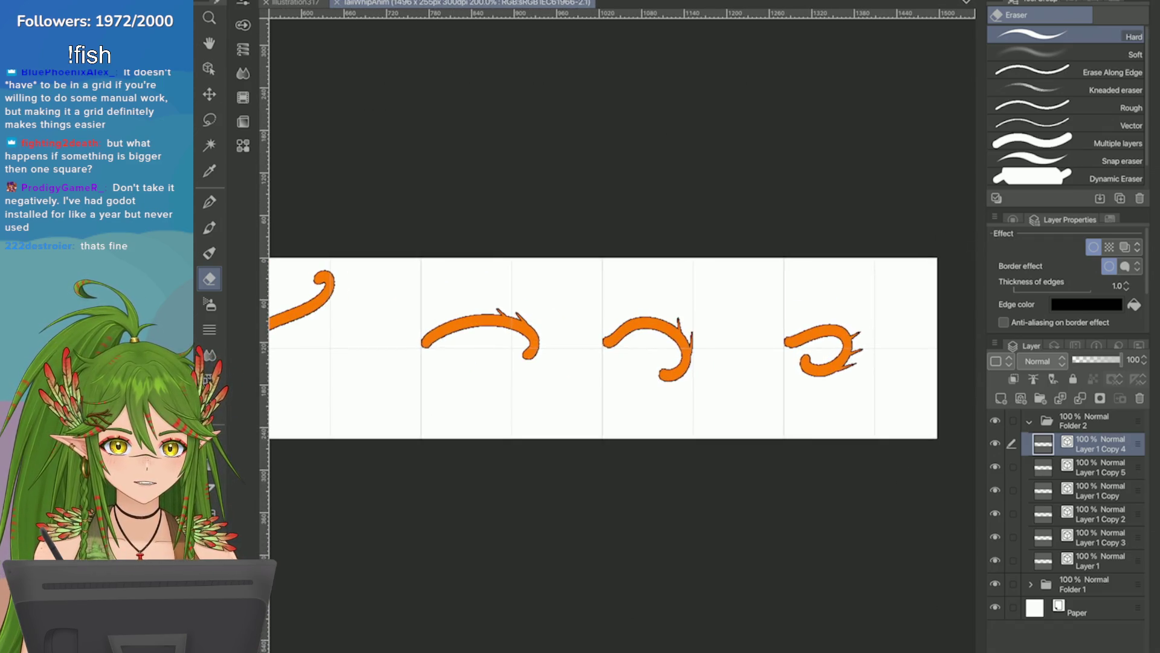
key(ctrl+minus)
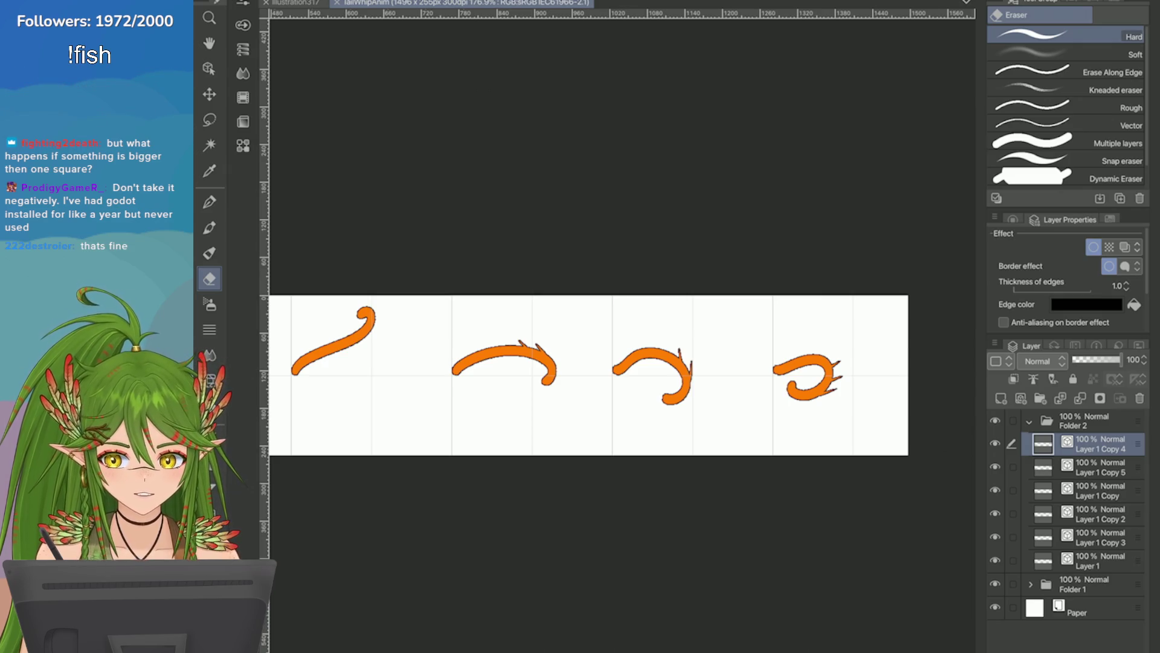
key(ctrl+minus)
key(ctrl+minus)
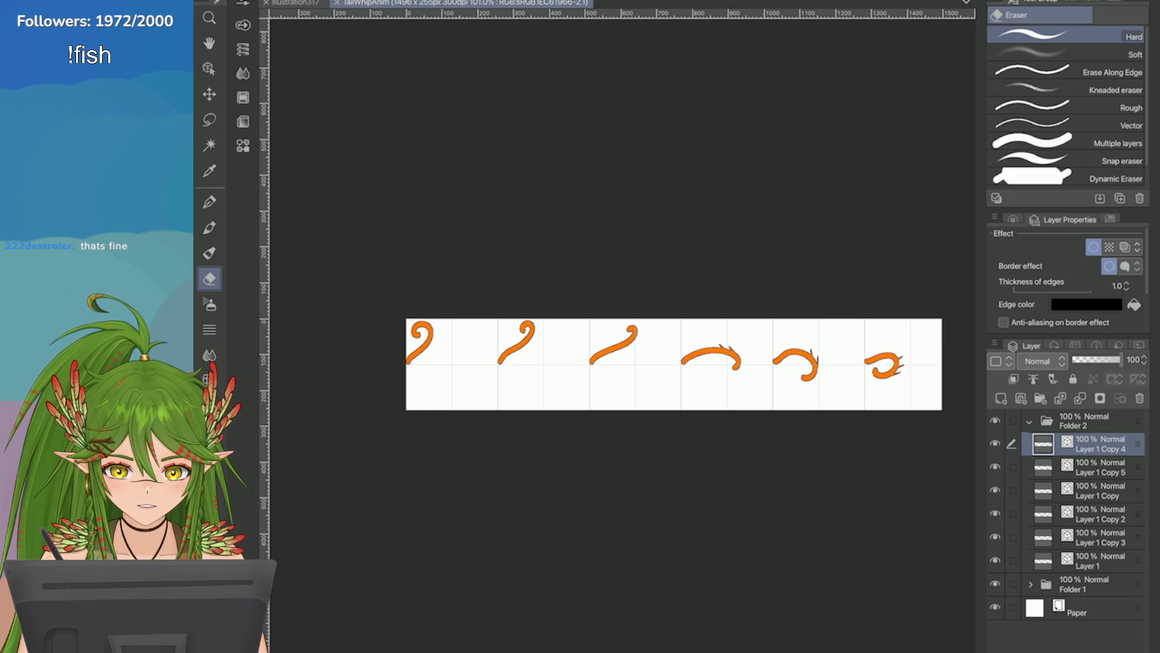
Step: Widen the canvas on the right side with Change Canvas Size
scroll(674, 364, up, 3)
click(266, 2)
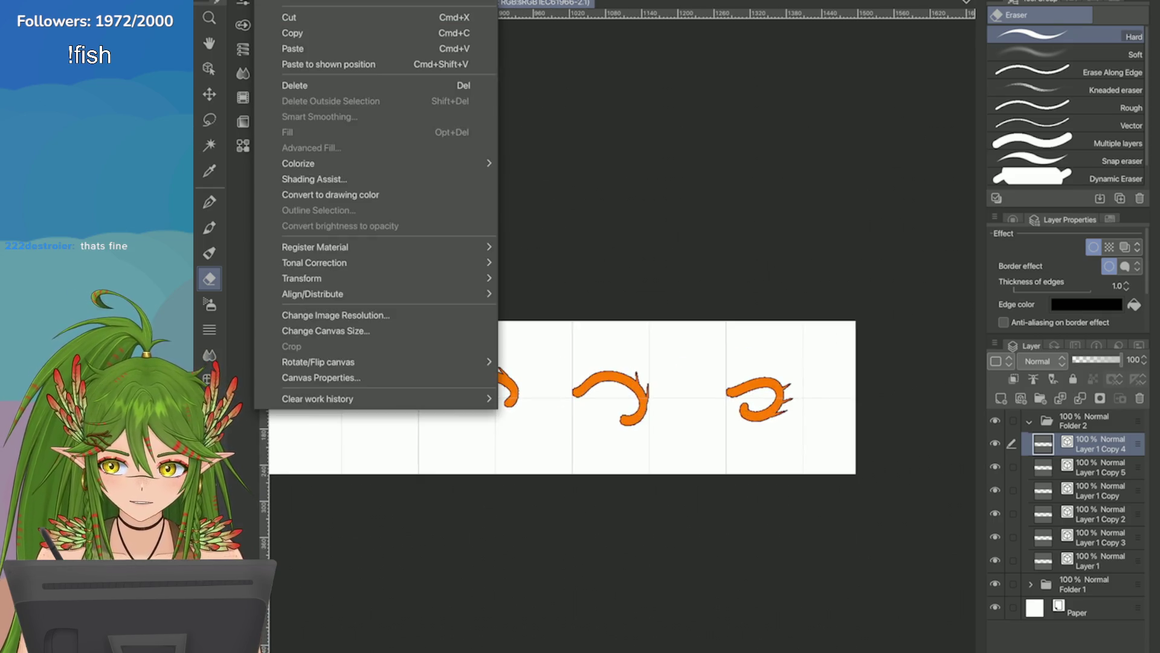
click(326, 330)
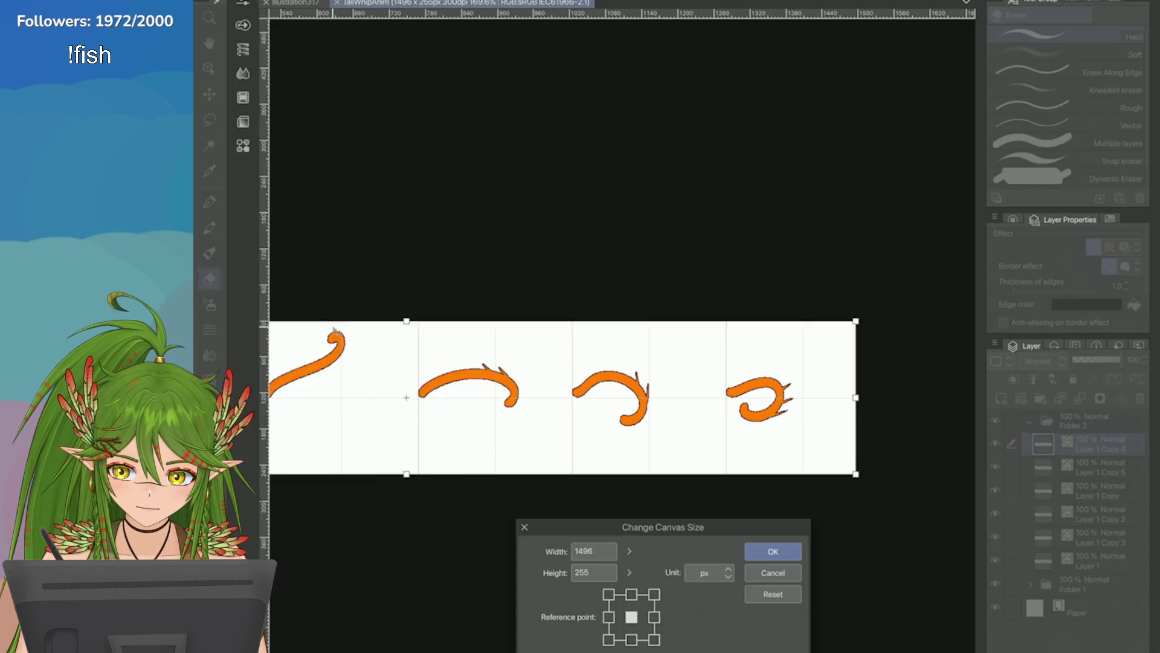
scroll(725, 327, up, 2)
drag(725, 326, 802, 330)
click(773, 551)
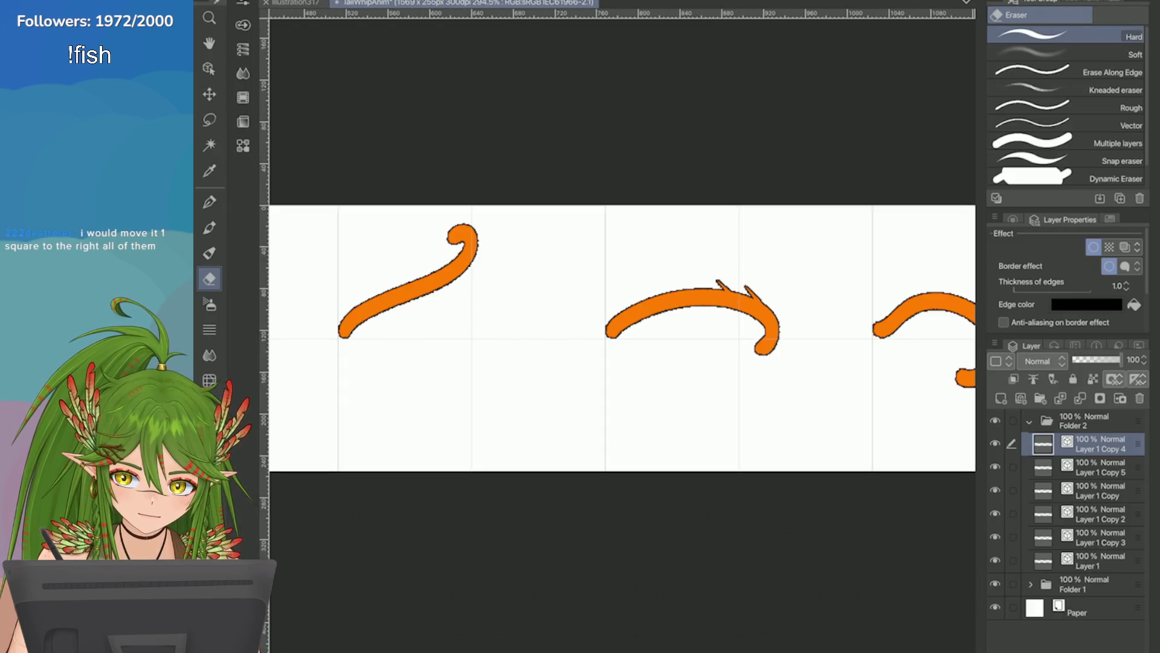
scroll(520, 327, up, 5)
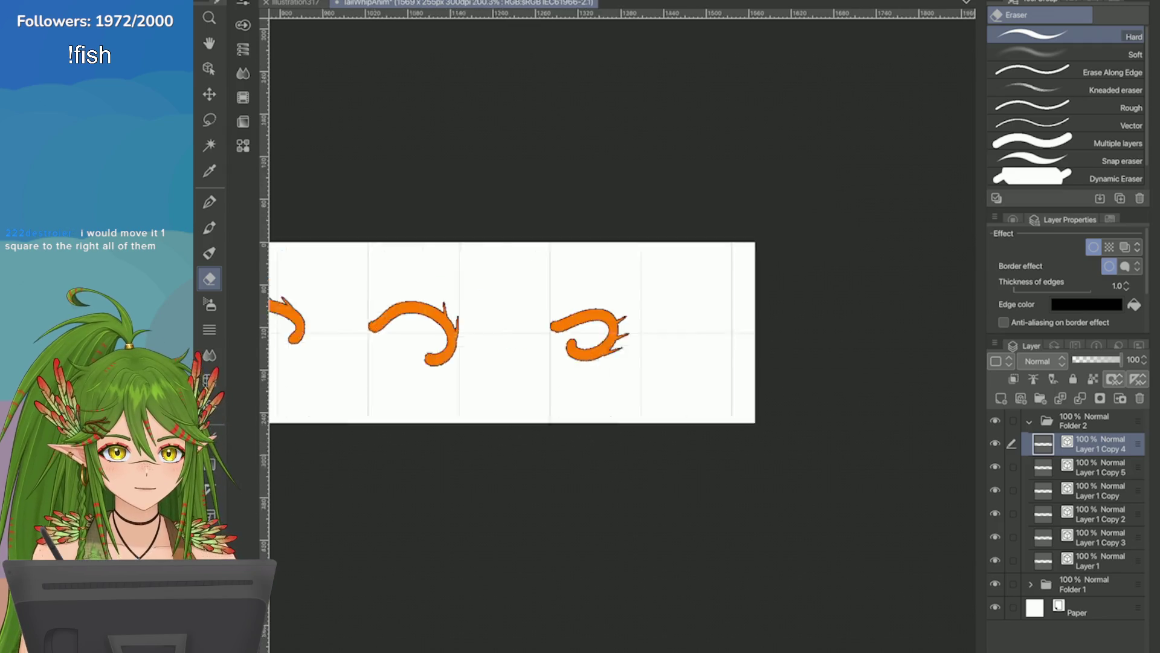
scroll(822, 362, up, 5)
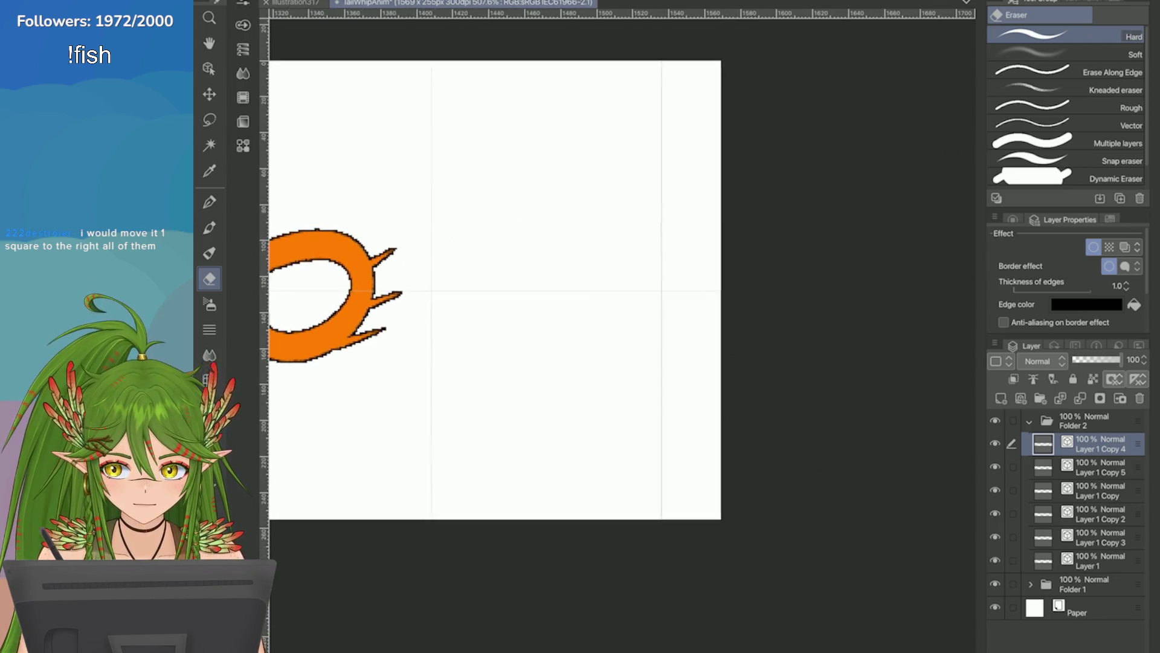
Step: Adjust the canvas width back to 1536 px and review the result
click(260, 1)
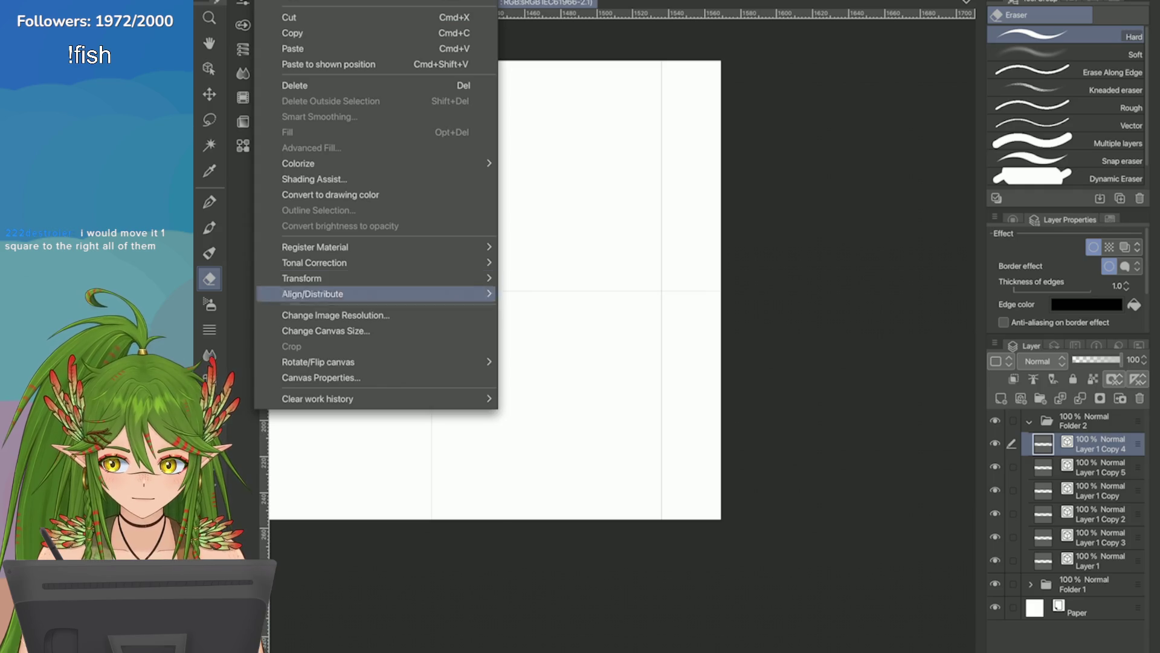
click(375, 331)
drag(721, 290, 662, 290)
click(773, 551)
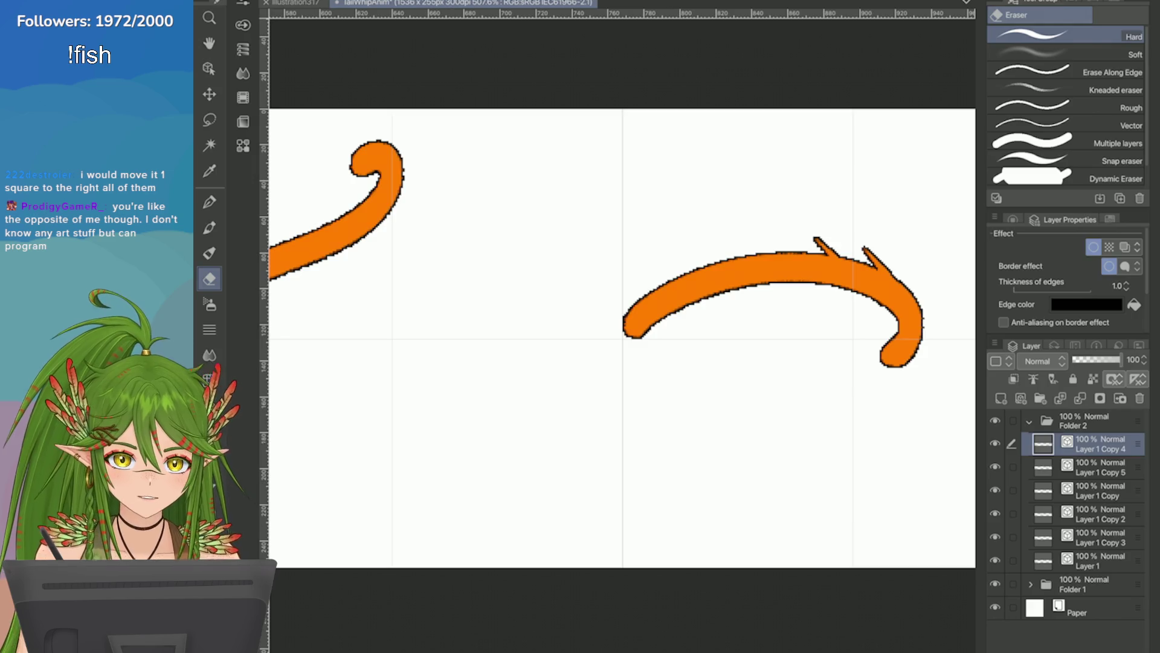
scroll(622, 339, down, 5)
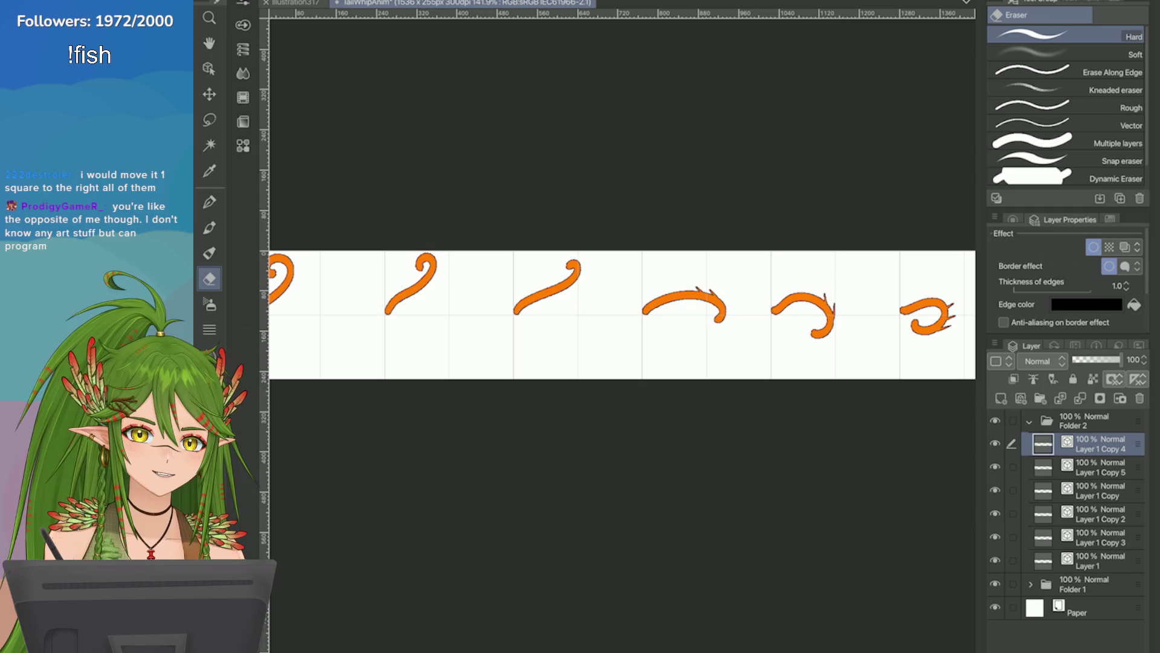
scroll(623, 315, down, 3)
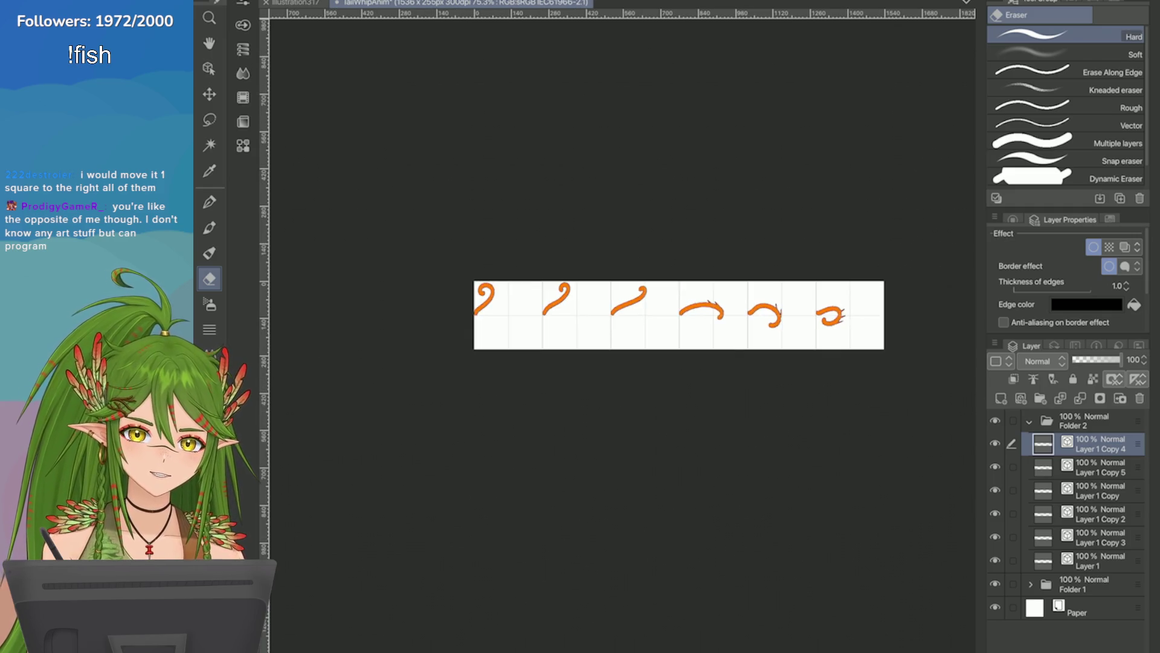
scroll(693, 316, up, 1)
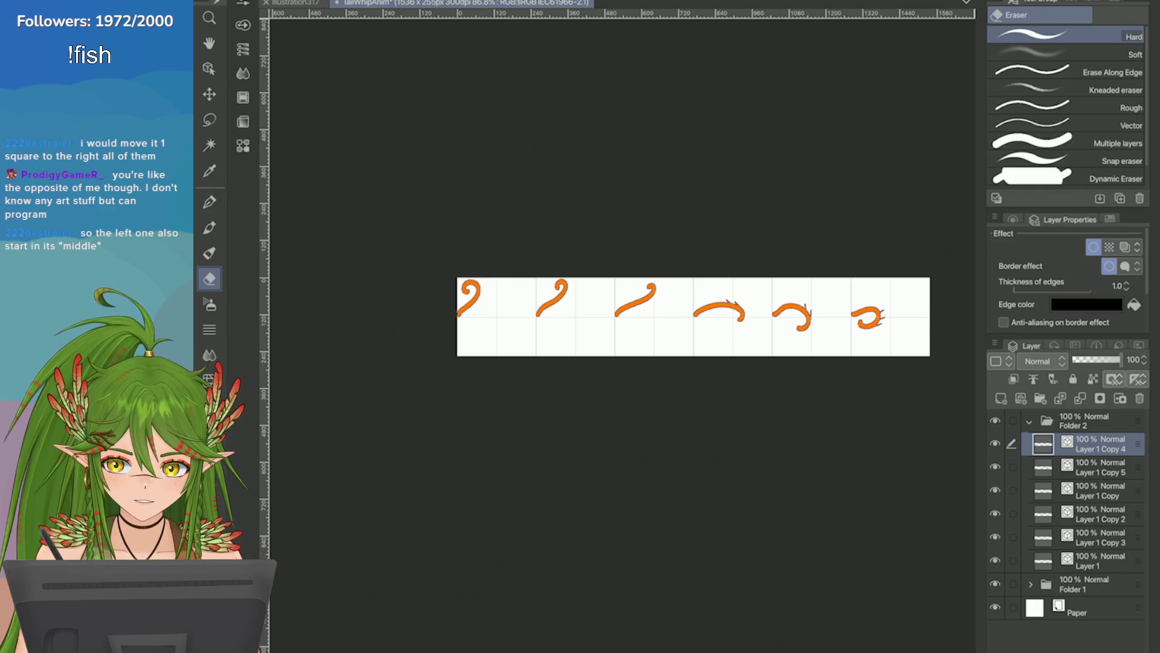
Step: Select Folder 2 and shift all tail frames right together, committing the transform
key(ctrl+t)
click(1082, 420)
key(ctrl+t)
scroll(461, 287, up, 3)
drag(492, 326, 576, 327)
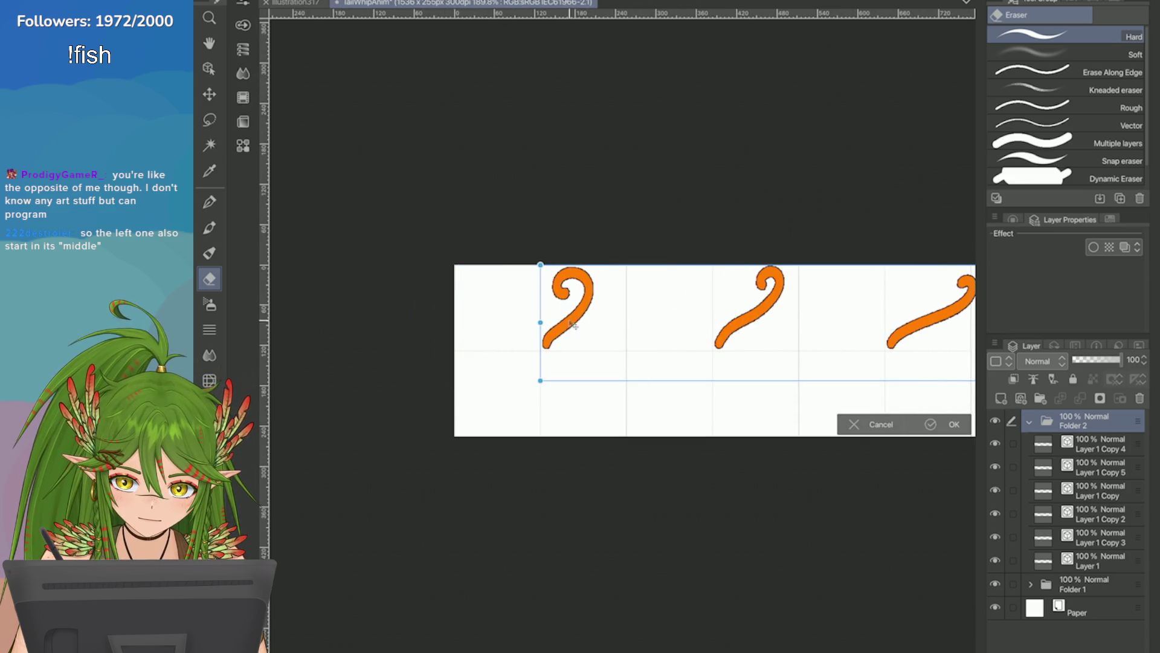
scroll(576, 326, up, 4)
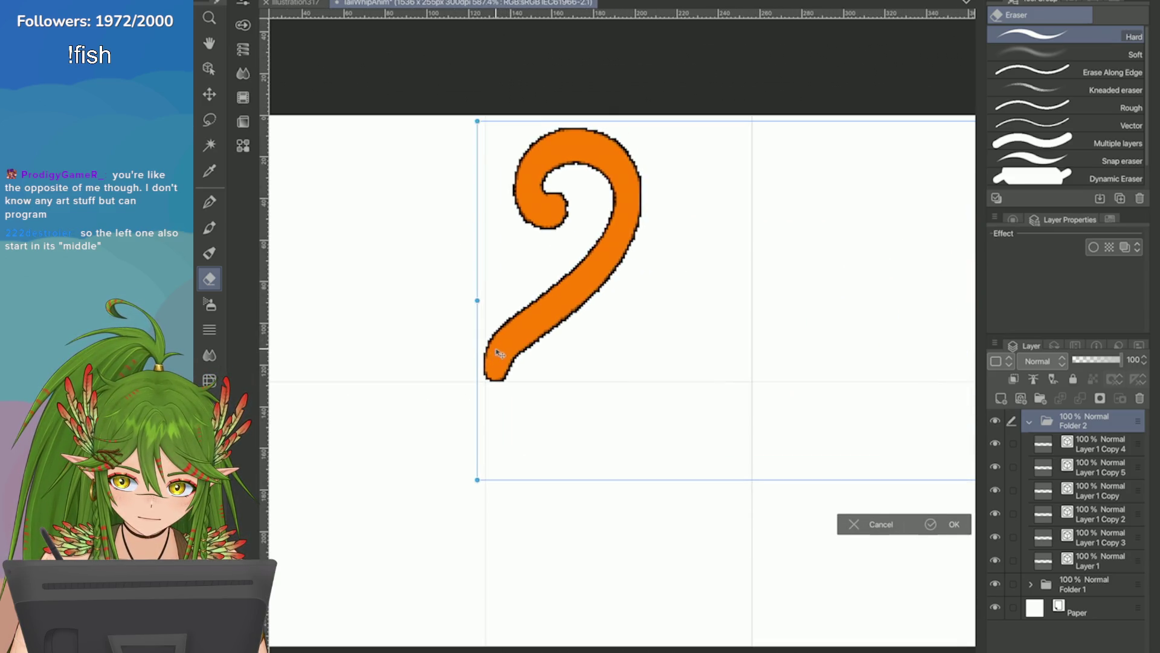
scroll(500, 353, down, 1)
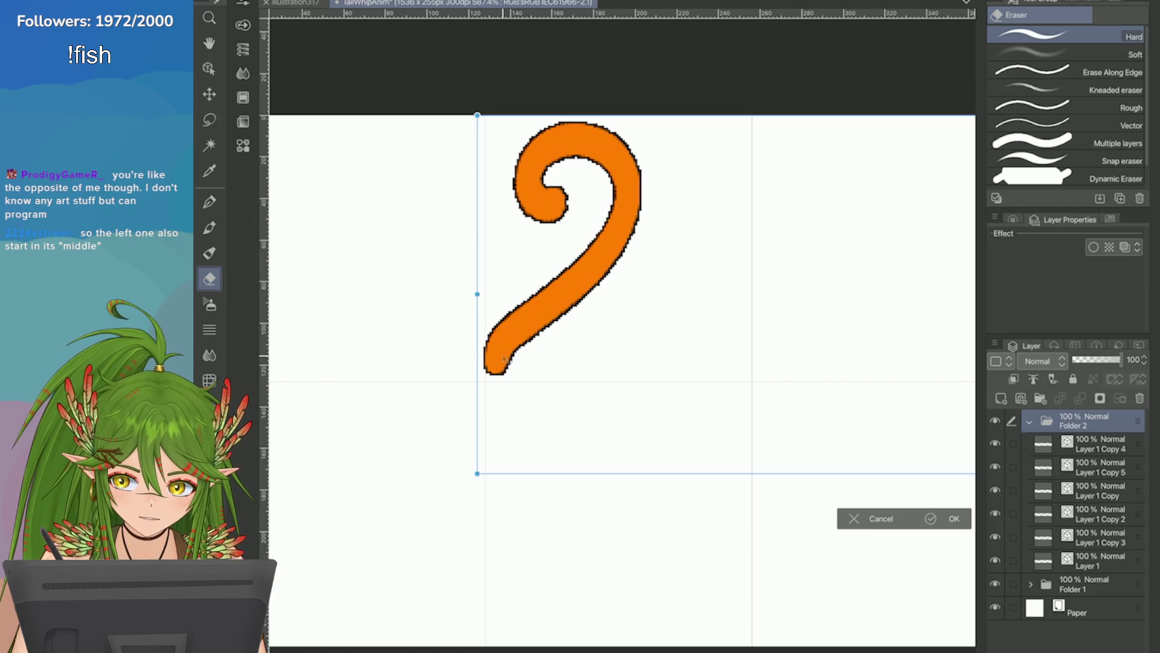
key(Right)
key(Right)
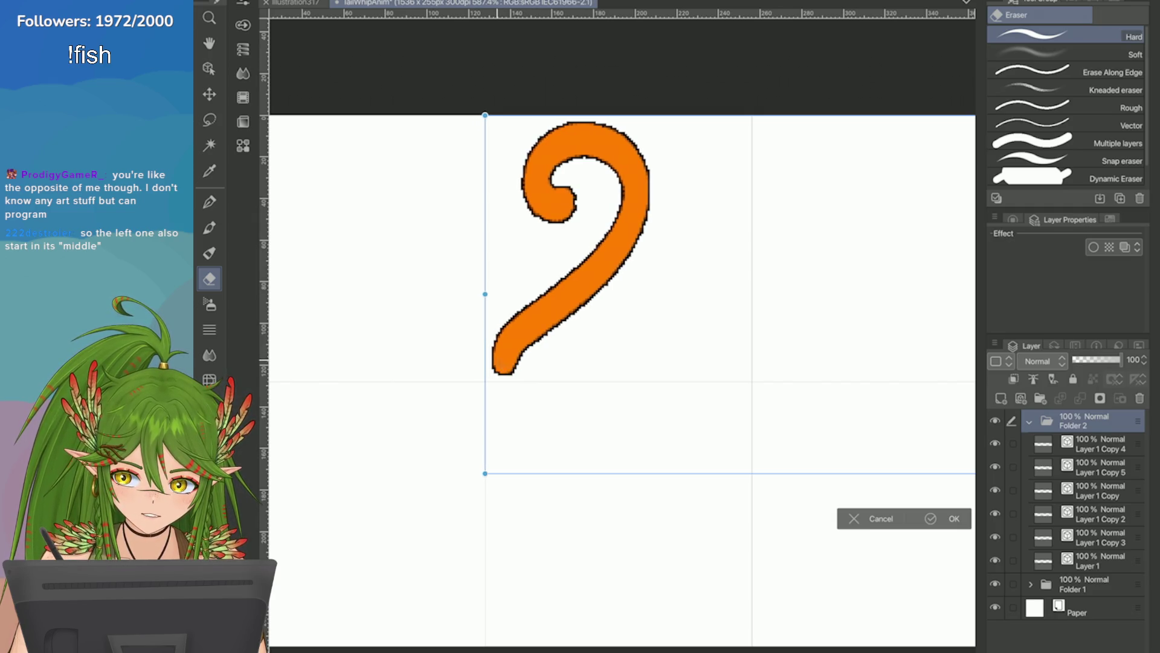
key(Left)
key(Left)
scroll(501, 359, up, 1)
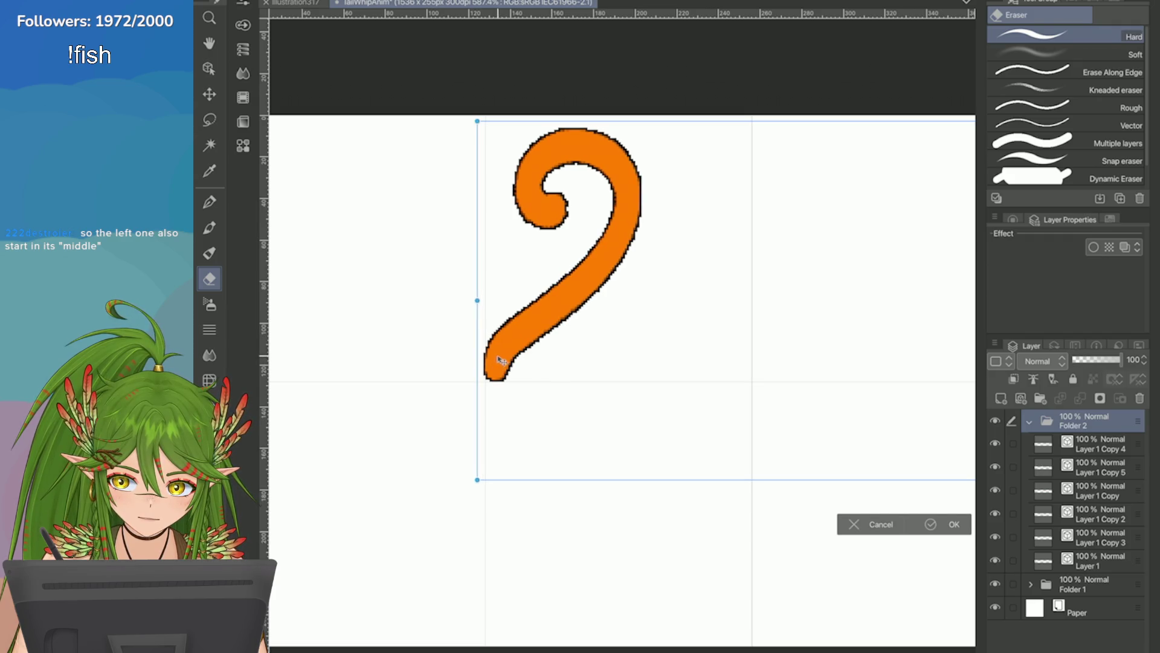
click(932, 524)
Step: Zoom out over the tail strip, then back in on the rightmost frame
key(ctrl+minus)
key(ctrl+minus)
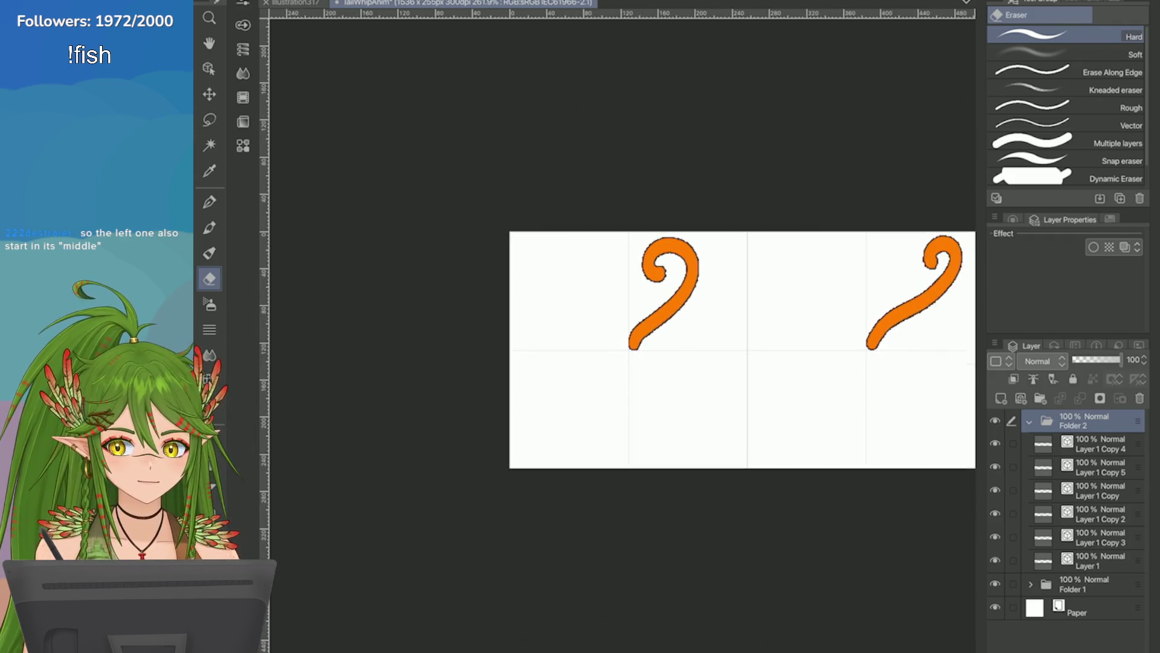
key(ctrl+minus)
key(ctrl+minus)
key(ctrl+minus)
key(ctrl+plus)
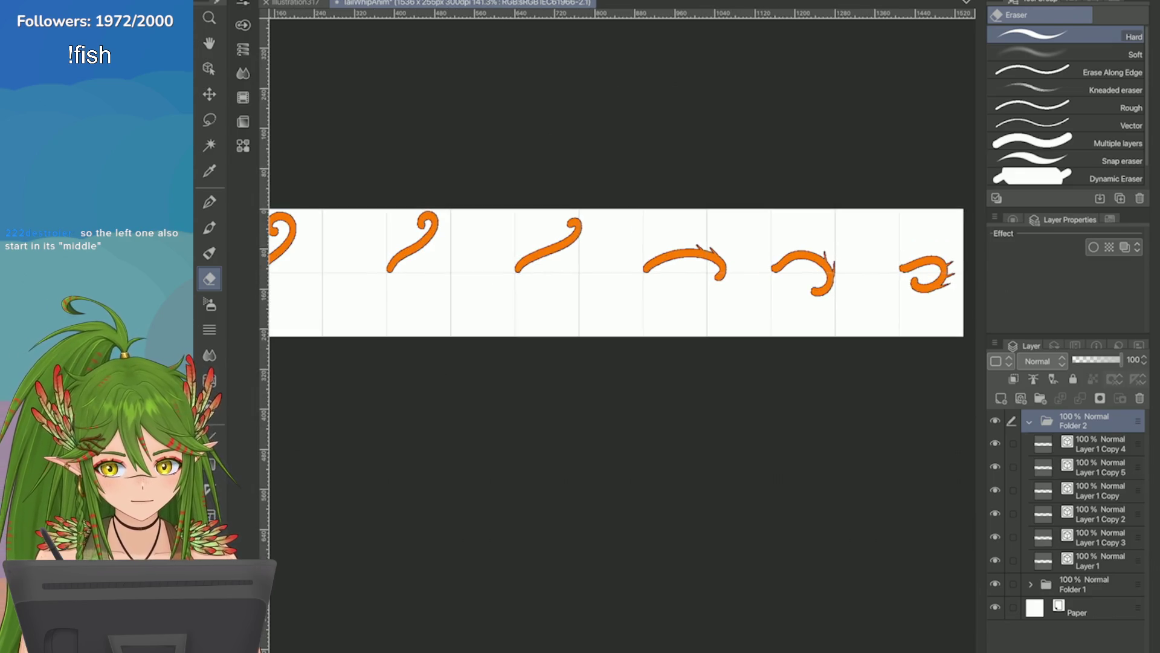
key(ctrl+plus)
key(ctrl+plus)
key(ctrl+plus)
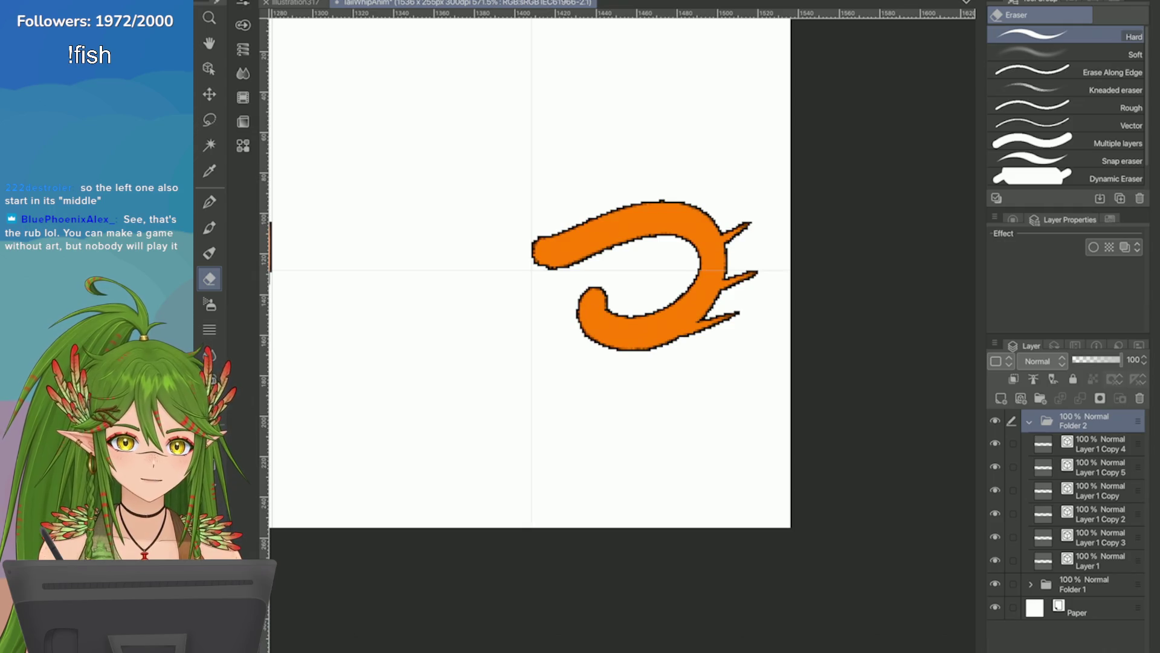
Step: View the tail frames together and select the vector tail in the last frame
key(ctrl+minus)
key(ctrl+minus)
key(ctrl+minus)
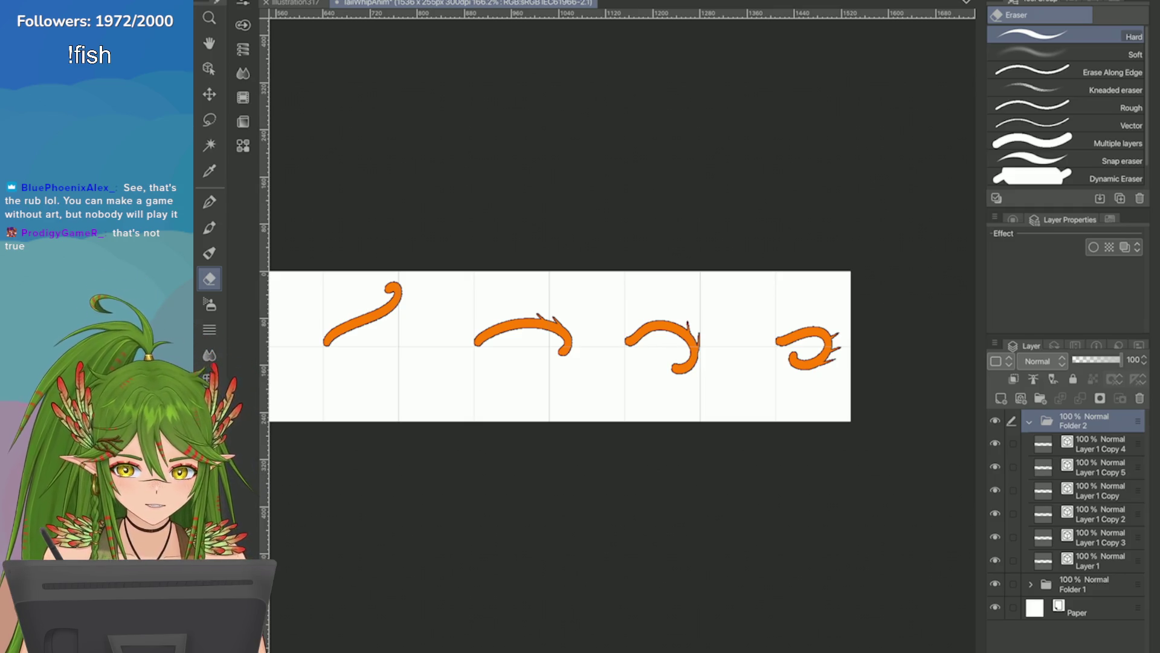
scroll(925, 258, down, 4)
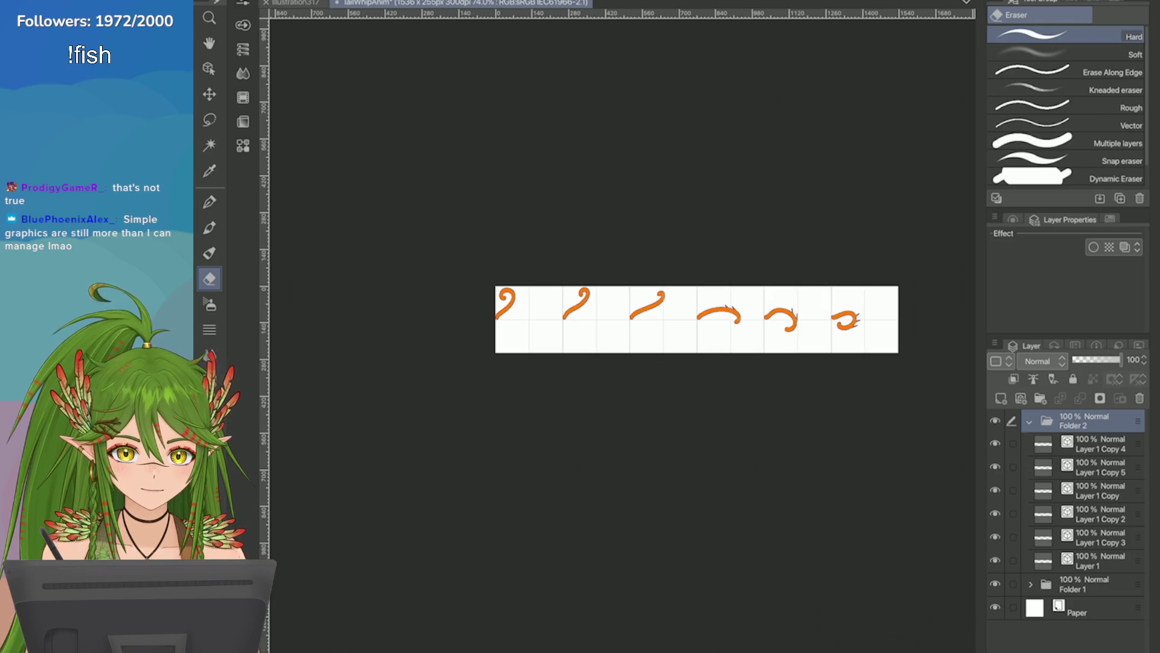
scroll(846, 321, up, 5)
scroll(635, 327, up, 2)
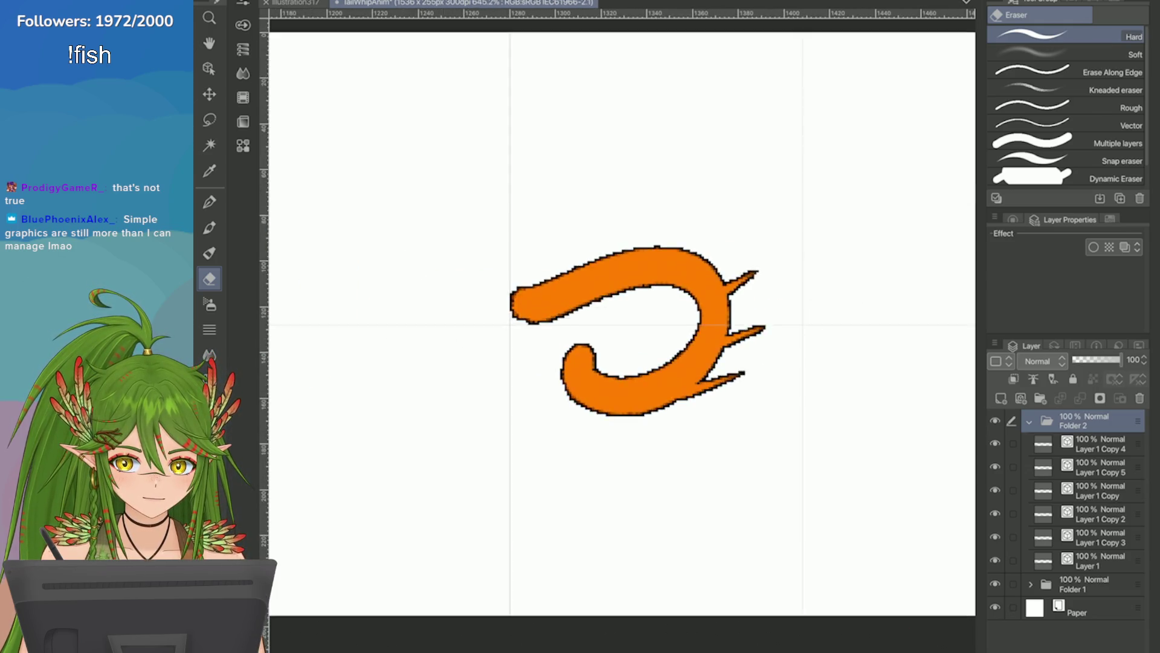
scroll(822, 315, up, 2)
scroll(665, 326, down, 3)
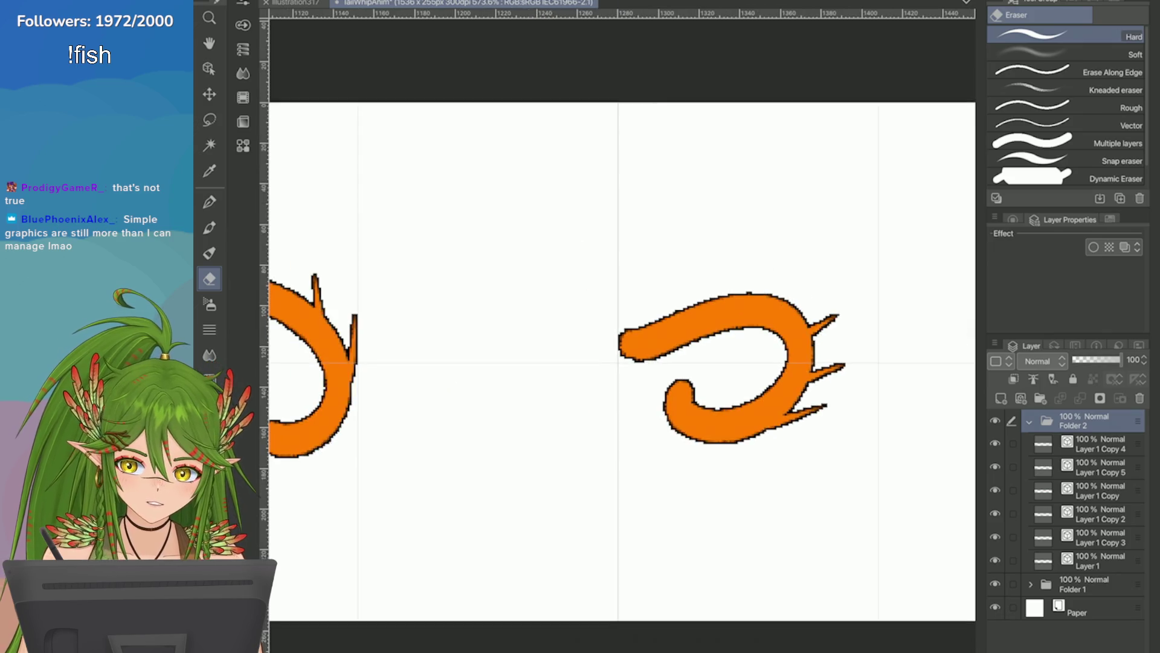
scroll(665, 327, up, 4)
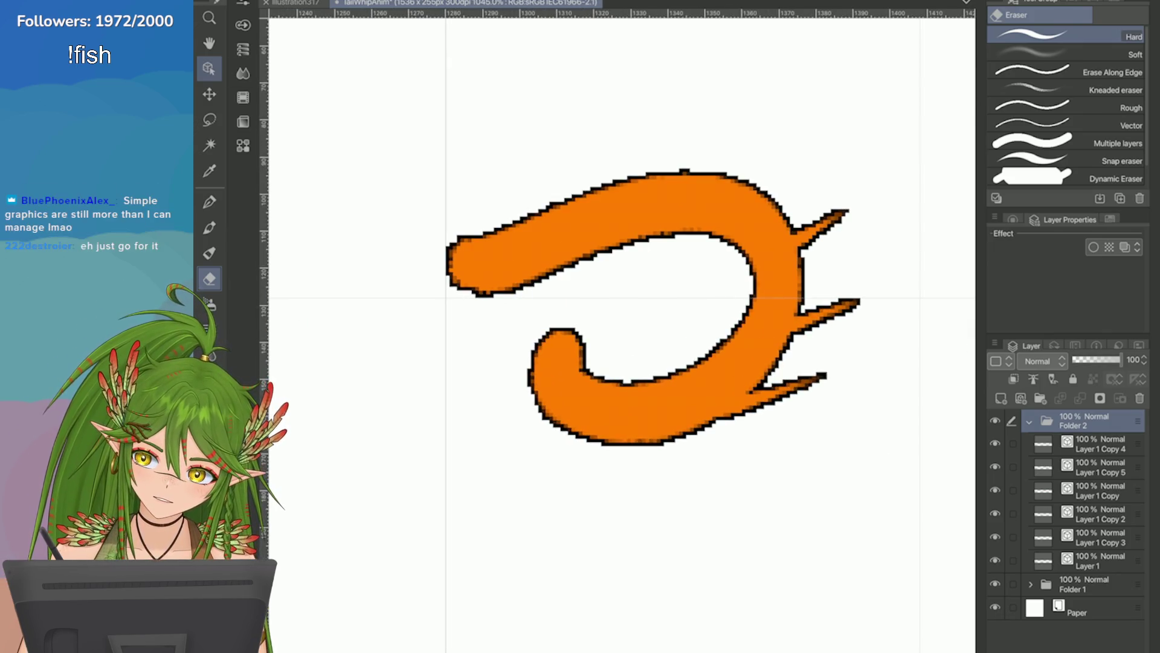
key(o)
click(562, 359)
Step: Try a black pen stroke along the last tail's inner curve, undo it, and save
key(p)
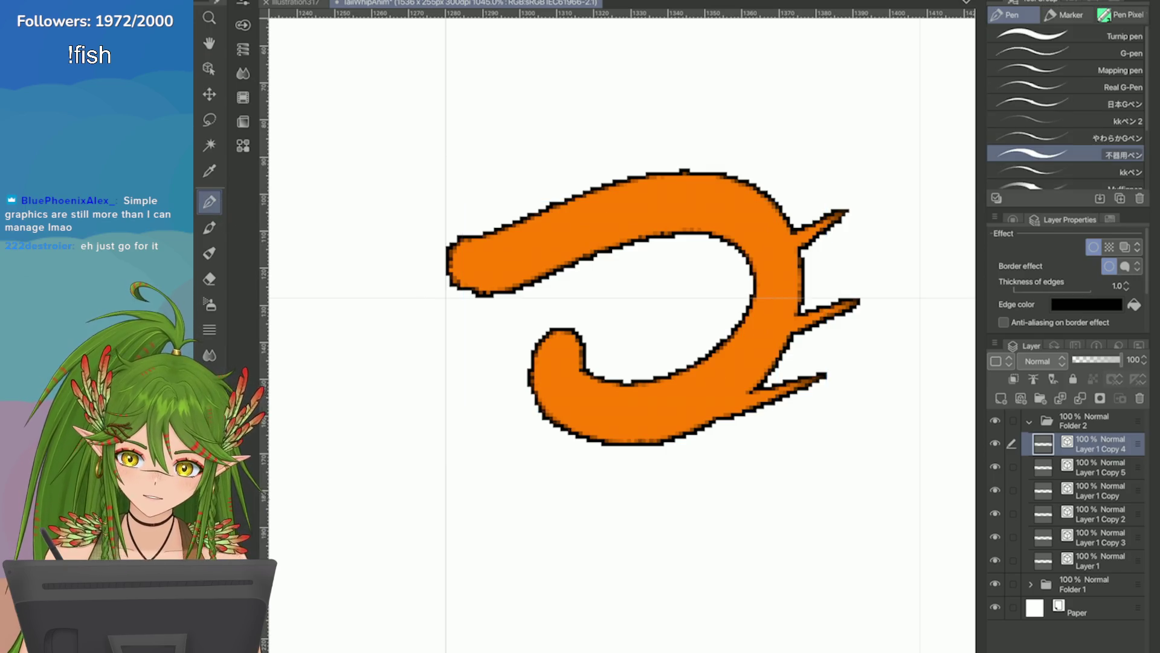
key(x)
mouse_move(653, 236)
mouse_down()
mouse_move(713, 348)
mouse_move(644, 239)
mouse_move(726, 338)
mouse_up()
key(ctrl+z)
key(ctrl+z)
scroll(623, 339, down, 10)
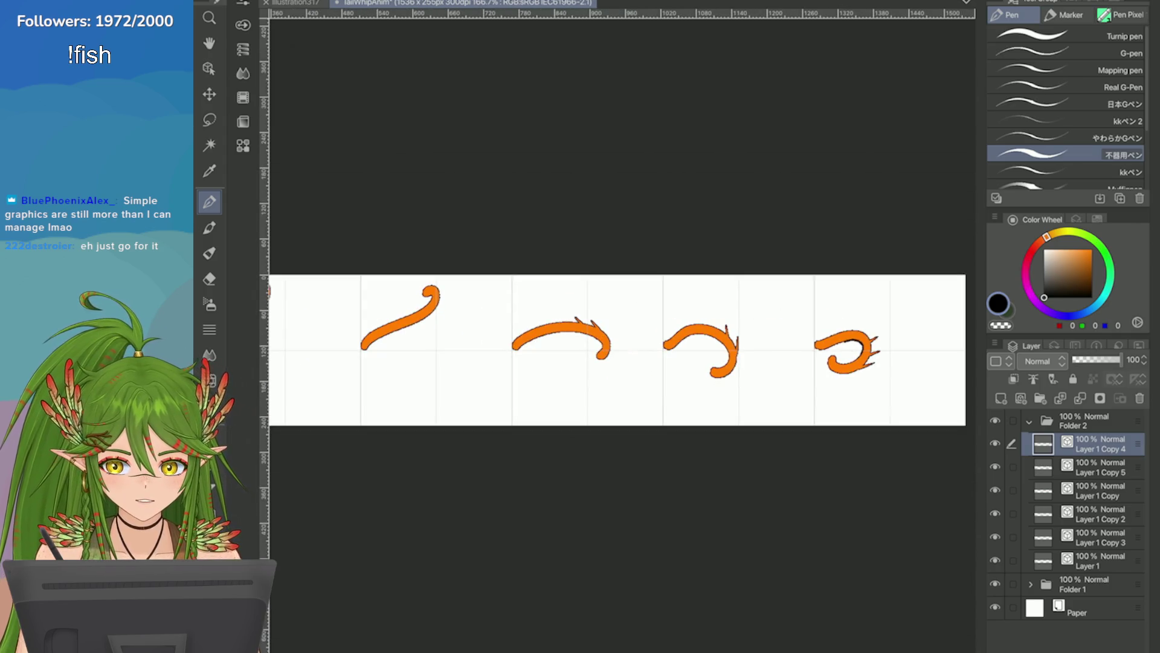
key(ctrl+s)
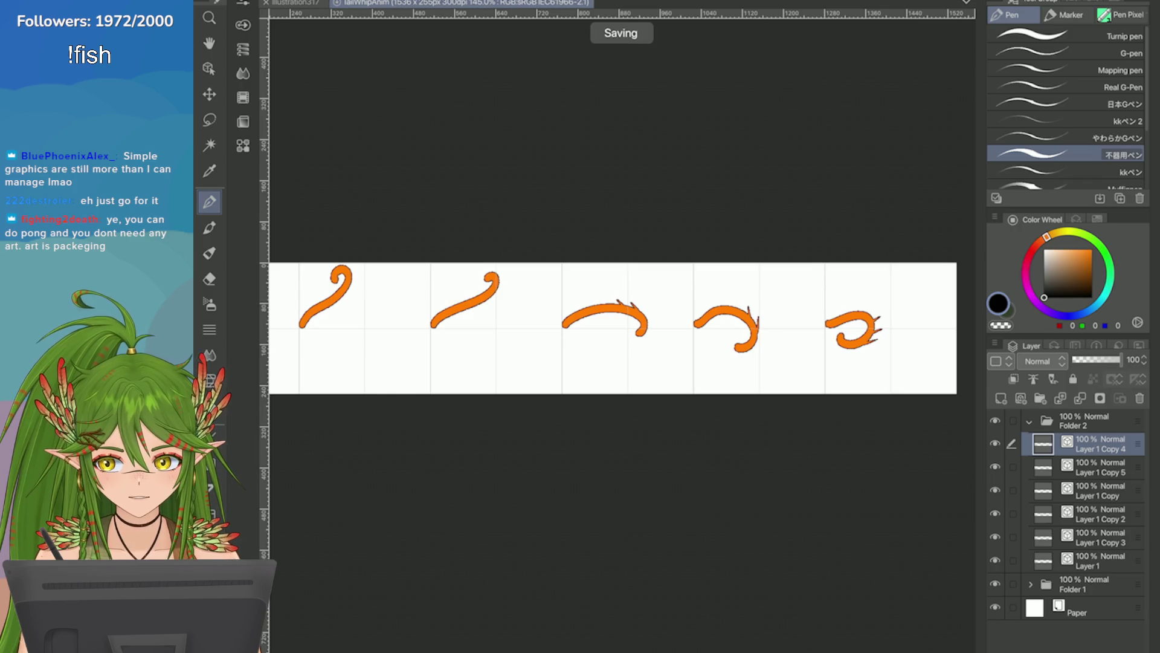
Step: Hide the Paper layer so the tail frames sit on transparency
scroll(839, 349, down, 2)
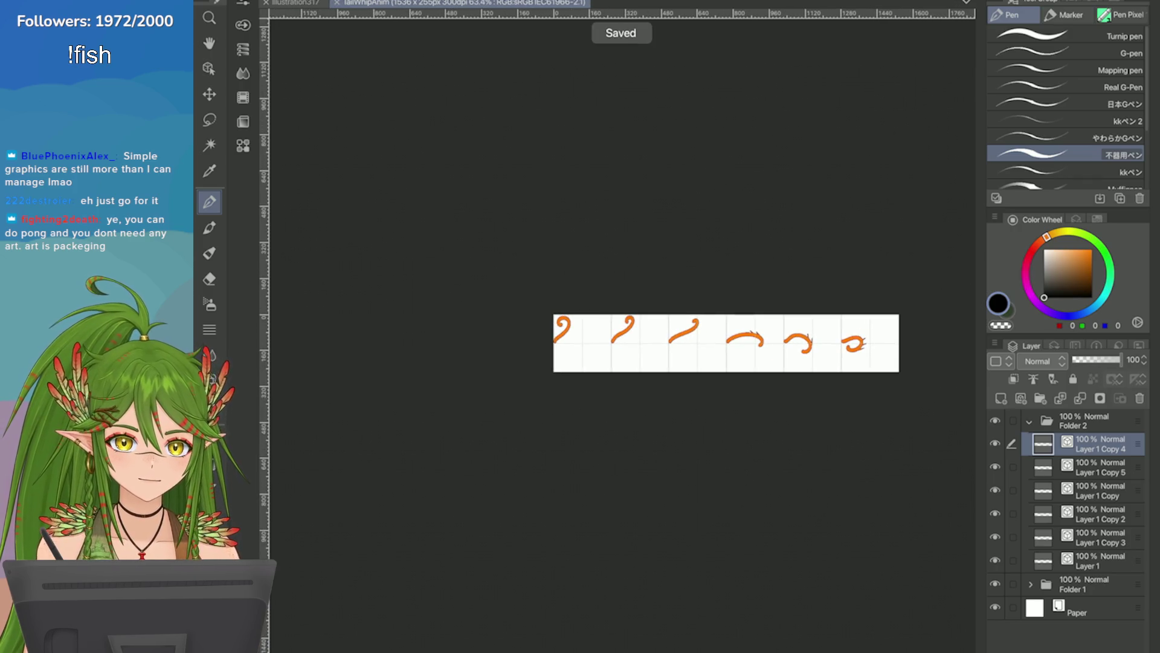
key(e)
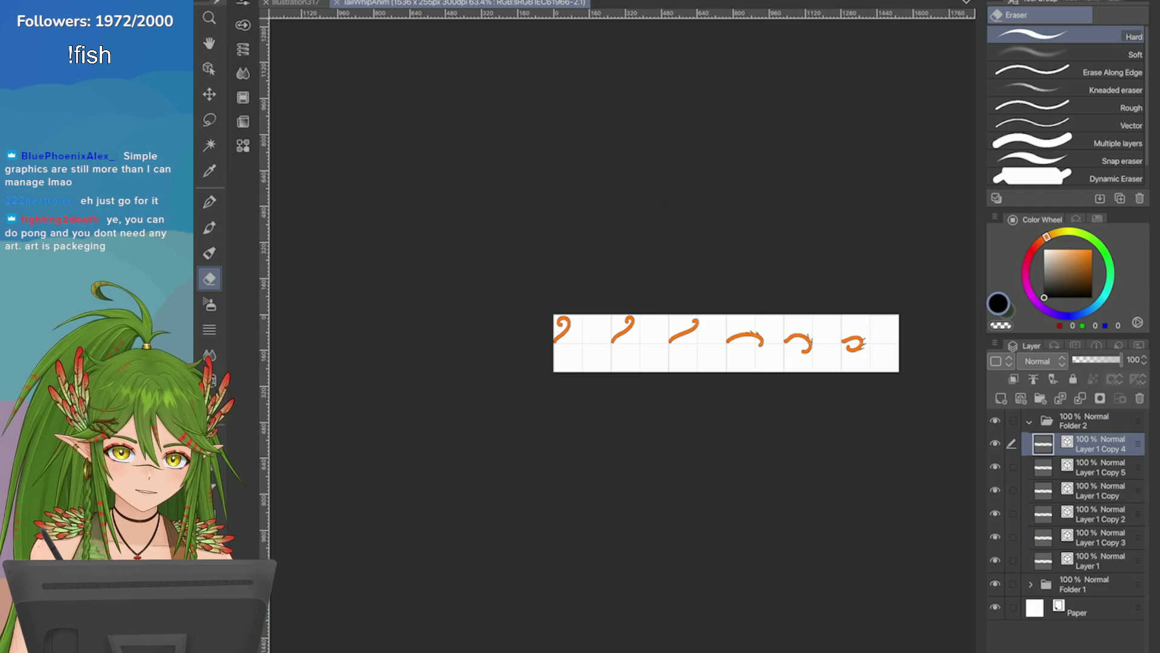
click(996, 607)
scroll(886, 371, up, 3)
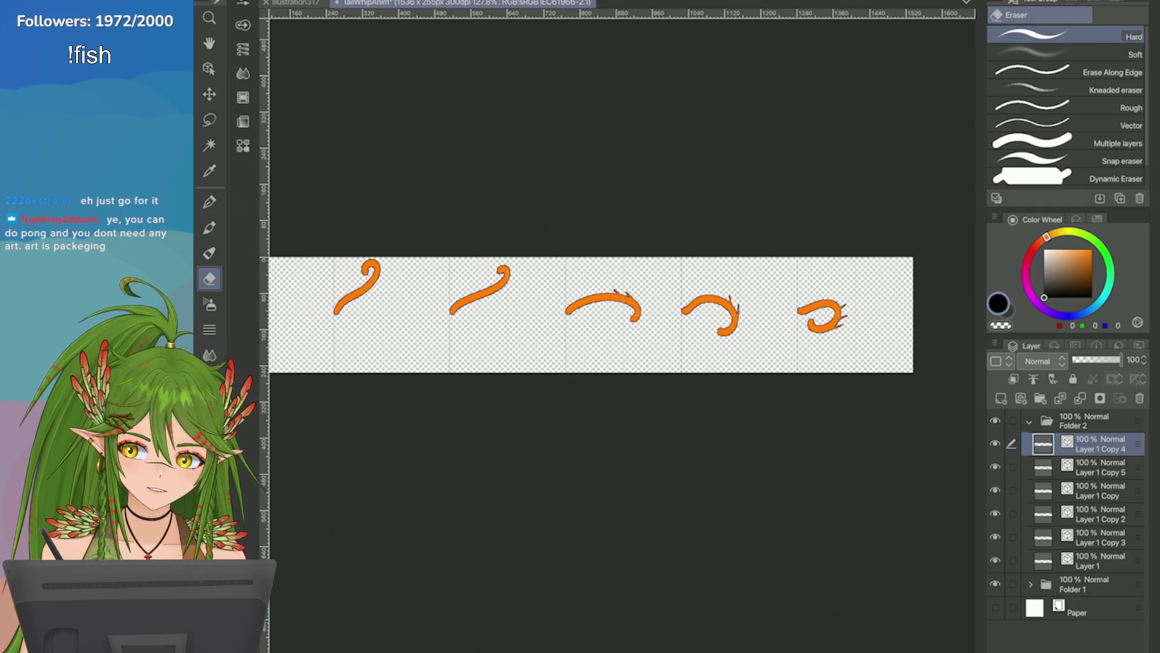
key(ctrl+s)
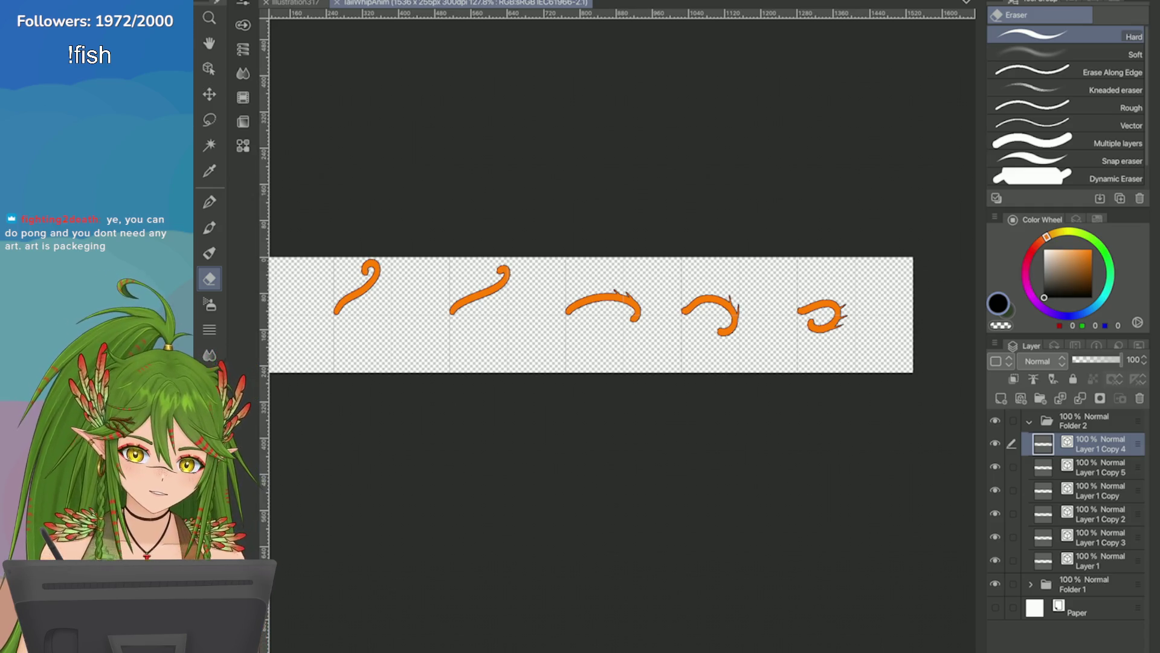
click(295, 3)
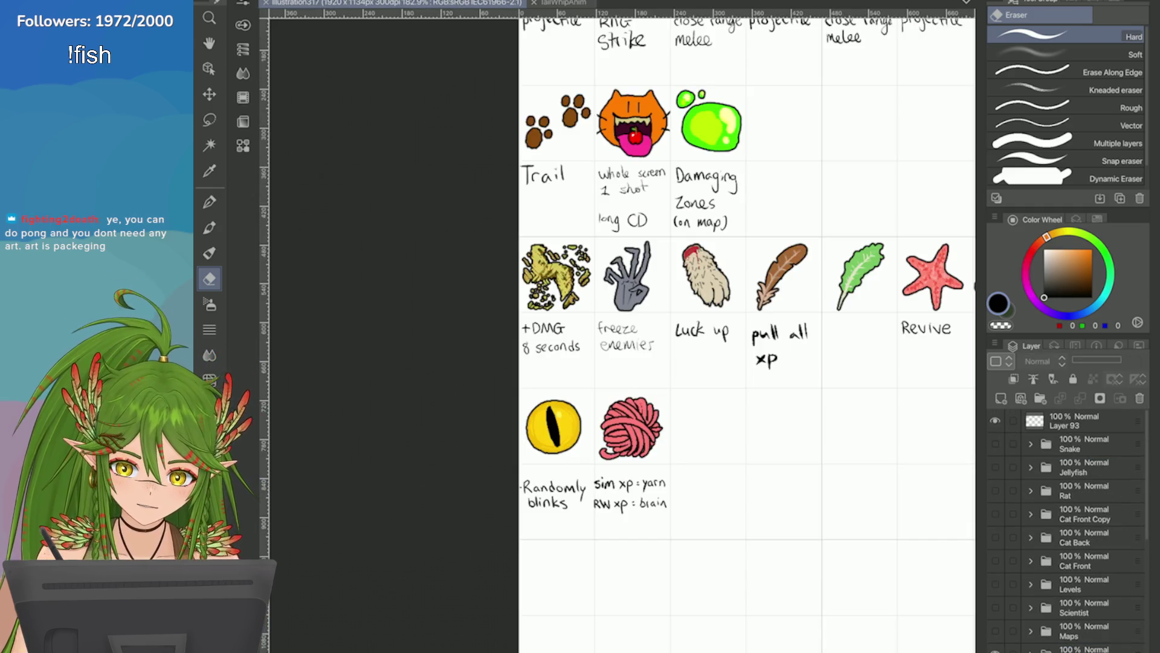
click(995, 560)
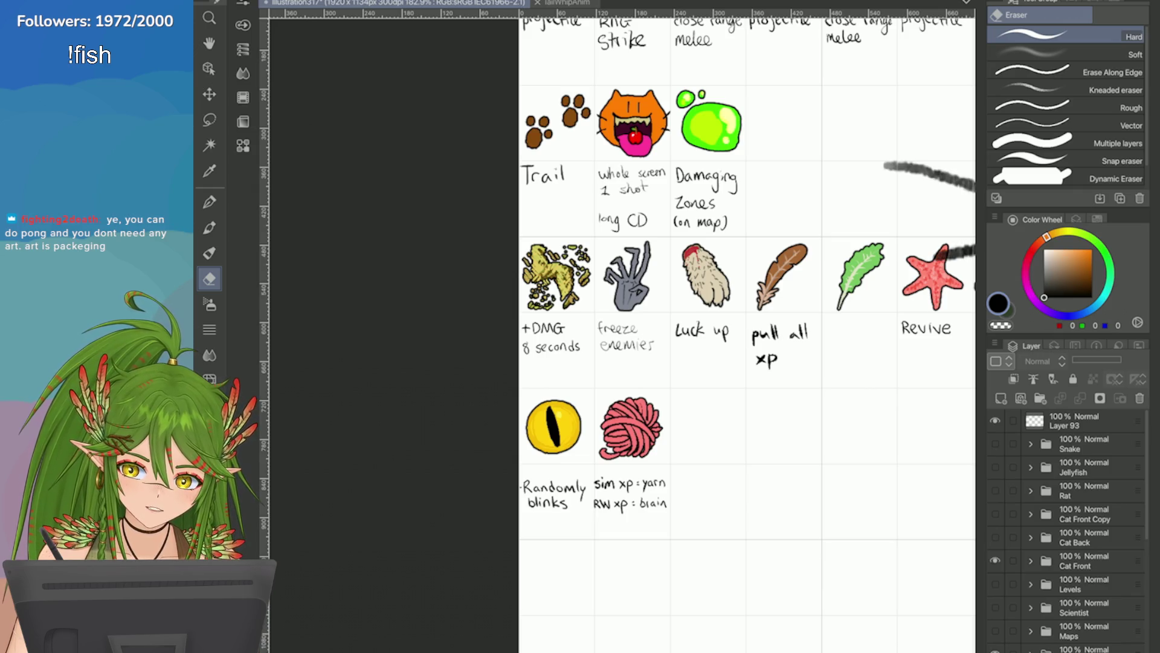
scroll(786, 272, down, 5)
scroll(786, 272, up, 4)
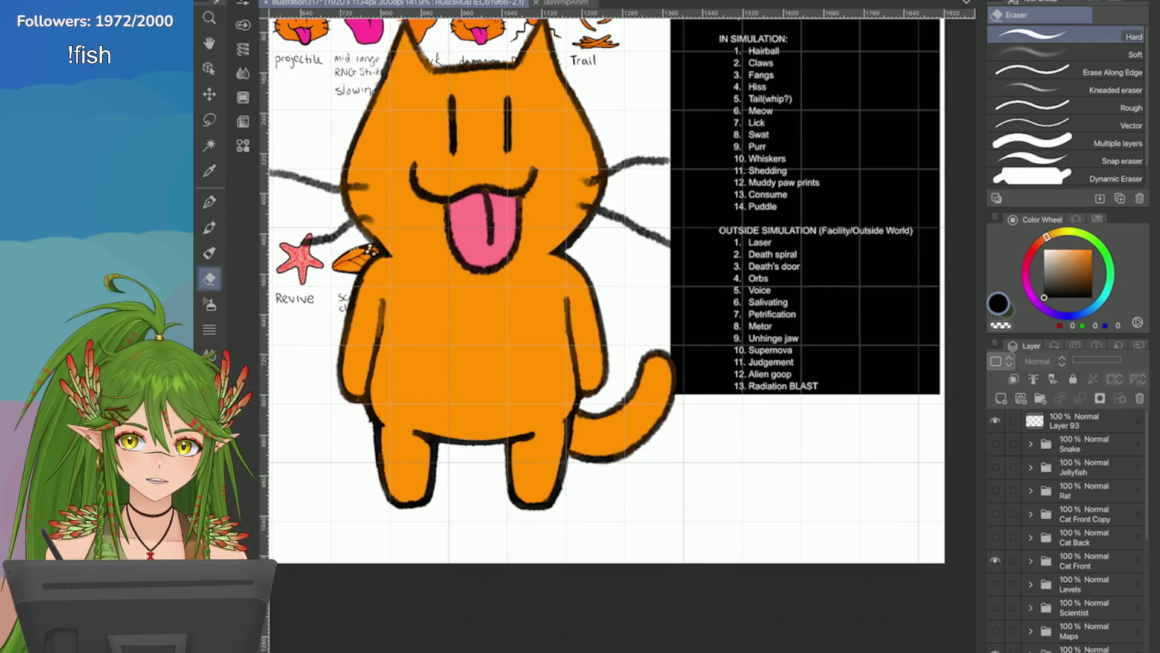
scroll(786, 272, down, 2)
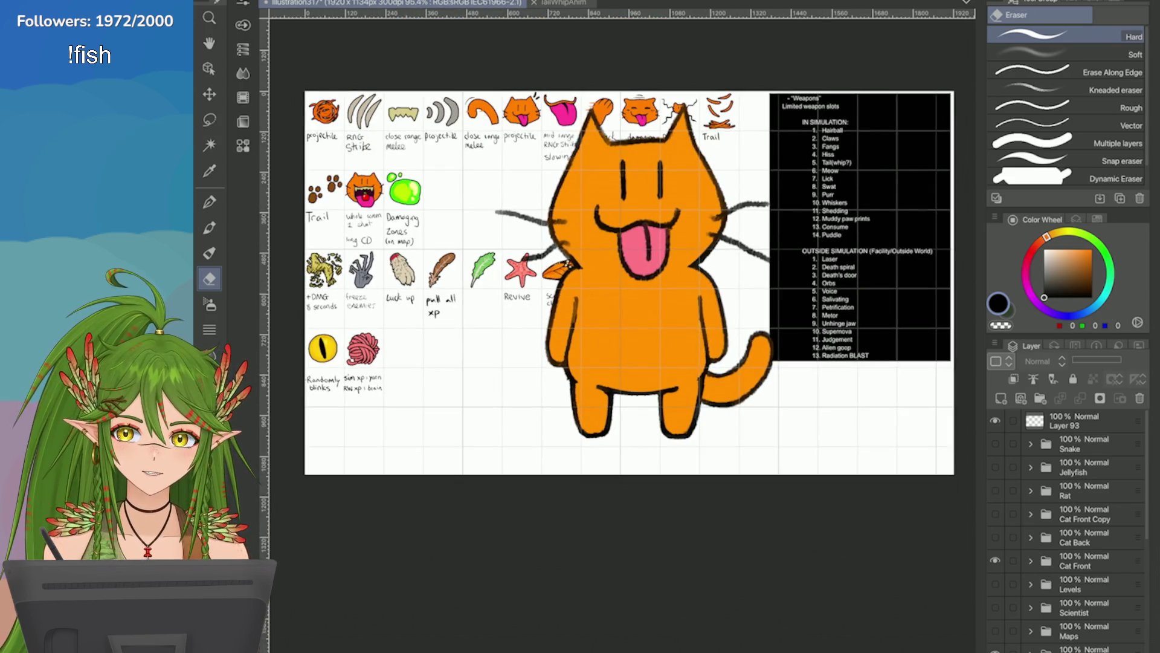
click(995, 561)
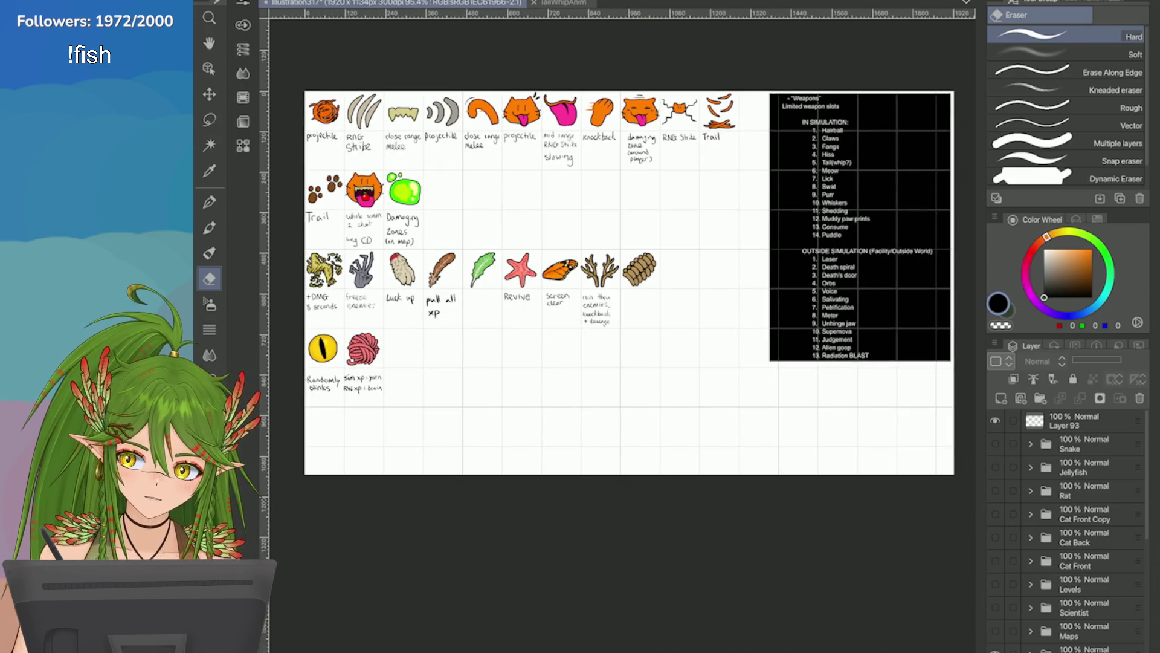
click(562, 3)
scroll(591, 315, down, 2)
scroll(631, 304, up, 2)
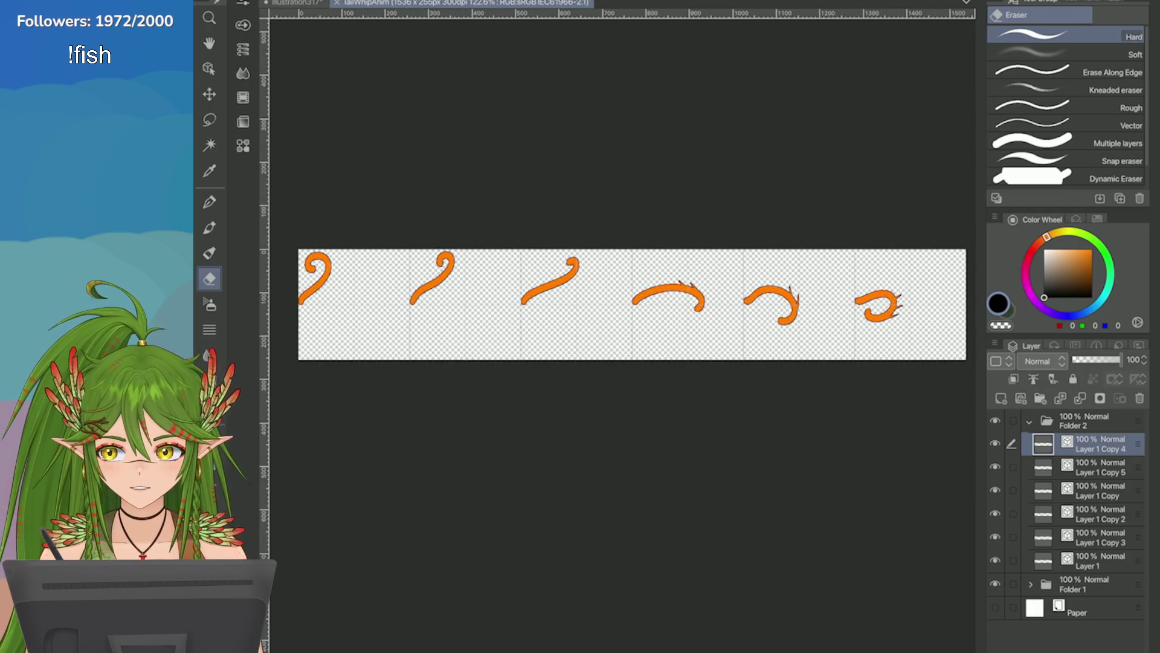
Step: Open Change Canvas Size and cancel it without changes
click(266, 0)
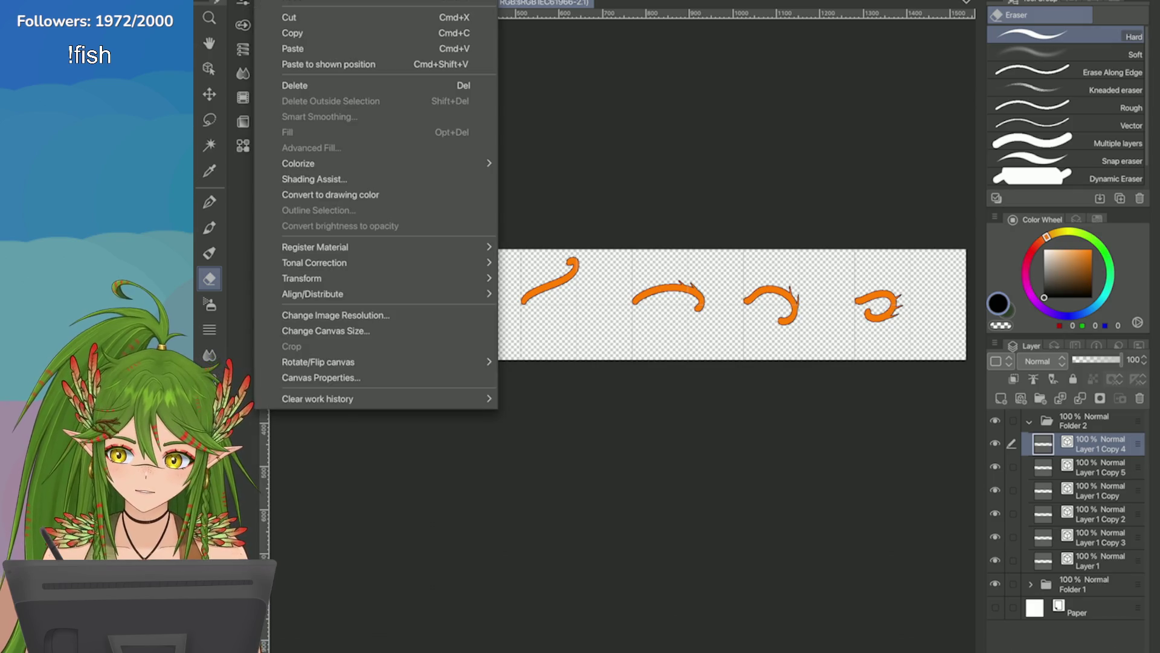
click(326, 331)
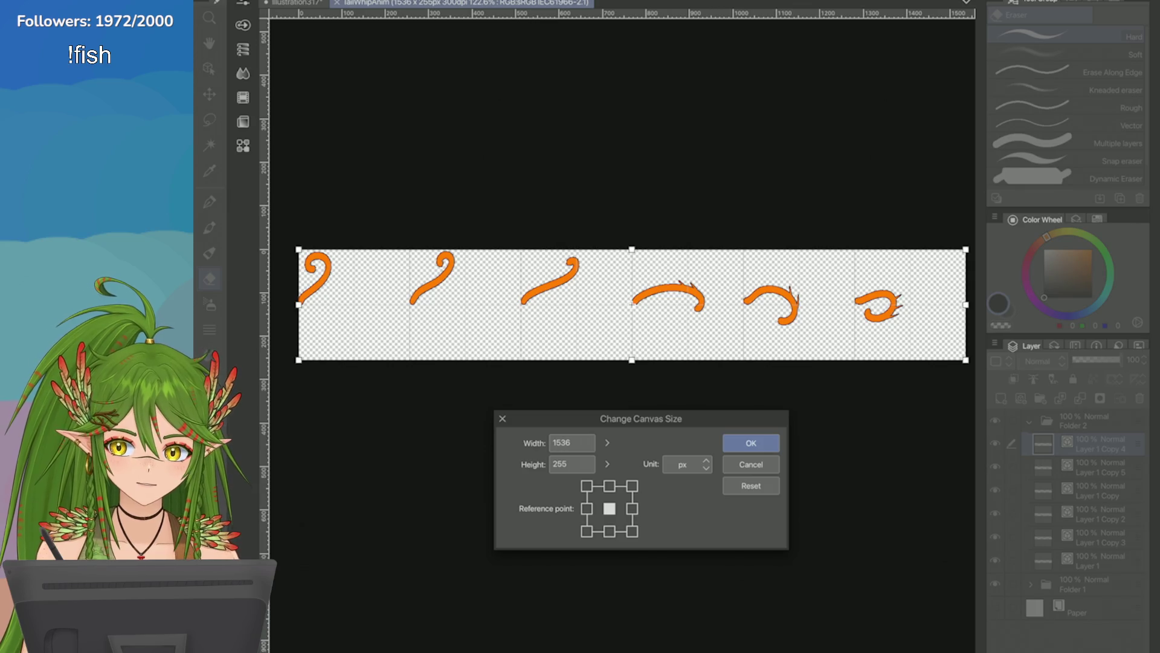
click(502, 418)
Step: Set the image resolution height to 256 (1542 × 256) and save the strip
click(266, 0)
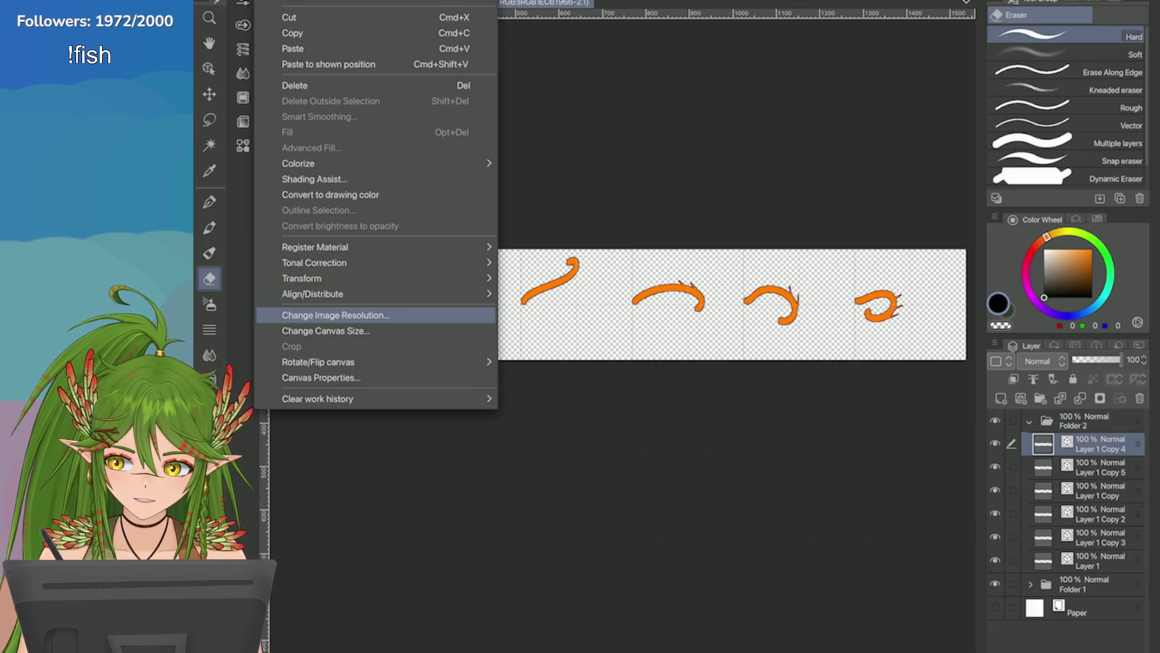
click(335, 315)
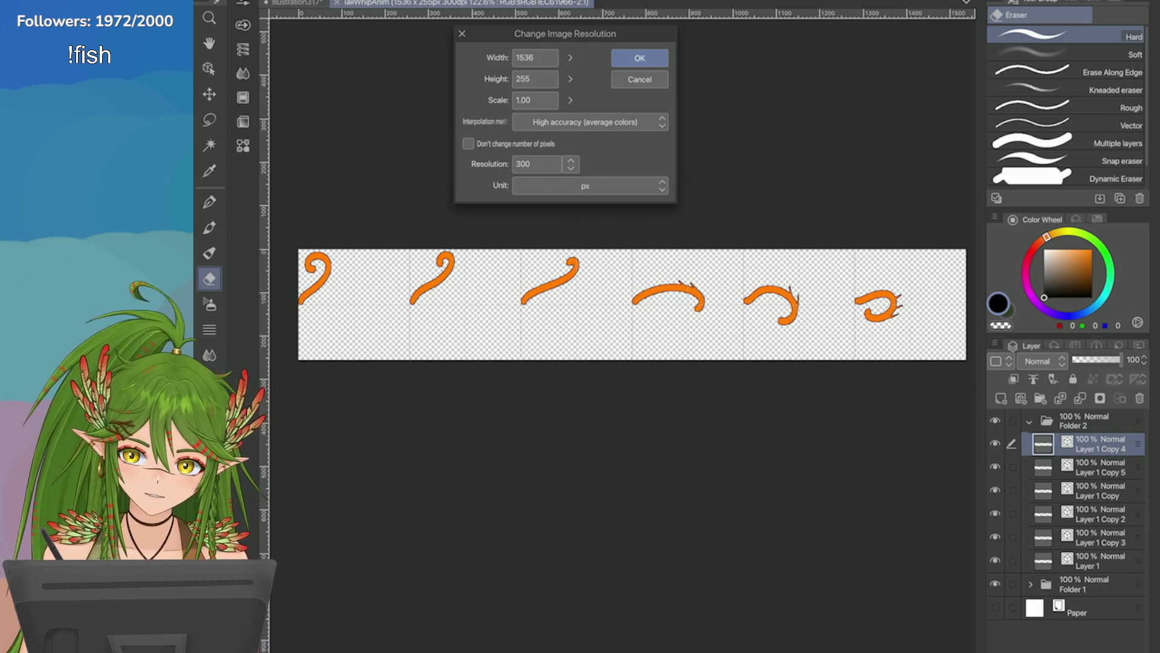
click(570, 78)
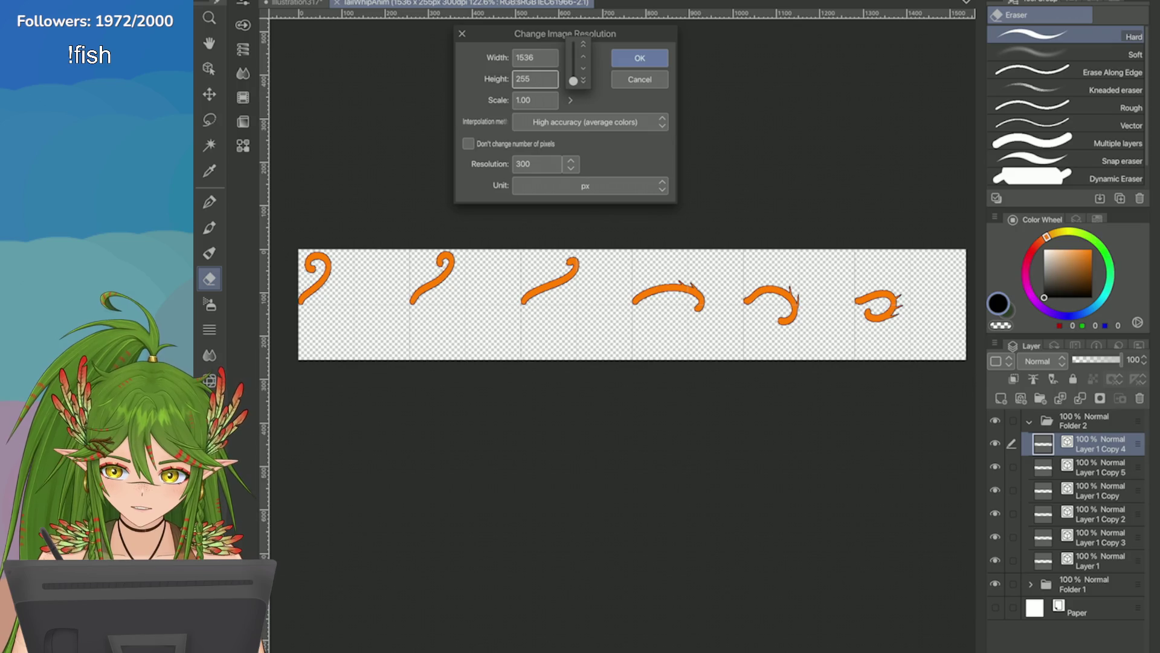
click(535, 78)
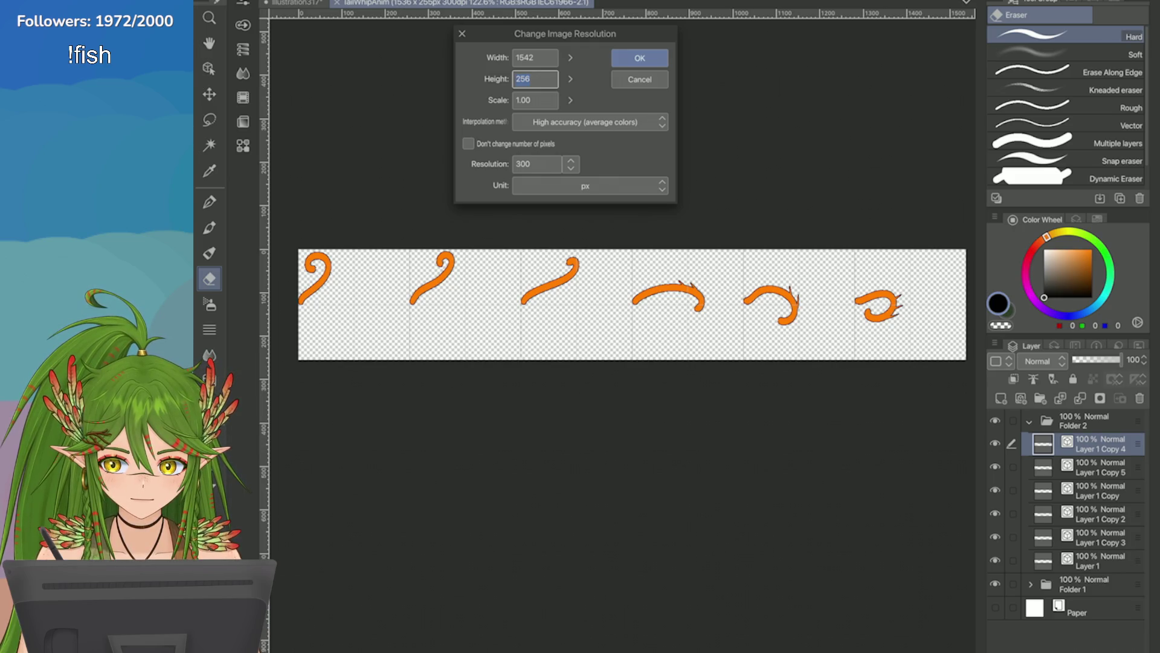
key(Return)
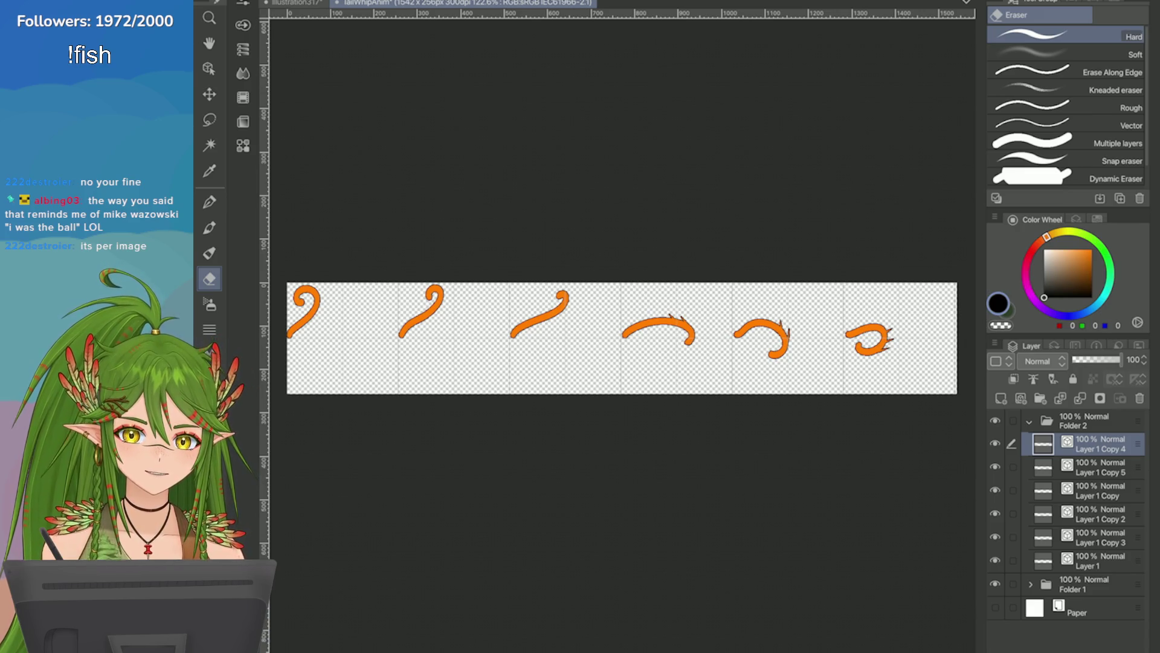
key(ctrl+s)
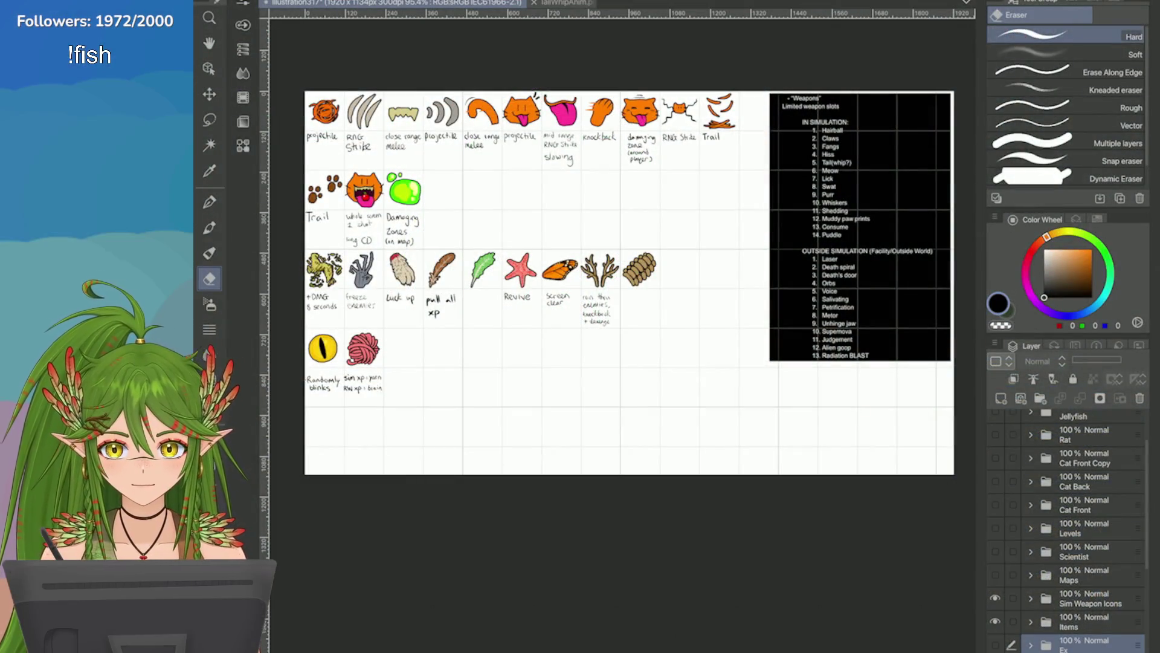
Step: Save the illustration317 ability icon sheet with Cmd+S
key(ctrl+s)
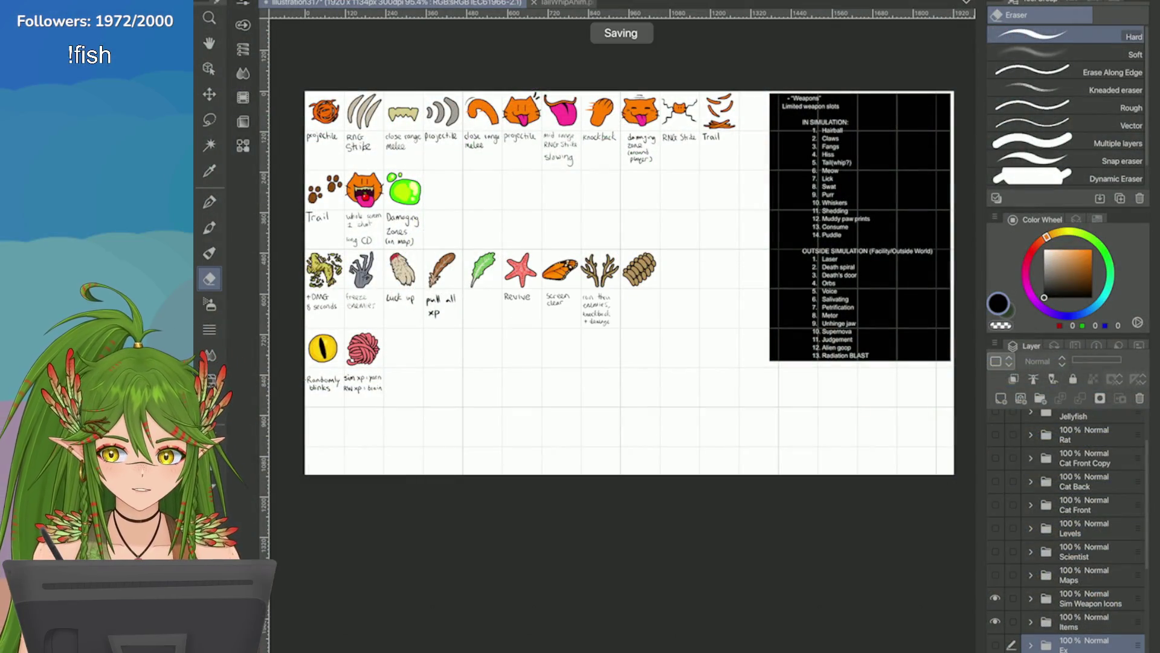
Step: Switch to the 256×256 sprite sheet and shrink the canvas bounds toward the orange spiral
key(ctrl+Tab)
scroll(594, 319, up, 5)
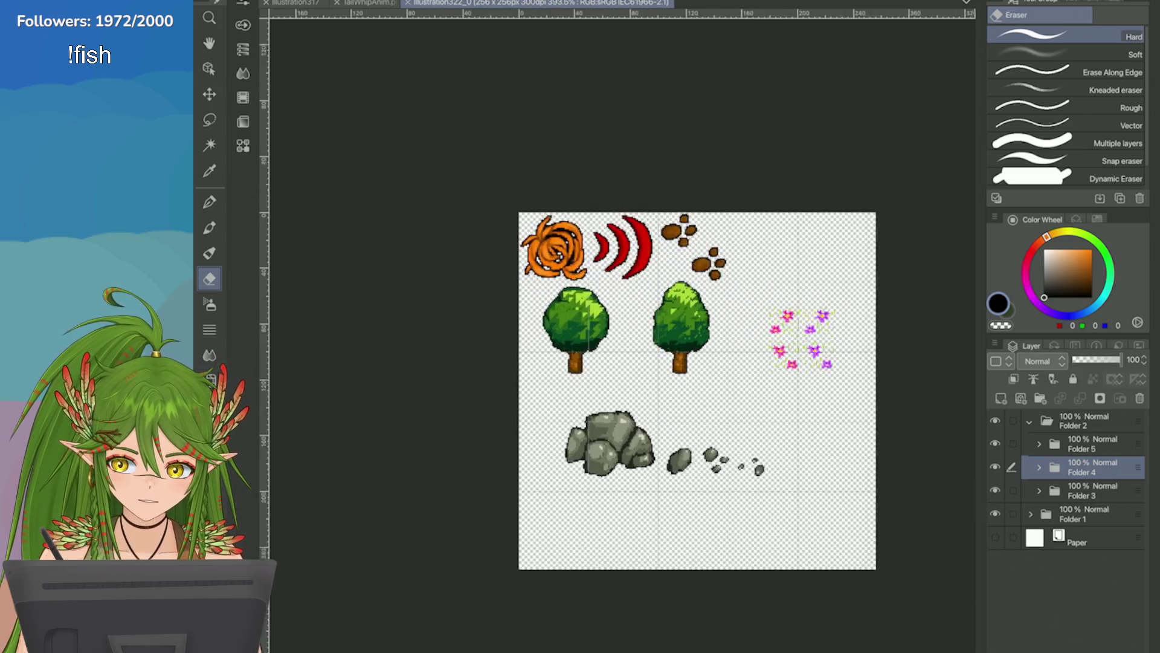
scroll(512, 255, up, 4)
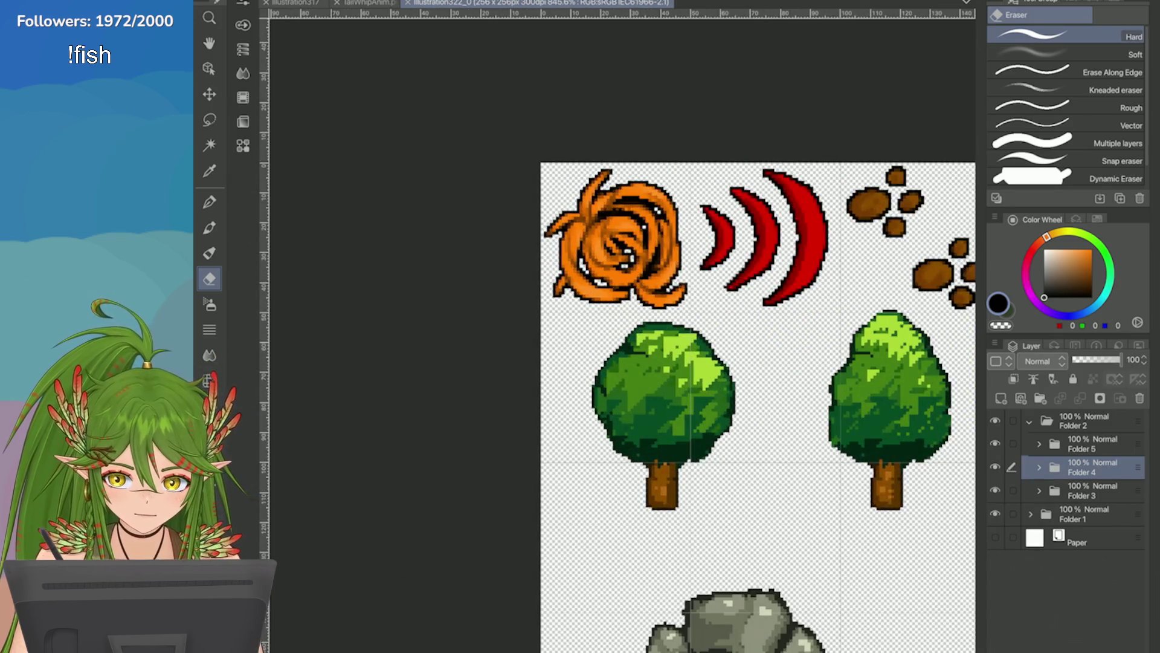
scroll(744, 338, down, 6)
click(269, 2)
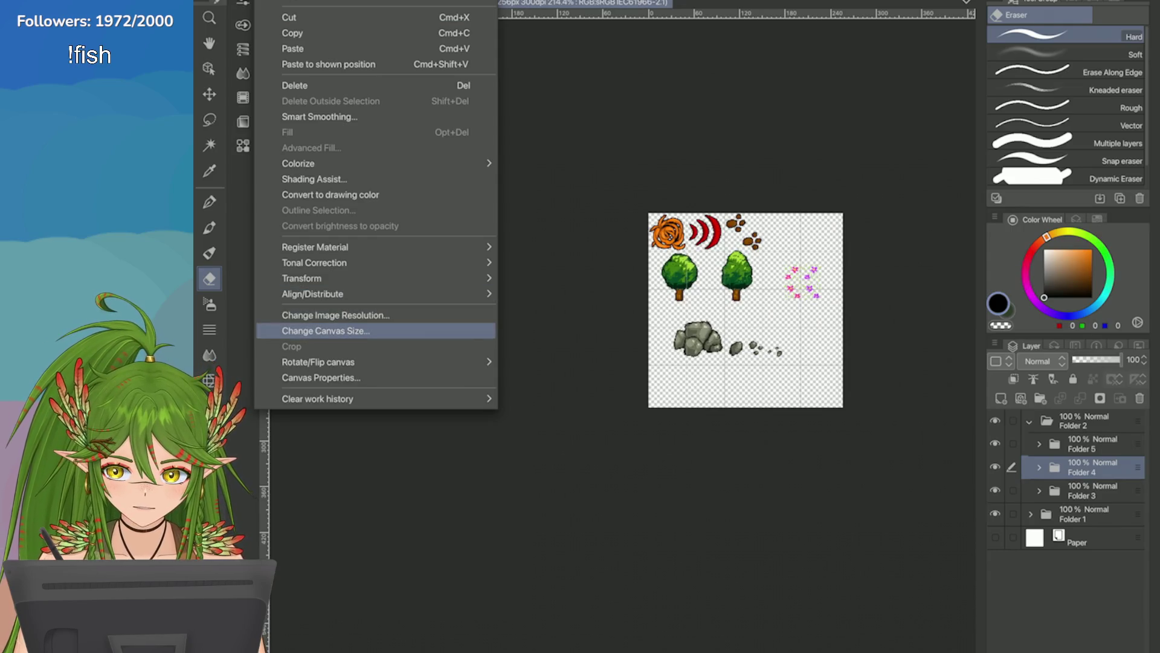
click(374, 331)
drag(843, 408, 684, 258)
Step: Size the canvas box to exactly 50×50 px around the spiral and confirm
scroll(686, 254, up, 7)
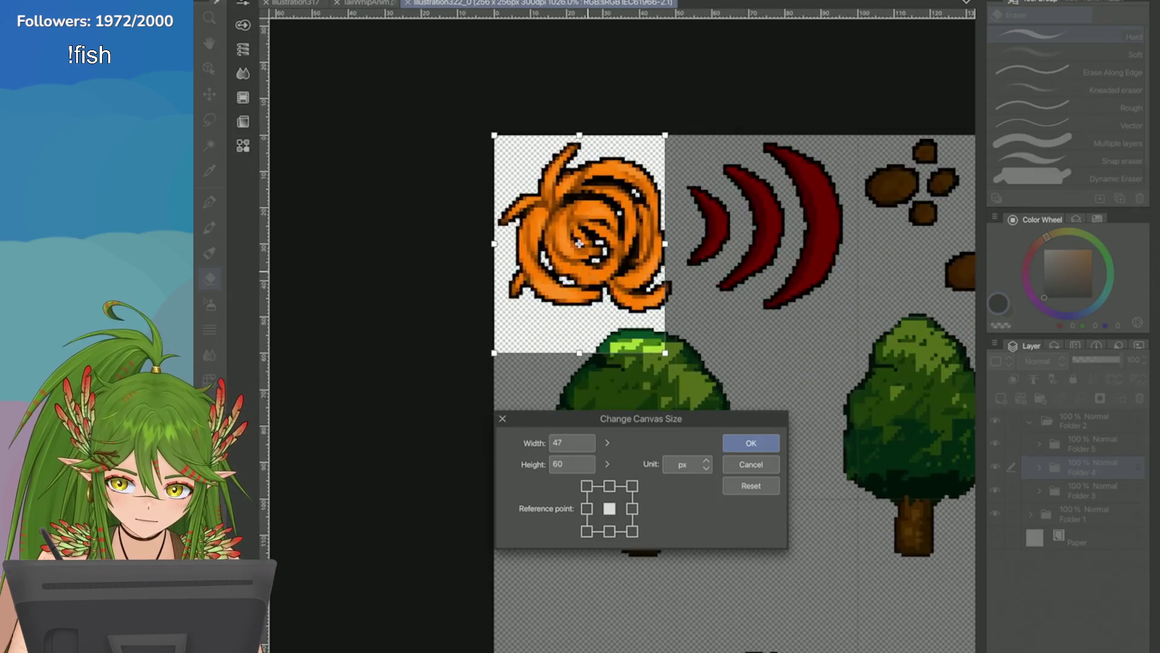
scroll(665, 353, up, 2)
drag(614, 378, 629, 327)
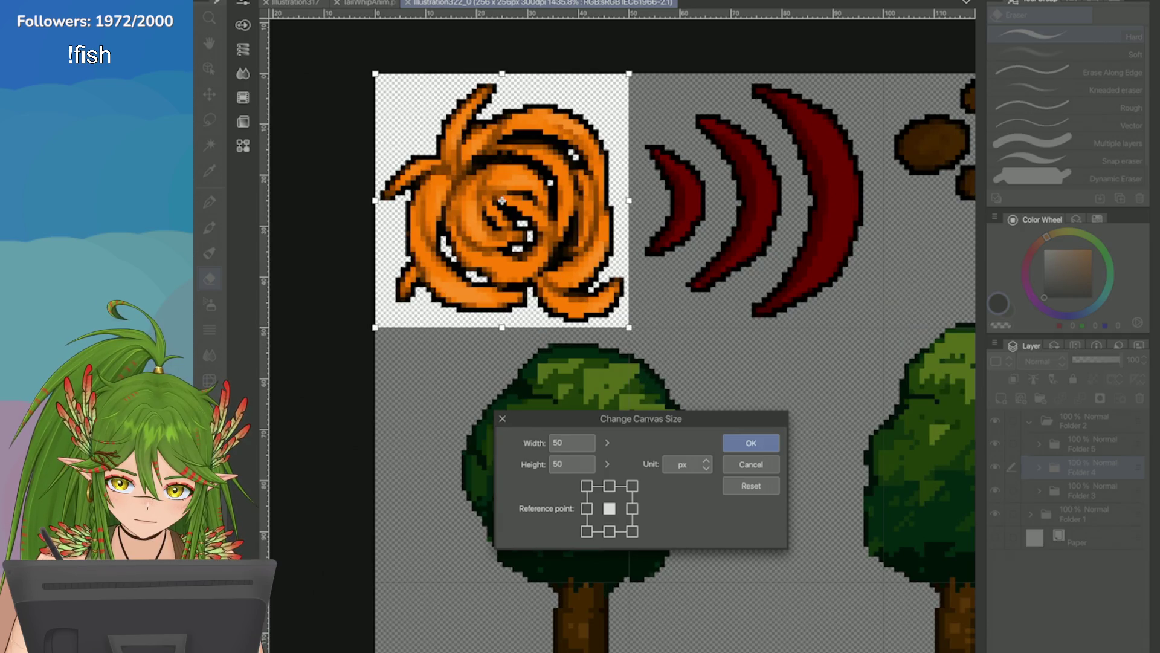
key(Return)
scroll(569, 265, down, 5)
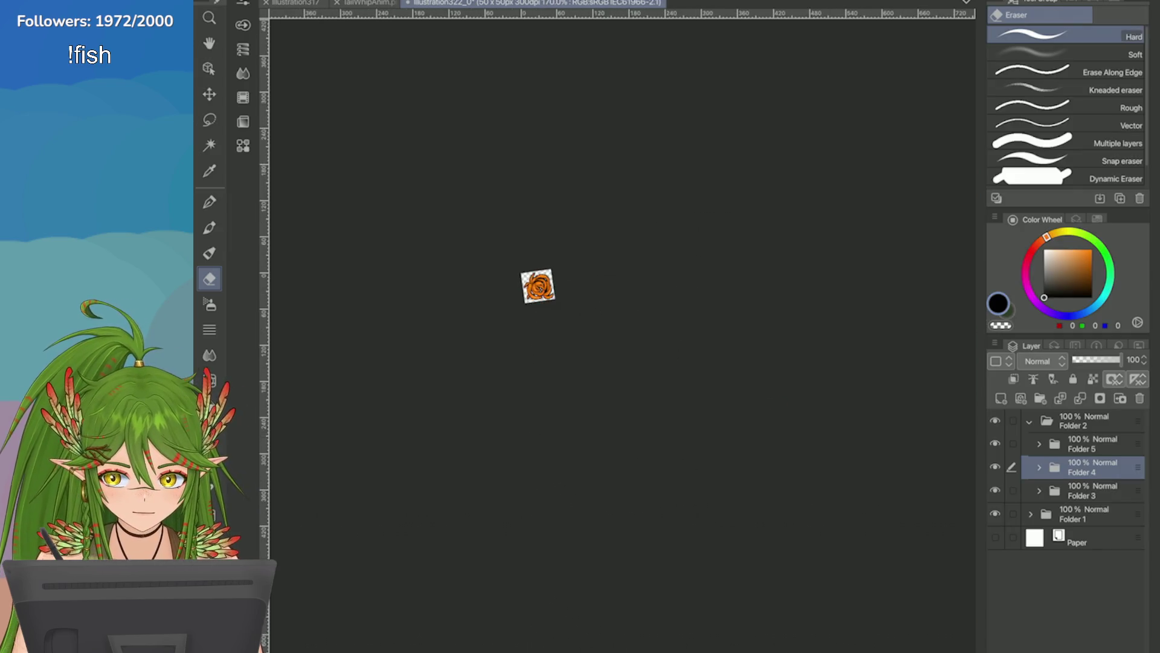
scroll(640, 263, up, 2)
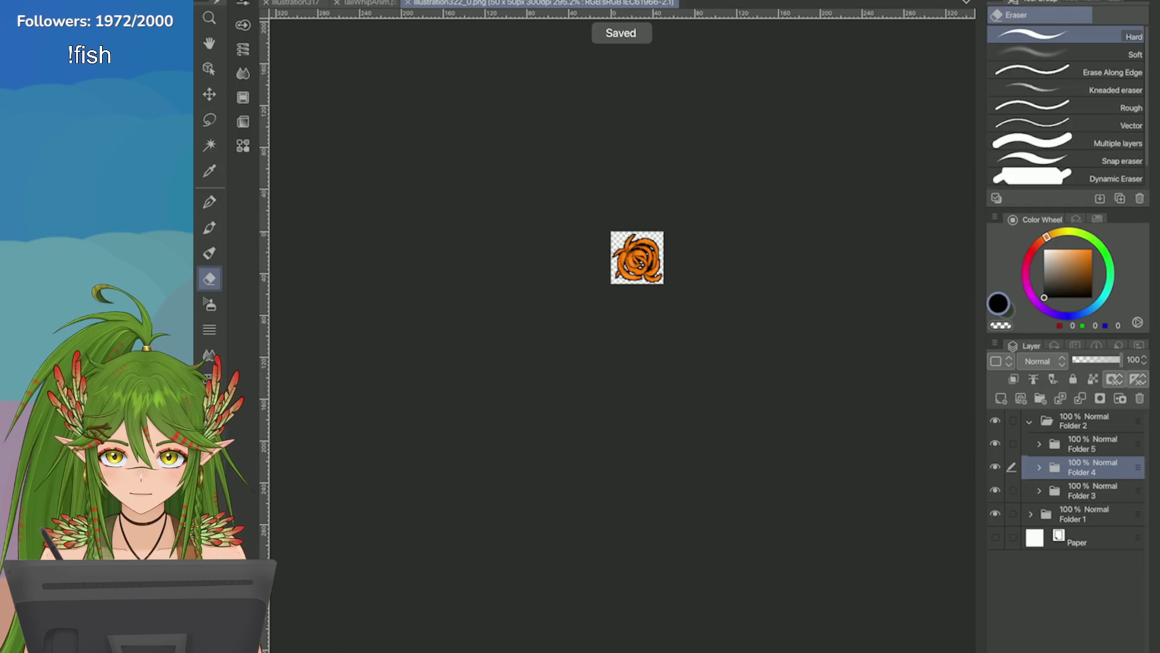
click(293, 0)
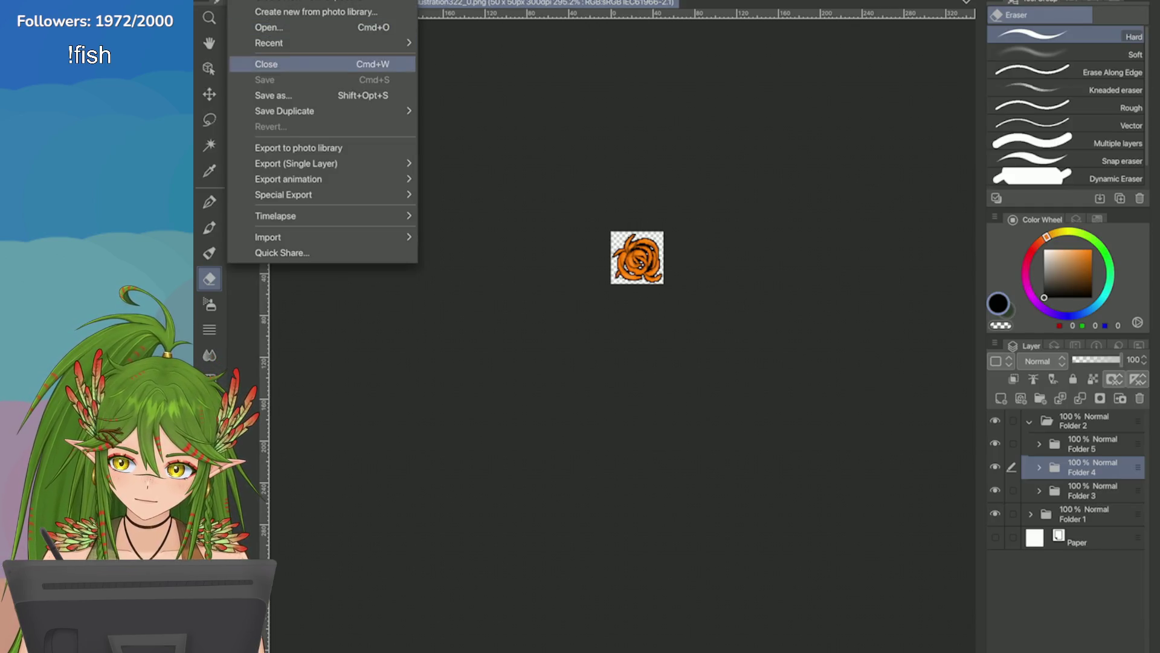
Step: Close the cropped spiral icon file
mouse_move(269, 43)
click(523, 45)
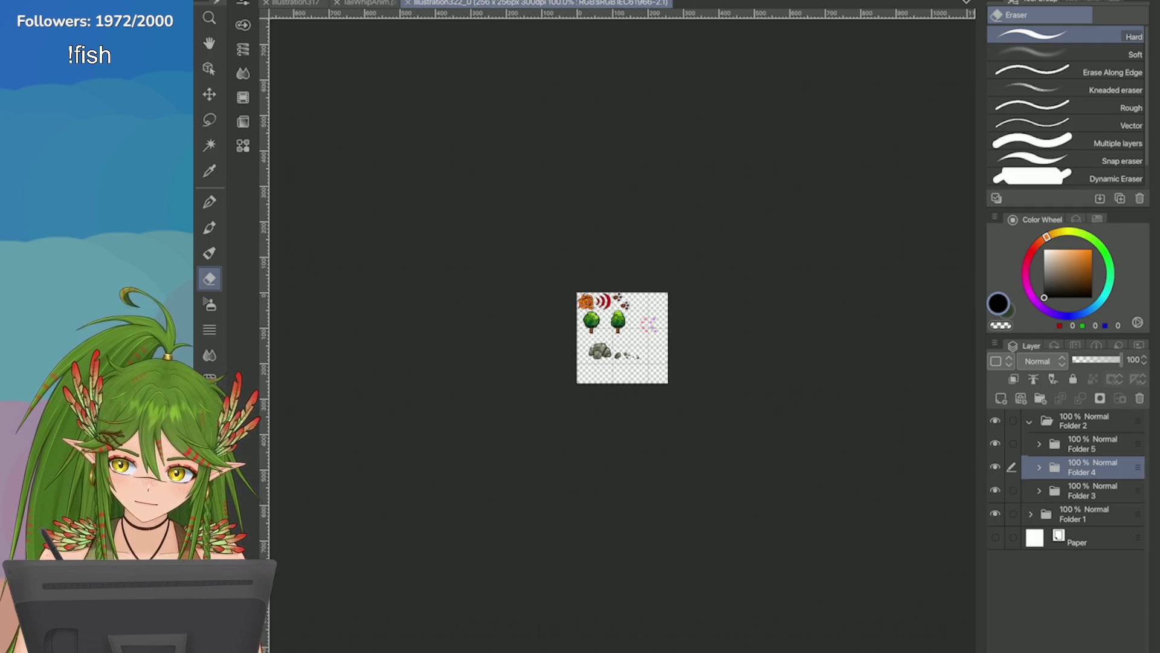
scroll(609, 342, up, 5)
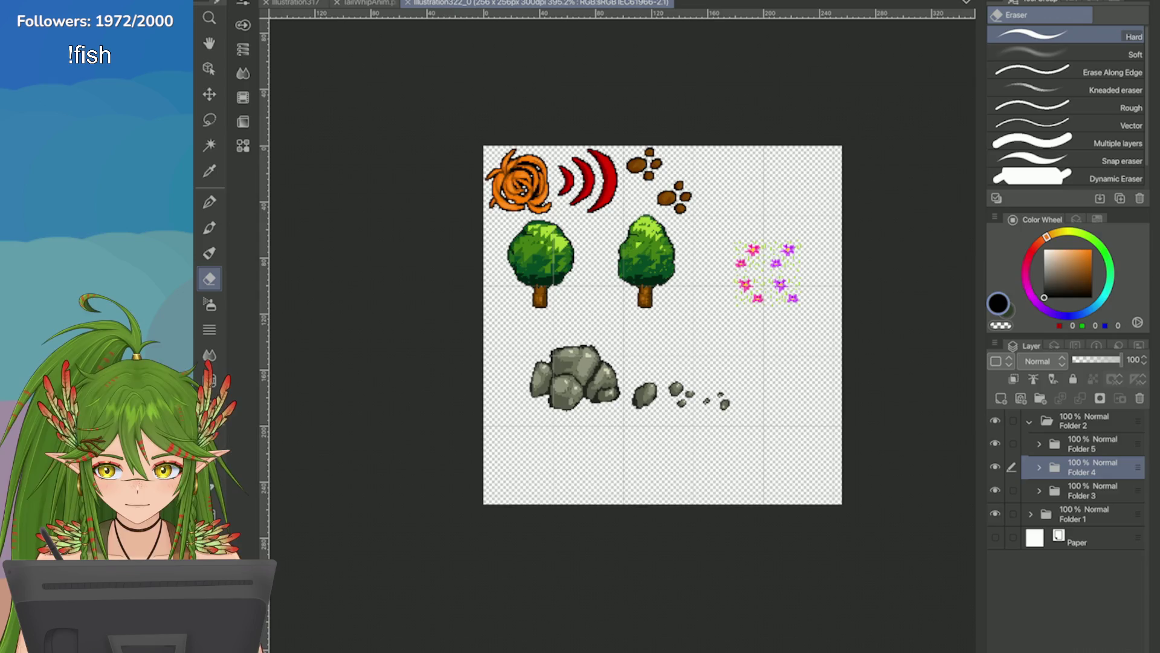
Step: On illustration317, hide the weapon icons and items layers, then go to illustration321
key(ctrl+shift+Tab)
key(ctrl+shift+Tab)
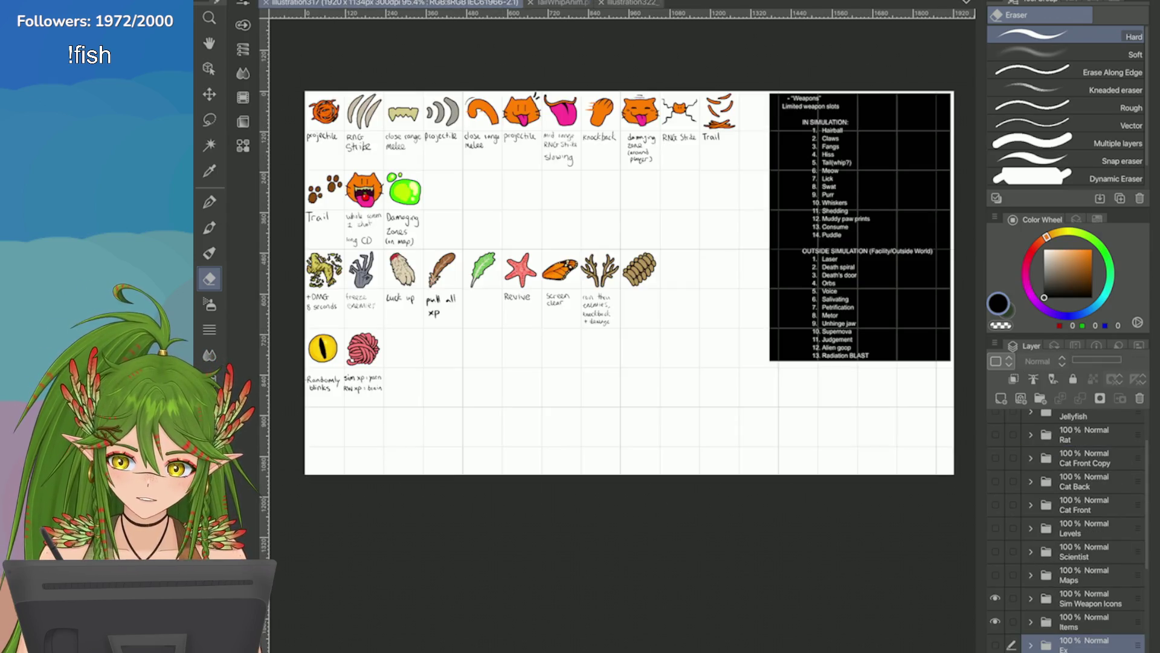
click(995, 621)
click(995, 597)
click(995, 574)
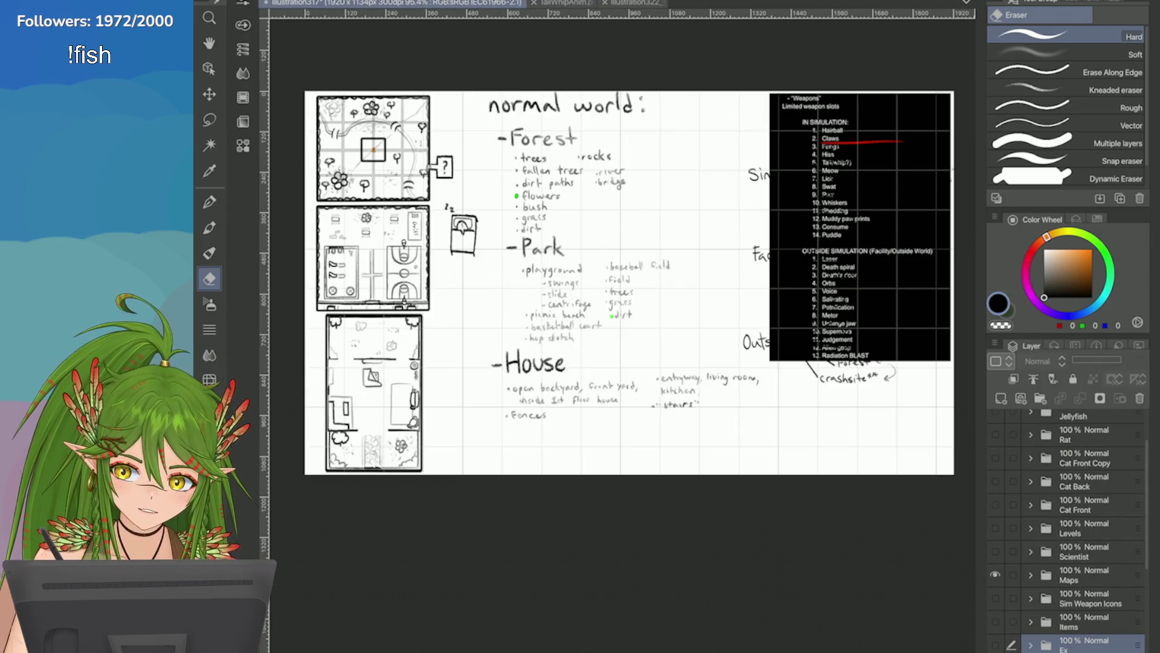
click(996, 574)
scroll(1066, 526, down, 2)
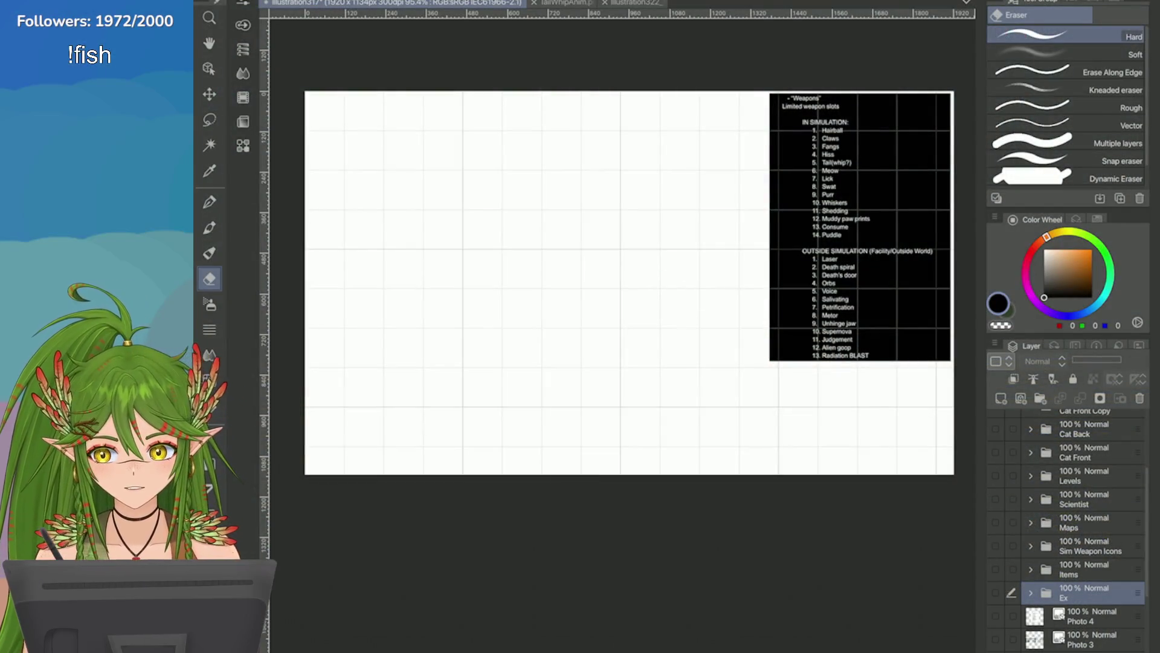
key(ctrl+shift+Tab)
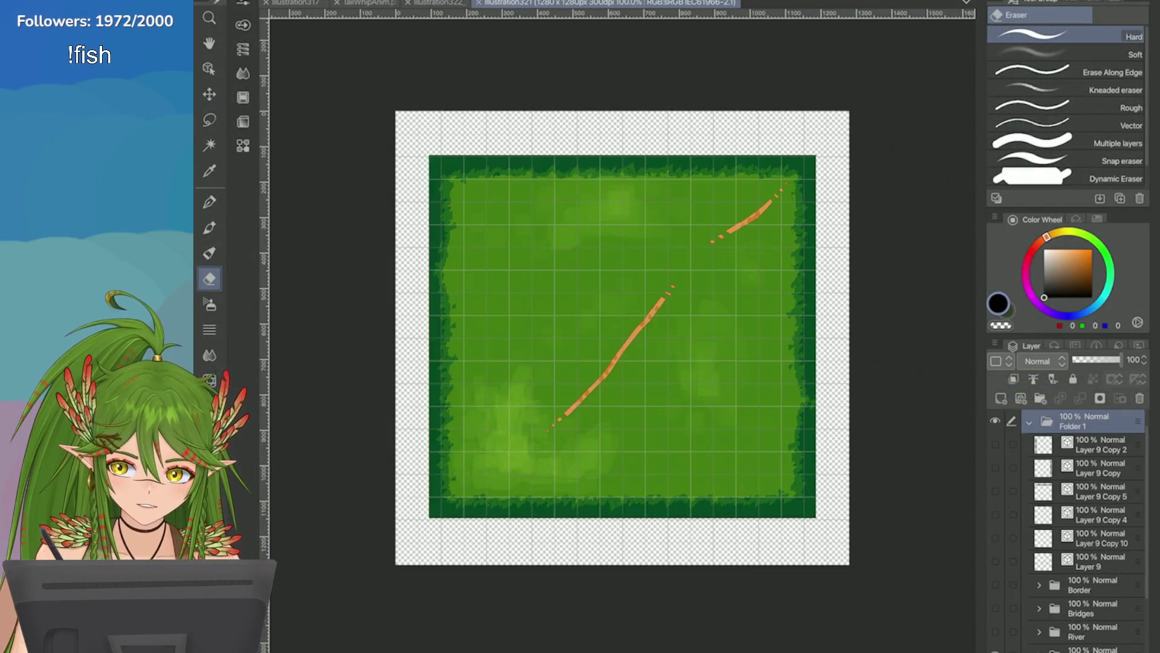
Step: Turn on the left, right, top and bottom tree border layers and scattered-tree layers
click(995, 444)
click(996, 467)
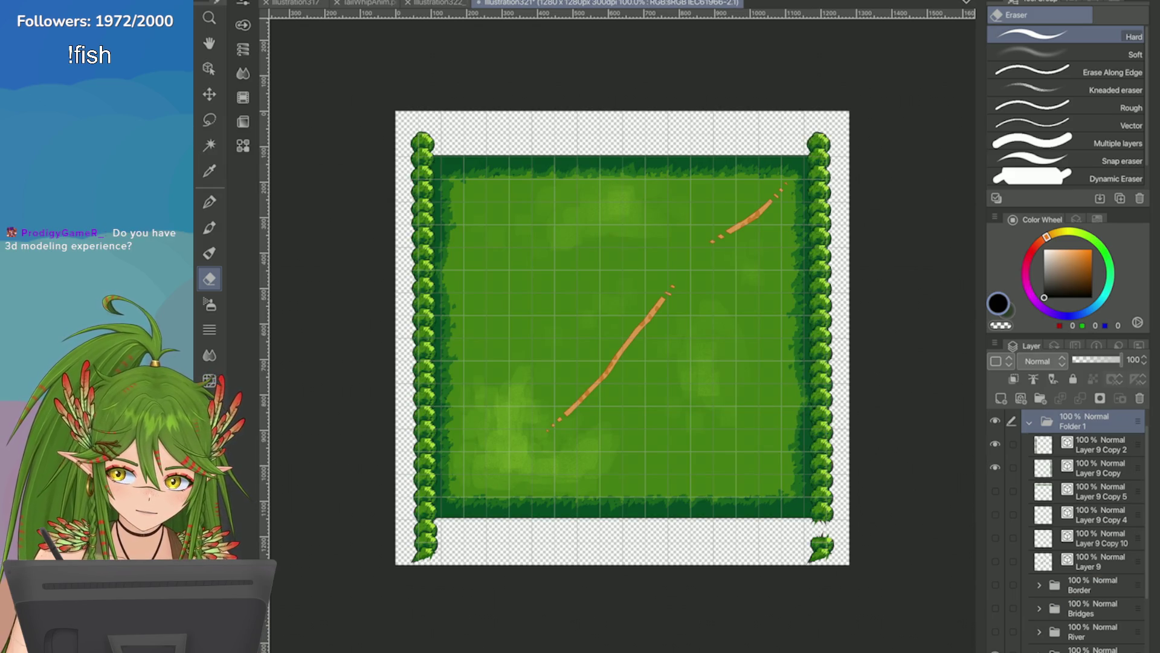
click(1094, 538)
click(996, 537)
click(996, 561)
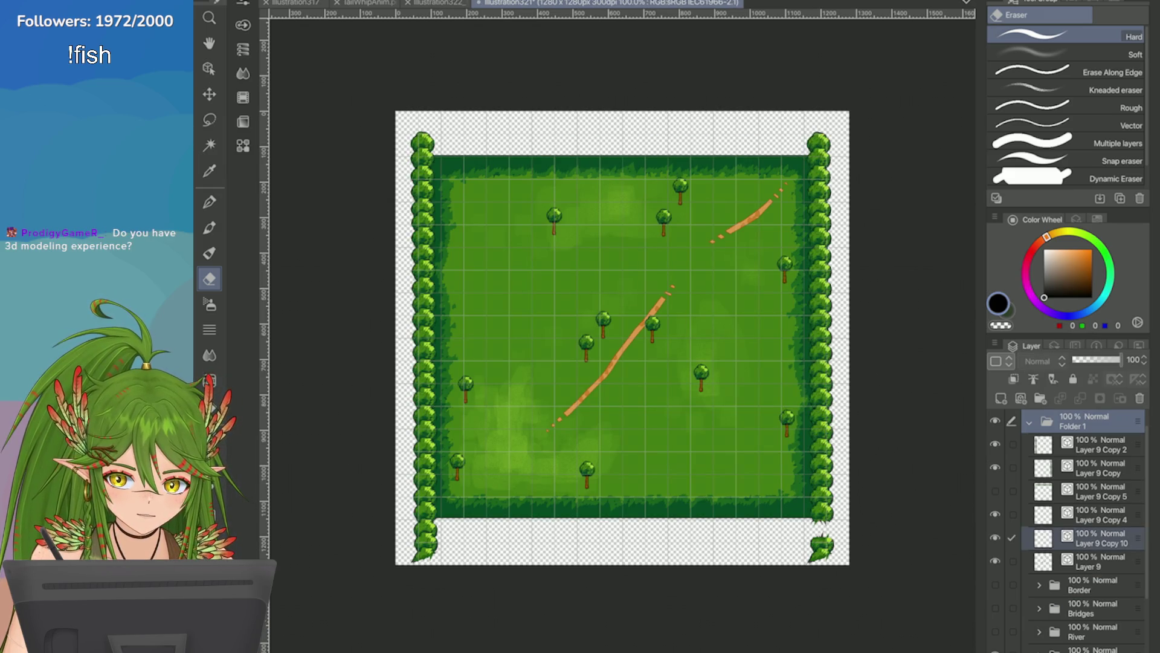
click(996, 514)
scroll(1067, 526, down, 3)
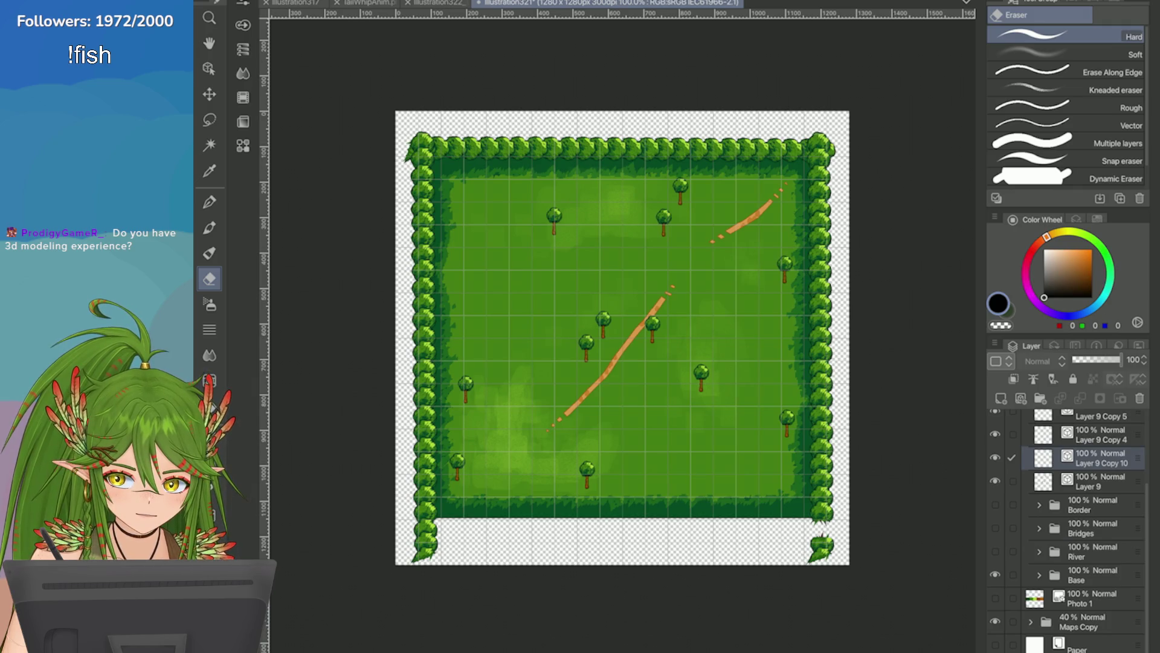
click(995, 504)
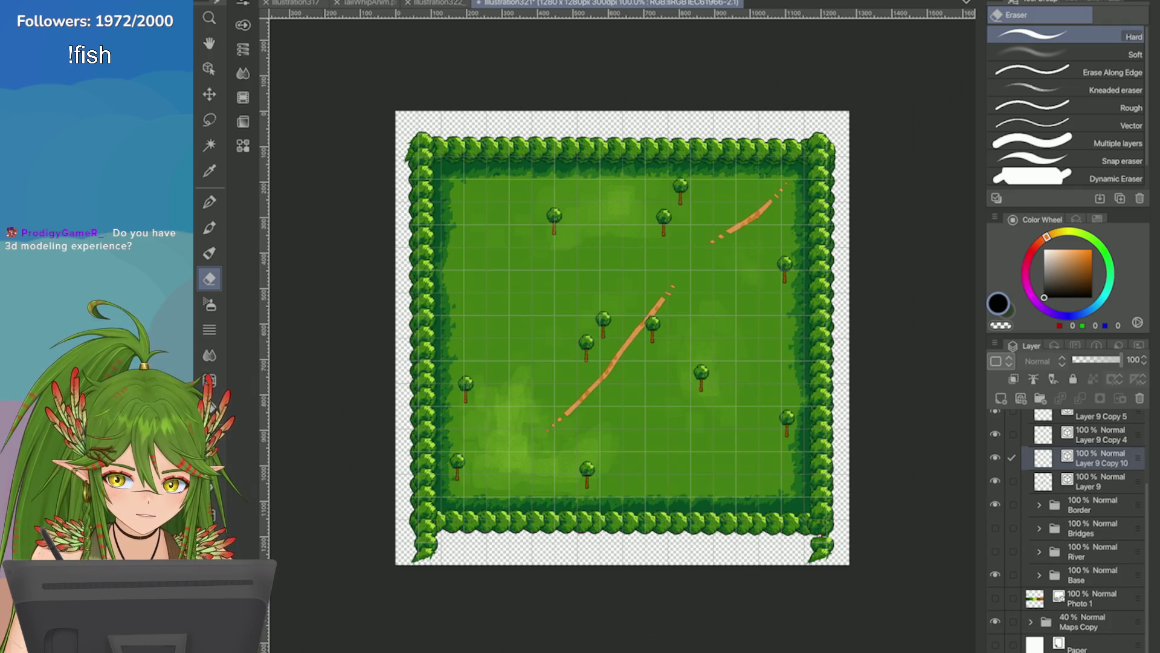
Step: Hide the extra border copies and scattered trees, then show the Bridges and River layers
scroll(1067, 513, up, 4)
click(996, 467)
click(995, 490)
click(996, 514)
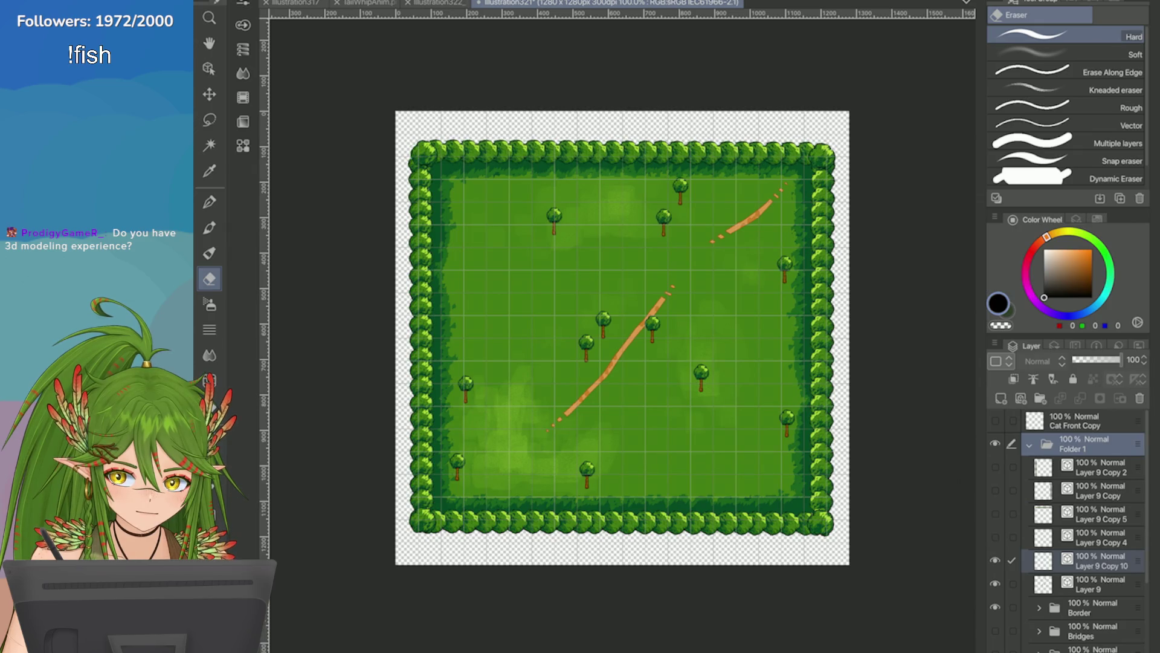
click(995, 561)
click(996, 584)
scroll(1066, 514, down, 4)
click(995, 528)
click(995, 551)
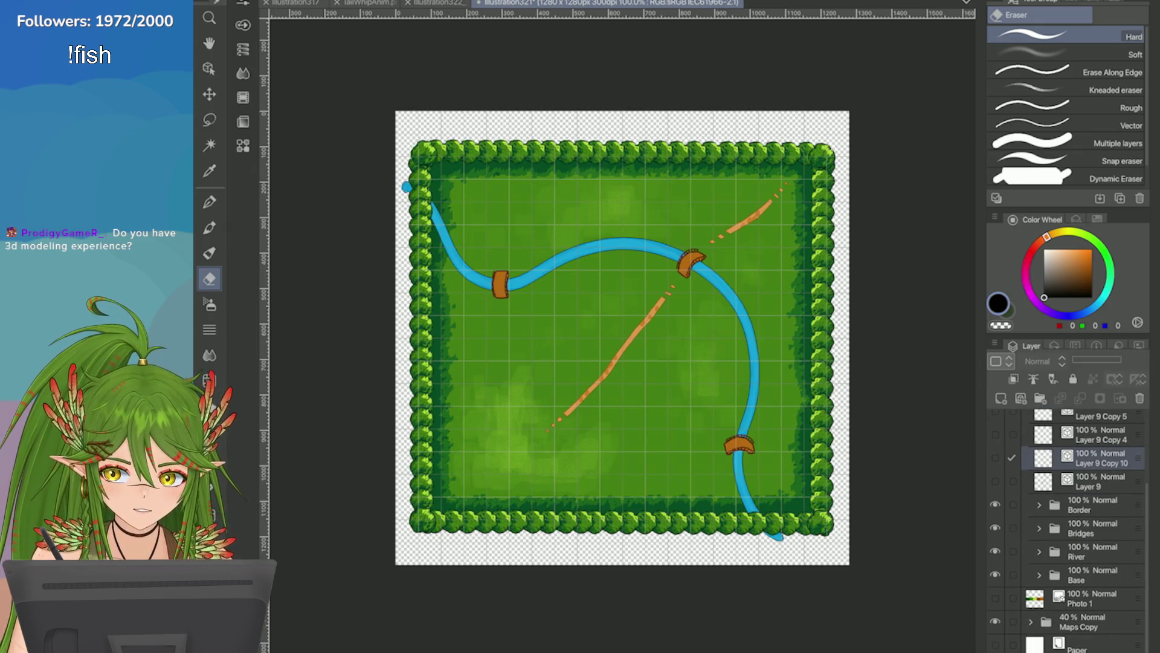
scroll(804, 284, up, 3)
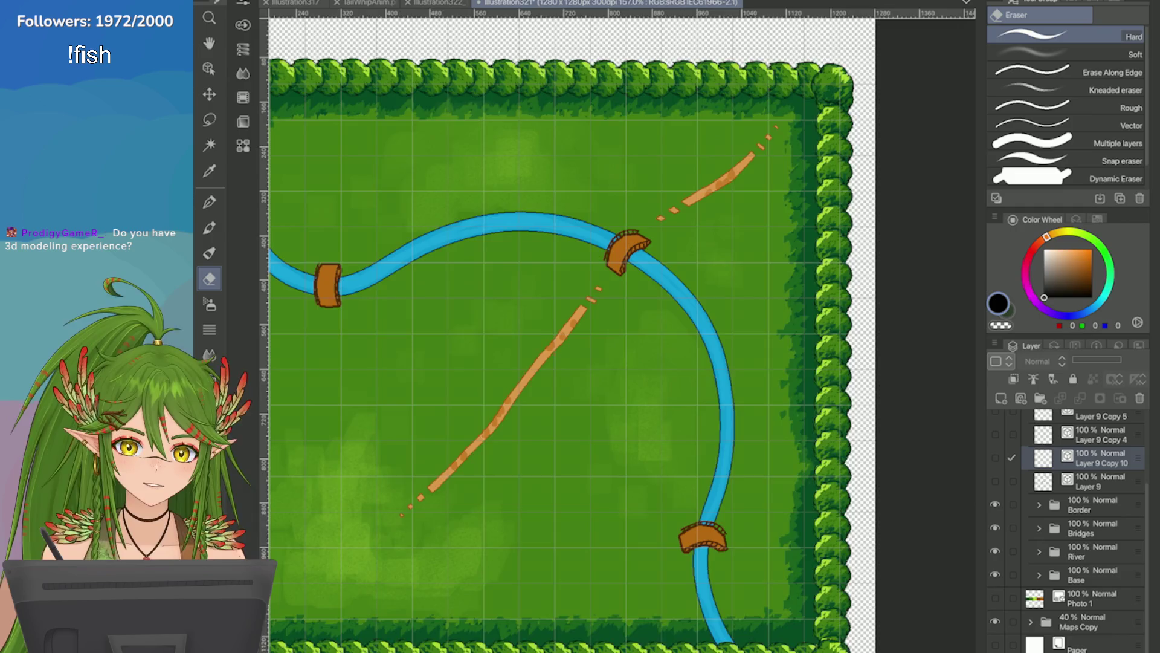
scroll(623, 326, down, 3)
scroll(623, 327, up, 4)
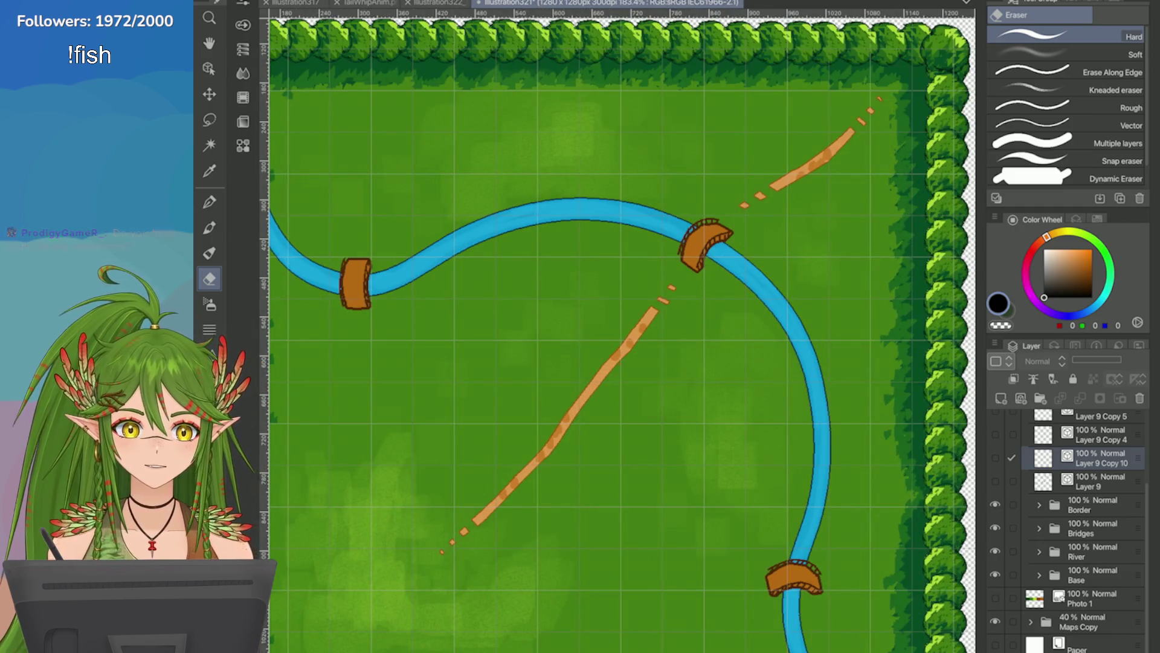
scroll(719, 224, up, 3)
scroll(622, 326, down, 4)
scroll(622, 327, up, 2)
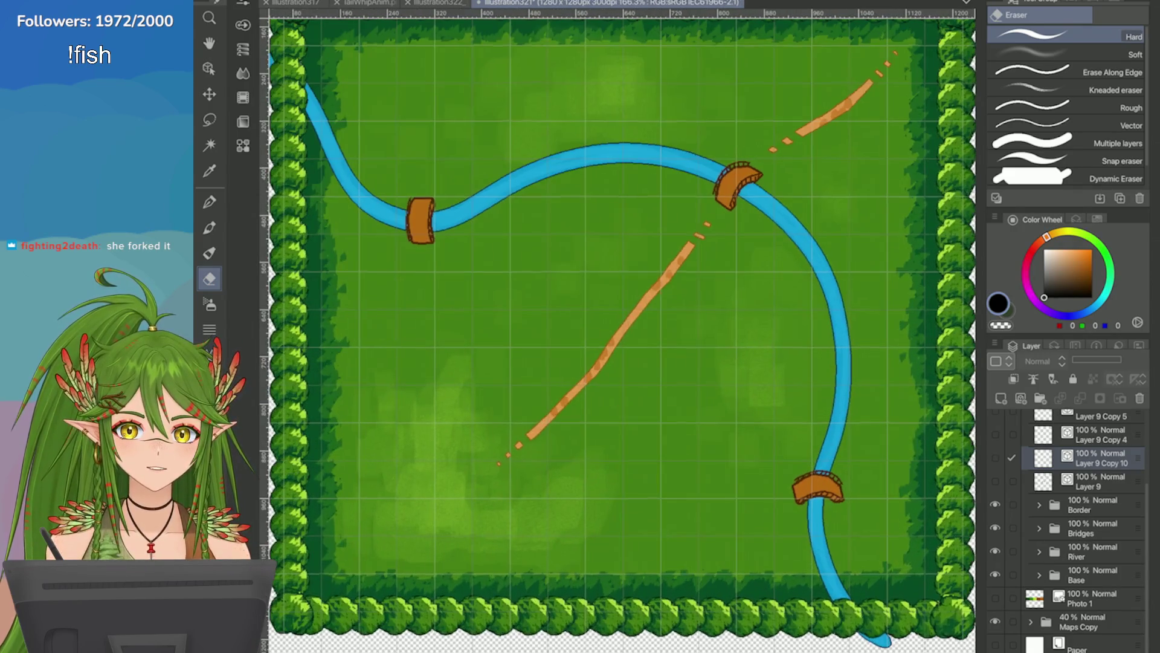
scroll(623, 327, up, 3)
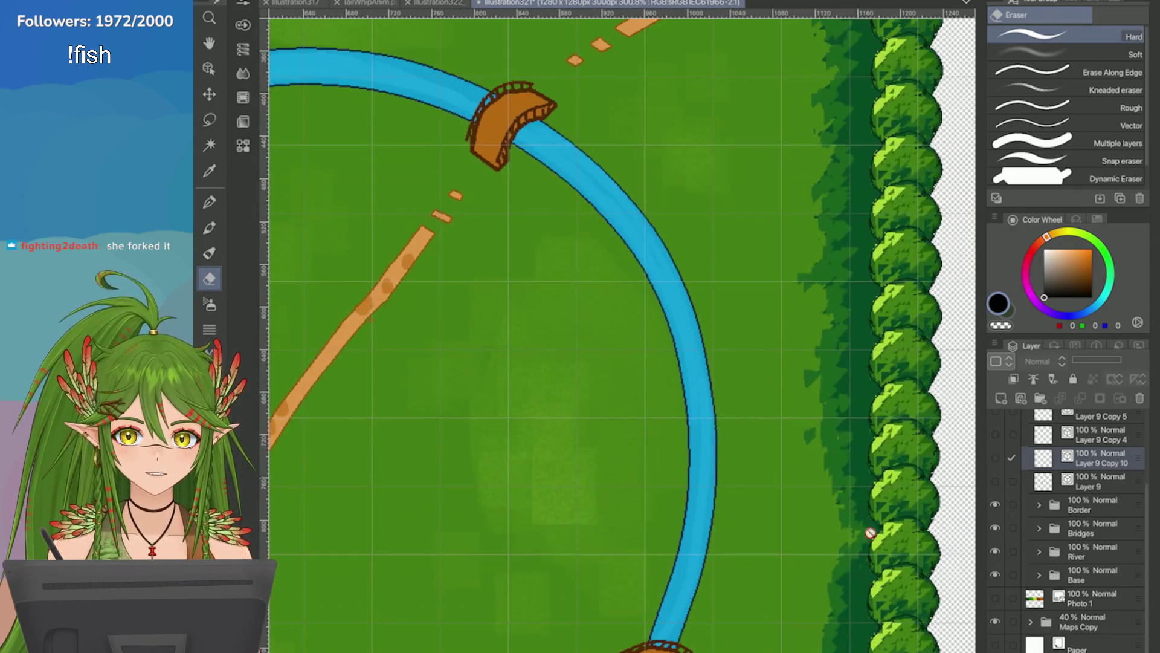
scroll(809, 266, up, 2)
scroll(622, 326, down, 6)
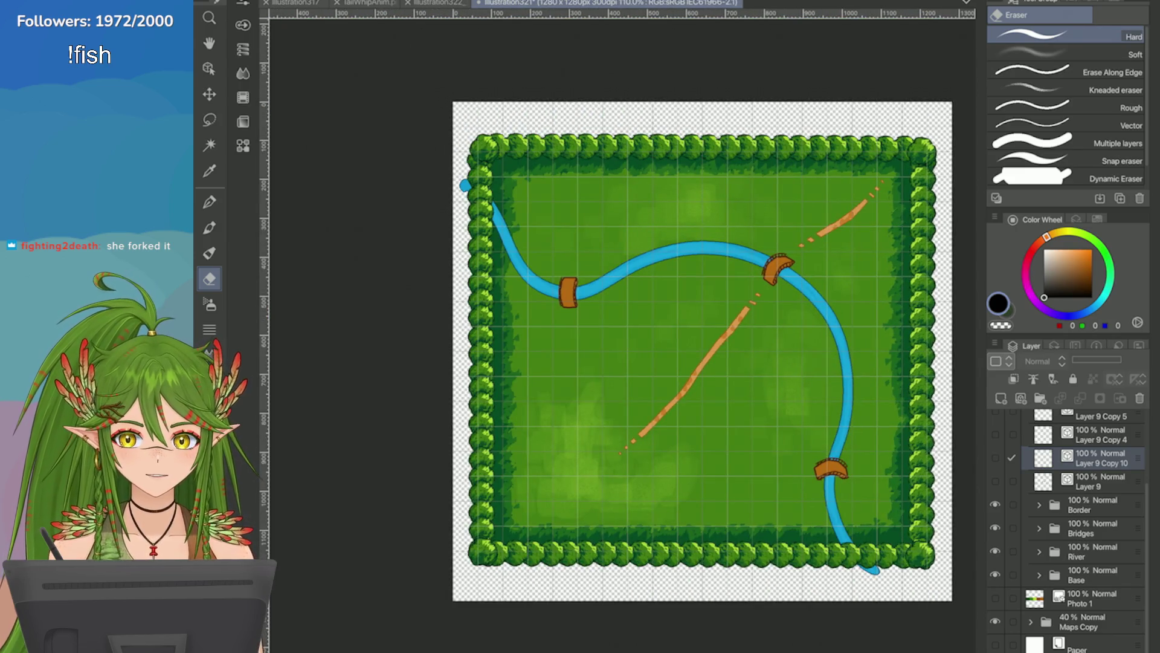
scroll(725, 302, up, 4)
scroll(725, 303, down, 5)
scroll(846, 302, up, 7)
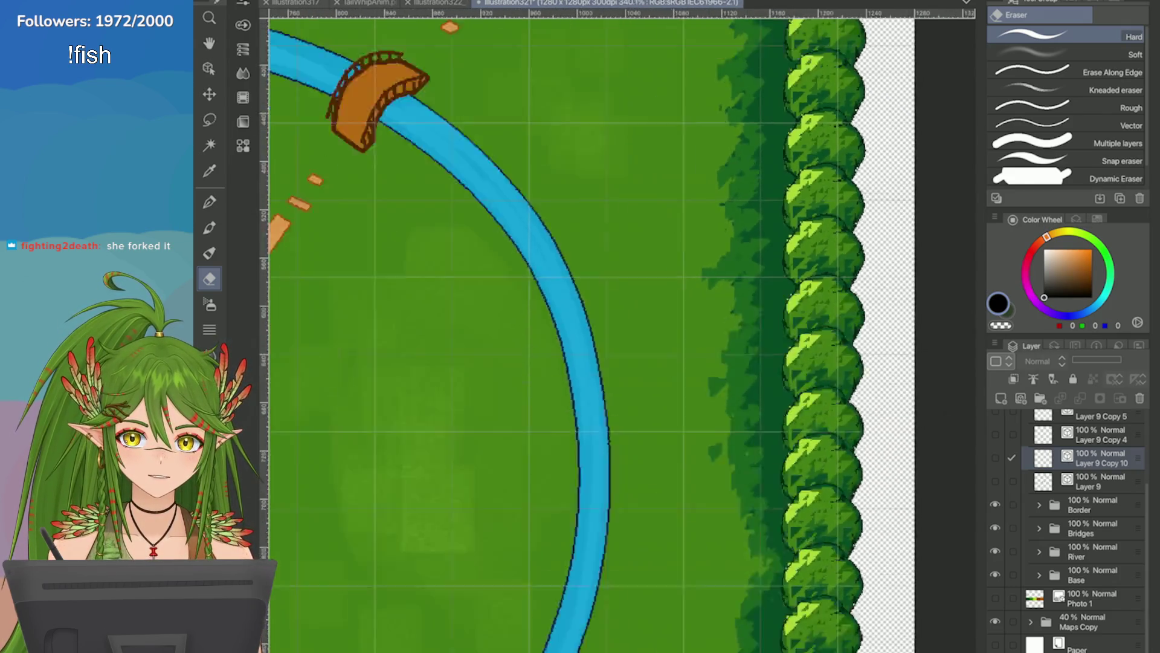
scroll(617, 329, down, 7)
scroll(884, 277, up, 5)
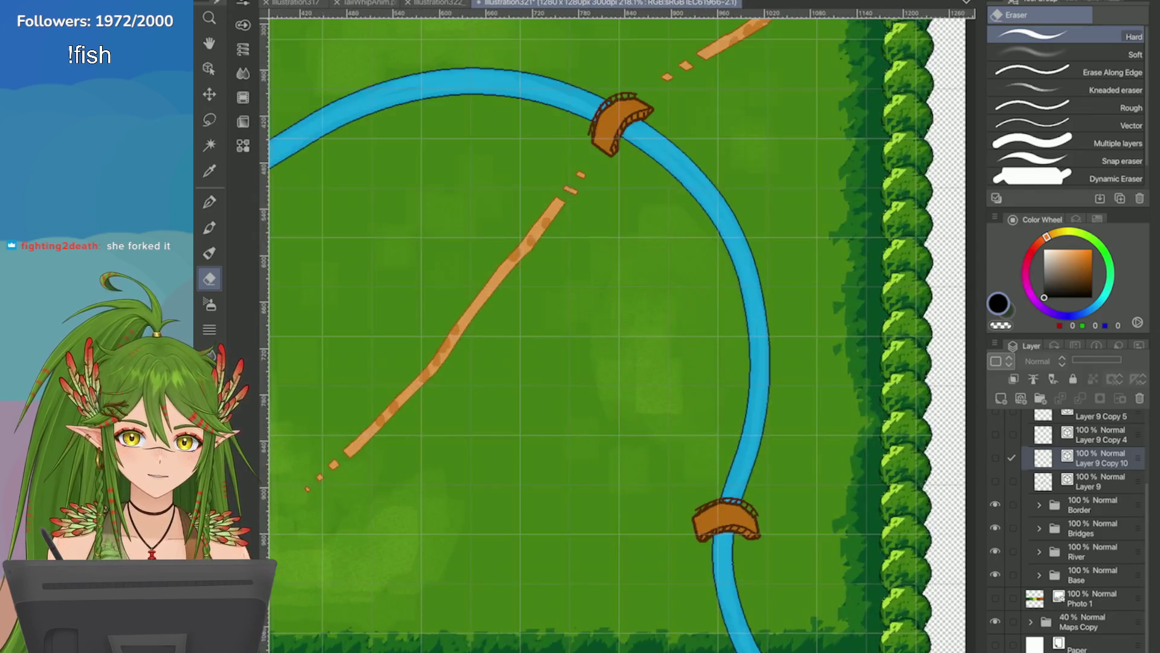
key(p)
scroll(860, 466, down, 3)
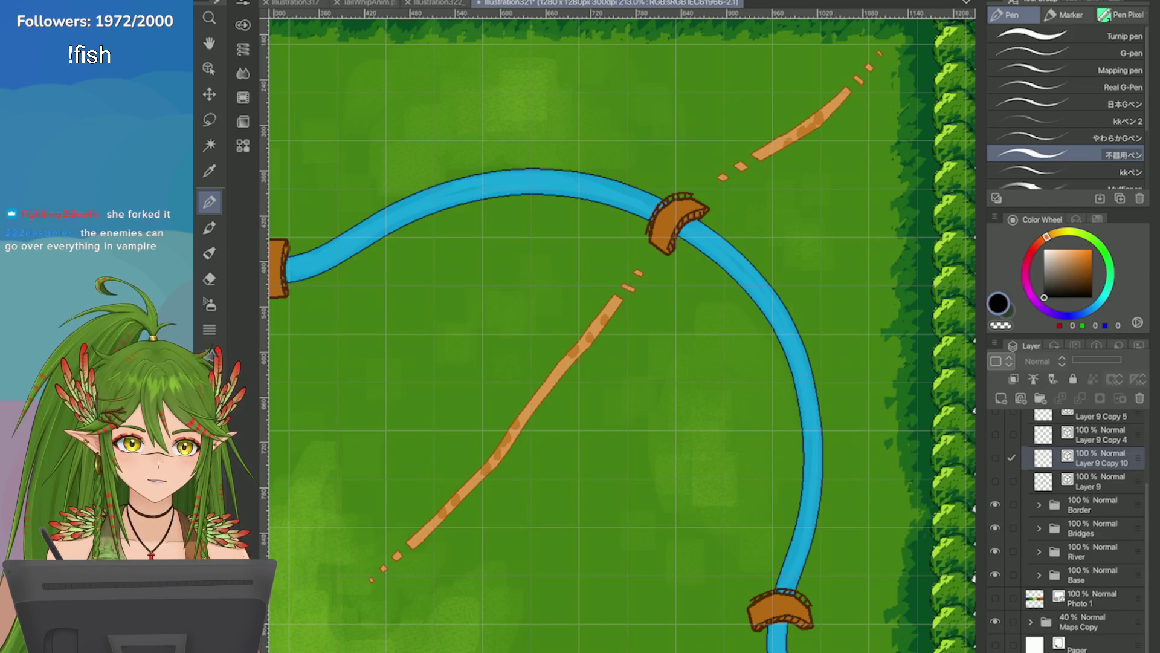
scroll(938, 431, down, 2)
scroll(700, 360, down, 3)
scroll(700, 360, up, 2)
scroll(725, 482, up, 6)
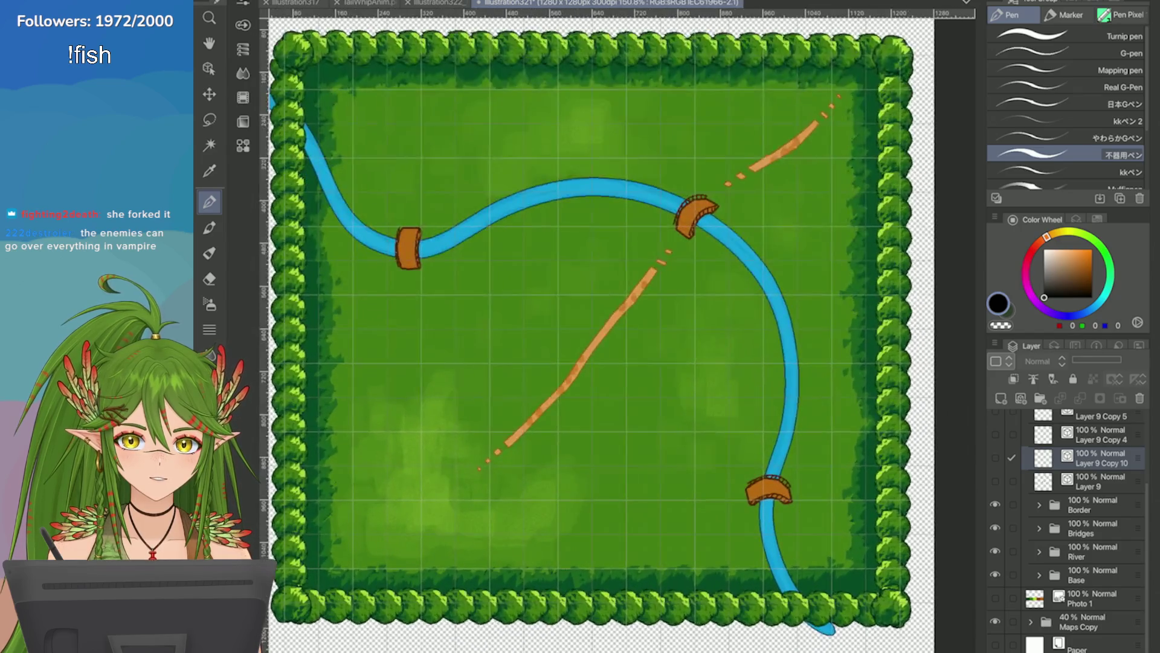
scroll(604, 333, down, 5)
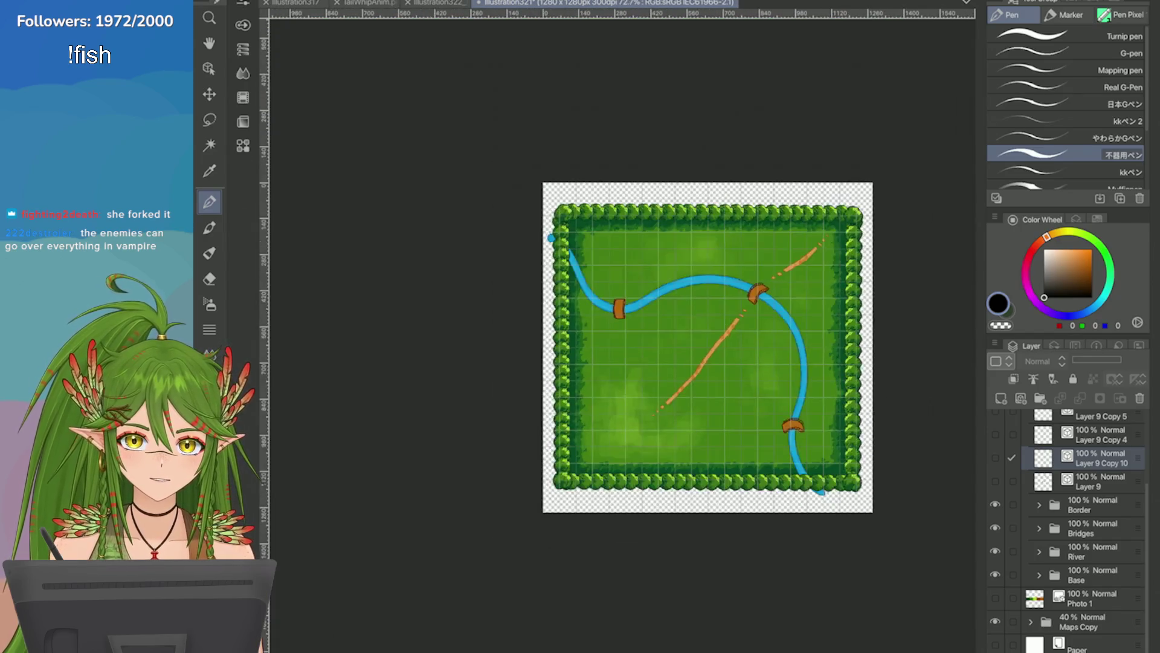
scroll(604, 333, up, 7)
scroll(665, 332, up, 5)
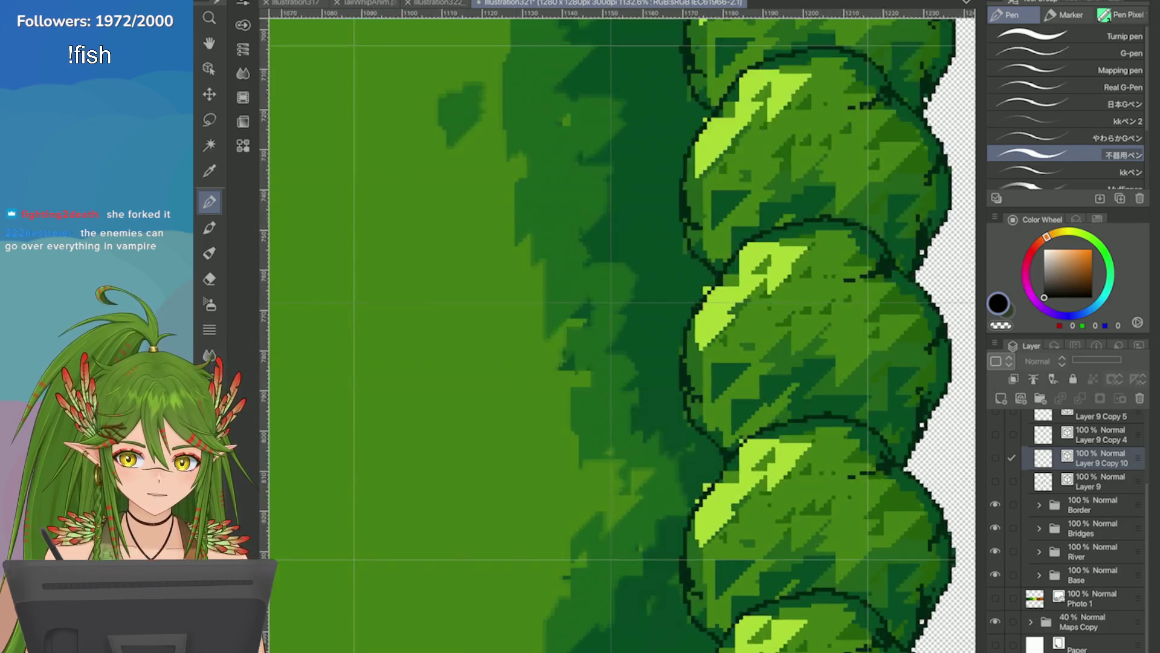
scroll(622, 333, down, 6)
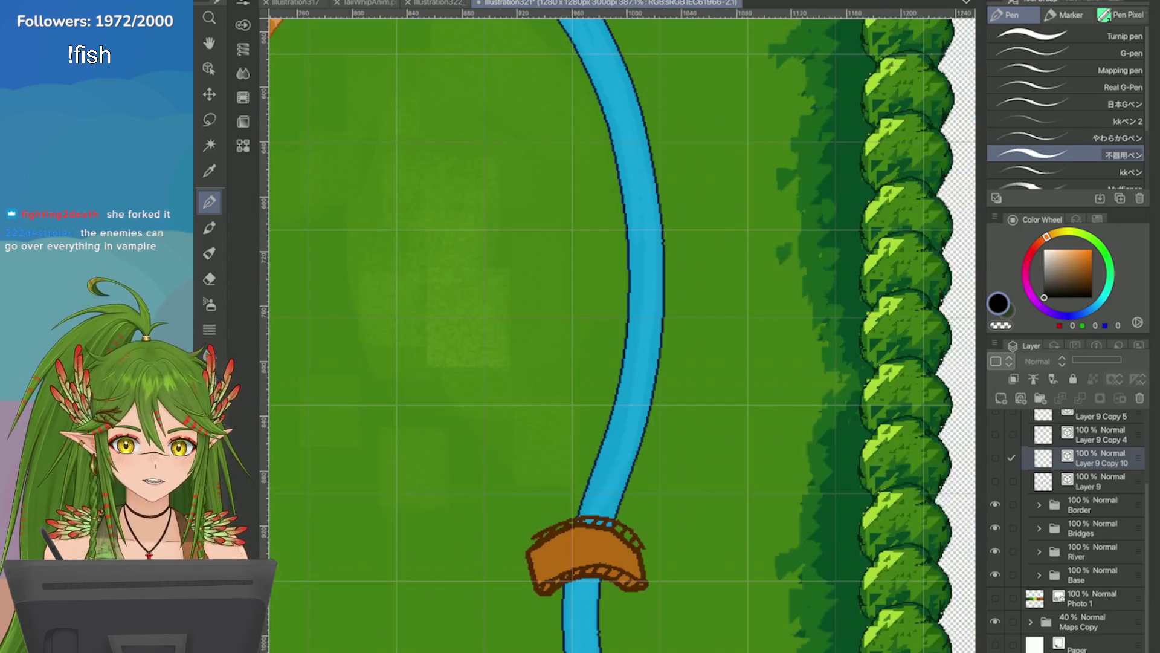
key(o)
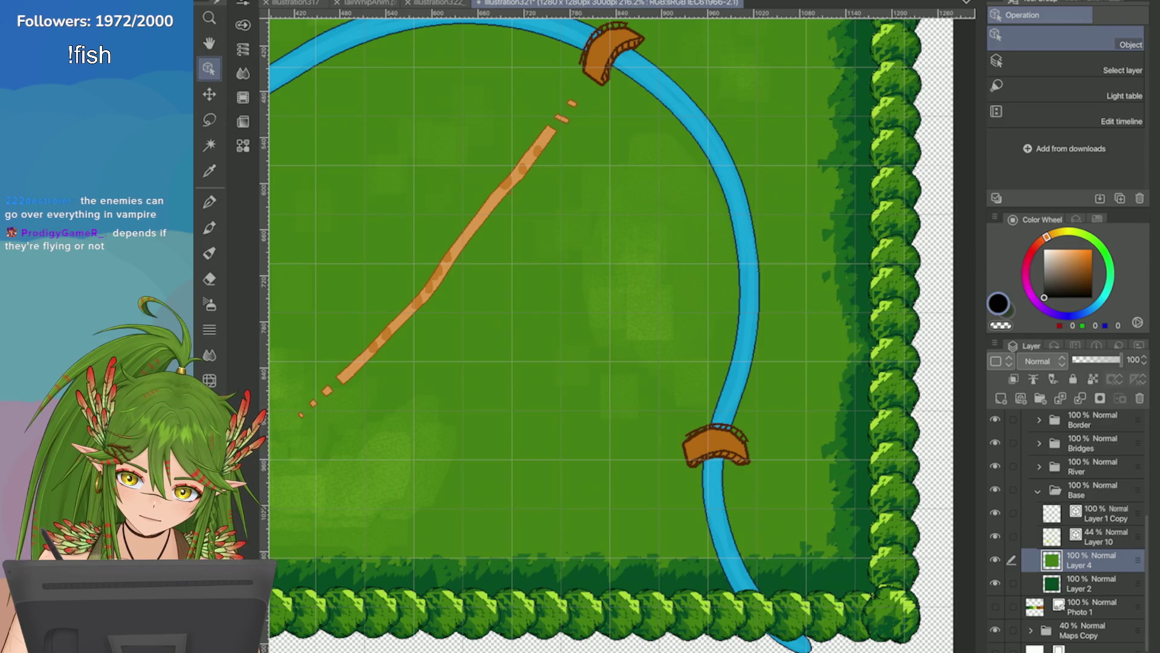
Step: Fit the forest map to the window and zoom in and out to inspect the bridged river and dashed orange path
key(ctrl+0)
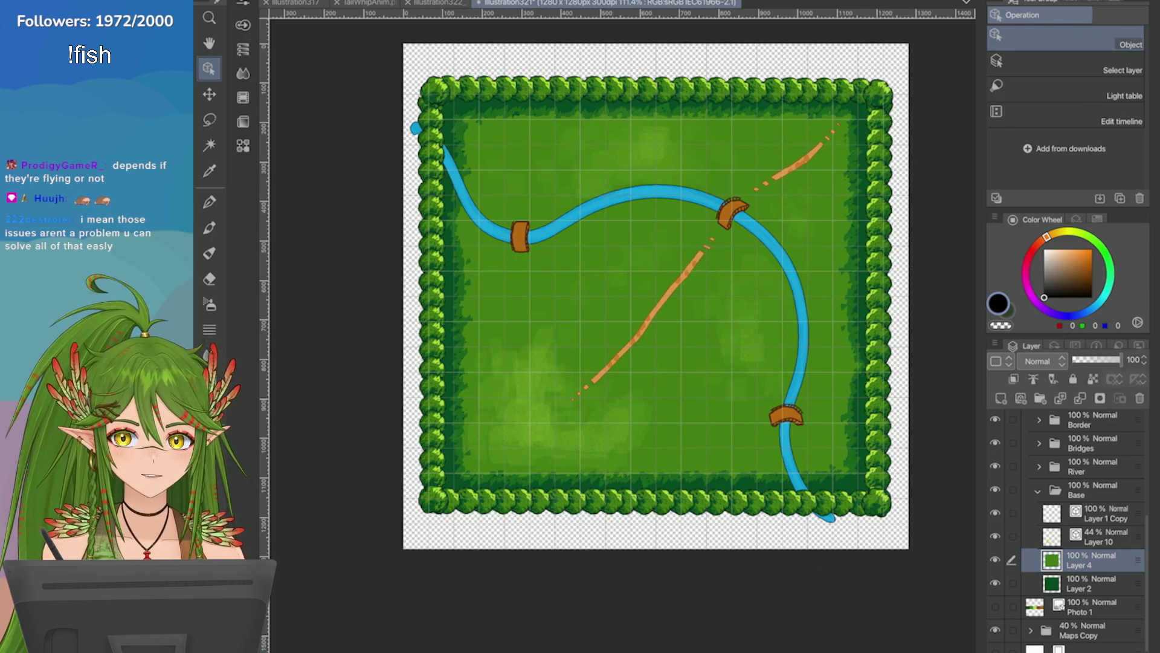
scroll(787, 408, up, 15)
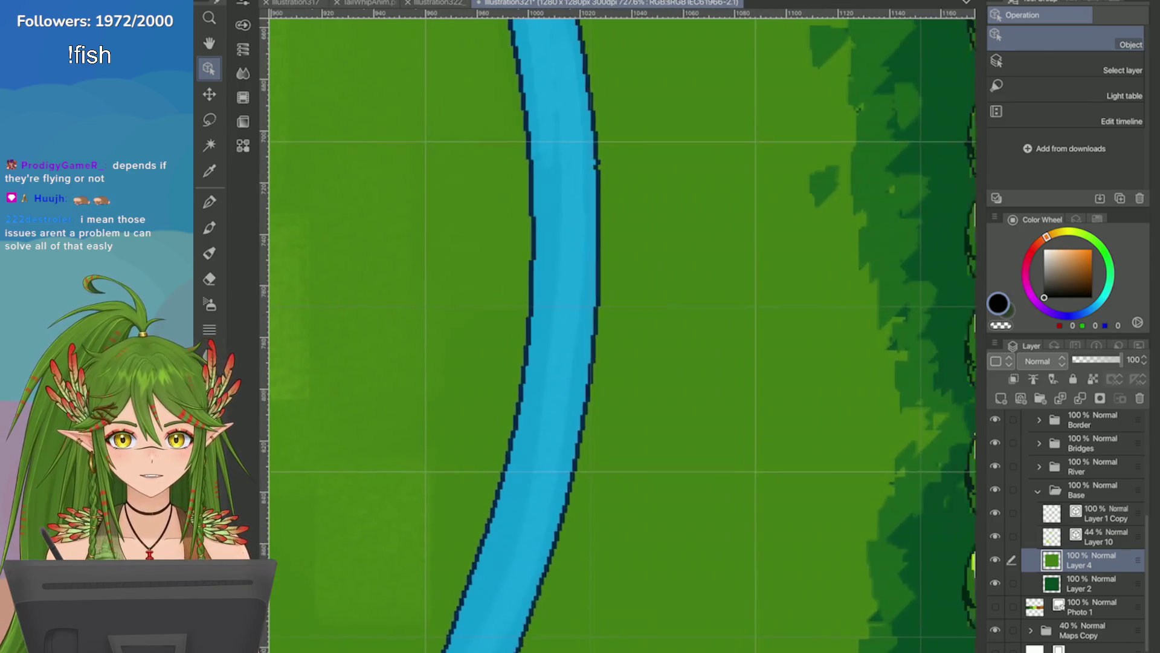
scroll(623, 332, down, 5)
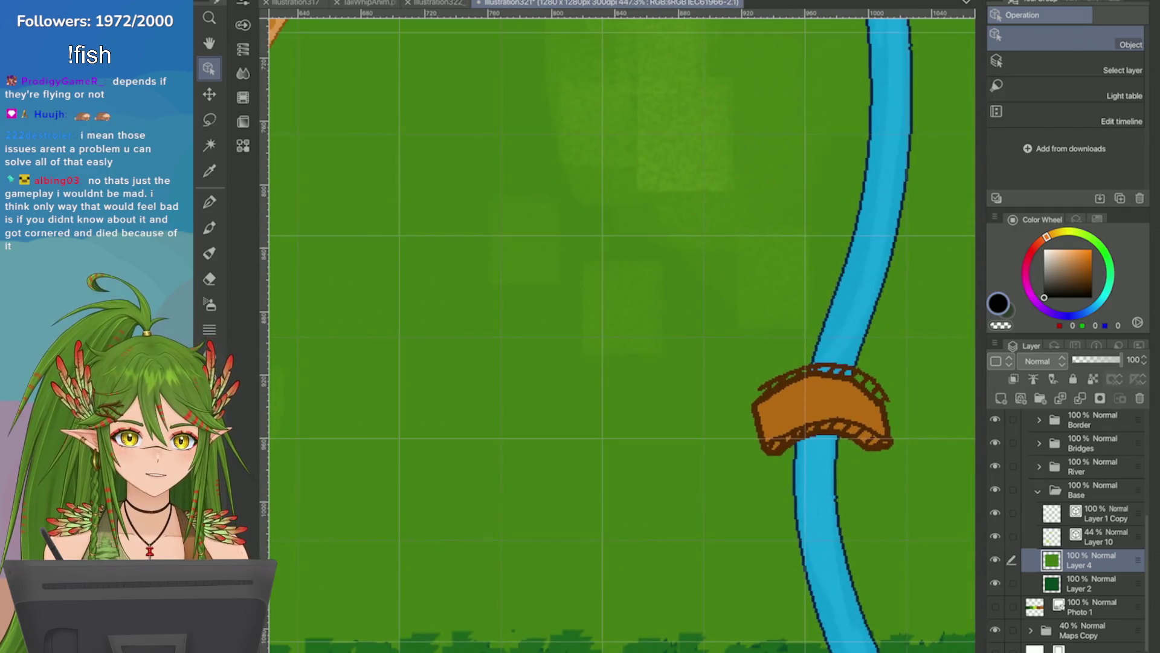
scroll(623, 332, up, 8)
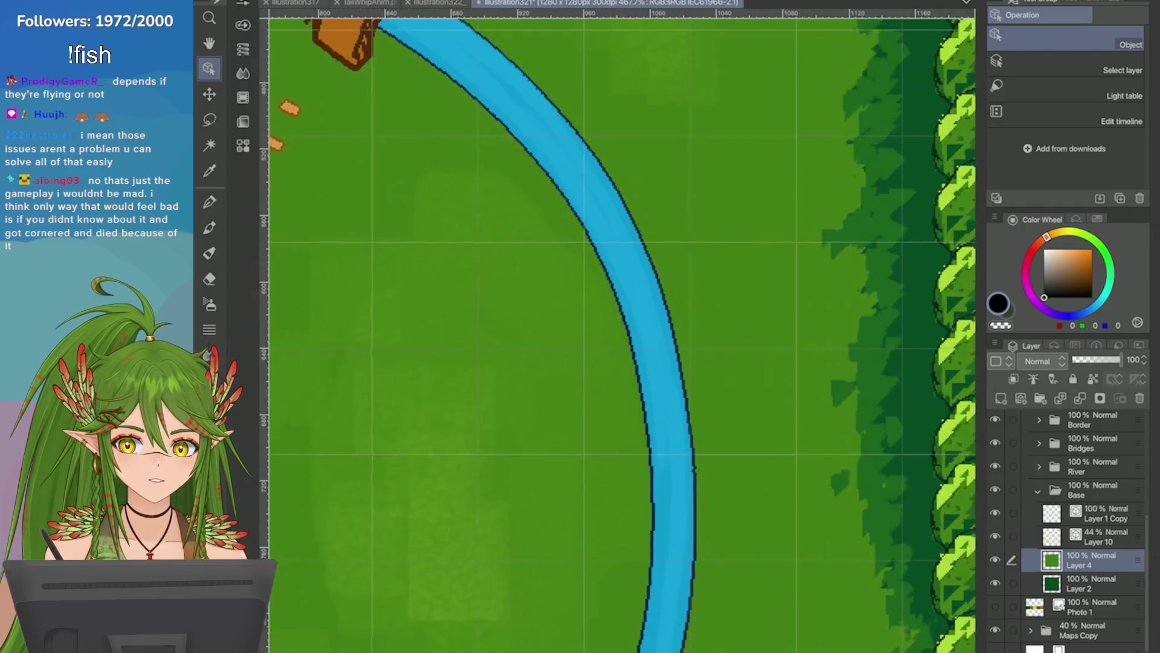
scroll(622, 333, down, 5)
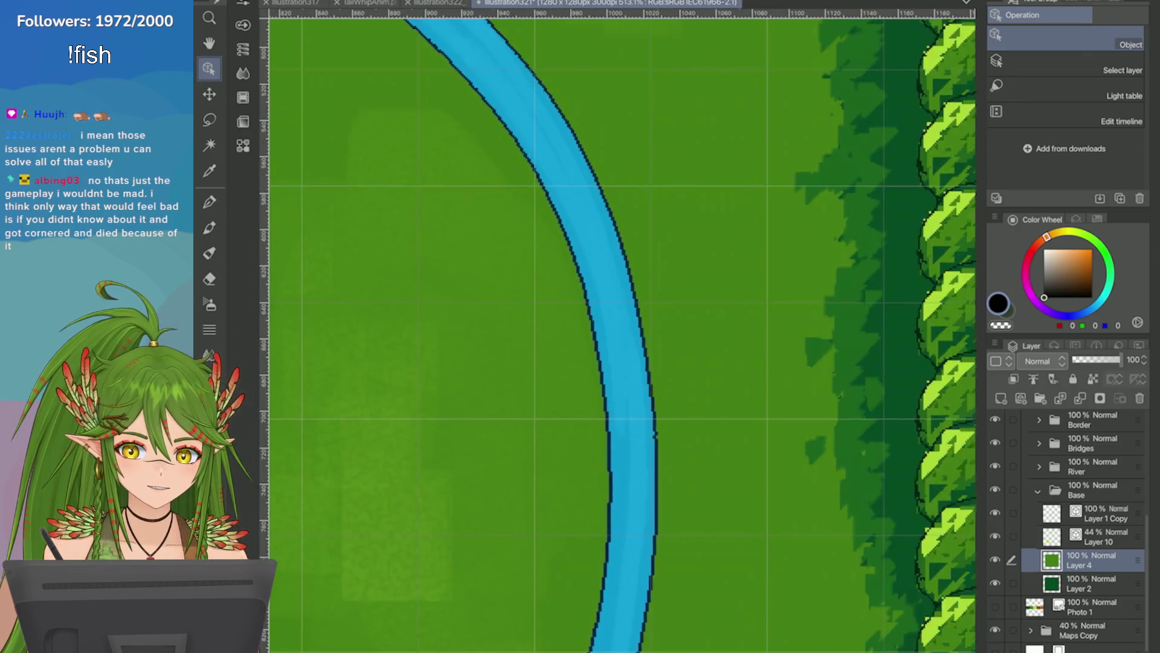
scroll(622, 332, up, 4)
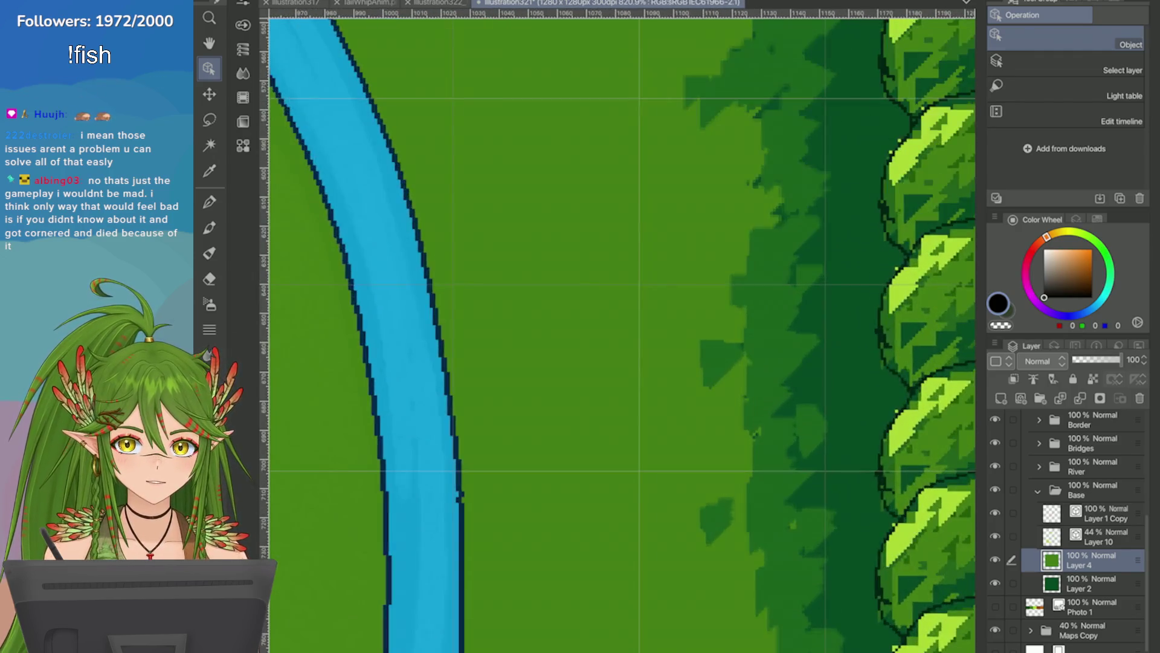
scroll(622, 332, down, 6)
scroll(622, 332, up, 4)
scroll(918, 333, up, 3)
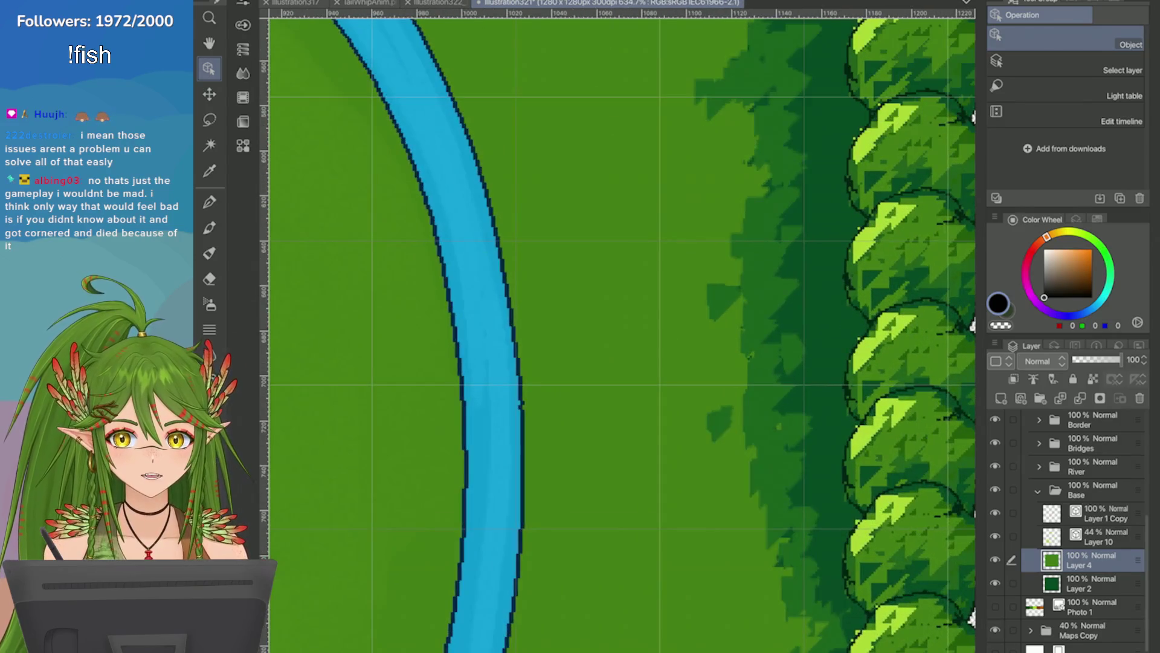
scroll(622, 333, down, 2)
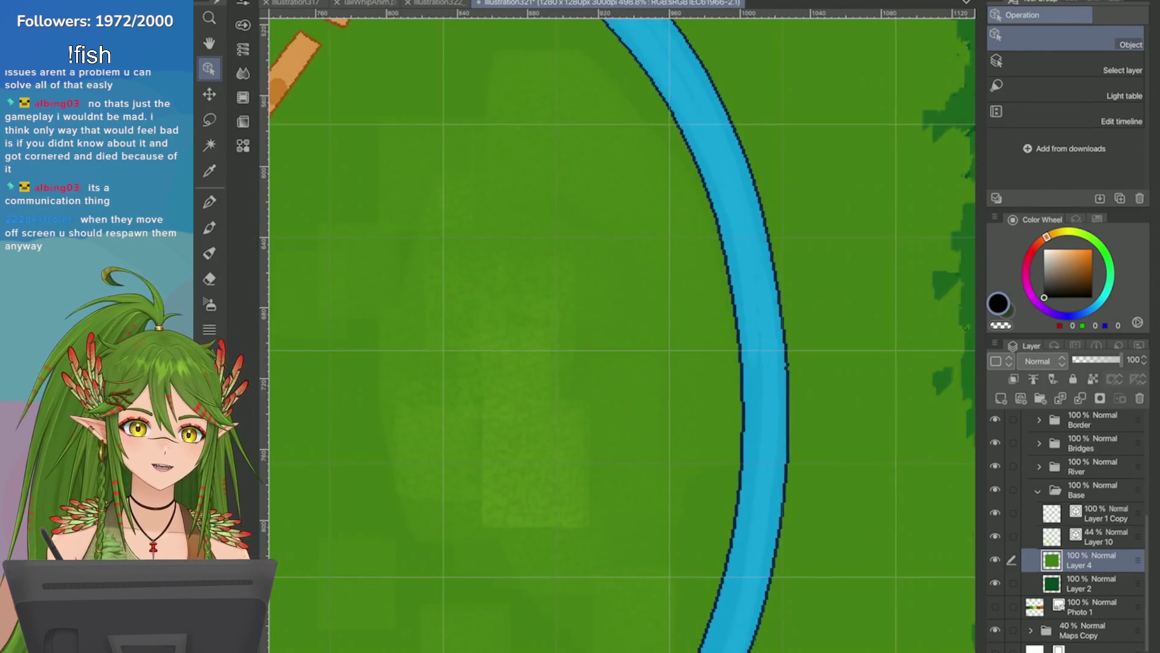
scroll(622, 332, up, 2)
scroll(623, 333, down, 6)
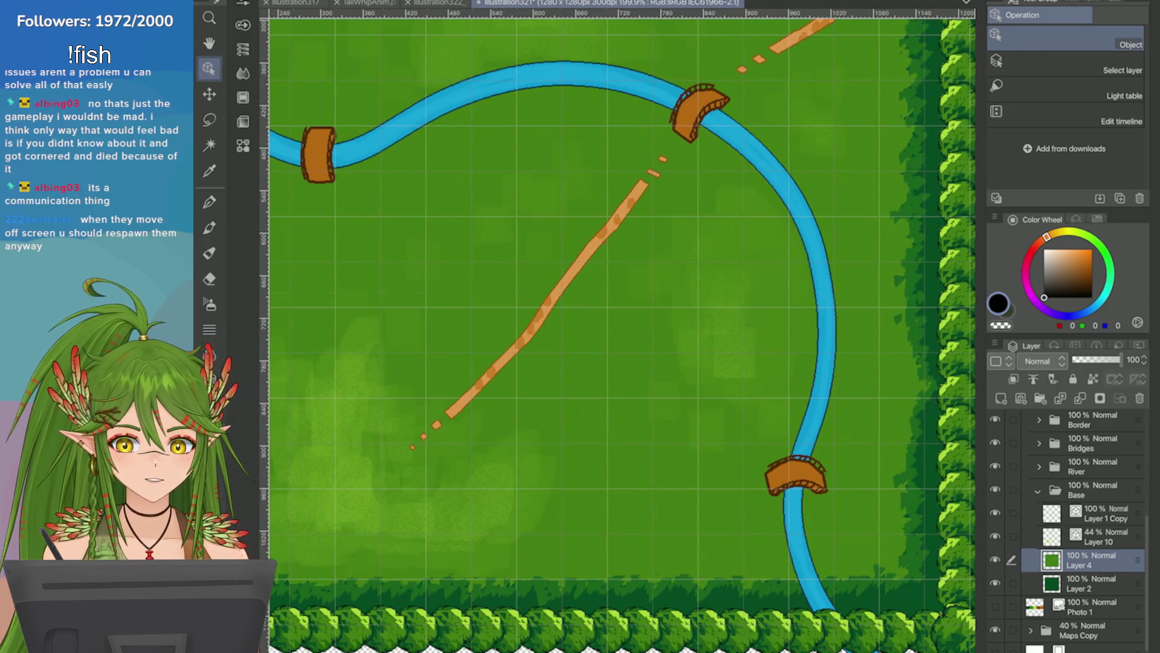
scroll(858, 374, up, 4)
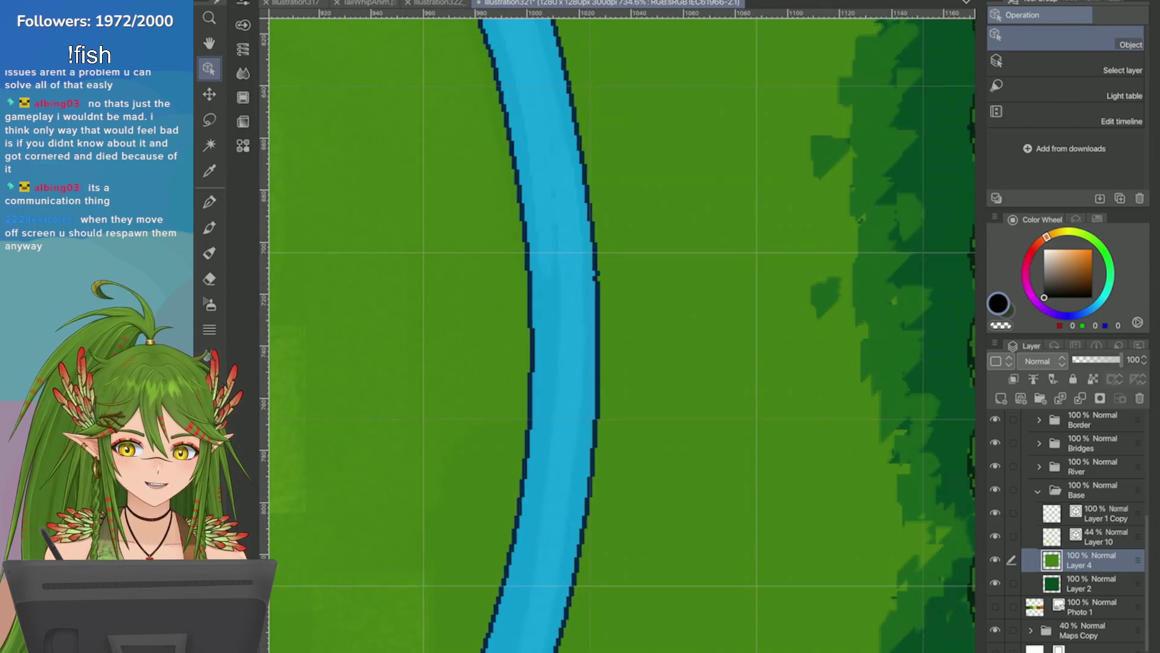
scroll(622, 332, down, 5)
scroll(622, 333, up, 3)
scroll(623, 332, down, 3)
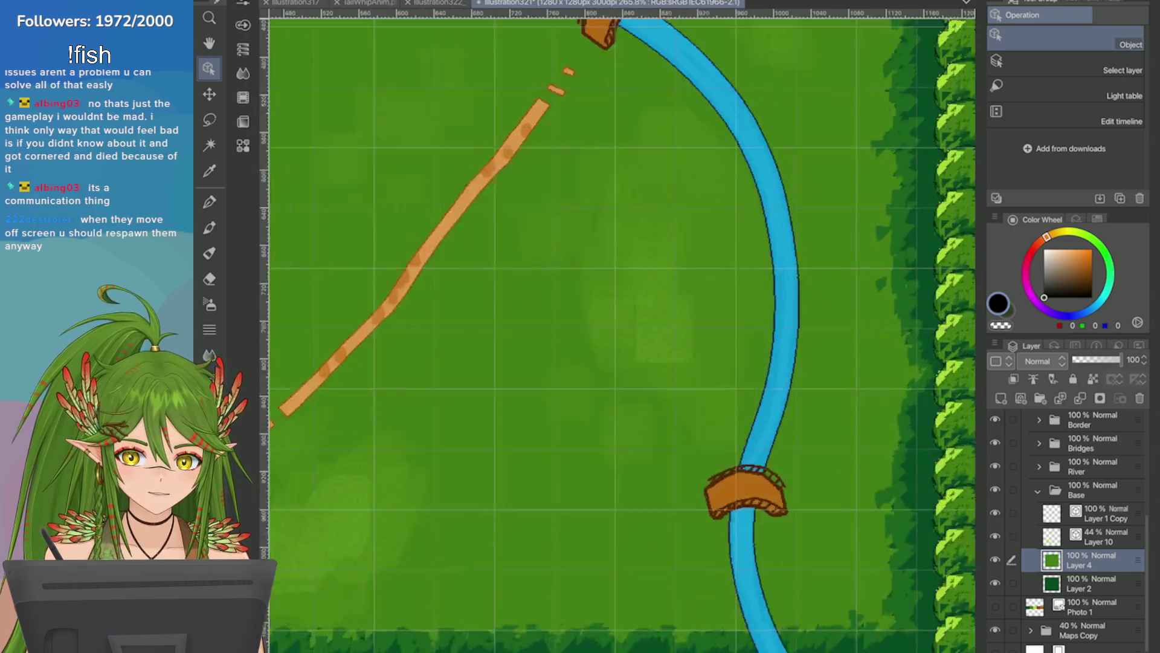
scroll(623, 333, up, 3)
scroll(622, 332, down, 3)
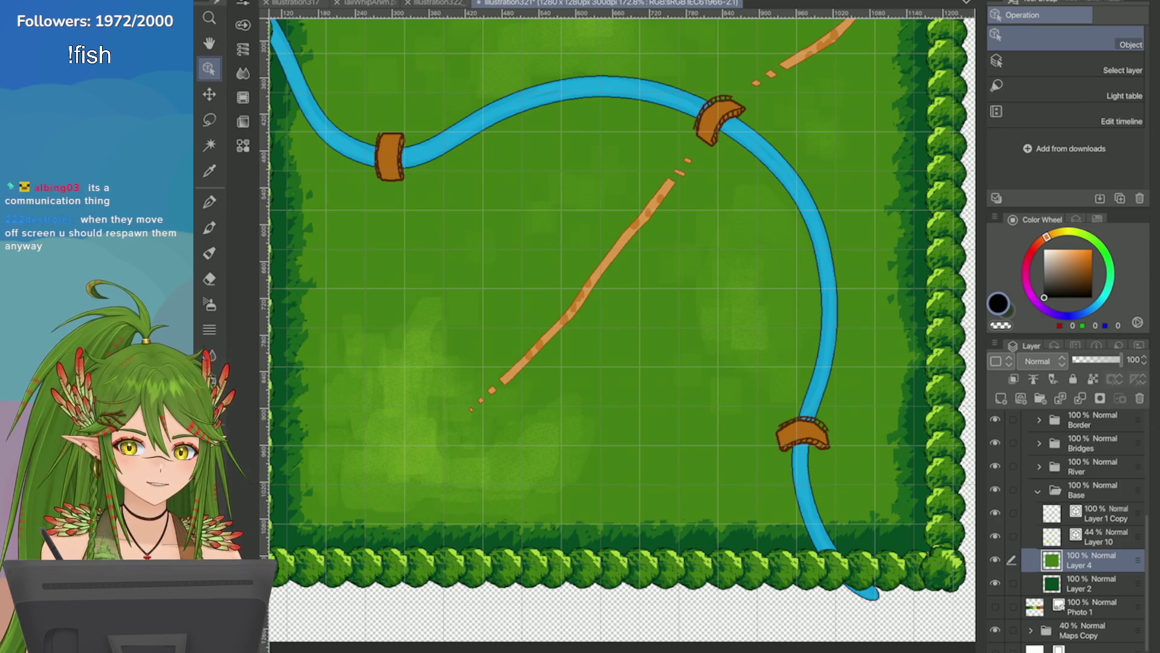
scroll(617, 327, up, 3)
scroll(616, 326, down, 5)
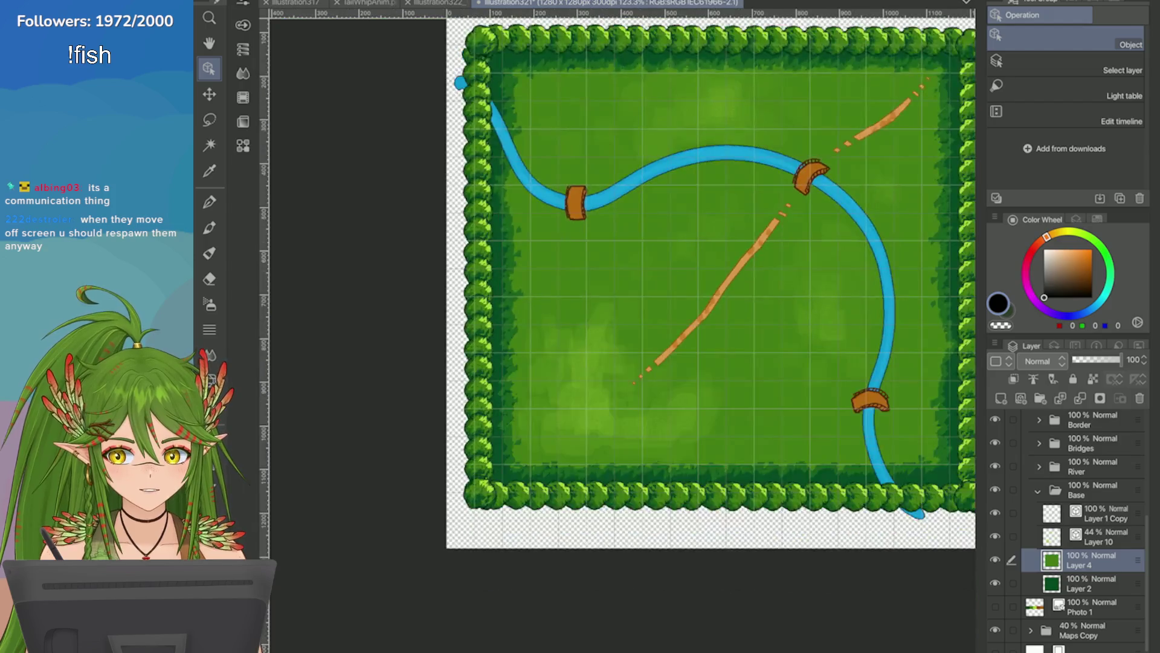
scroll(616, 327, up, 3)
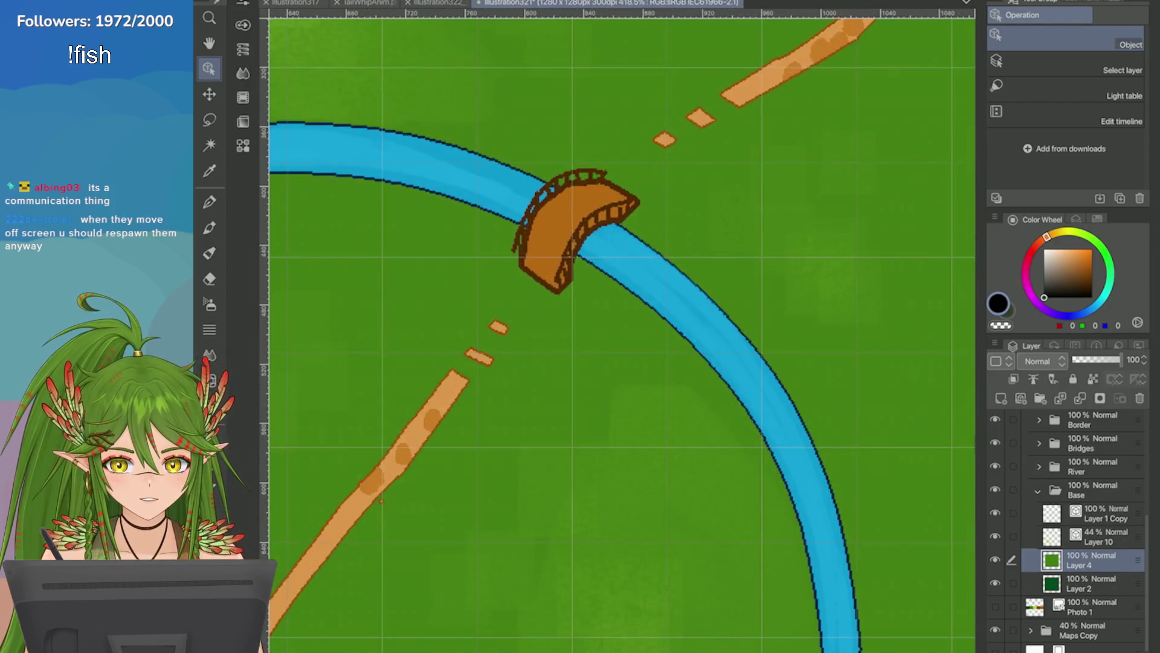
scroll(616, 327, down, 4)
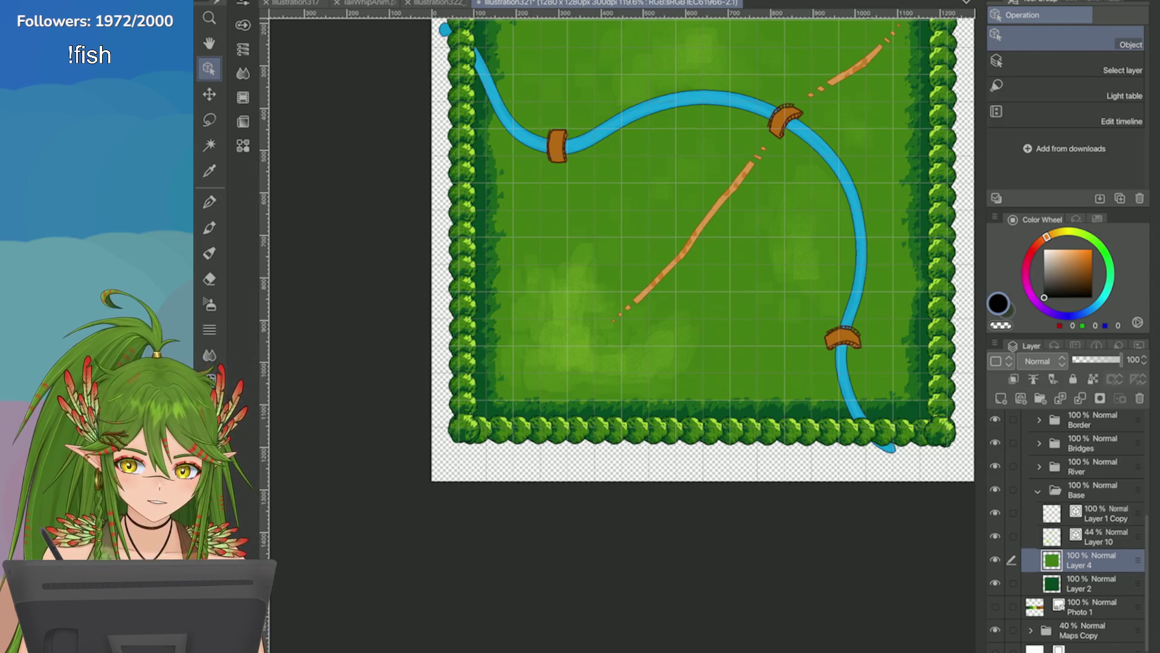
scroll(668, 275, down, 3)
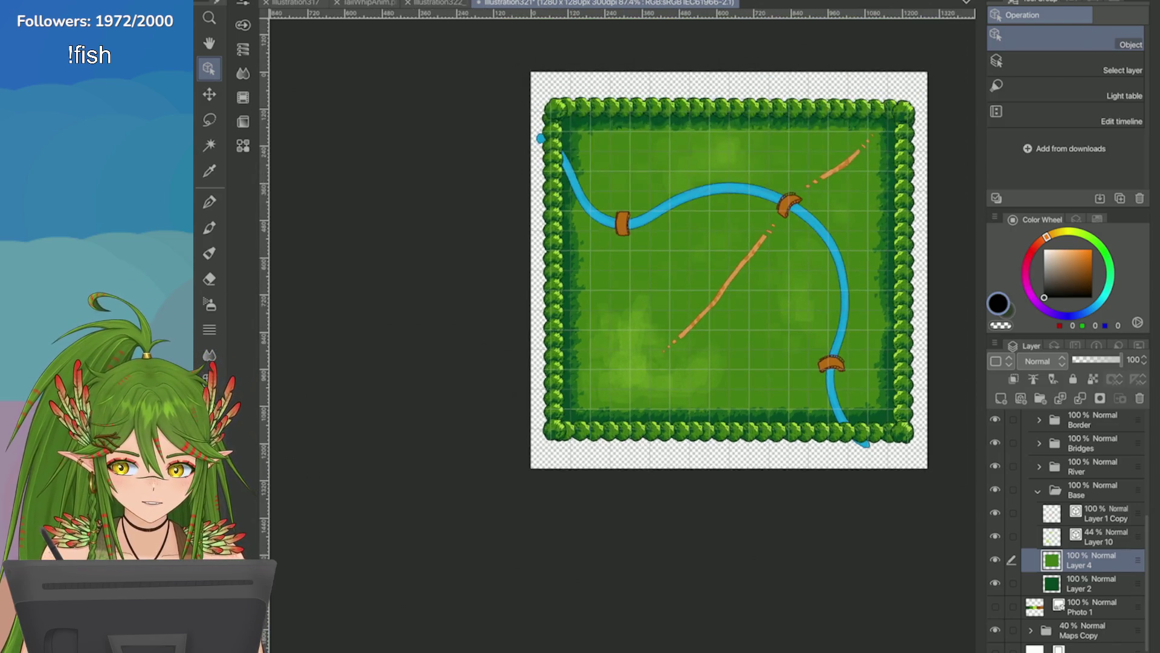
scroll(668, 275, up, 3)
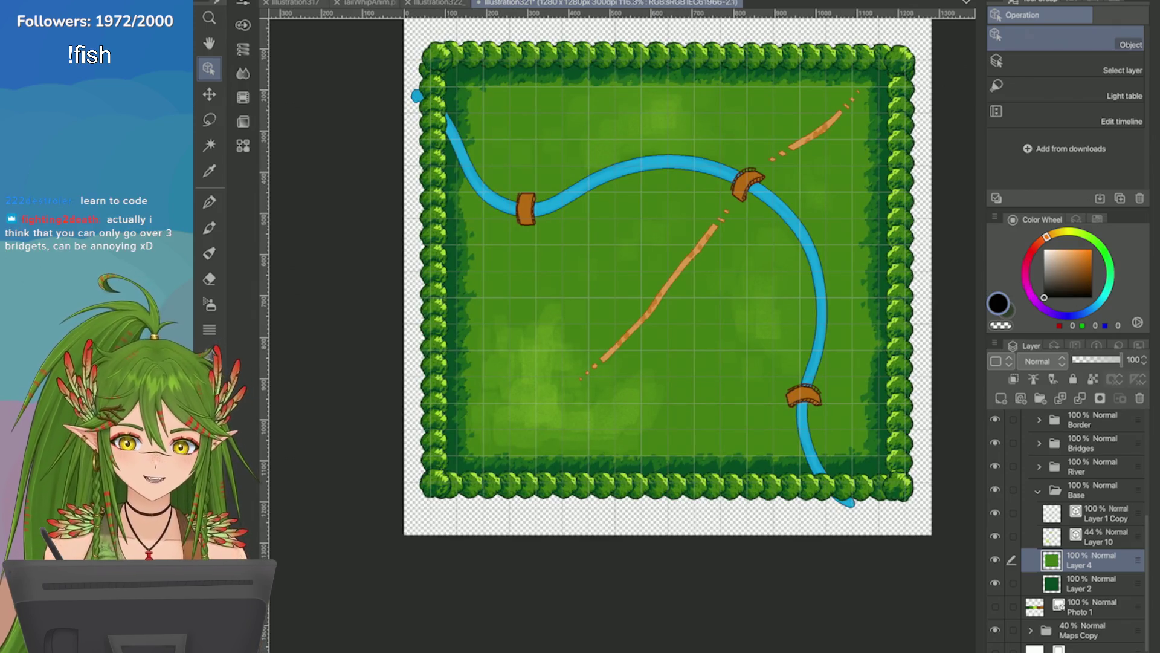
scroll(894, 103, up, 10)
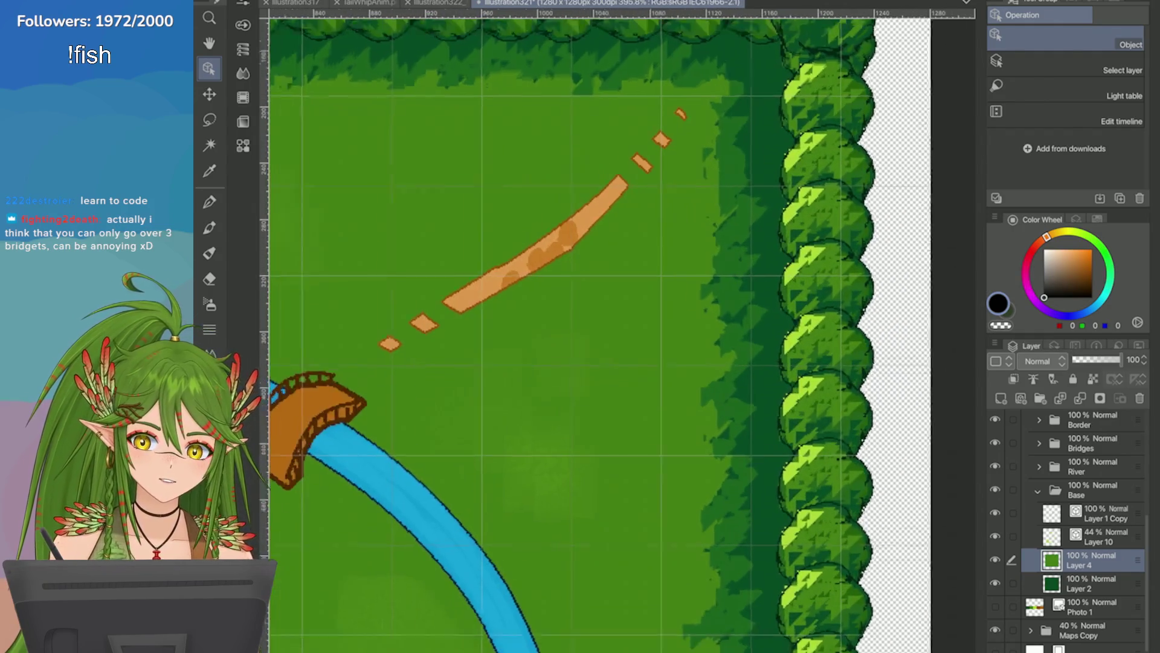
scroll(622, 327, down, 5)
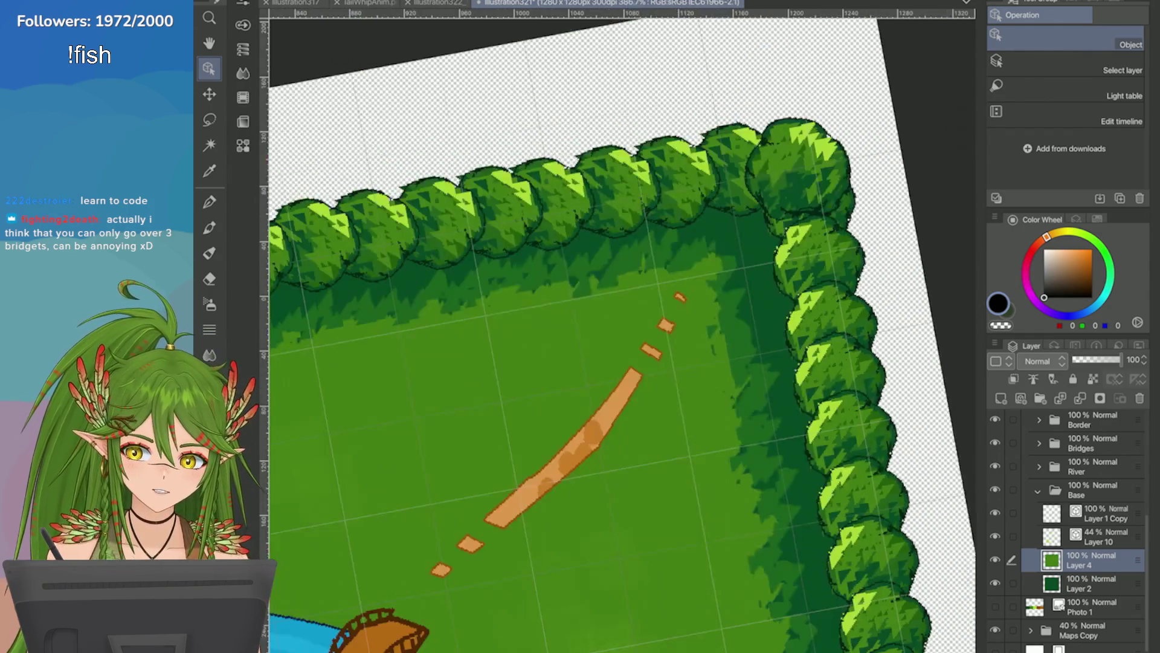
scroll(622, 327, up, 6)
scroll(622, 326, down, 5)
scroll(623, 326, up, 3)
scroll(622, 326, down, 10)
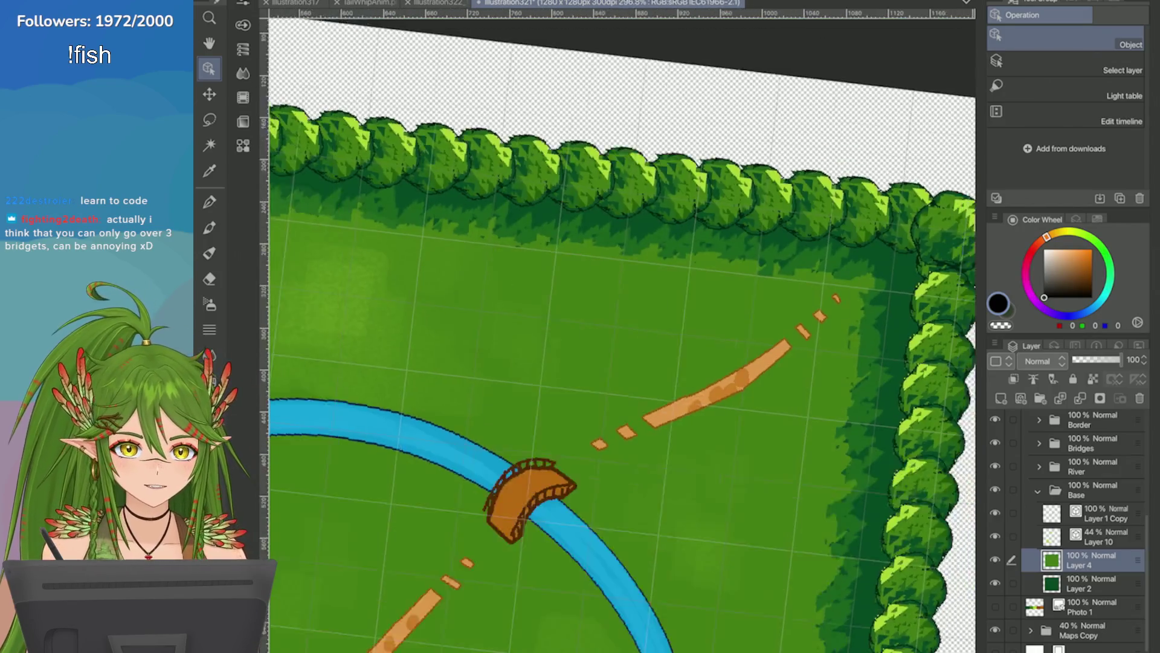
scroll(622, 326, down, 2)
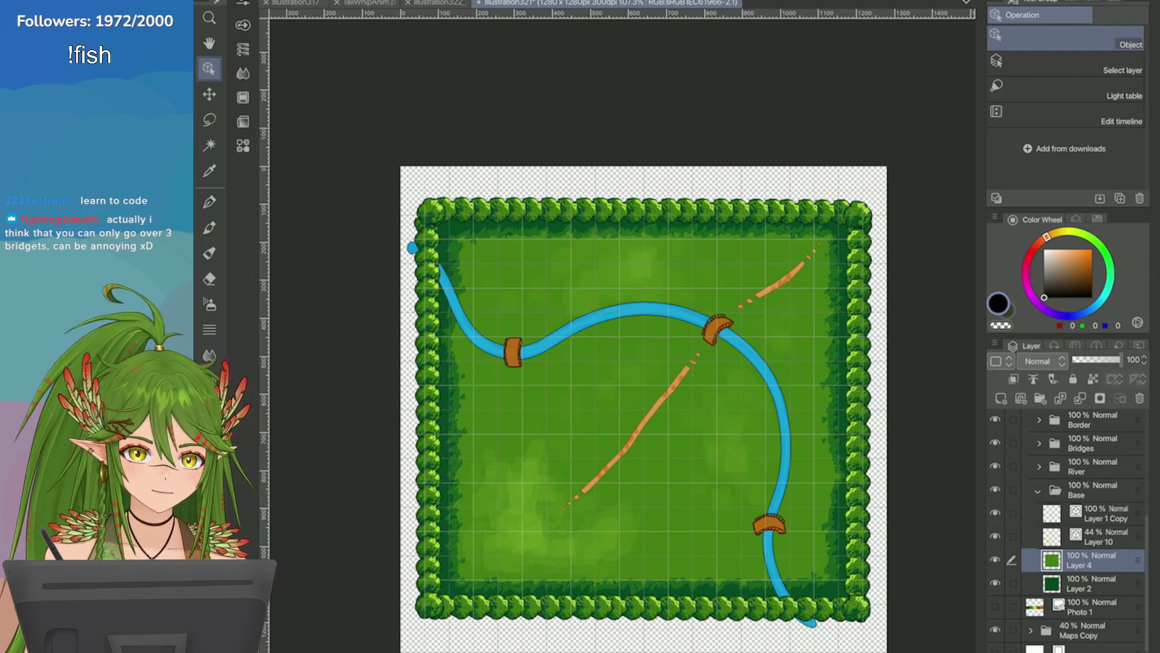
scroll(839, 527, up, 3)
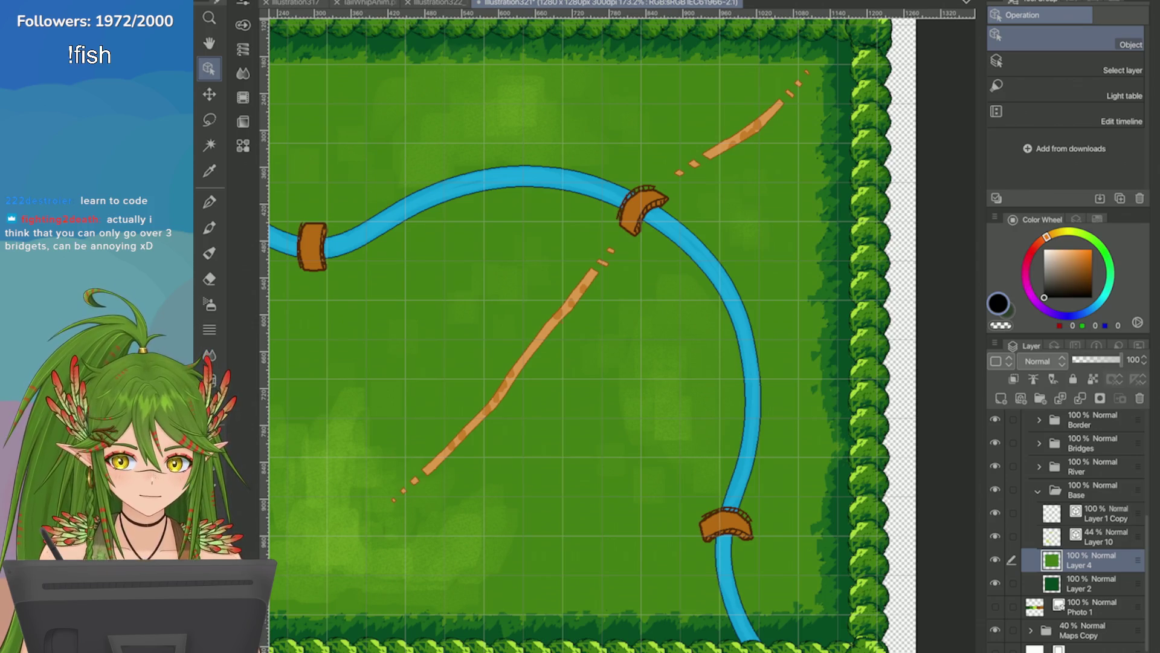
key(ctrl+0)
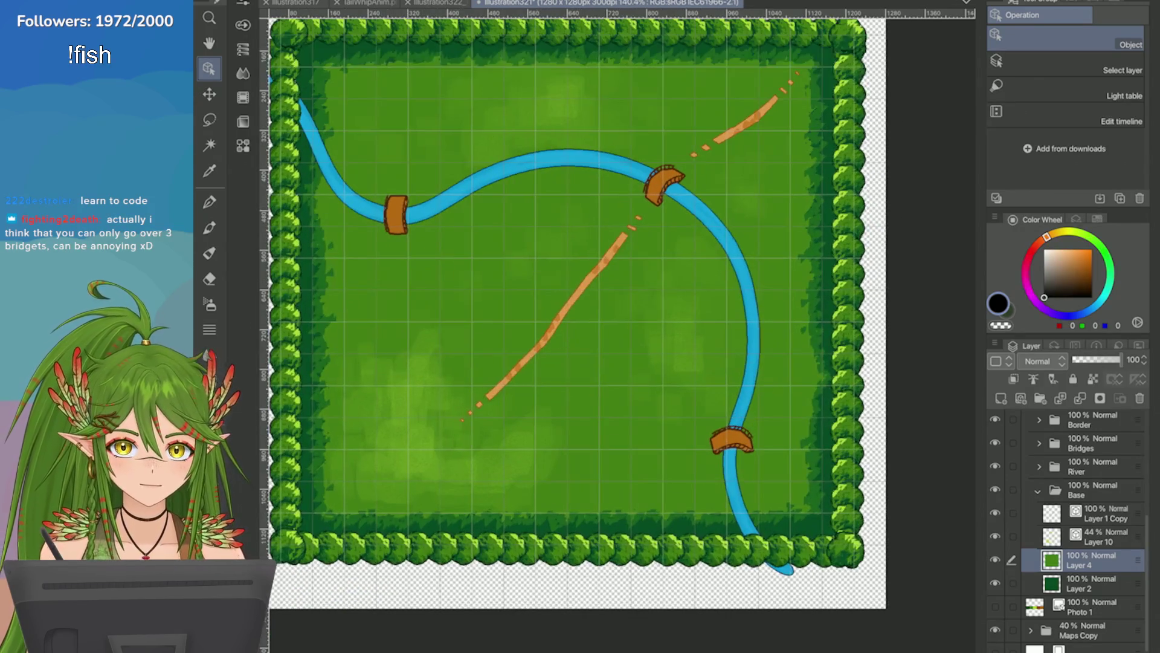
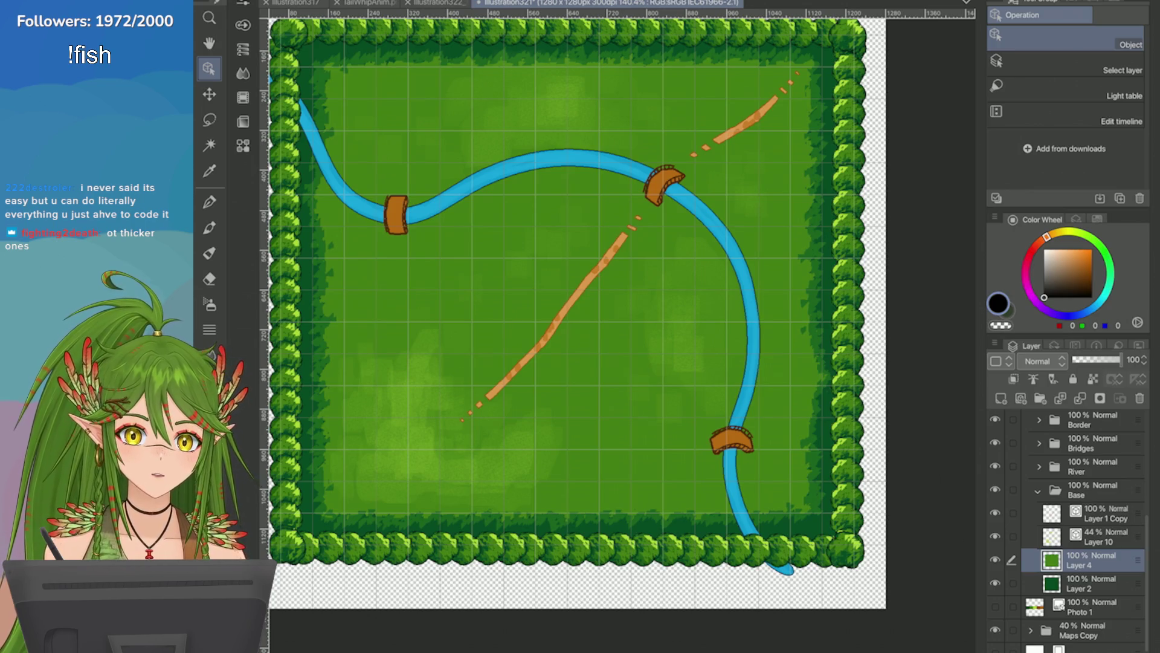
Step: Select the Eraser tool and zoom in and out across the forest river map
scroll(753, 371, up, 10)
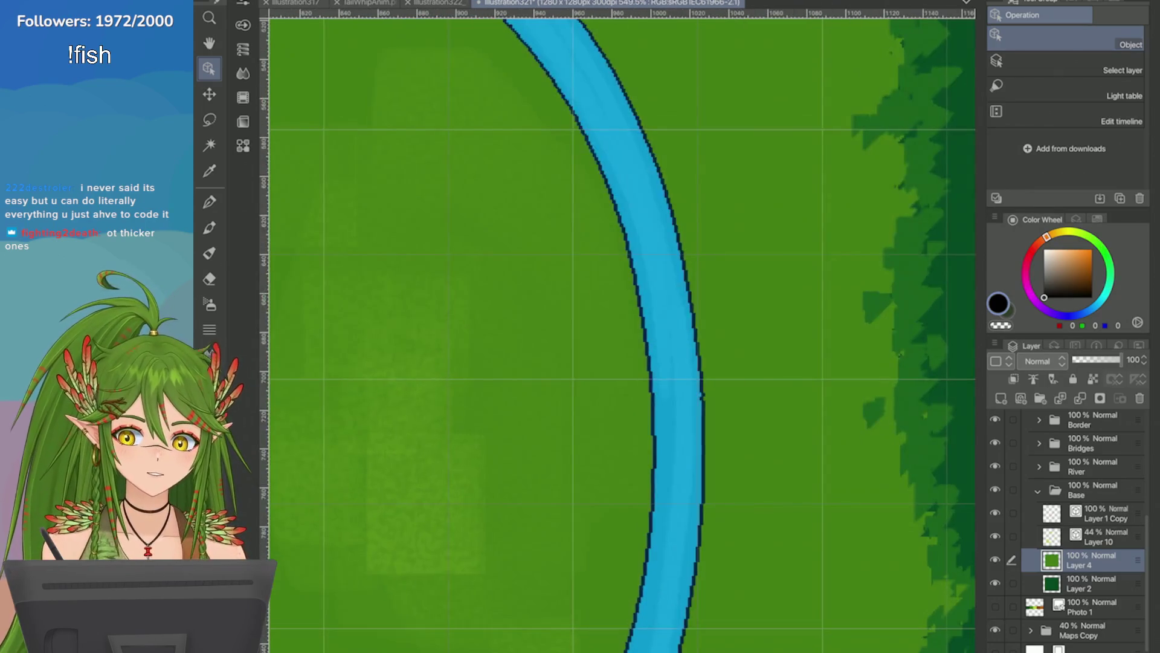
key(e)
scroll(623, 332, down, 5)
scroll(622, 332, up, 5)
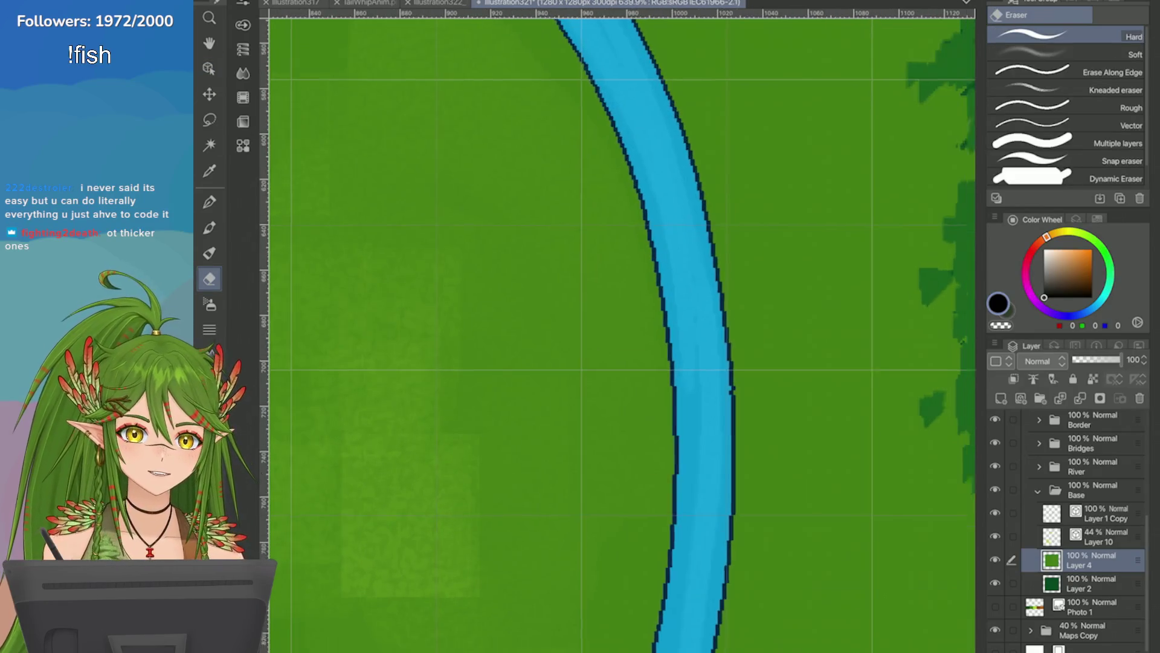
scroll(623, 332, down, 3)
scroll(623, 332, down, 3)
scroll(622, 332, up, 1)
scroll(623, 332, down, 1)
scroll(622, 332, up, 3)
scroll(622, 333, down, 3)
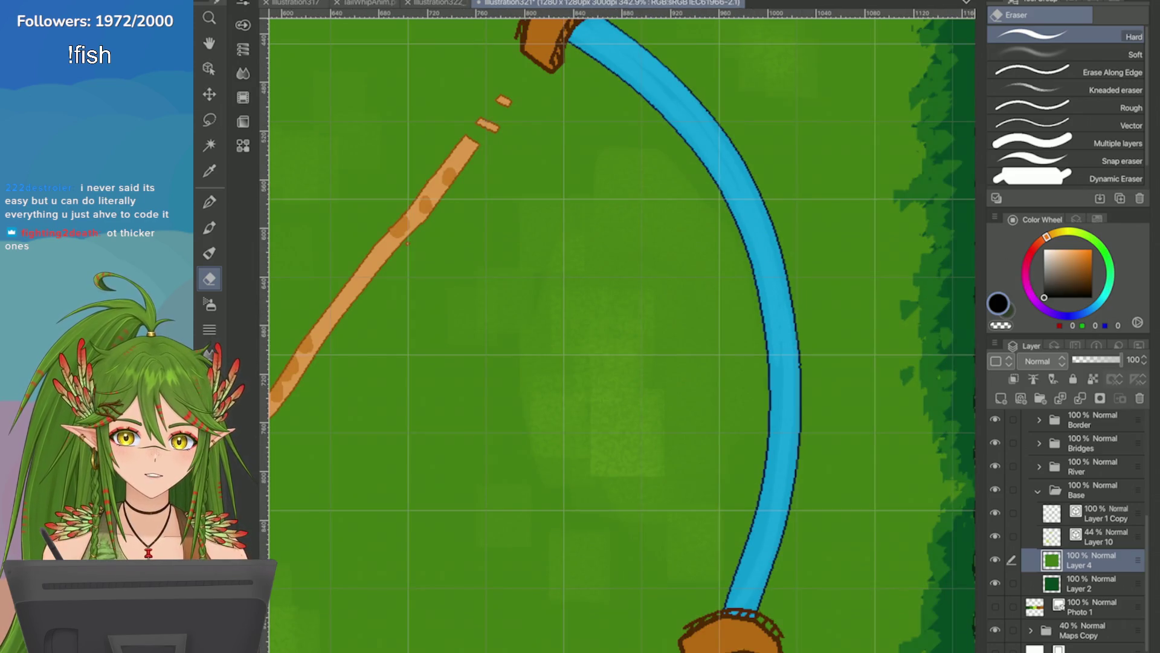
scroll(622, 333, up, 1)
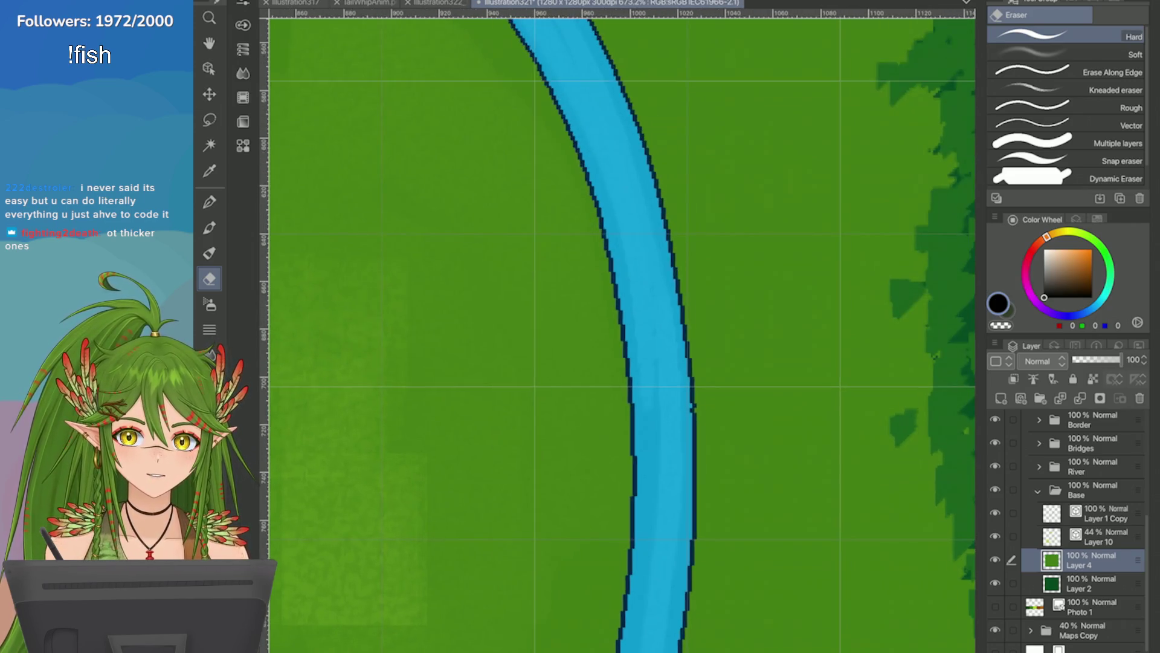
scroll(623, 332, down, 5)
scroll(622, 332, up, 4)
scroll(622, 333, up, 2)
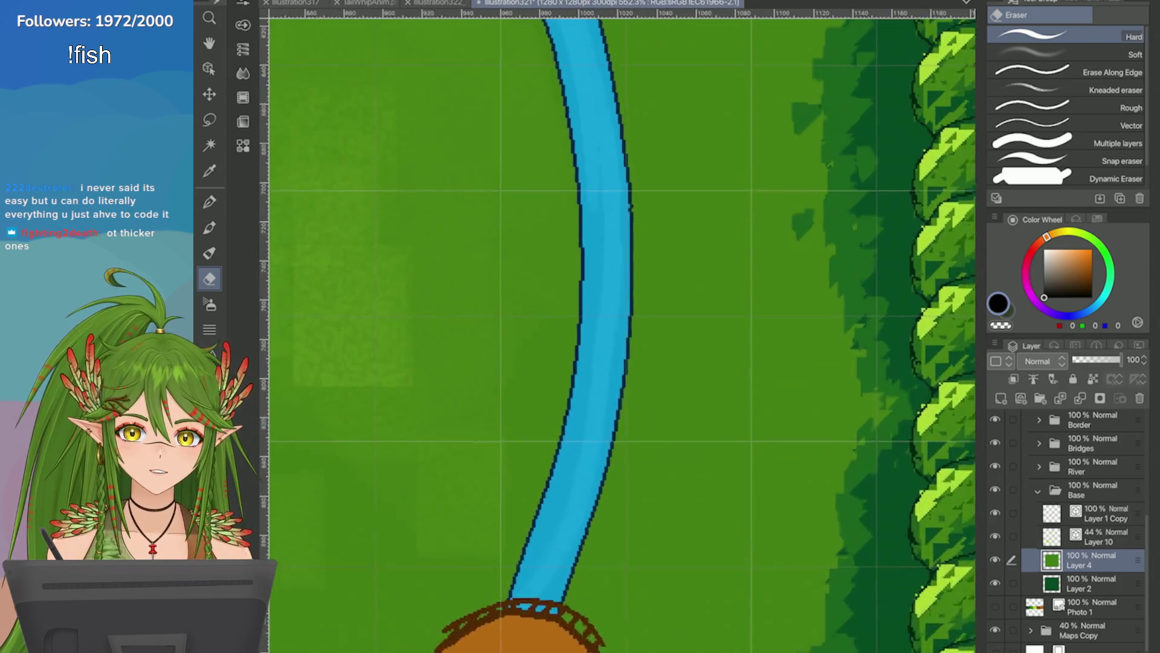
scroll(623, 333, down, 2)
scroll(622, 332, up, 1)
scroll(623, 332, down, 2)
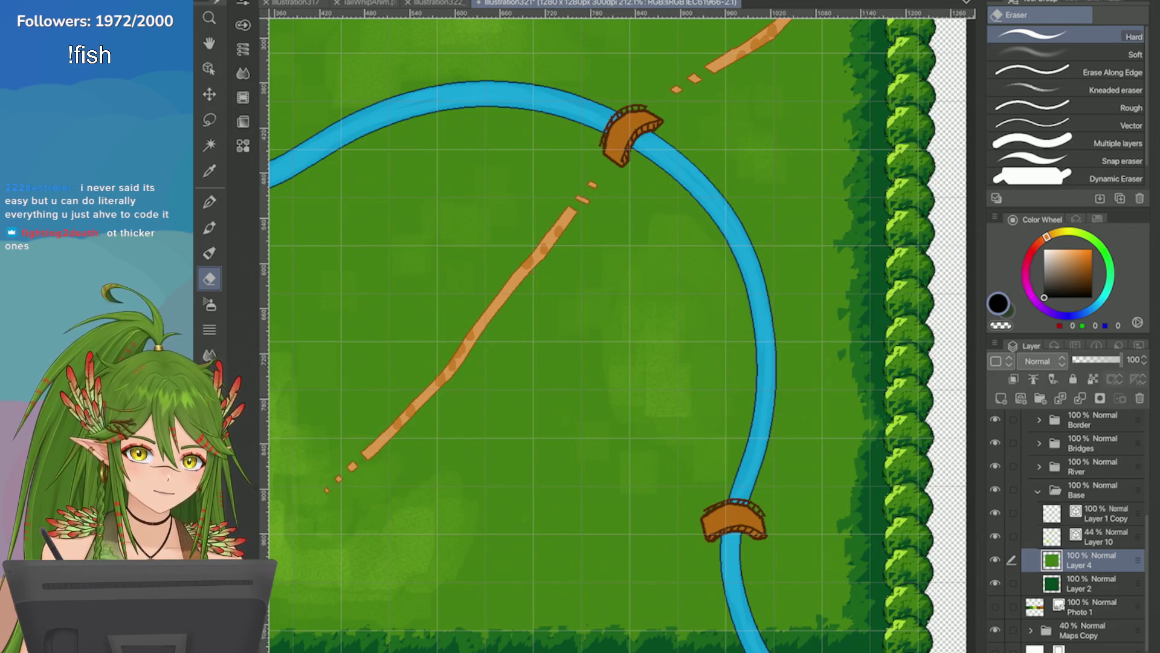
Step: Check the river up close once more, save the map, and bring up the sprite sheet
scroll(618, 330, up, 3)
scroll(622, 333, up, 1)
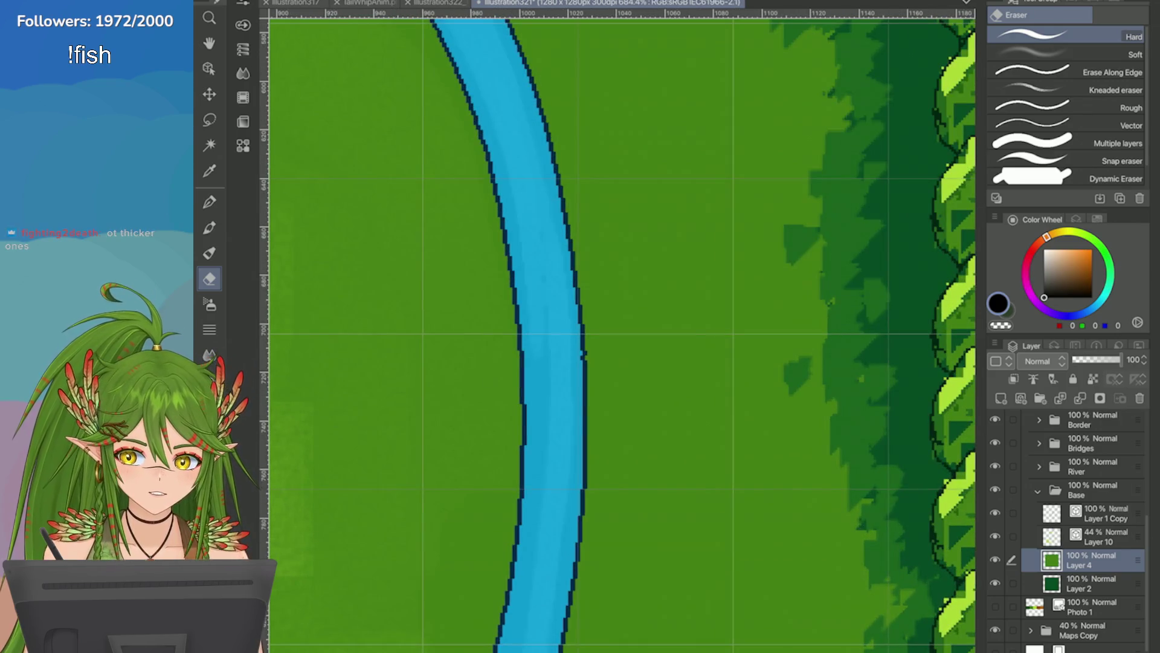
scroll(622, 332, down, 4)
scroll(623, 332, down, 5)
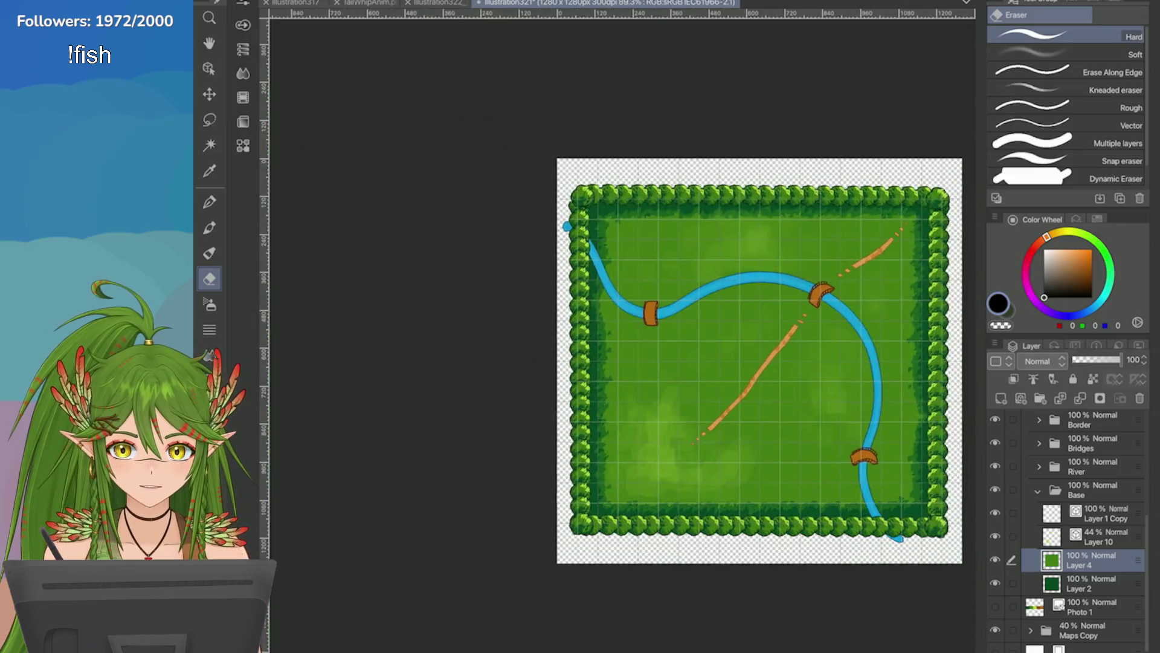
scroll(945, 316, up, 3)
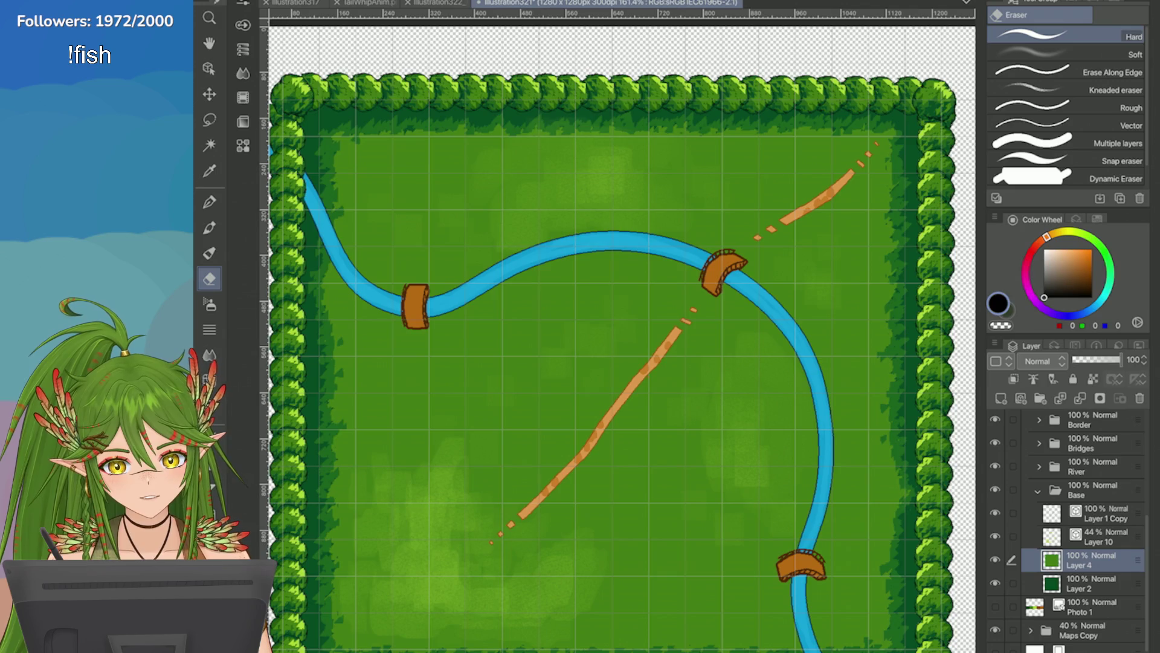
key(ctrl+s)
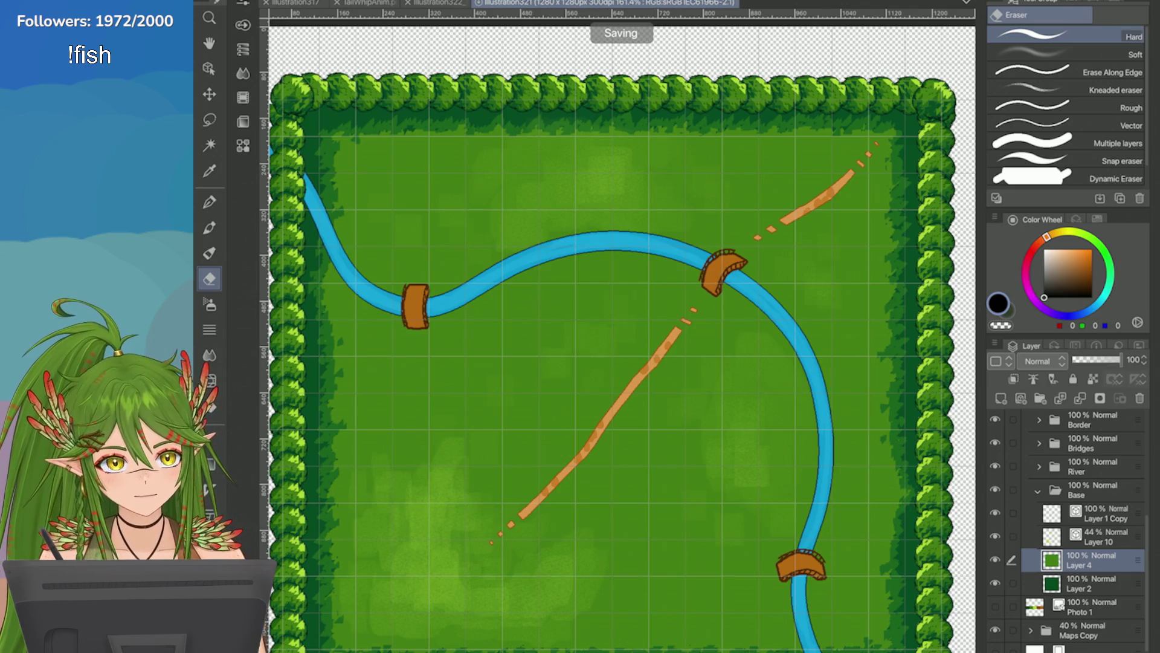
key(ctrl+shift+Tab)
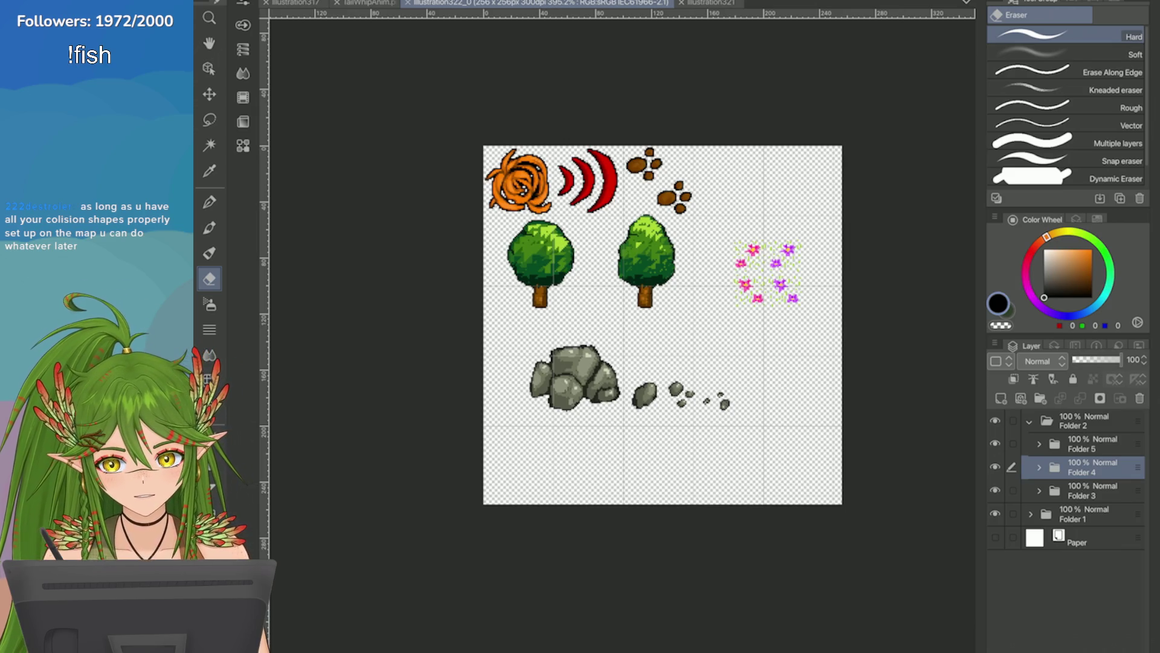
Step: Switch to the illustration317 planning page and turn on the Items and Sim Weapon Icons layers
key(ctrl+shift+Tab)
scroll(829, 269, down, 2)
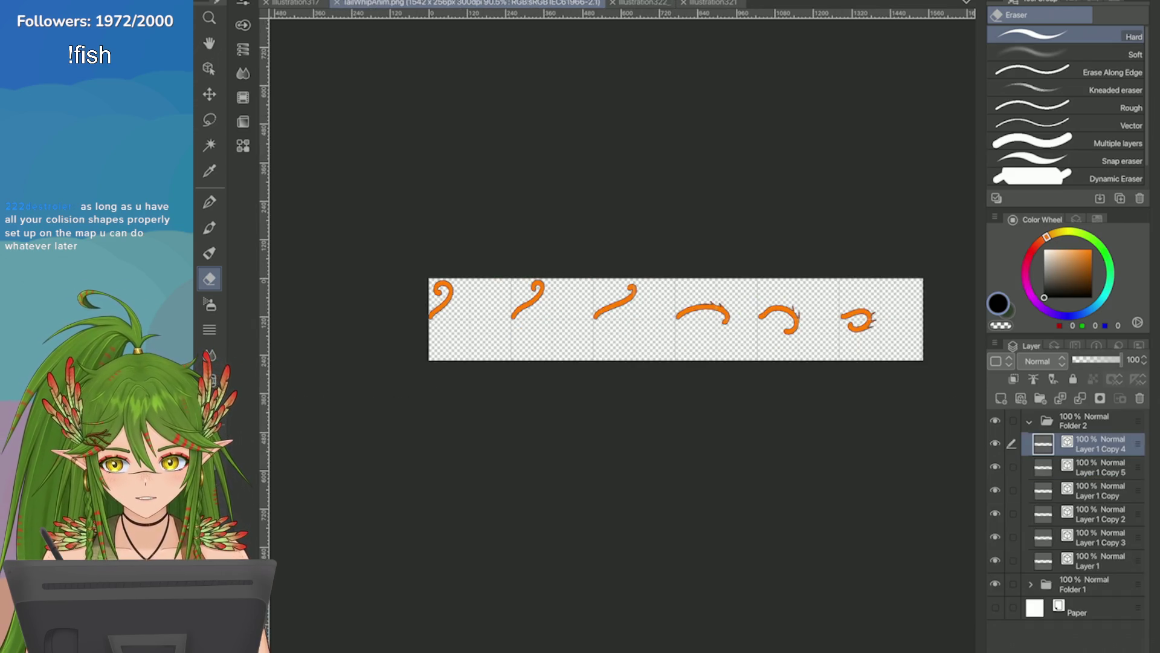
key(ctrl+shift+Tab)
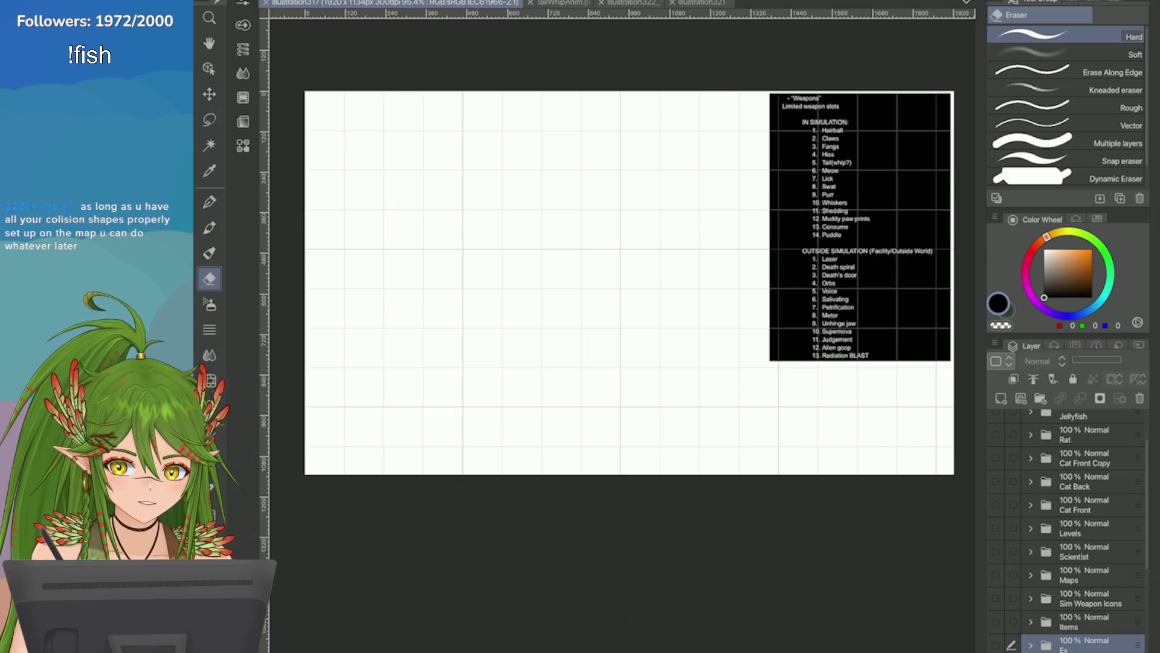
click(994, 622)
click(995, 598)
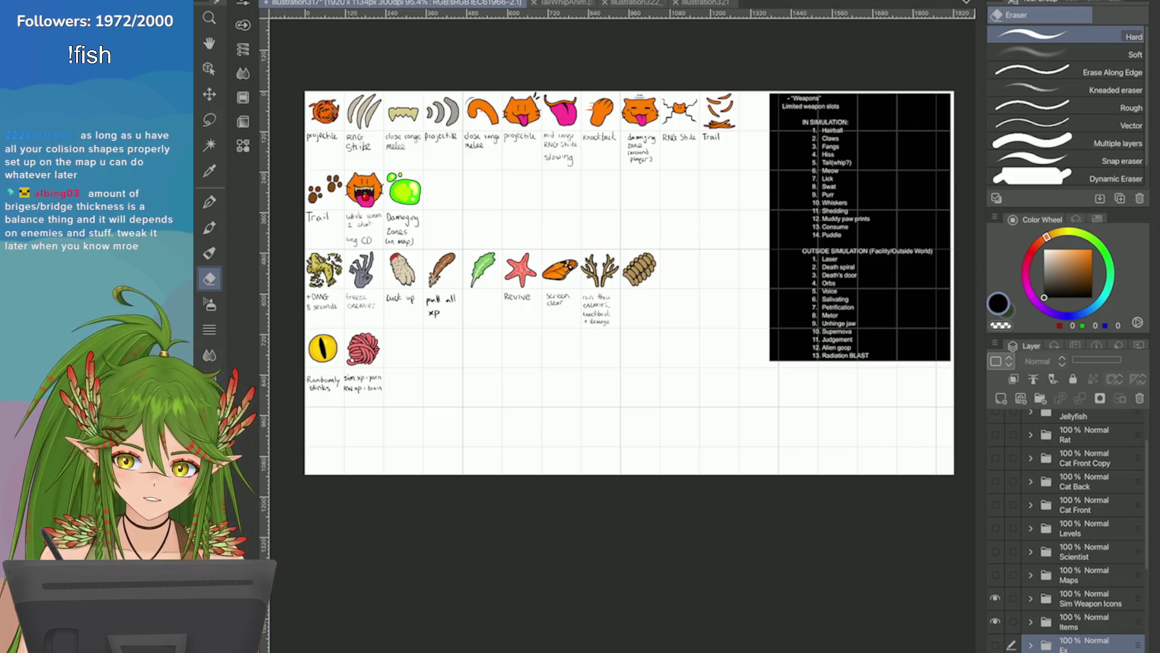
Step: Pan around the icon grid and hide the black weapons-list image
scroll(431, 161, up, 3)
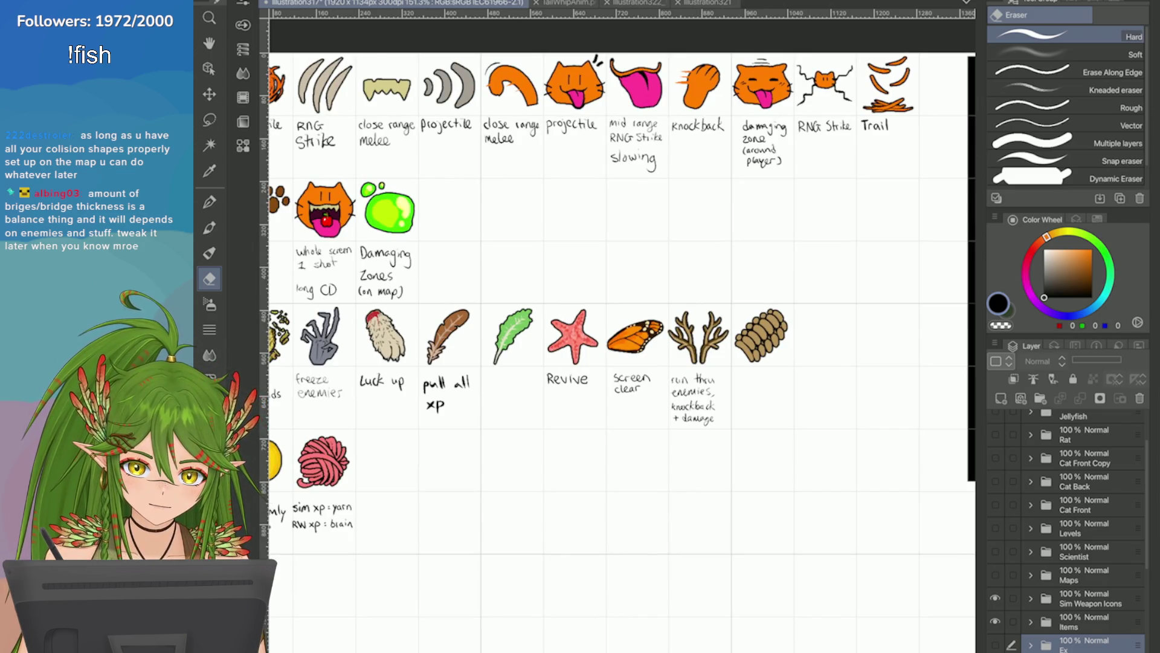
scroll(617, 350, down, 4)
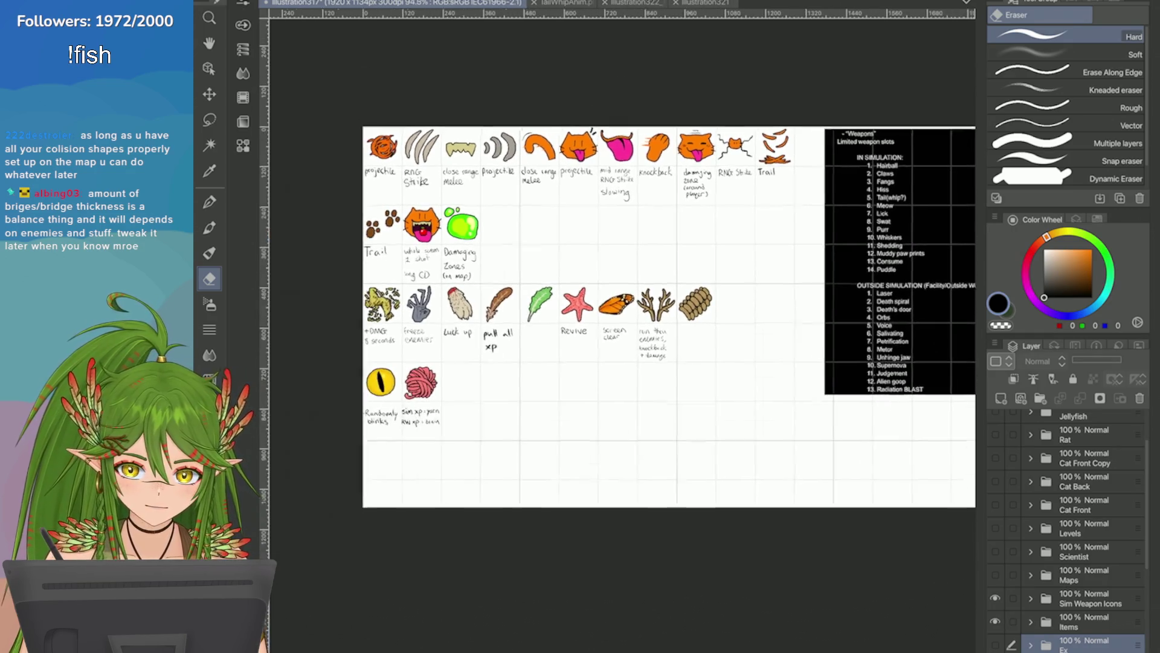
drag(605, 303, 481, 295)
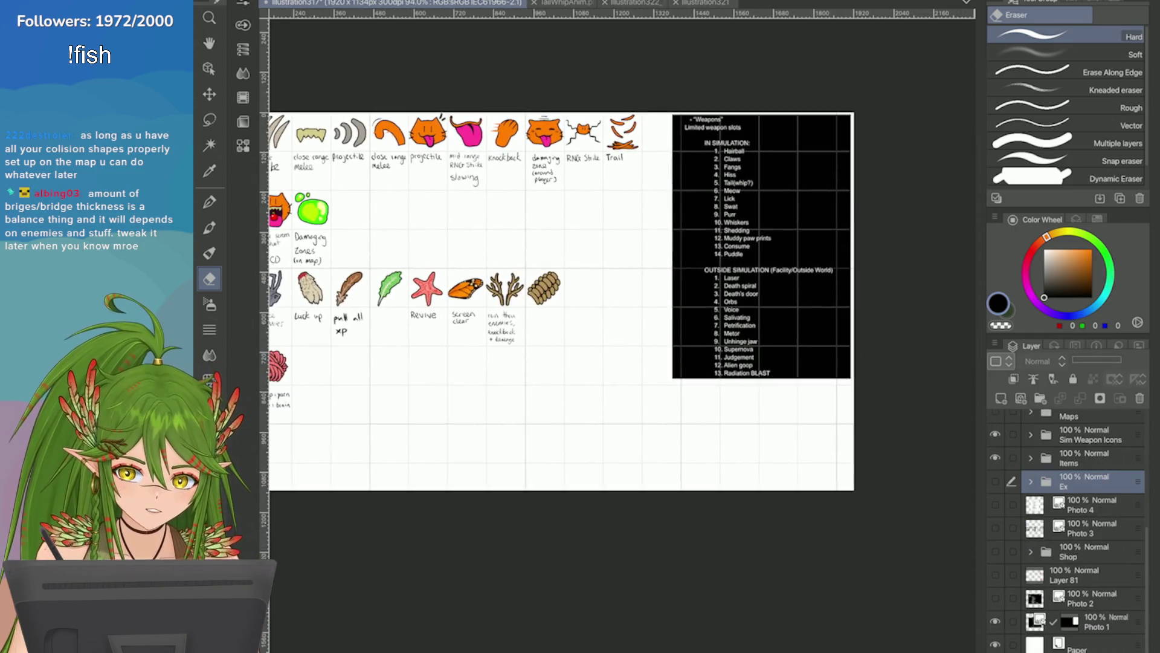
click(995, 622)
scroll(616, 333, up, 5)
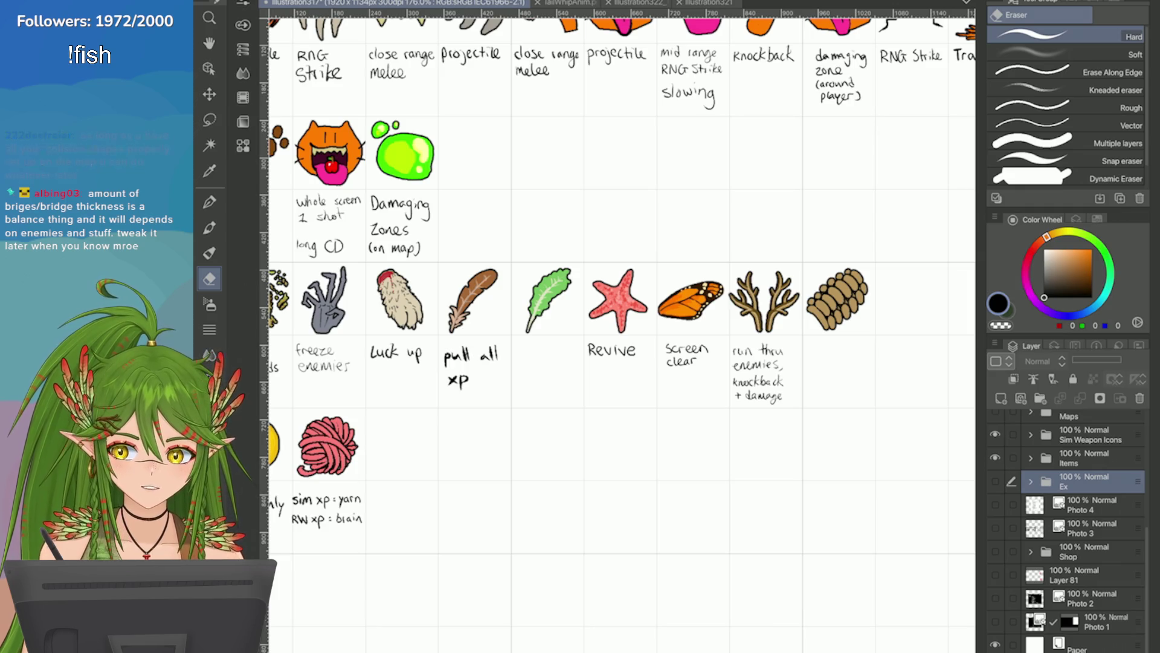
scroll(616, 332, down, 5)
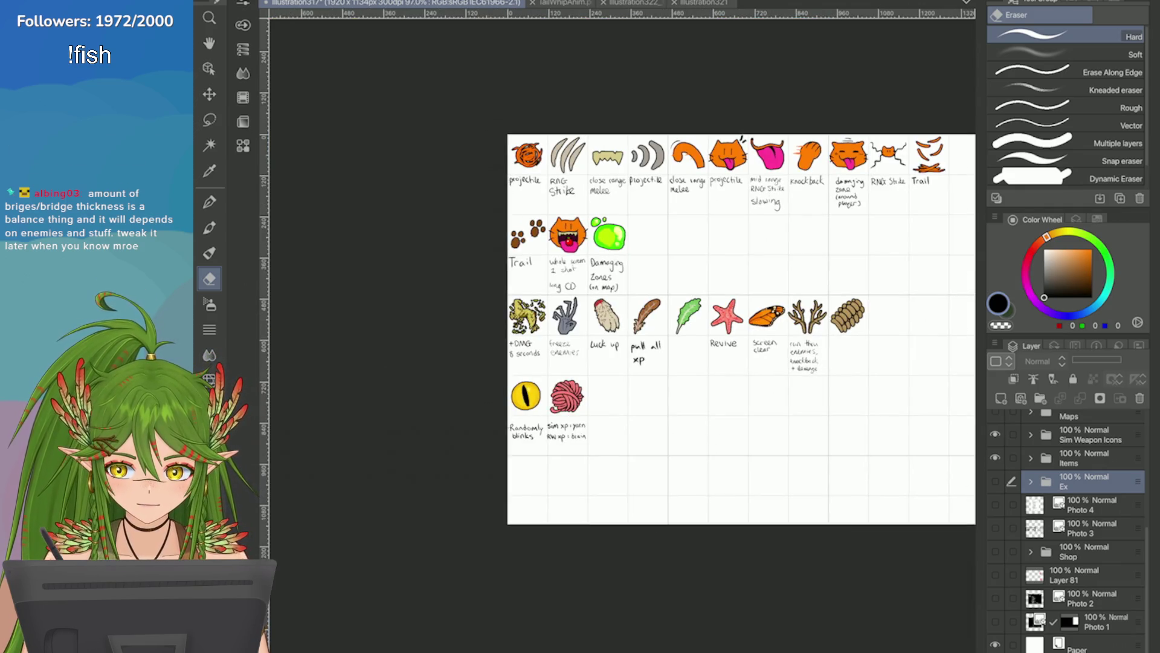
scroll(510, 456, up, 5)
scroll(658, 403, up, 3)
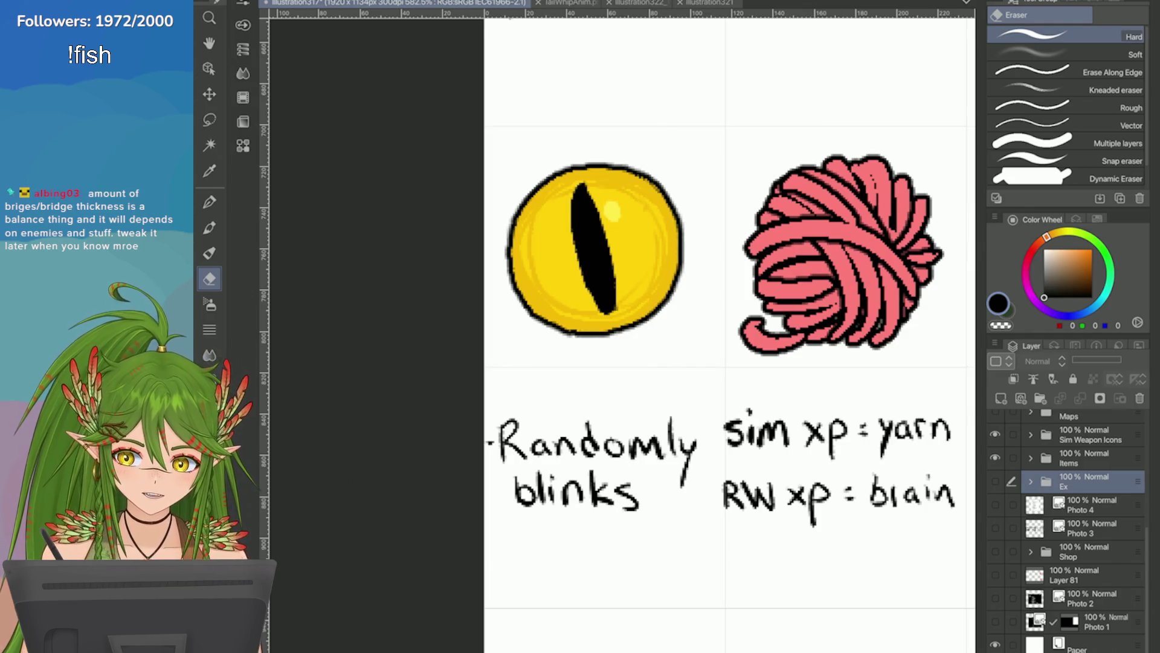
scroll(604, 363, down, 5)
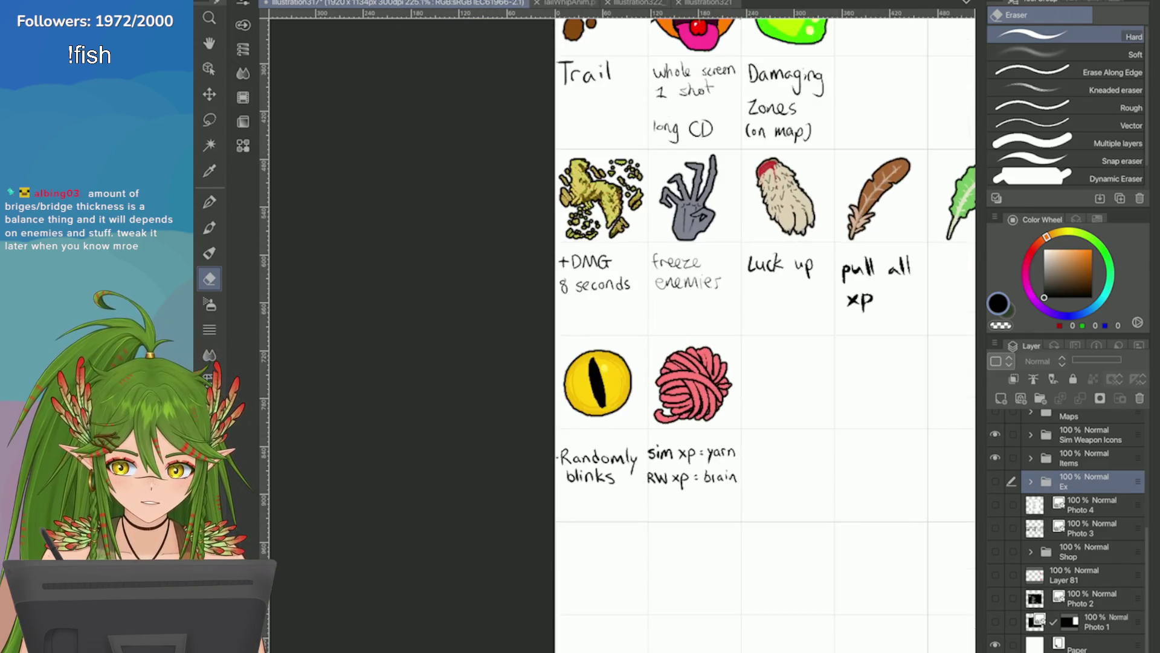
scroll(765, 332, up, 2)
scroll(764, 332, down, 5)
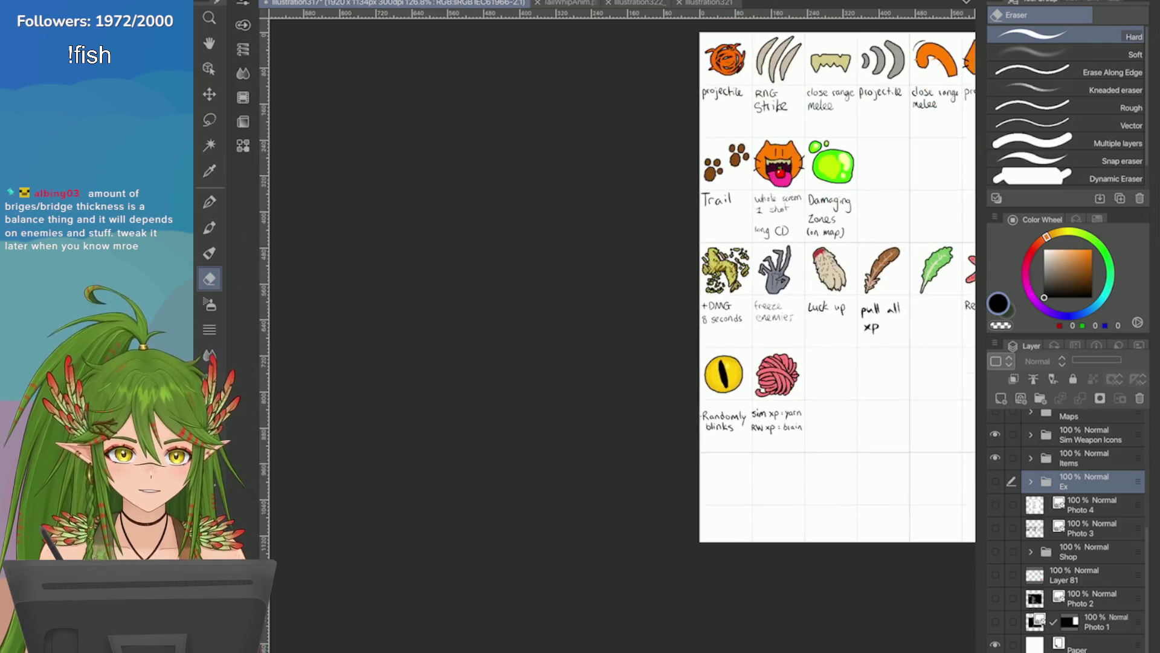
scroll(725, 375, up, 5)
scroll(604, 363, up, 1)
scroll(604, 363, down, 6)
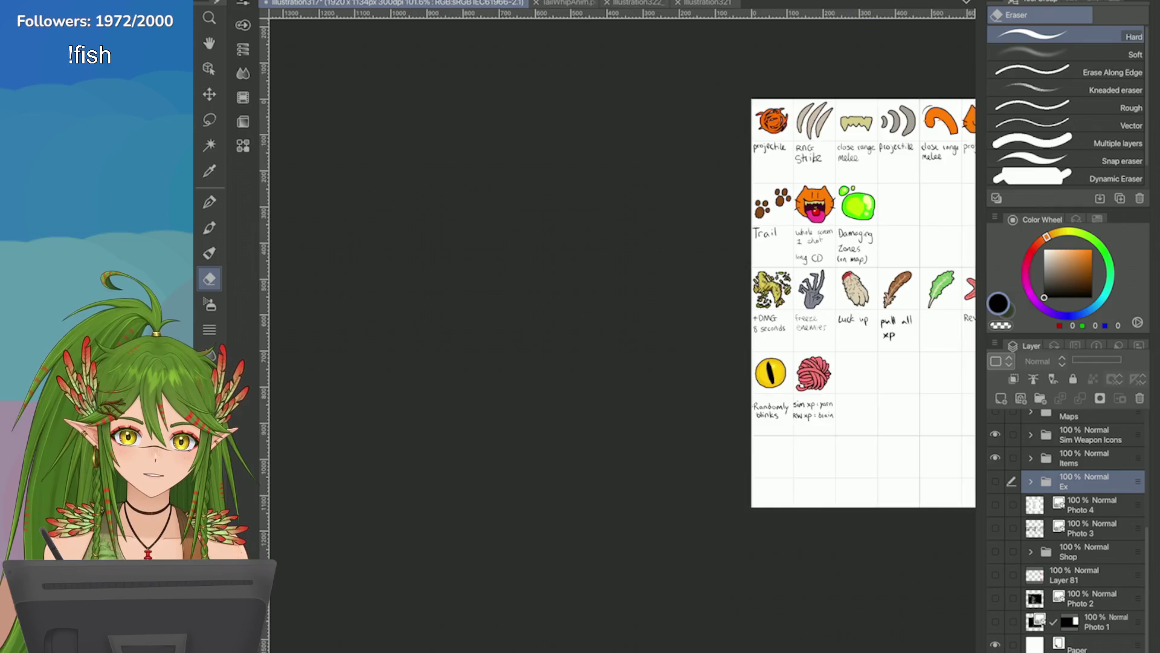
scroll(876, 387, up, 4)
scroll(786, 363, down, 5)
scroll(786, 363, up, 2)
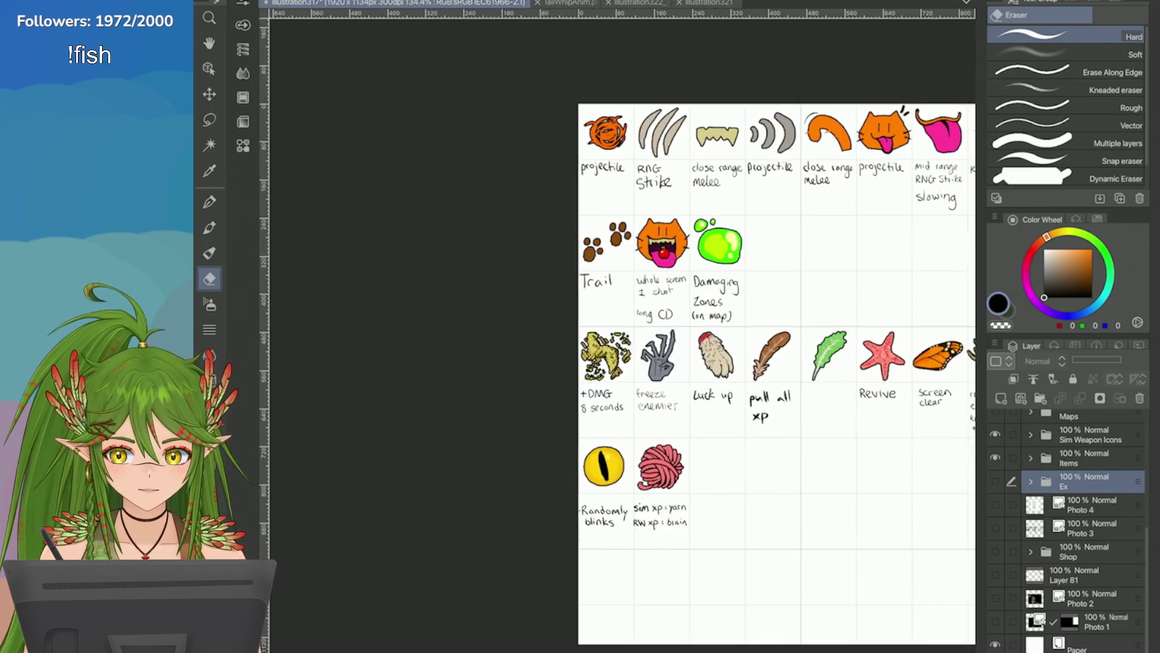
scroll(725, 363, down, 3)
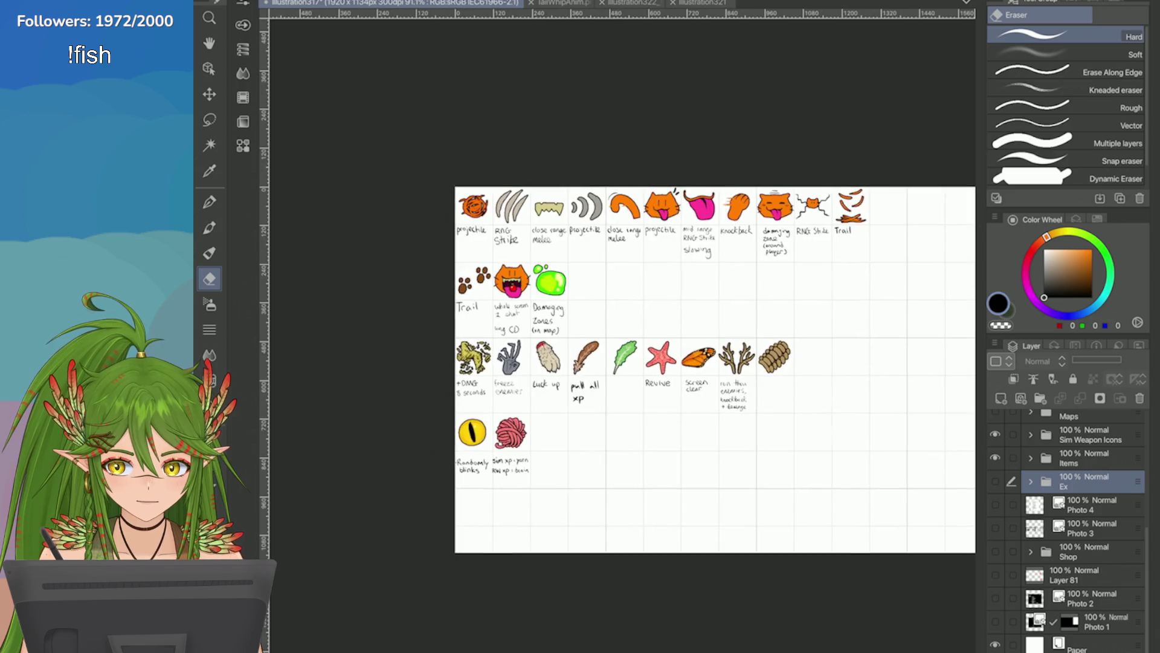
scroll(726, 363, up, 3)
scroll(725, 363, down, 1)
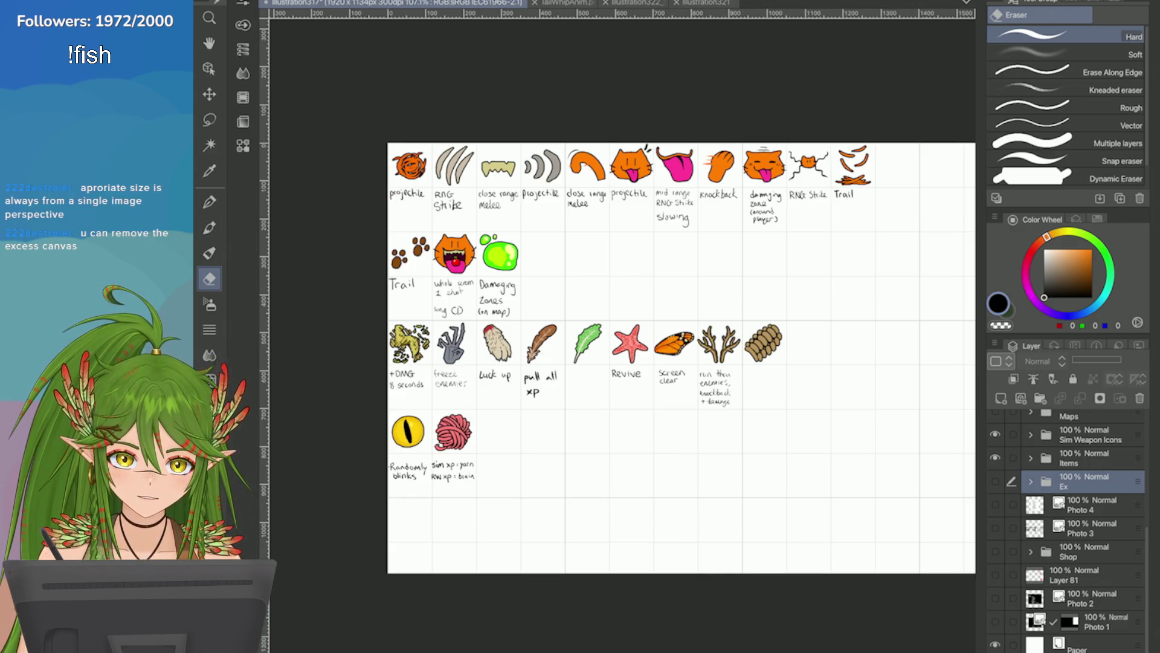
scroll(735, 239, down, 5)
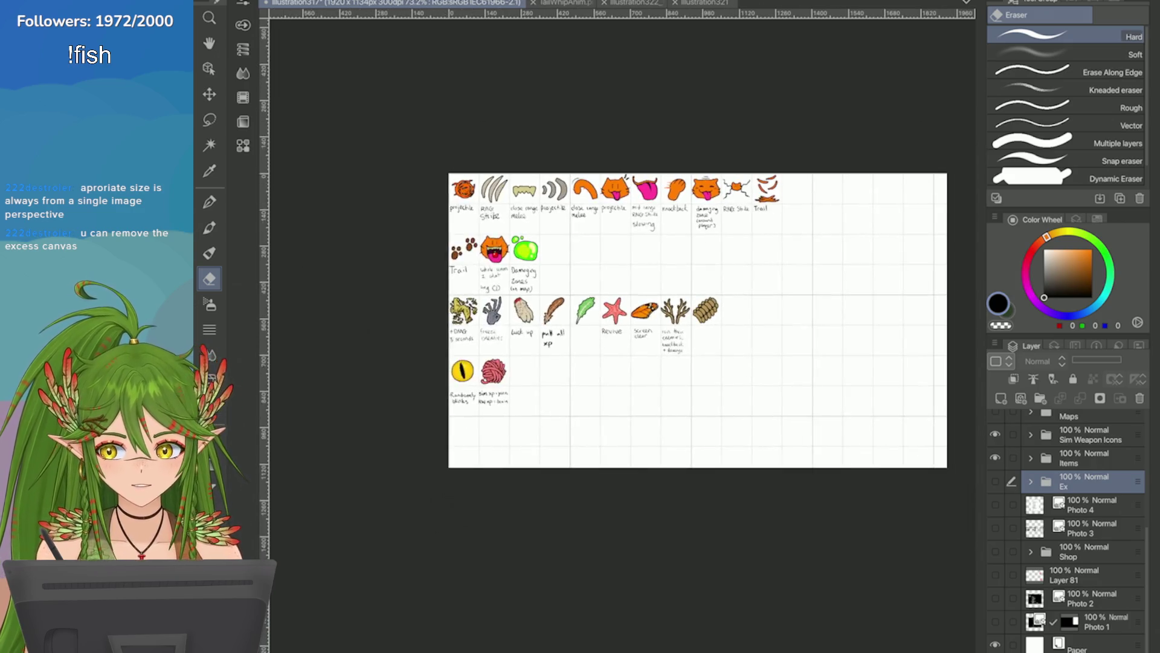
click(260, 0)
click(339, 331)
drag(947, 320, 933, 321)
click(751, 464)
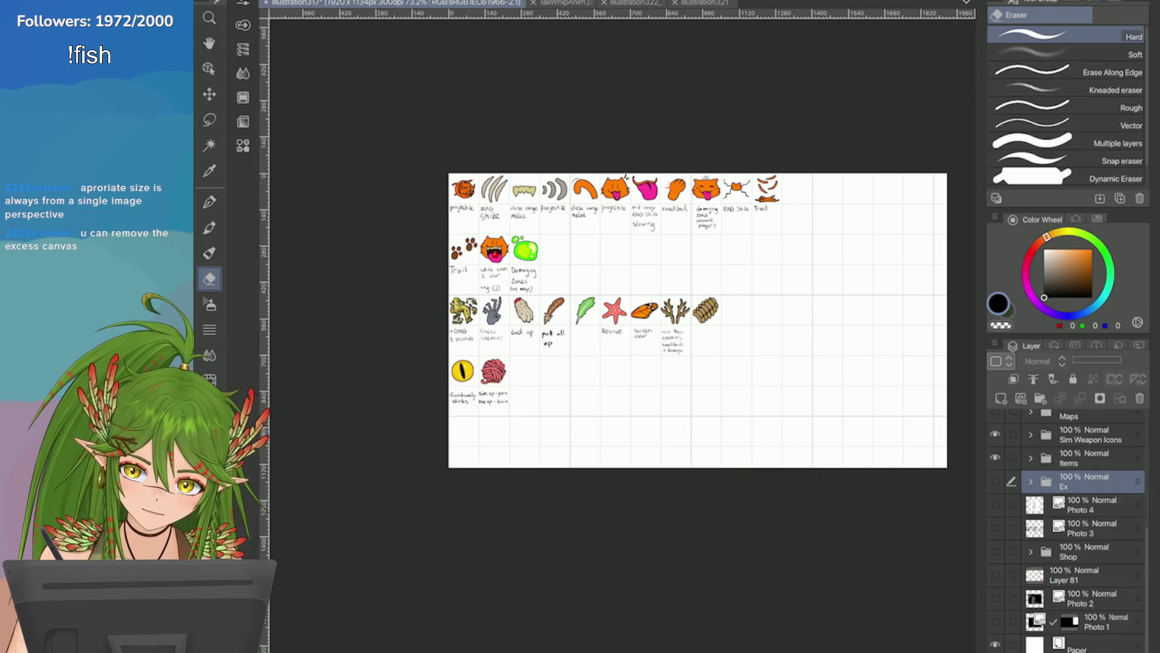
click(266, 0)
key(Escape)
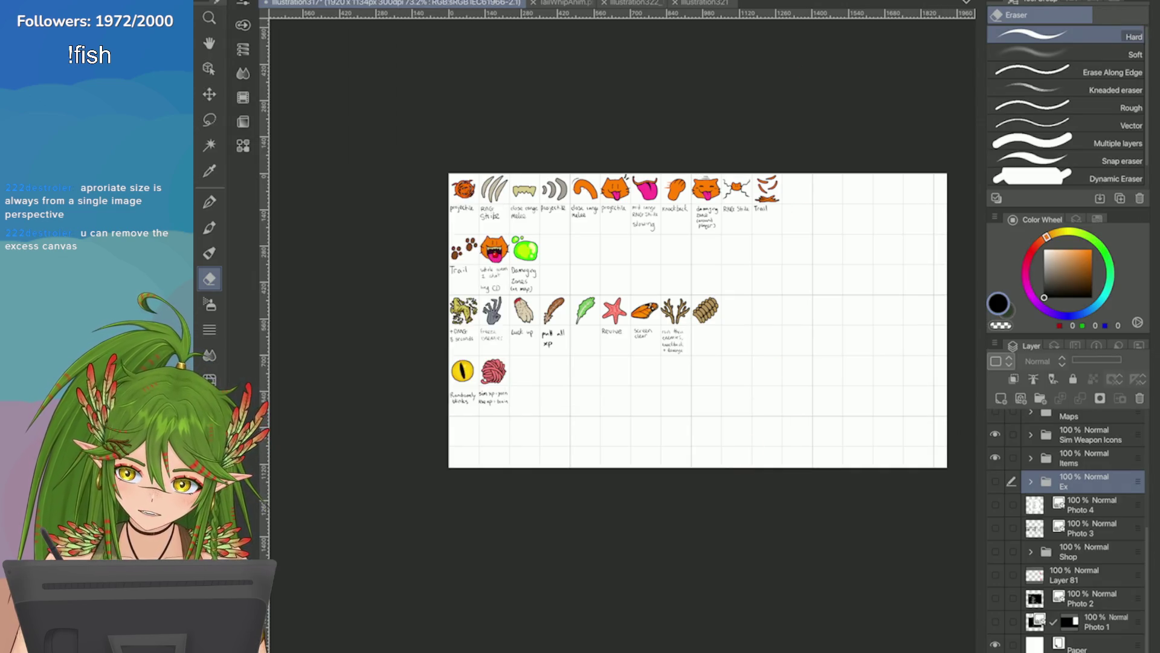
scroll(695, 320, up, 3)
scroll(588, 309, up, 4)
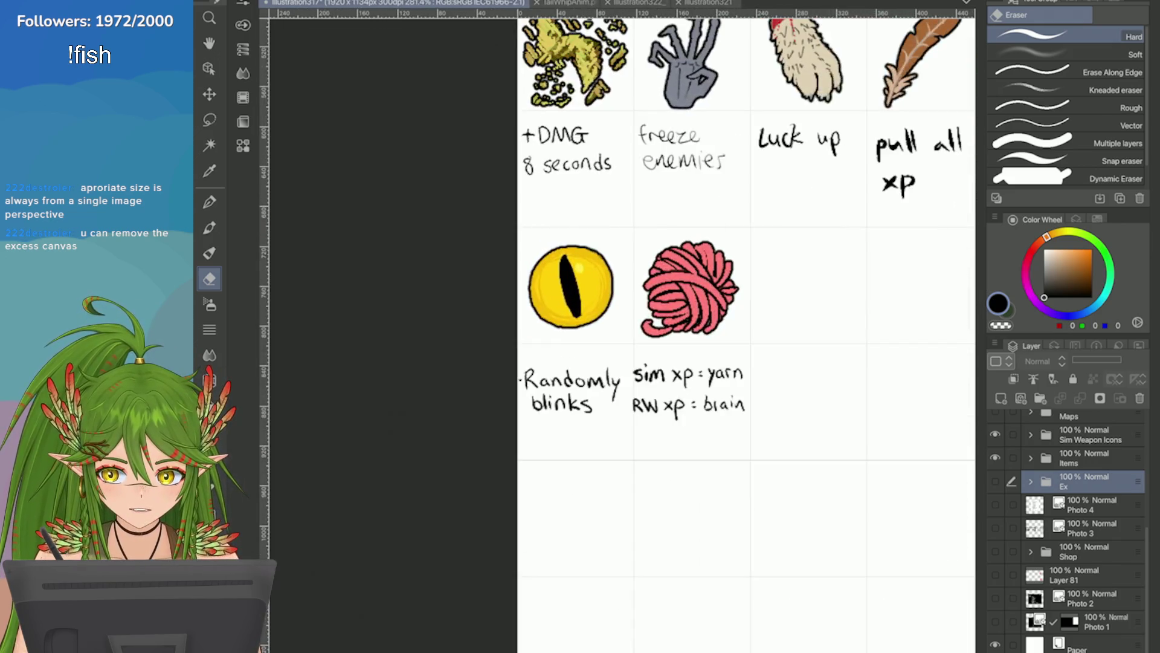
scroll(695, 321, down, 6)
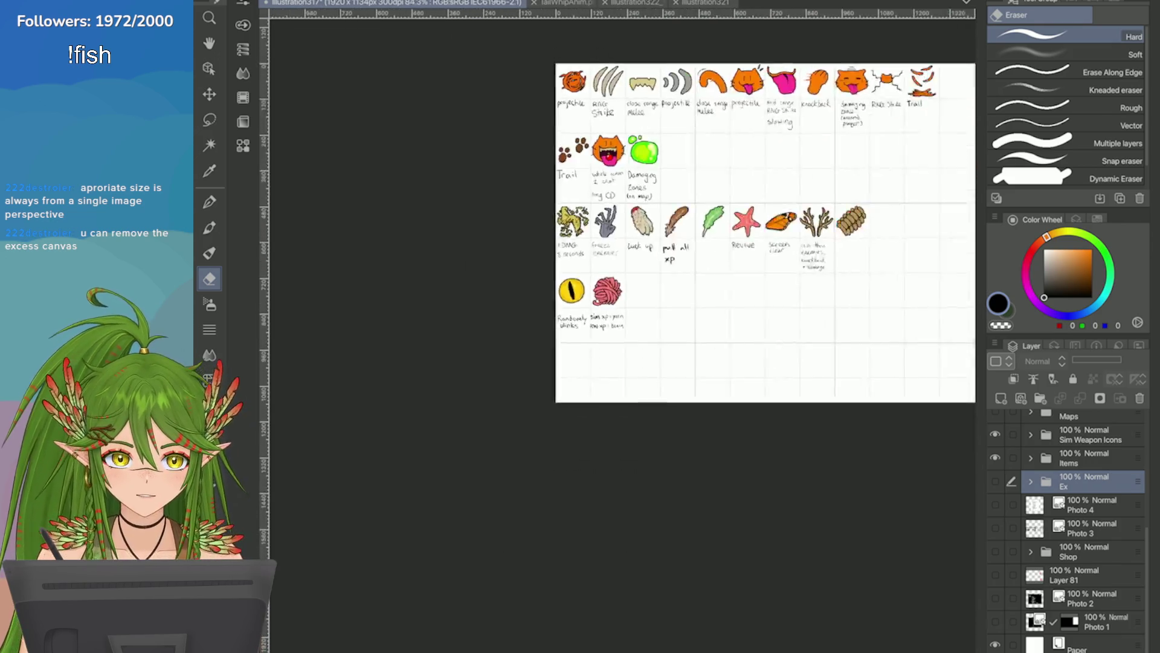
scroll(695, 278, up, 2)
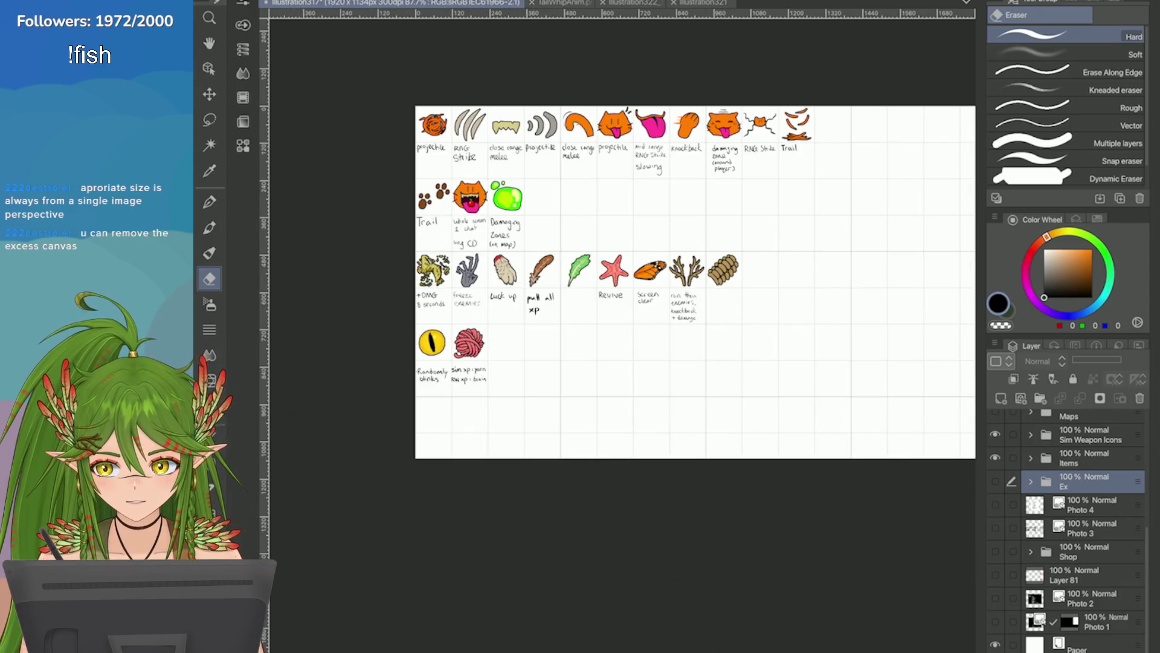
click(254, 0)
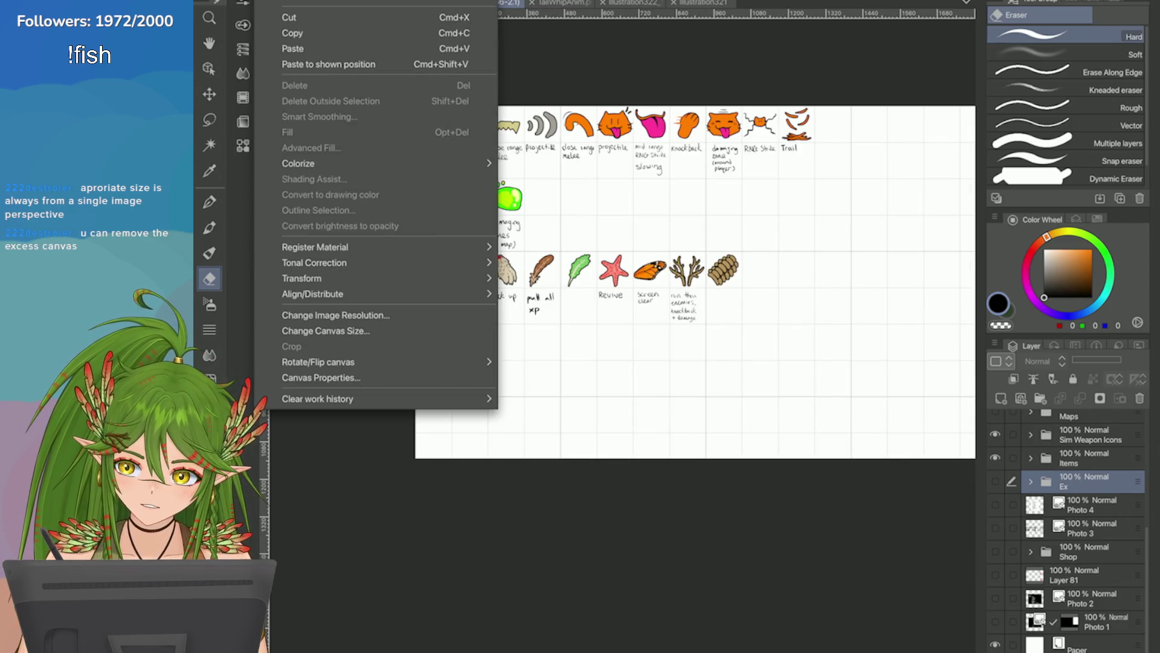
Step: In Change Canvas Size, drag the right edge in to a canvas width of 1285 px
click(326, 330)
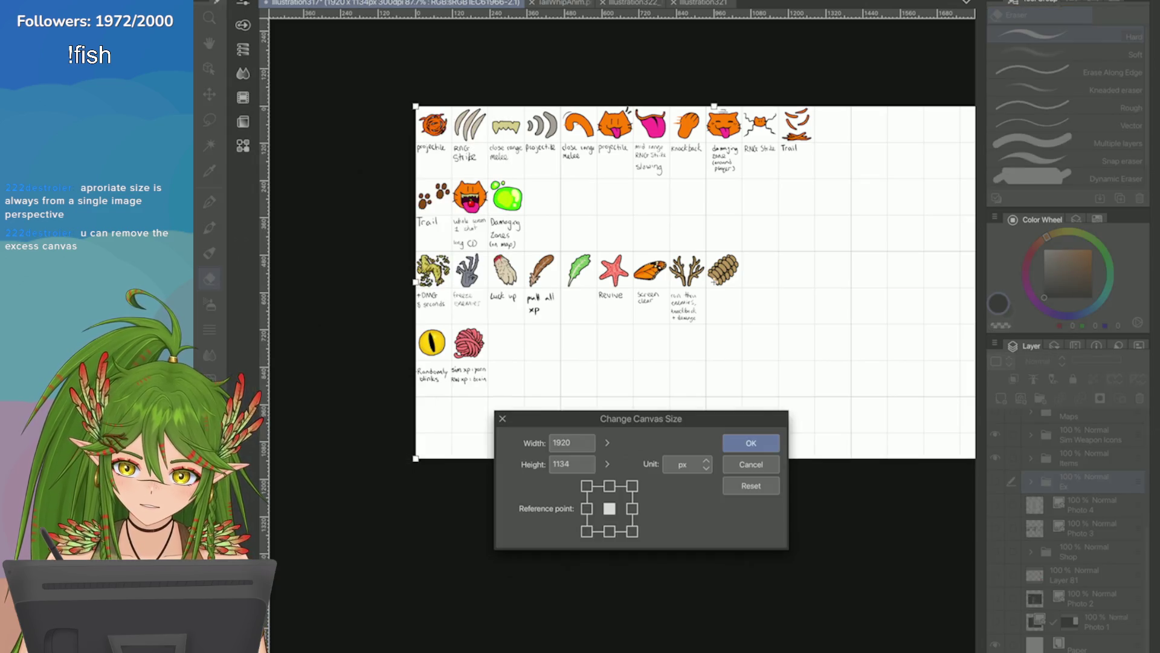
mouse_move(851, 295)
mouse_down()
mouse_move(695, 314)
mouse_move(718, 332)
mouse_move(708, 352)
mouse_up()
scroll(707, 352, up, 7)
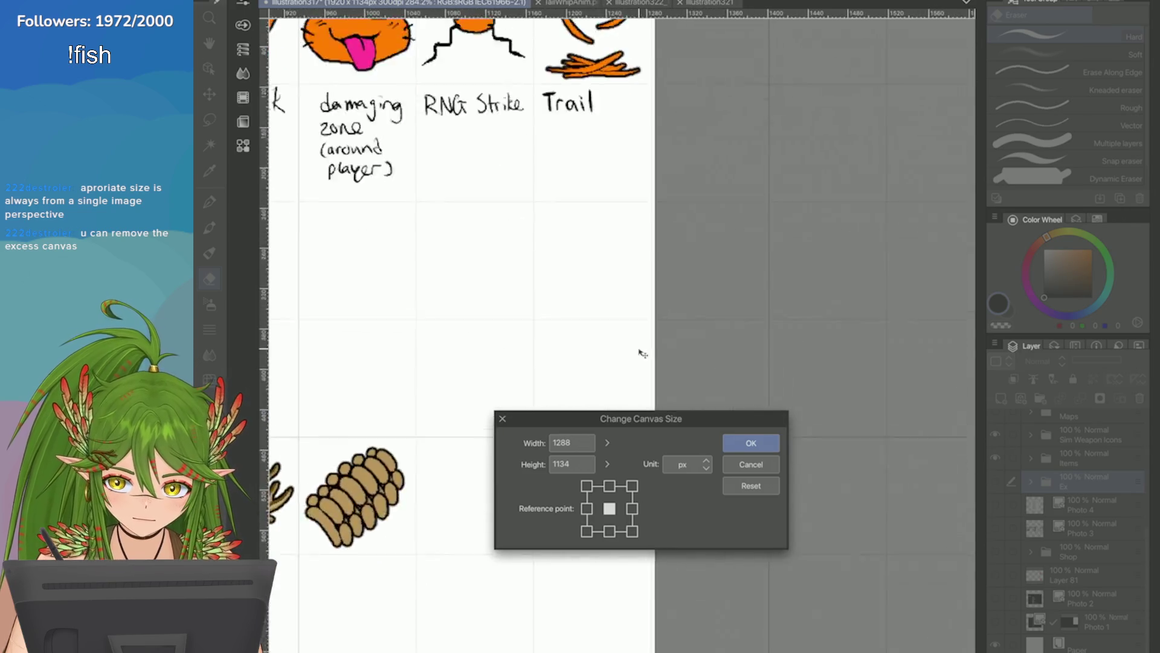
scroll(665, 388, down, 3)
drag(676, 383, 673, 385)
scroll(673, 384, down, 4)
scroll(673, 385, down, 3)
Step: Raise the bottom edge to a height of 818 px and apply the 1285 × 818 canvas
drag(548, 348, 547, 303)
scroll(701, 299, up, 4)
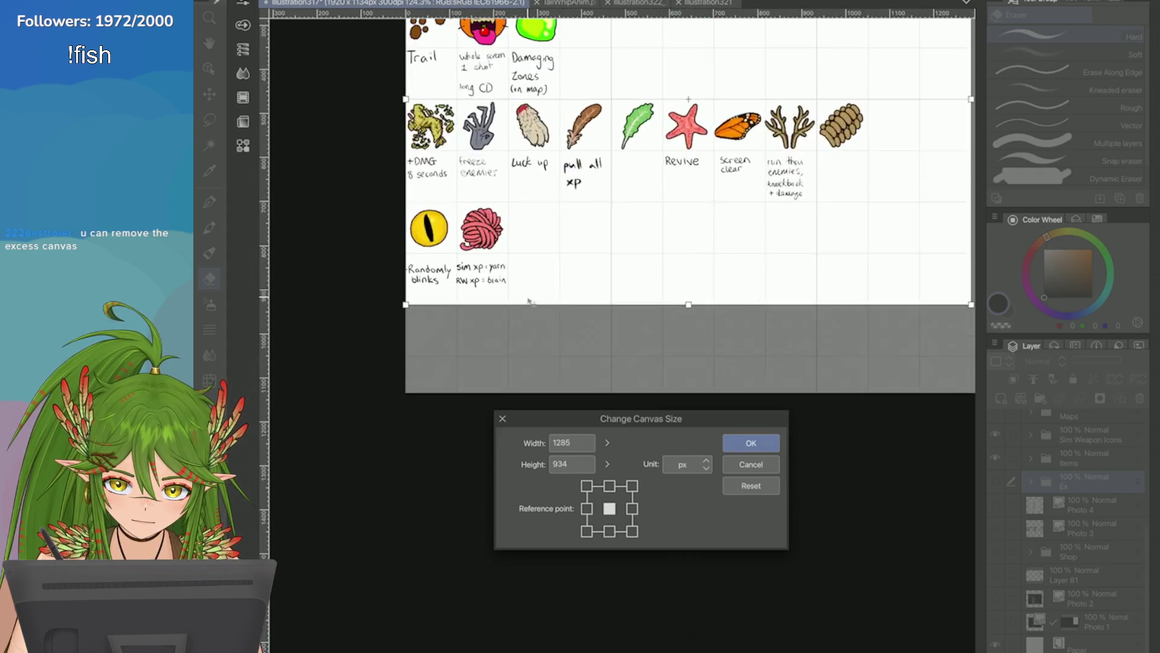
drag(673, 299, 399, 254)
scroll(695, 254, up, 8)
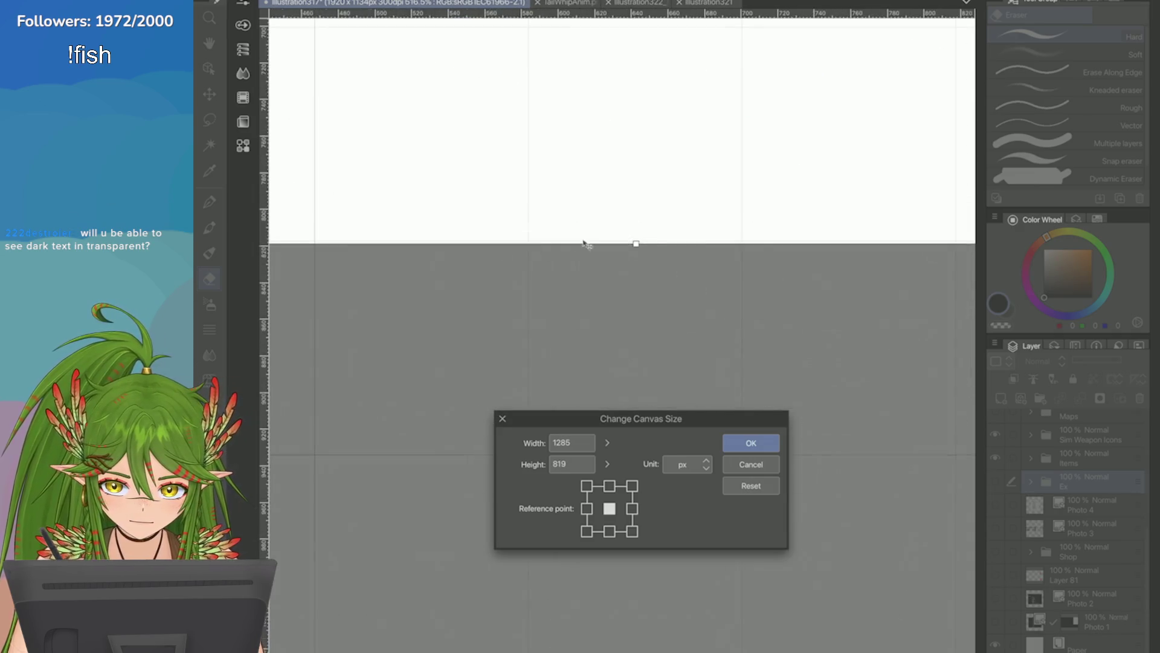
drag(588, 252, 587, 250)
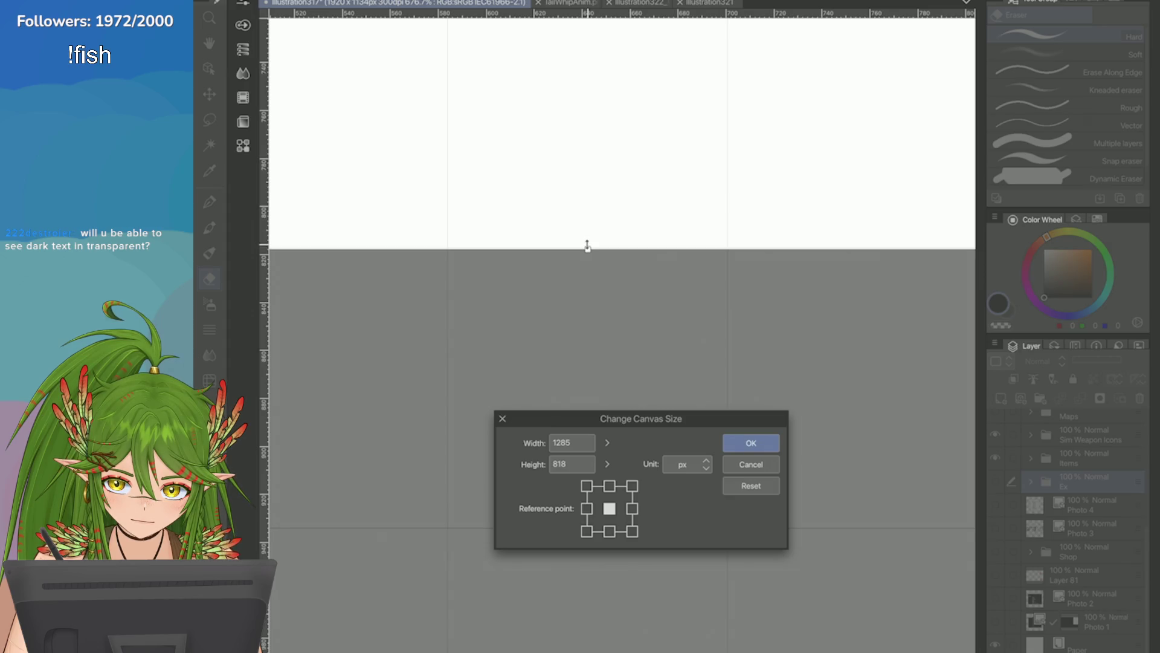
scroll(590, 239, down, 10)
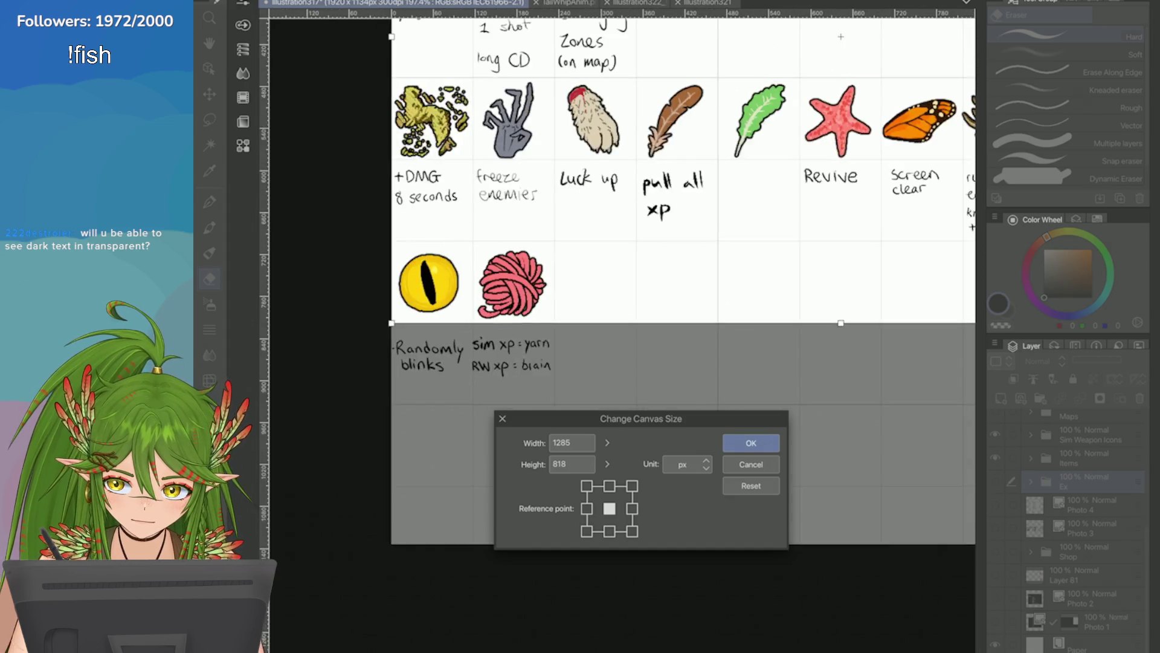
scroll(665, 254, up, 2)
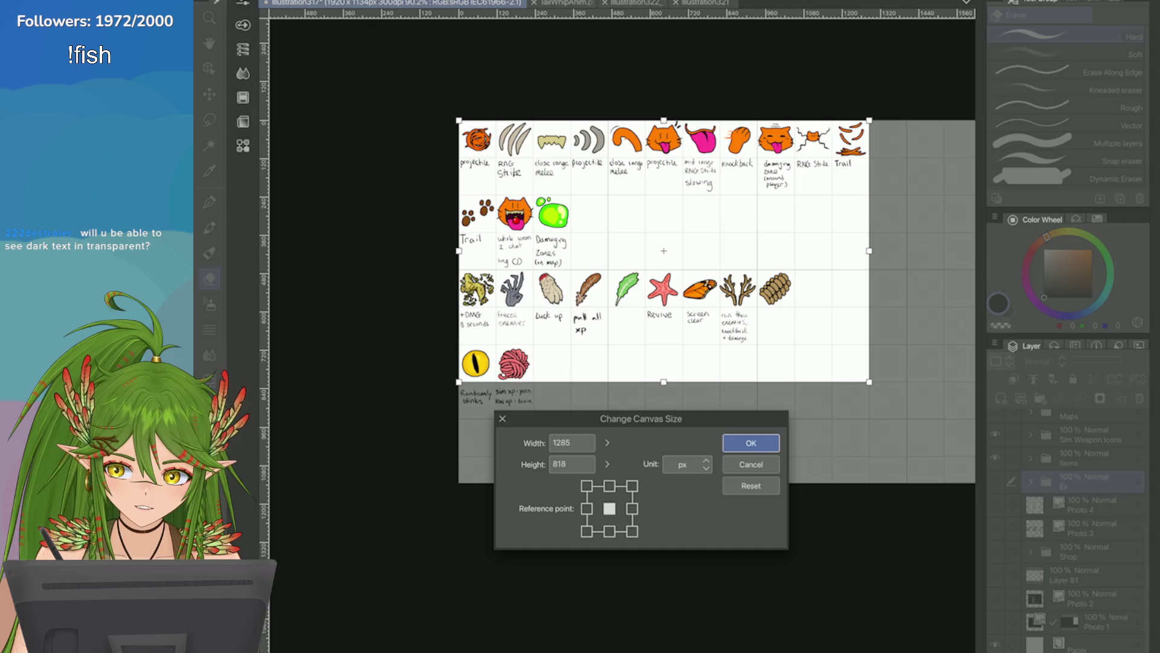
click(751, 443)
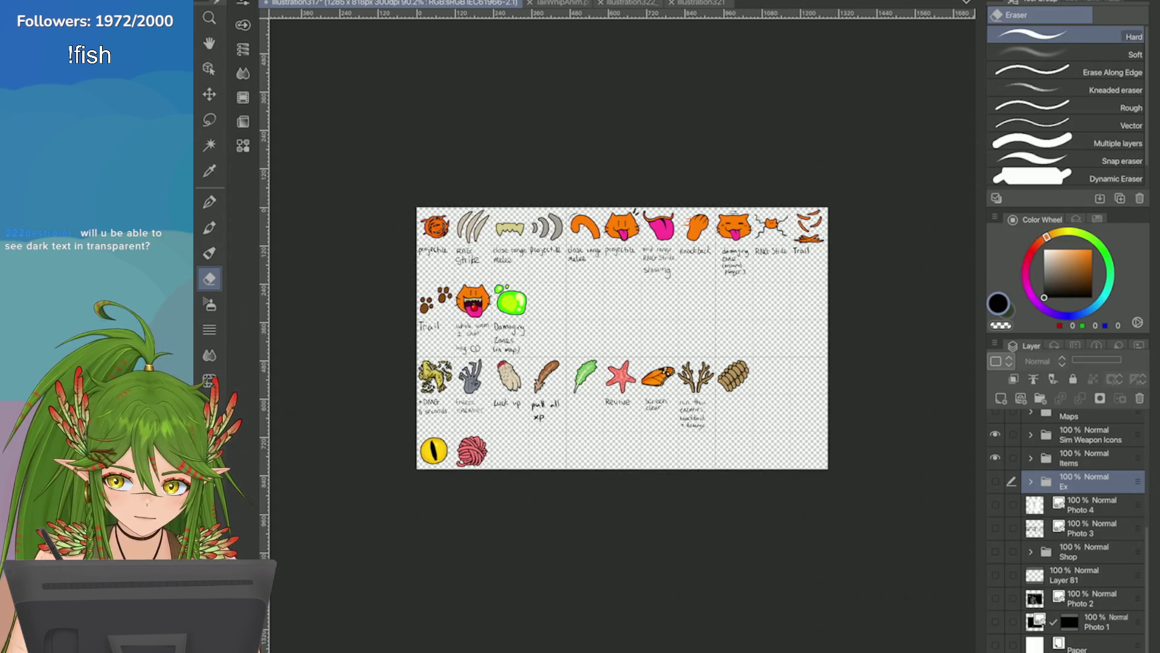
Step: Zoom over the cropped icon sheet, then view the tail whip animation and river map canvases
scroll(622, 338, up, 3)
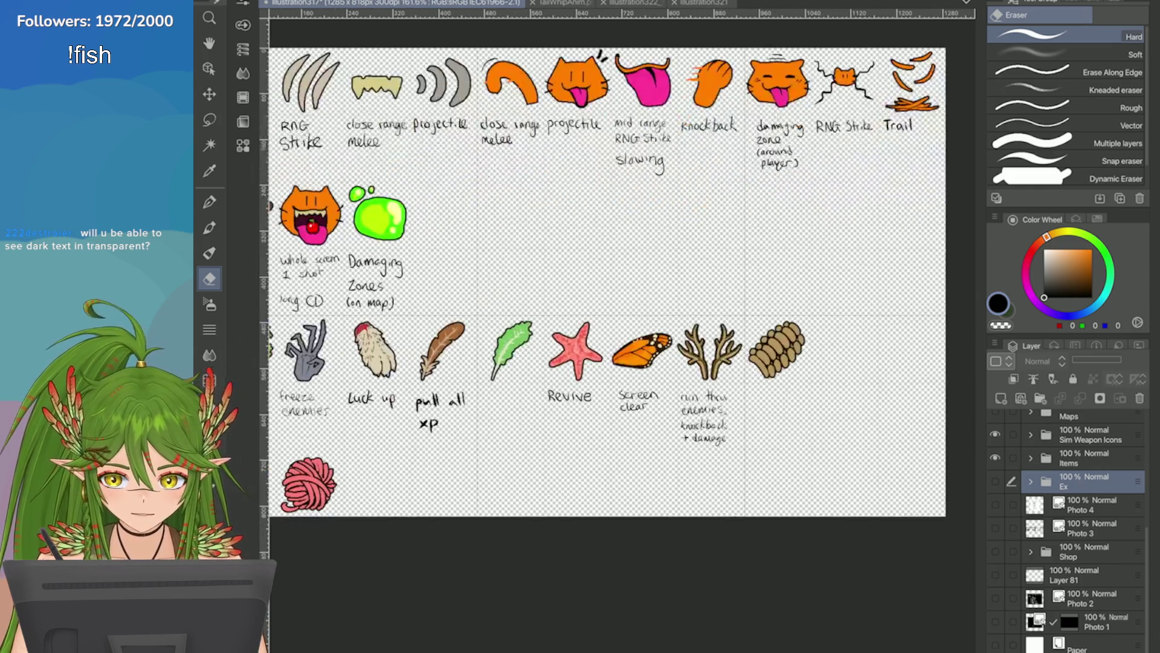
scroll(622, 338, down, 1)
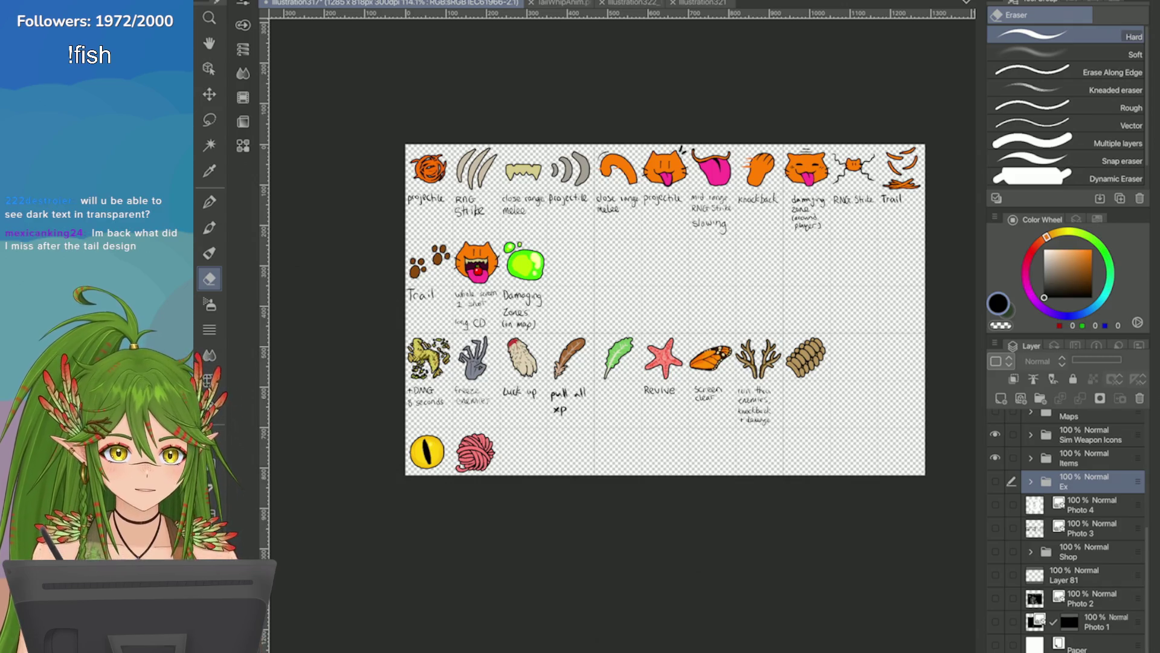
scroll(665, 309, up, 2)
scroll(665, 308, down, 3)
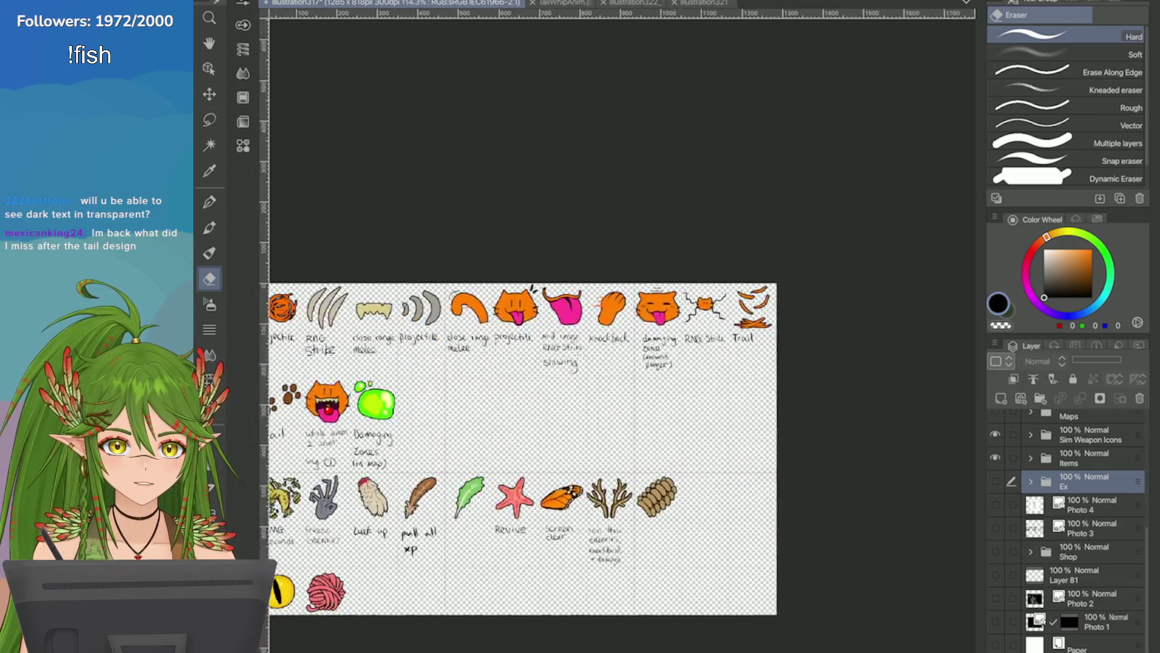
scroll(665, 309, down, 2)
scroll(672, 324, up, 2)
scroll(672, 325, up, 1)
scroll(672, 324, down, 1)
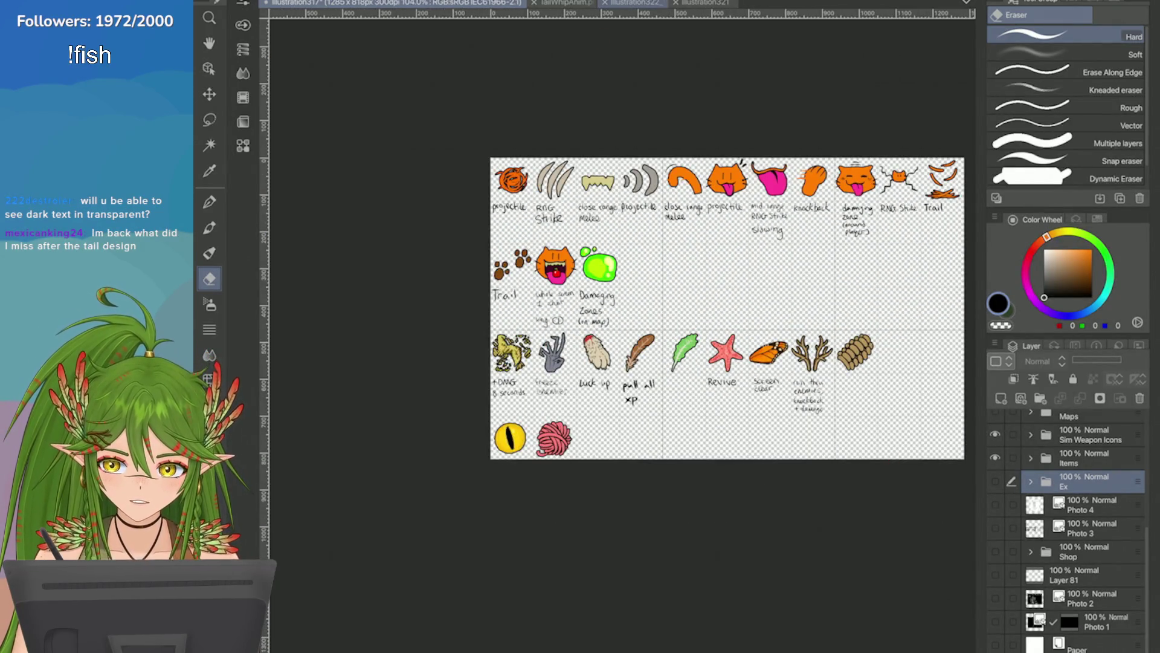
click(632, 3)
click(362, 3)
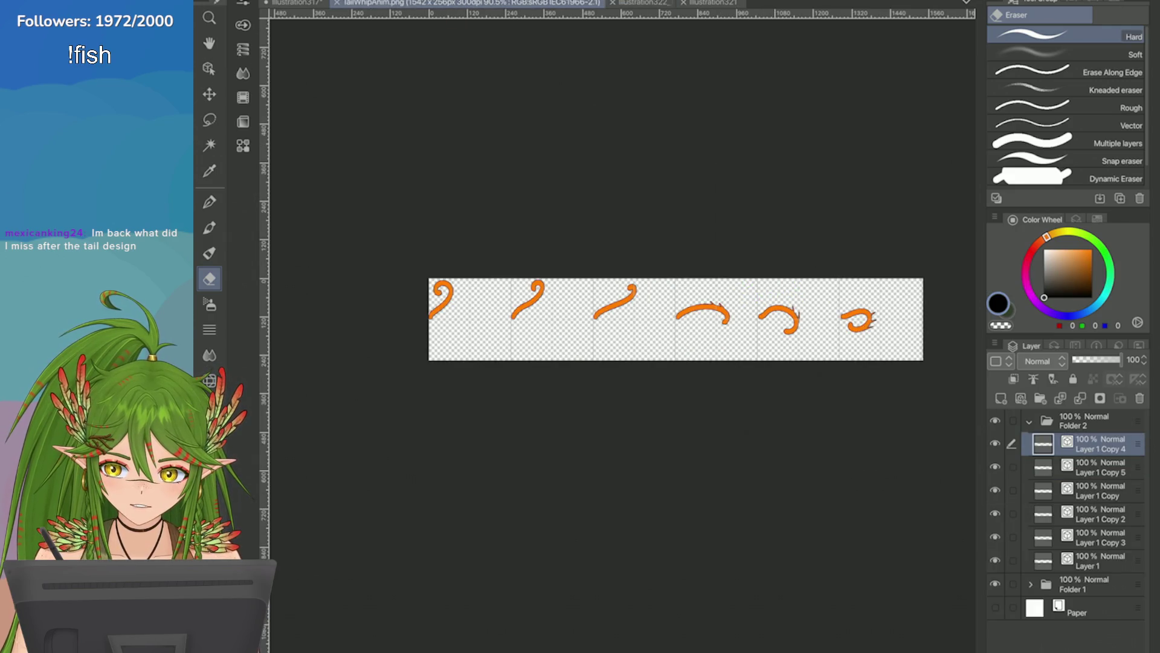
click(713, 3)
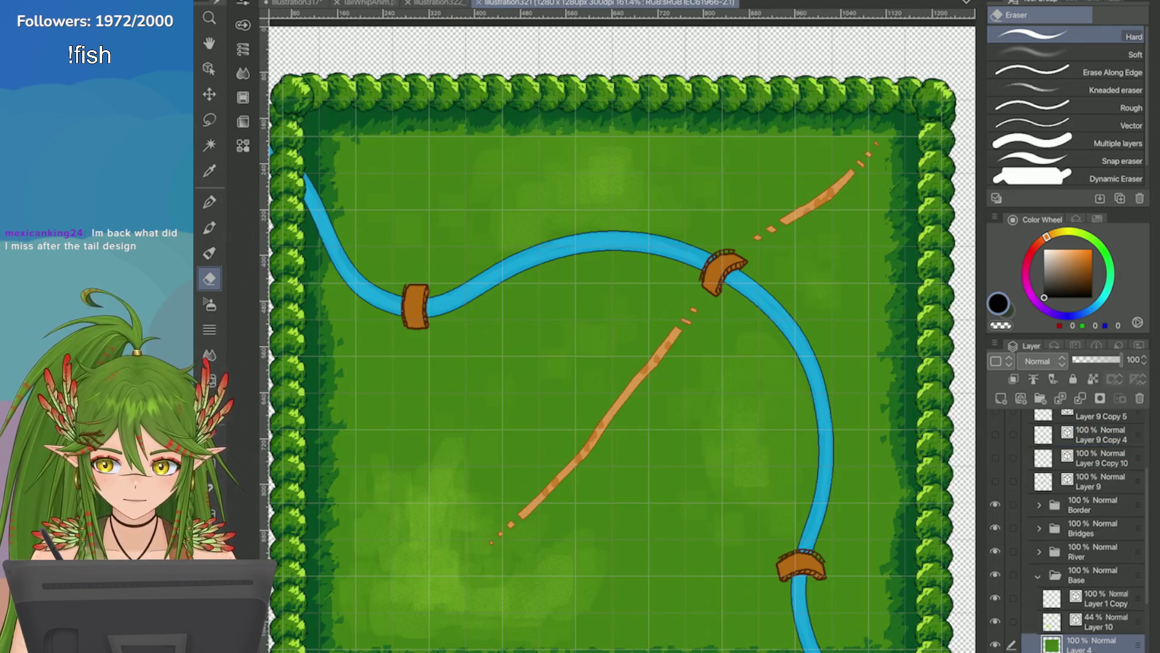
Step: Return to the illustration317 icon sheet and bring up the File menu
key(ctrl+Tab)
scroll(665, 290, up, 2)
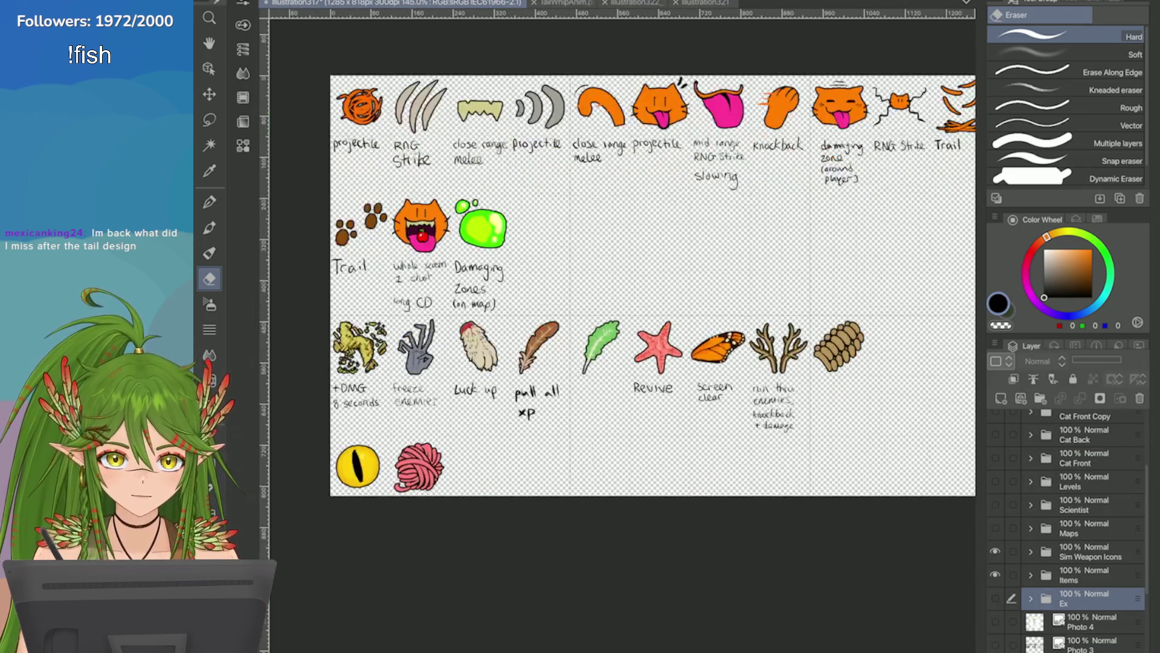
scroll(664, 290, down, 3)
scroll(664, 290, up, 2)
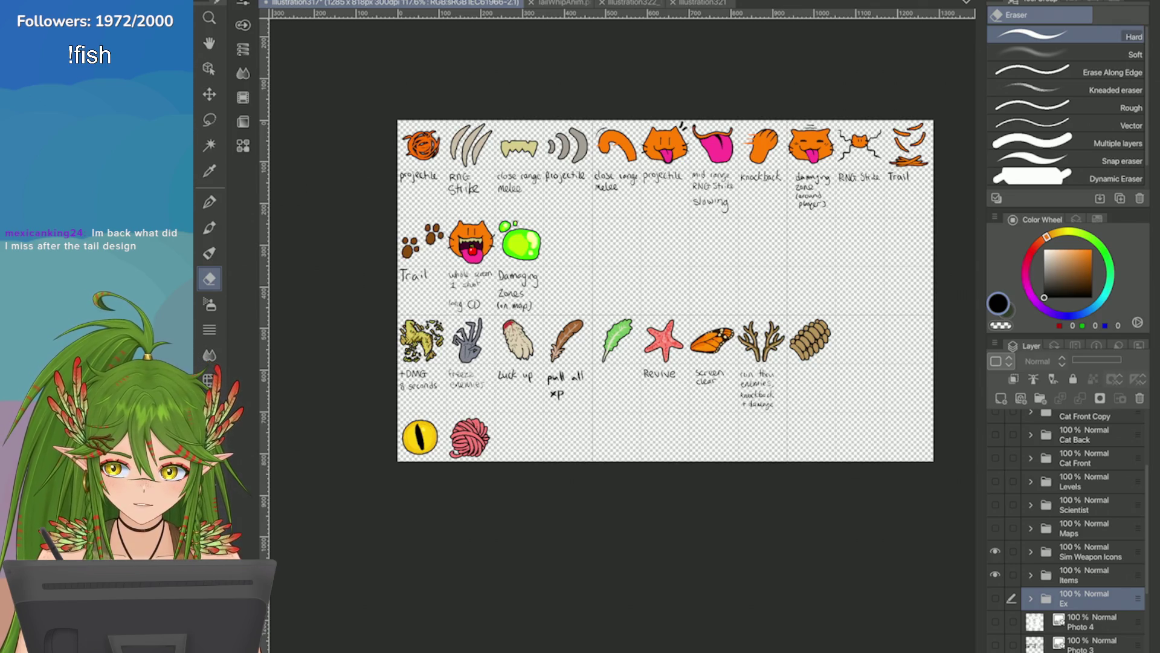
click(239, 0)
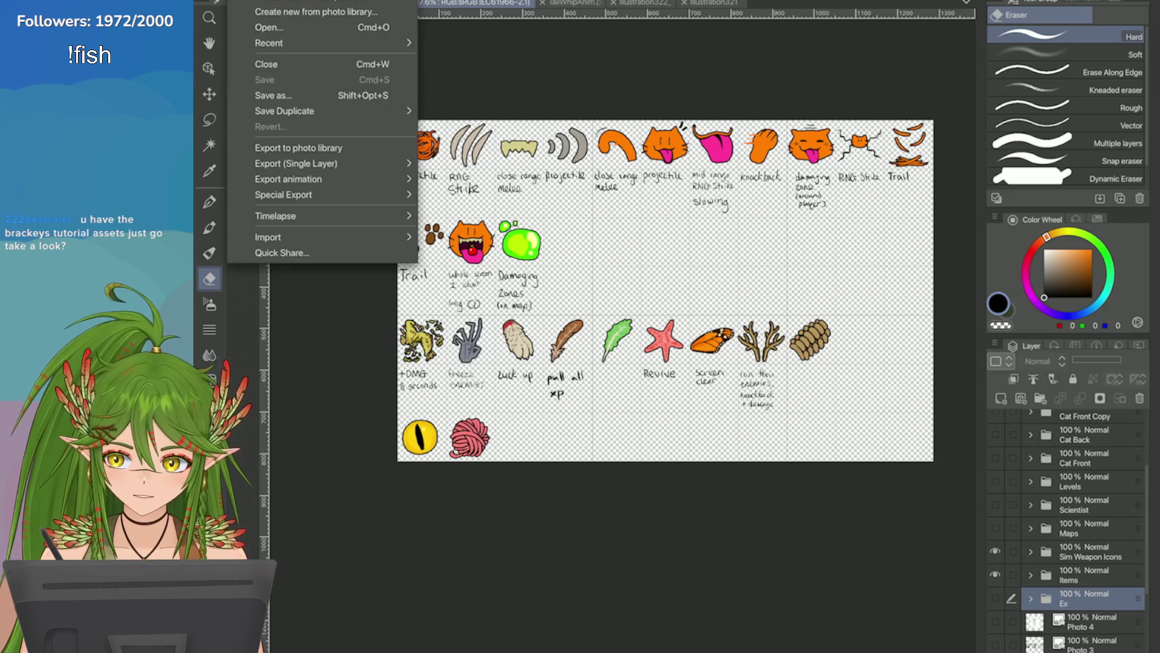
Step: Reopen illustration317 from File > Recent and make the Sim Weapon Icons and Items layers visible
mouse_move(269, 42)
click(519, 67)
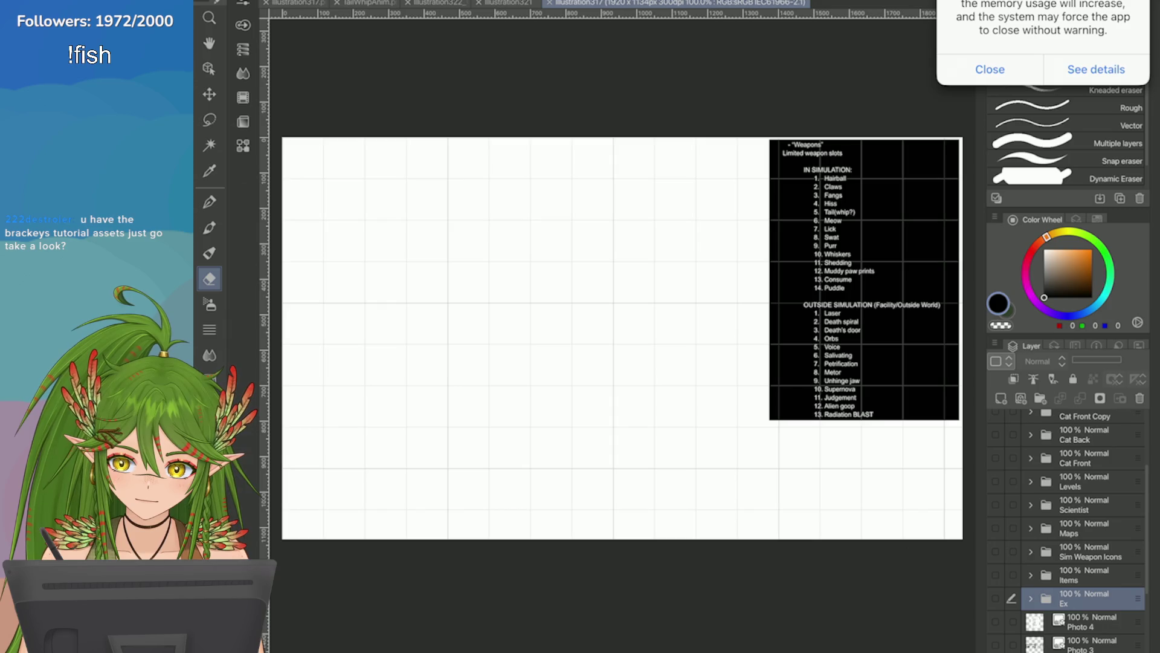
click(995, 551)
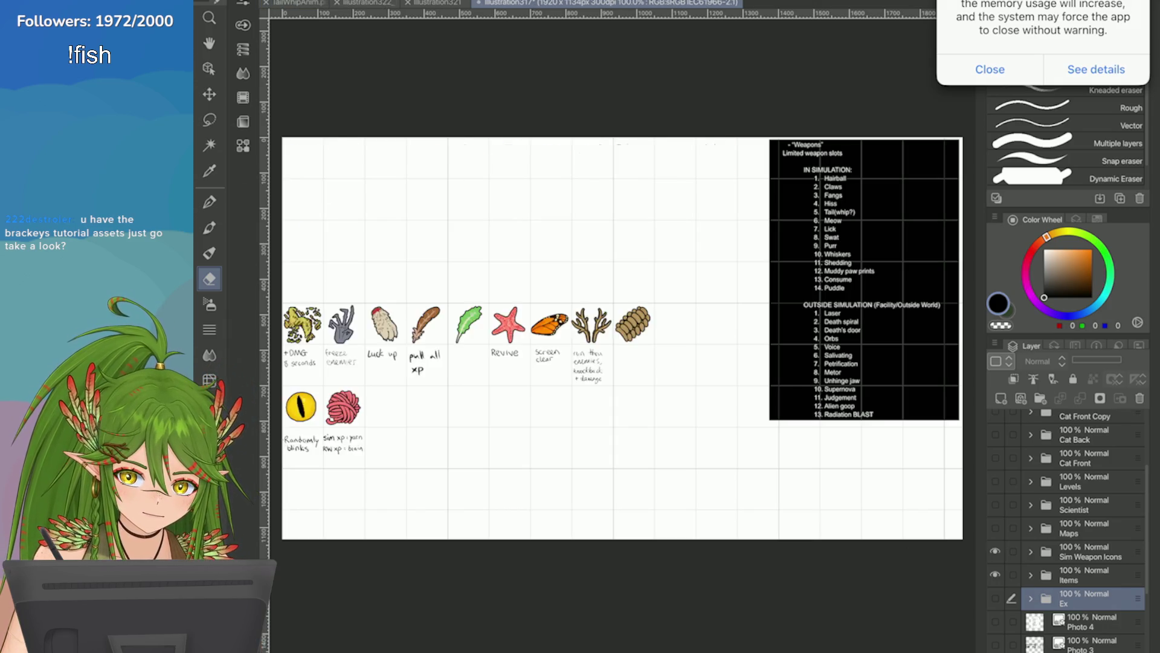
click(995, 575)
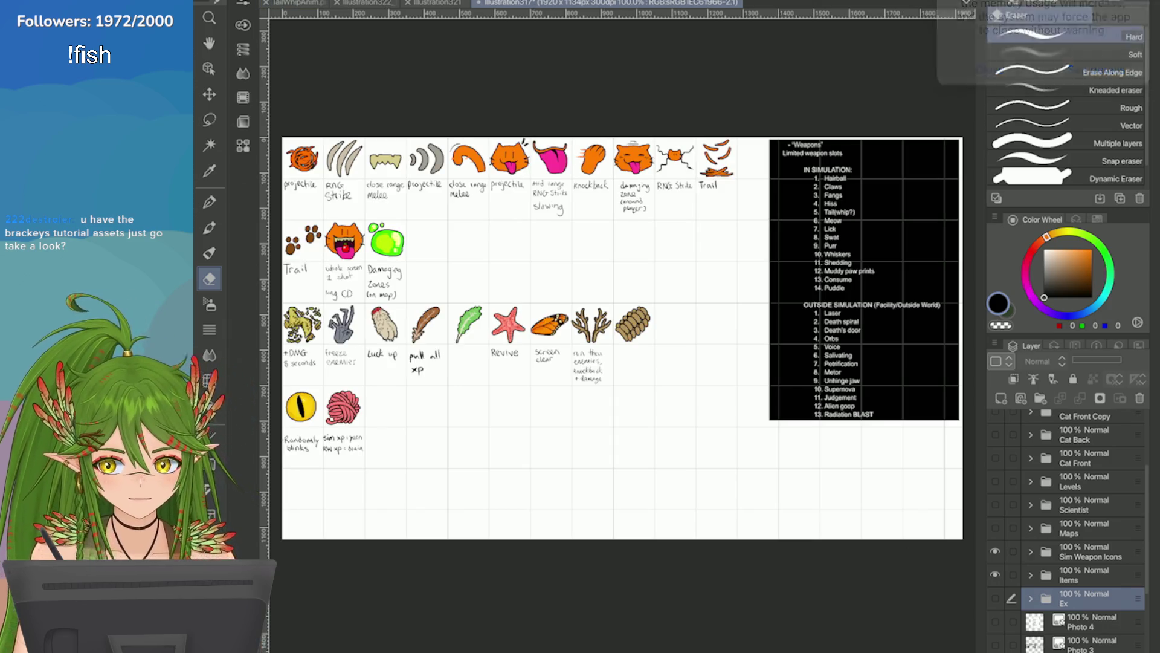
Step: Save the full-size planning page with Ctrl+S and scroll over the result
key(ctrl+s)
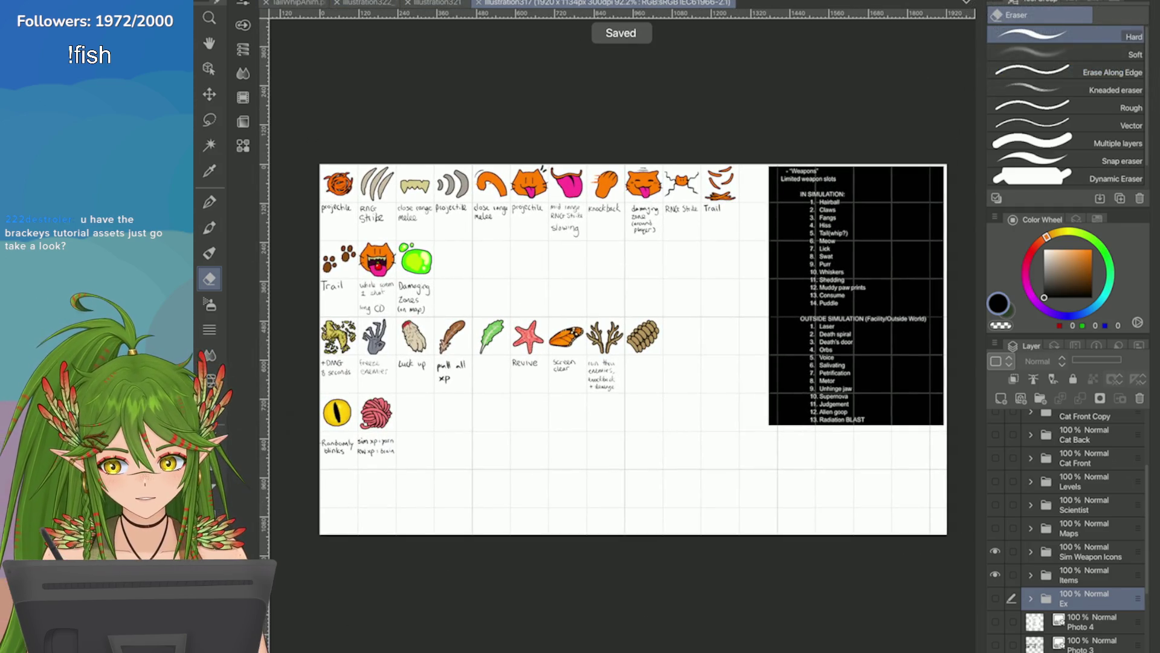
scroll(633, 350, down, 3)
scroll(585, 335, up, 3)
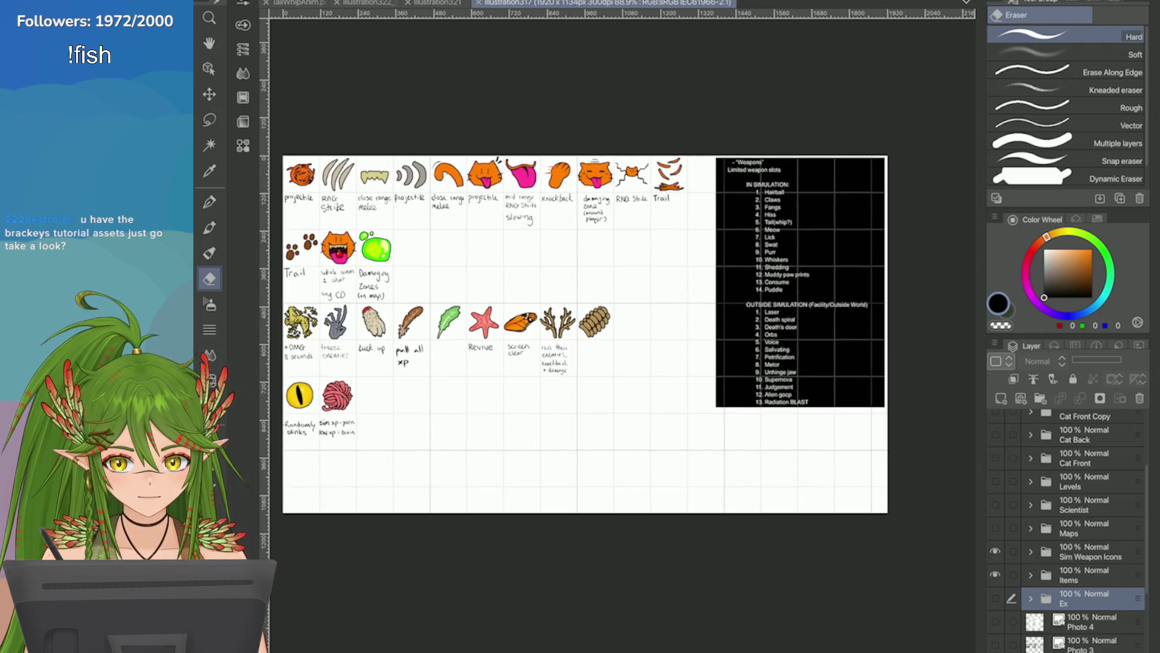
scroll(892, 182, down, 2)
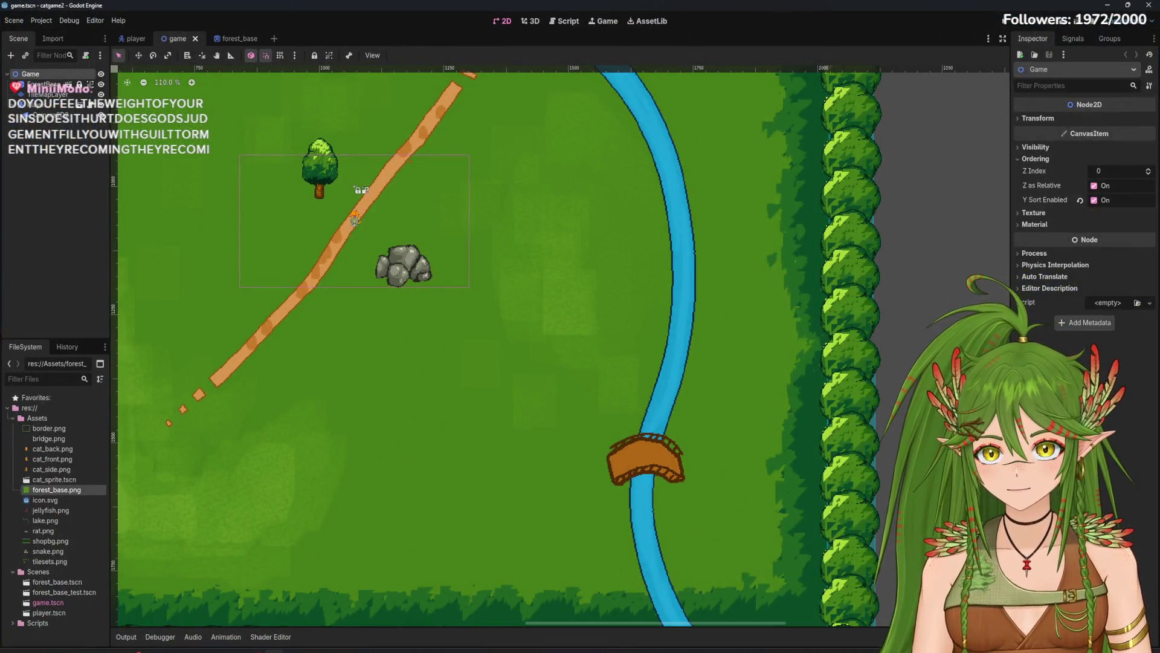
Step: Move to Godot's game.tscn forest scene and launch the game for a test run
click(1005, 24)
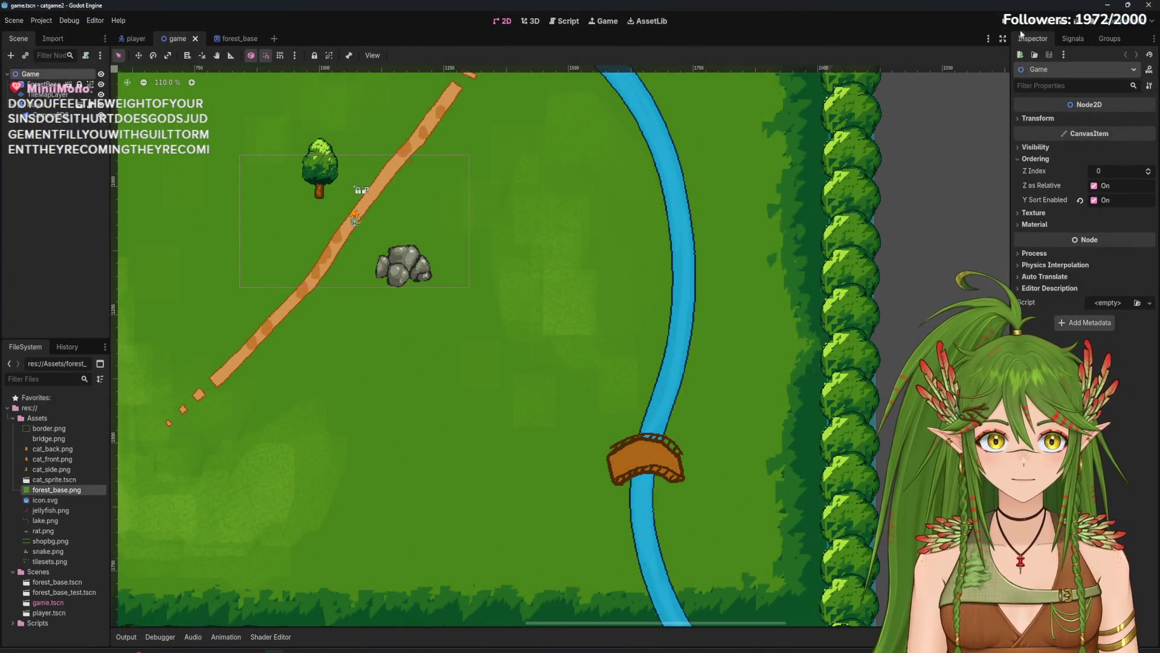
Step: Walk the cat around the path near the tree, testing straight and diagonal movement
key(Up)
key(Right)
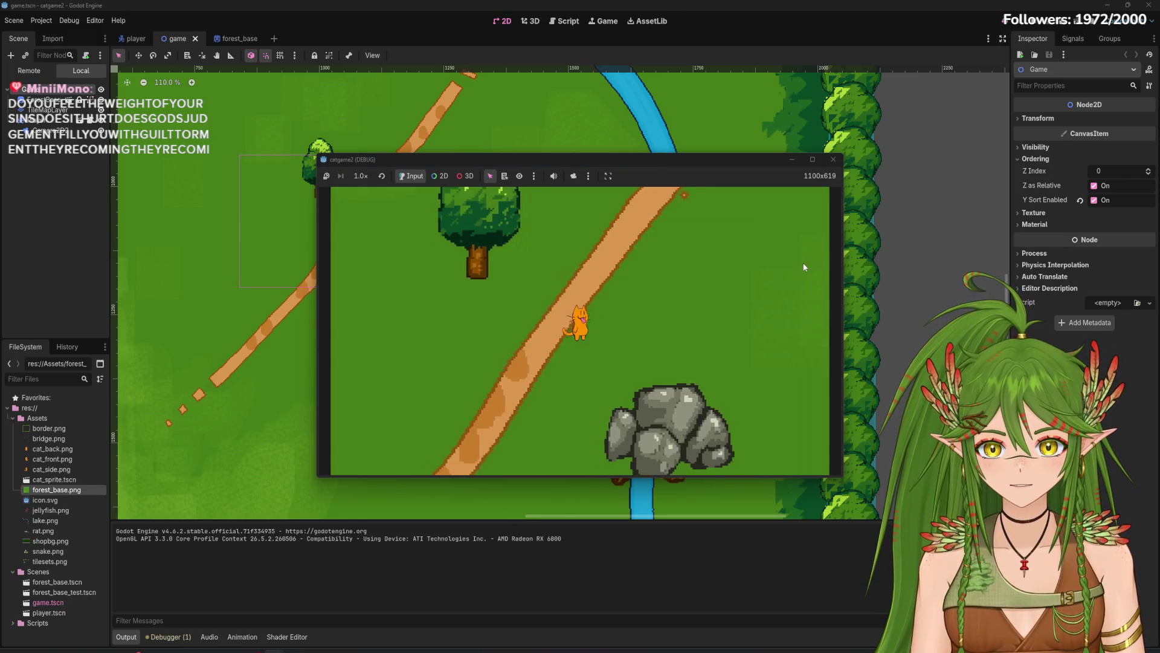
key(Left)
key(Up)
key(Right)
key(Left)
key(Right)
key(Up)
key(Down)
key(Right)
key(Up)
key(Left)
key(Down)
key(Right)
key(Up)
key(Up)
key(Left)
key(Down)
key(Left)
key(Up)
key(Right)
key(Left)
key(Down)
key(Right)
Step: Walk the cat over the bridge, back across, then up and down near the river
key(Right)
key(Up)
key(Up)
key(Right)
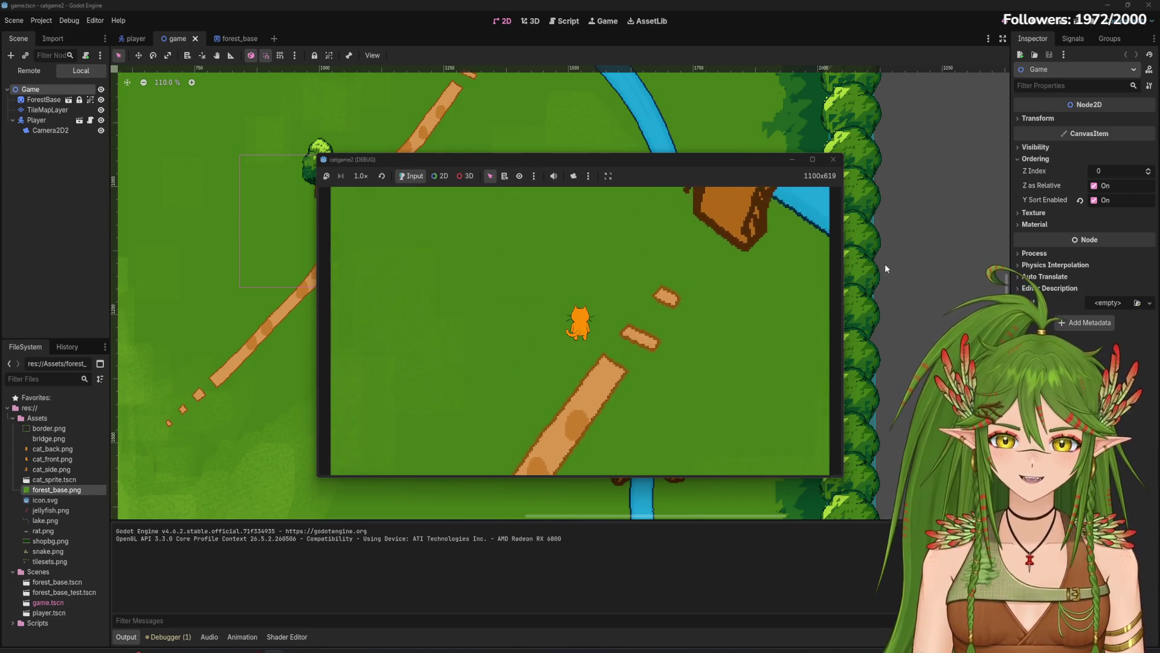
key(Right)
key(Up)
key(Up)
key(Right)
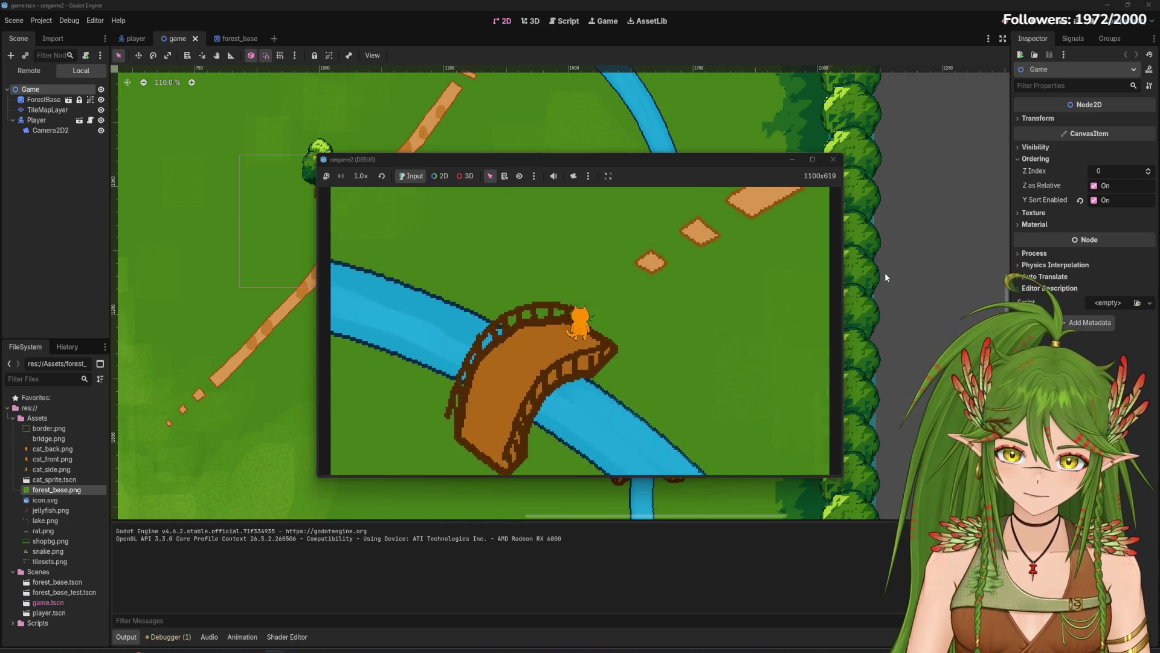
key(Left)
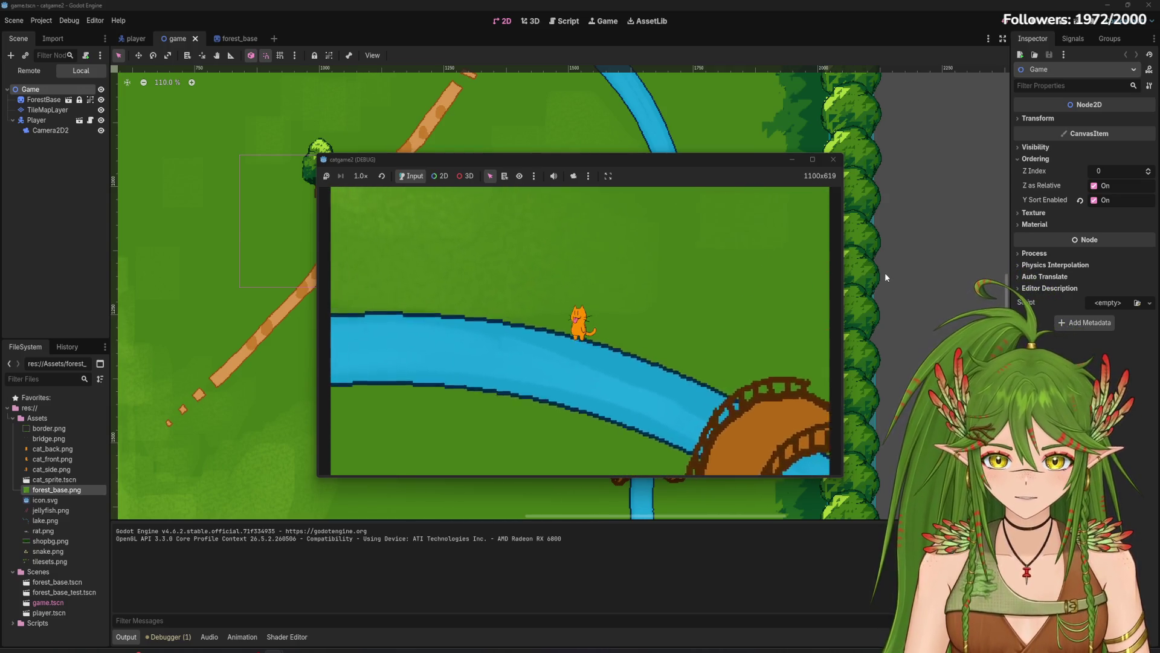
key(Up)
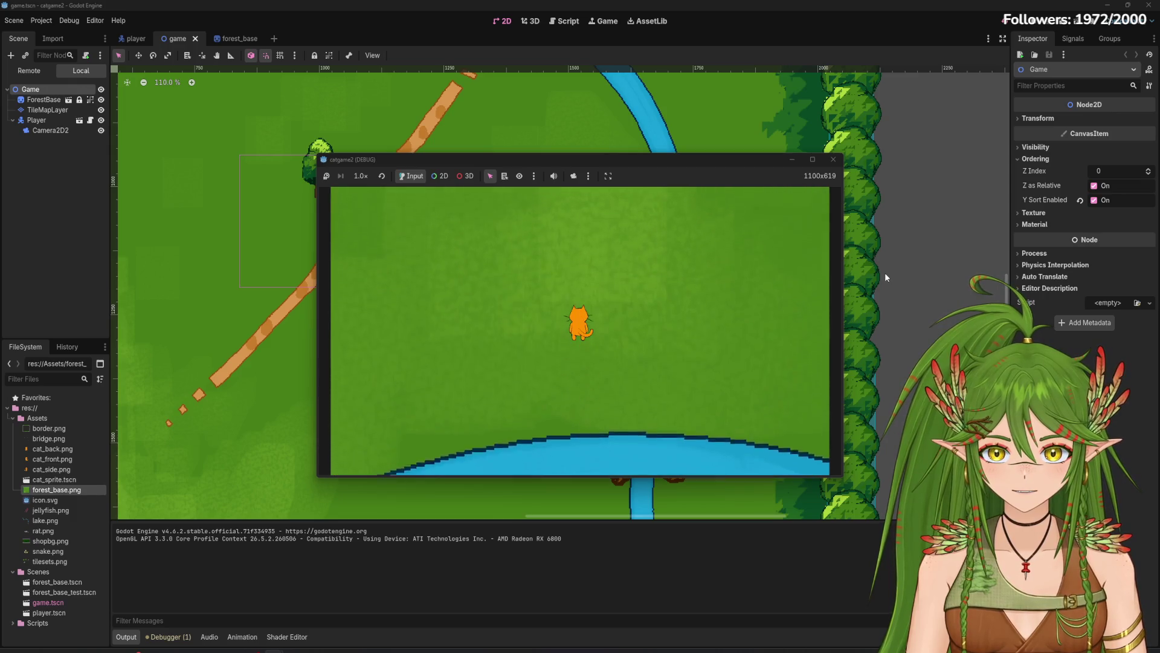
key(Down)
key(Up)
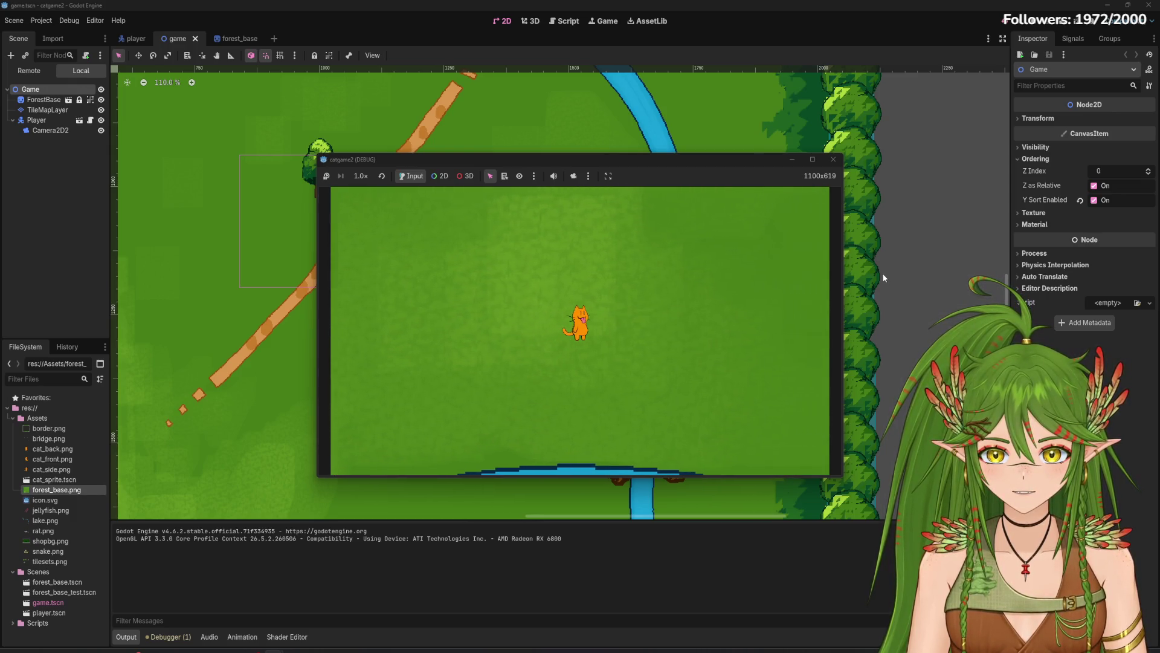
key(Down)
key(Down)
Step: Walk the cat right and back across the river, stop the game with F8, and add a new scene tab
key(Right)
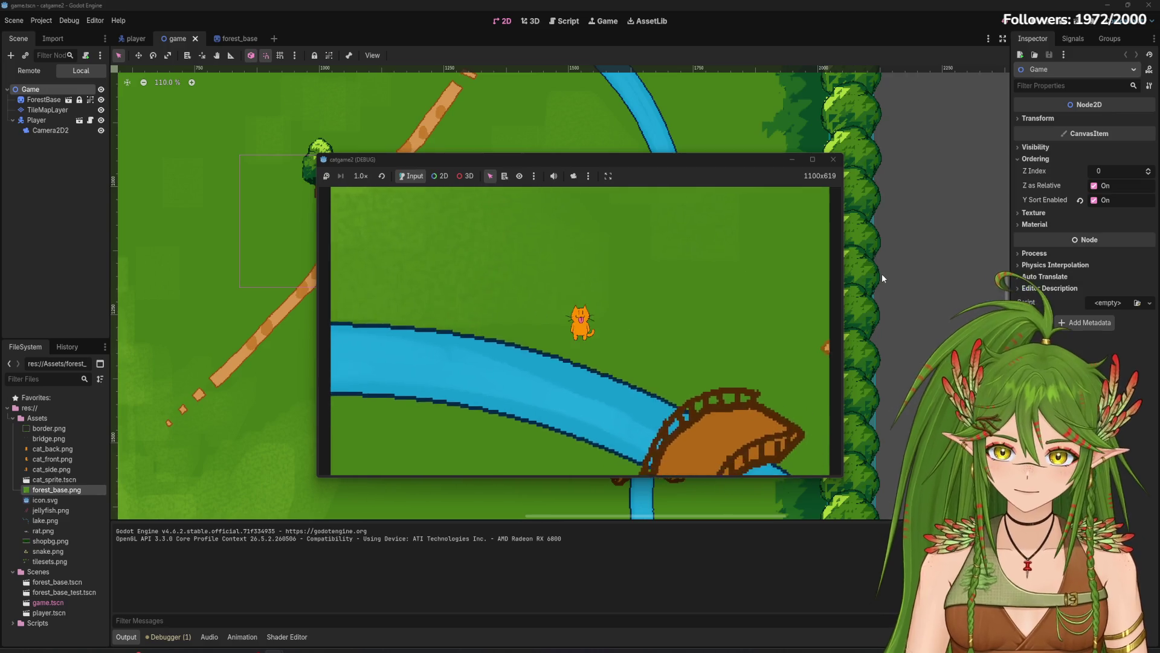
key(Right)
key(Left)
key(Down)
key(Left)
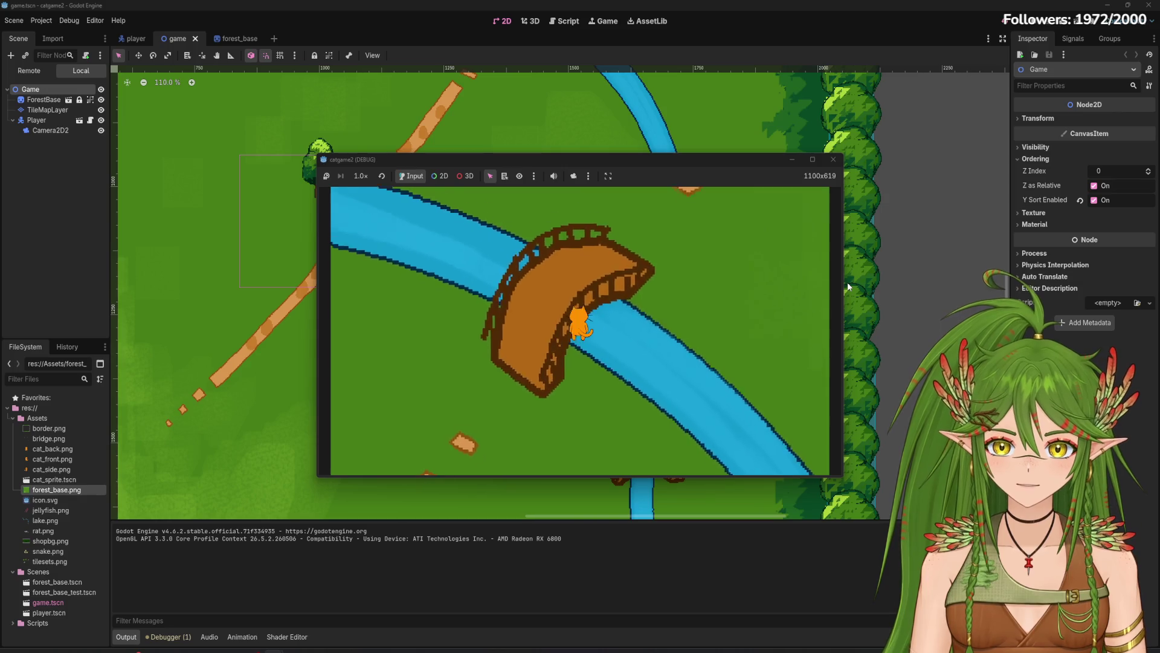
key(Up)
key(Down)
key(Down)
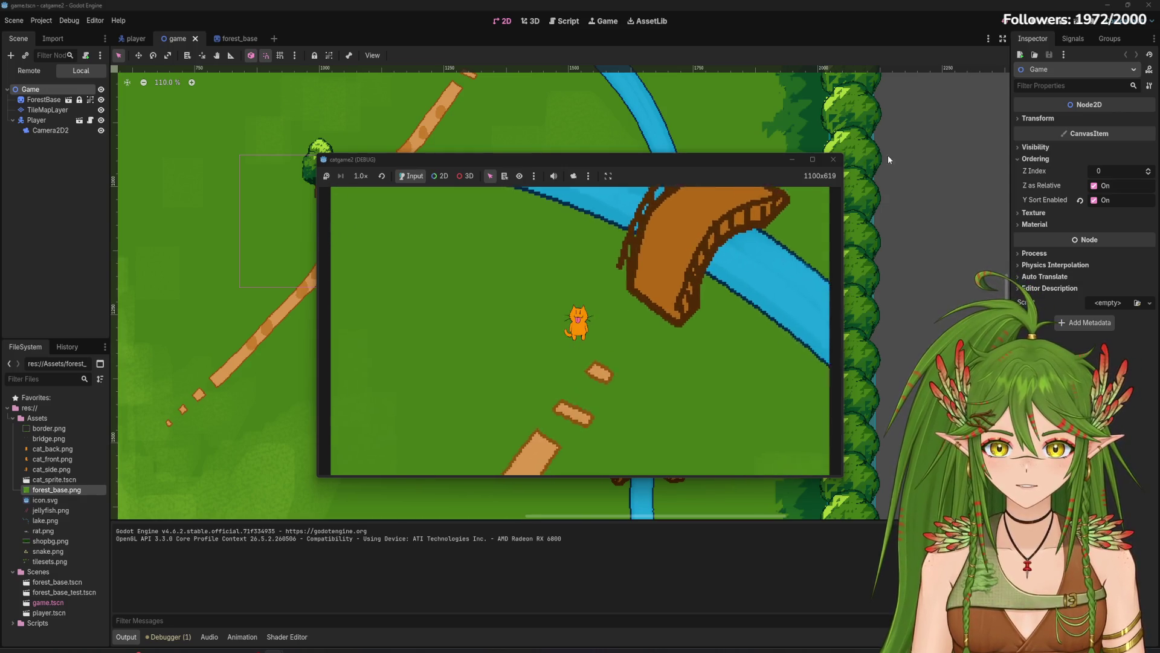
key(F8)
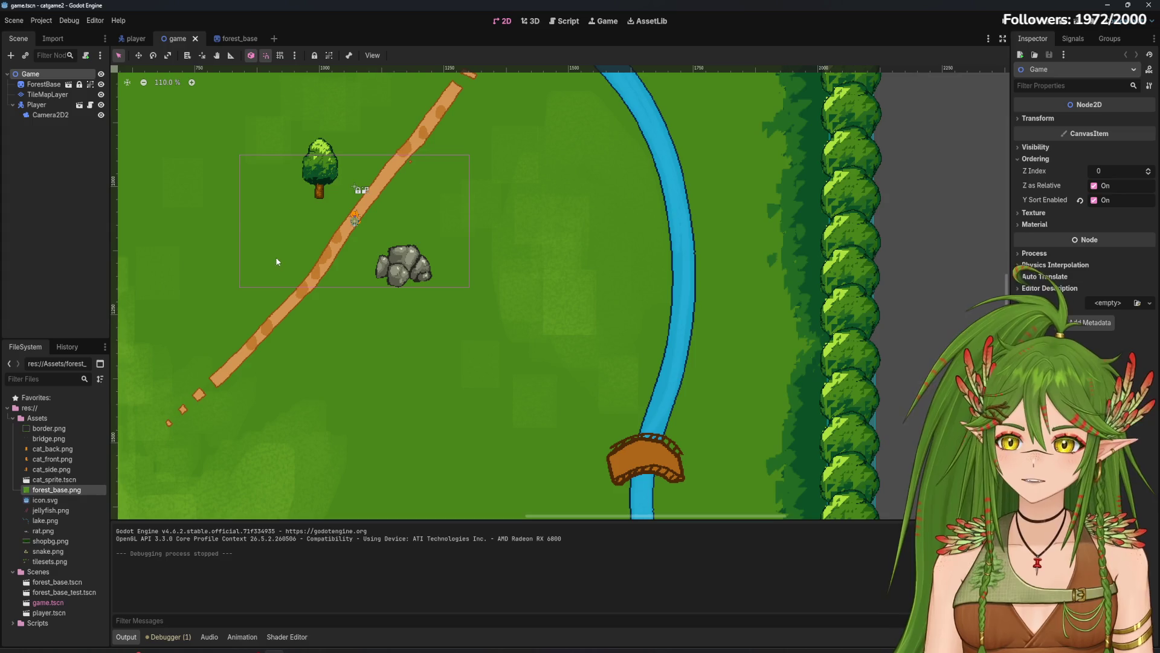
click(274, 37)
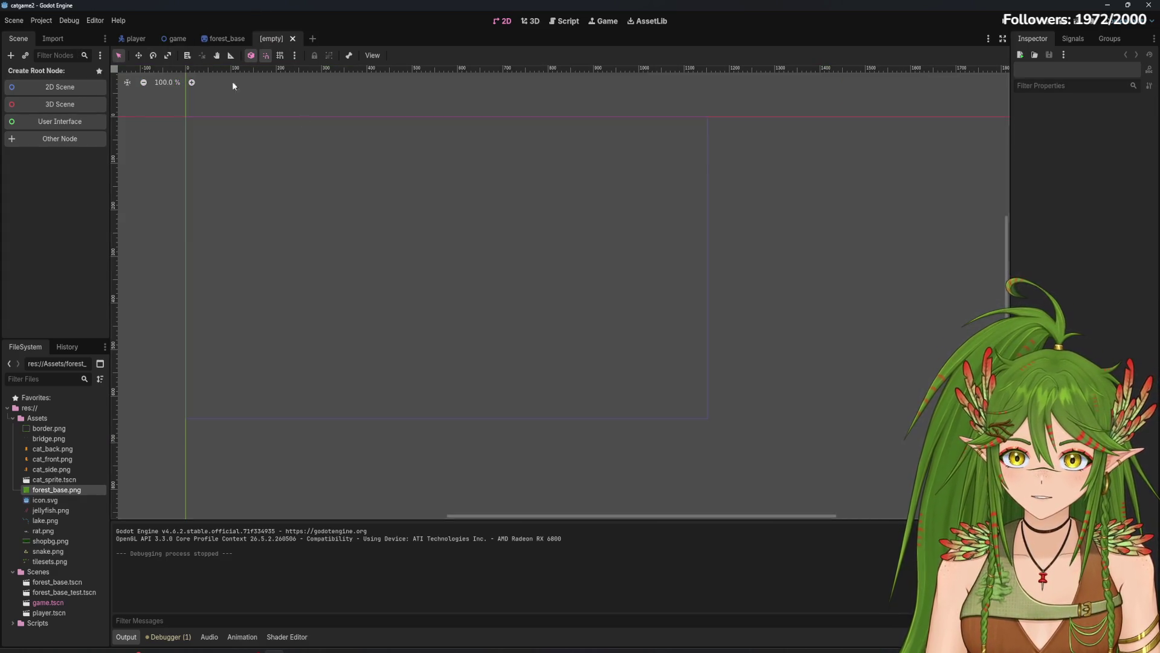
Step: Give the new scene a 2D Scene root, then delete the Node2D root so it is empty
click(29, 91)
right_click(55, 76)
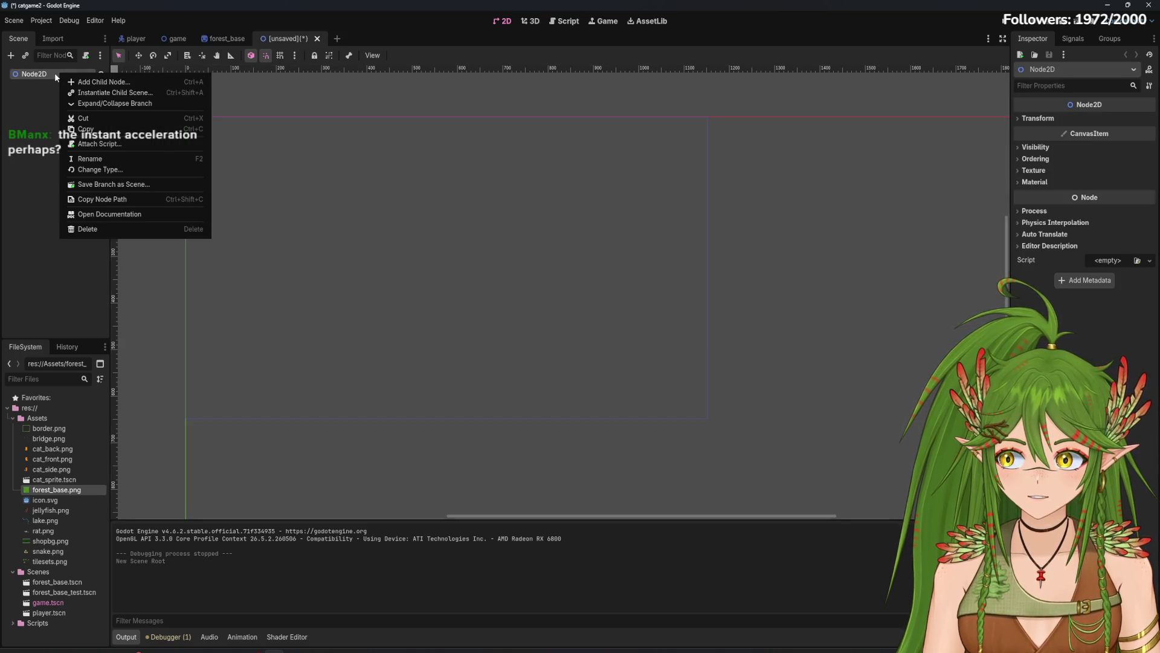
click(105, 242)
key(Delete)
click(549, 338)
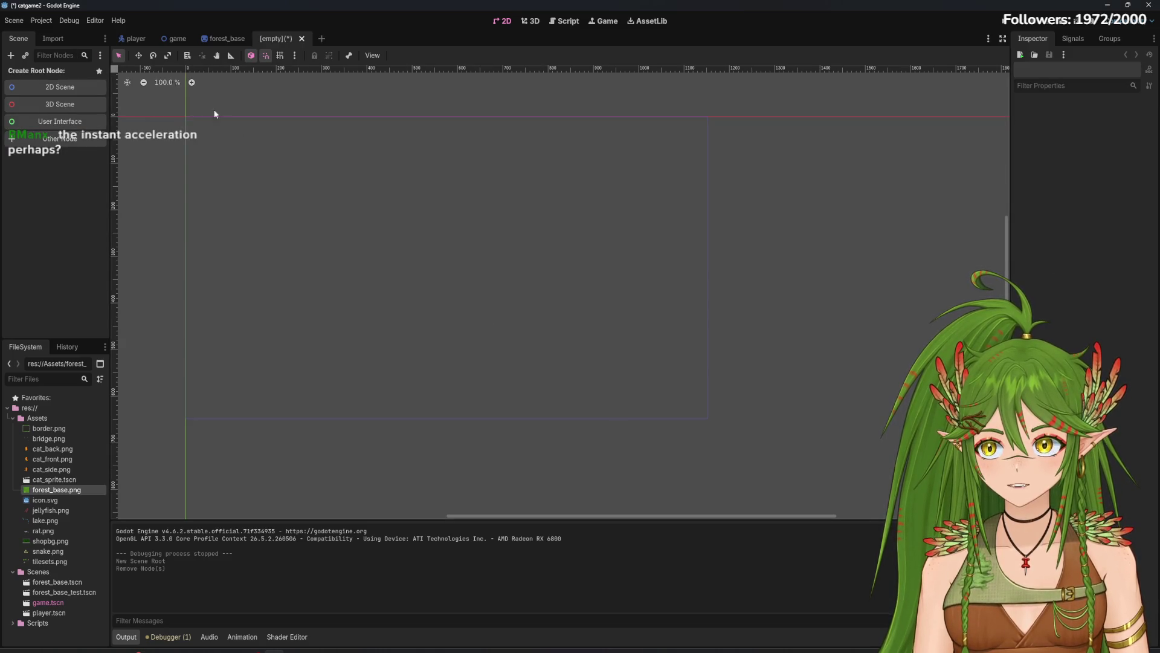
Step: Glance at the game scene, return to the empty scene, and close it
click(171, 40)
click(276, 38)
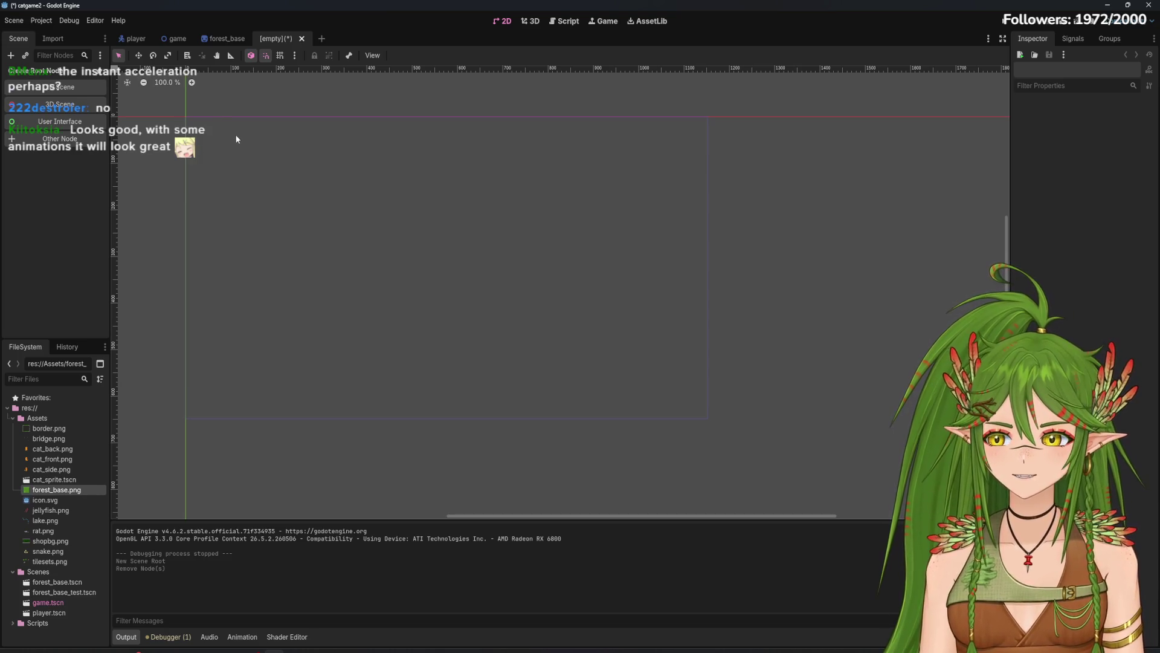
click(302, 39)
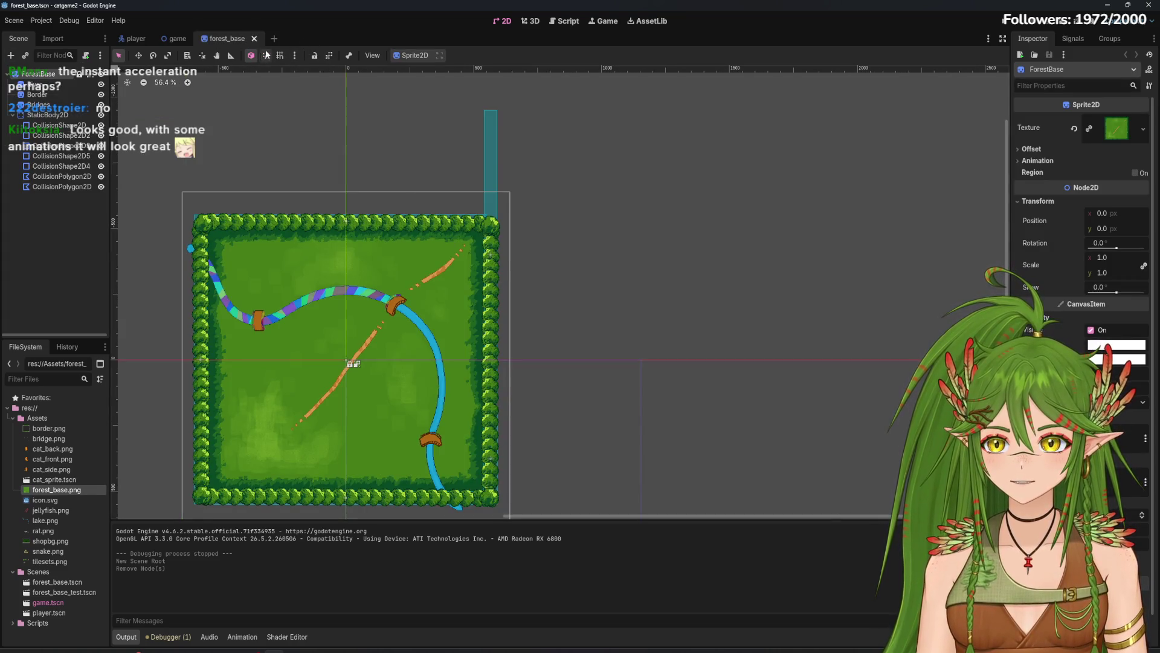
Step: Look over the player and forest_base scenes
scroll(556, 325, up, 2)
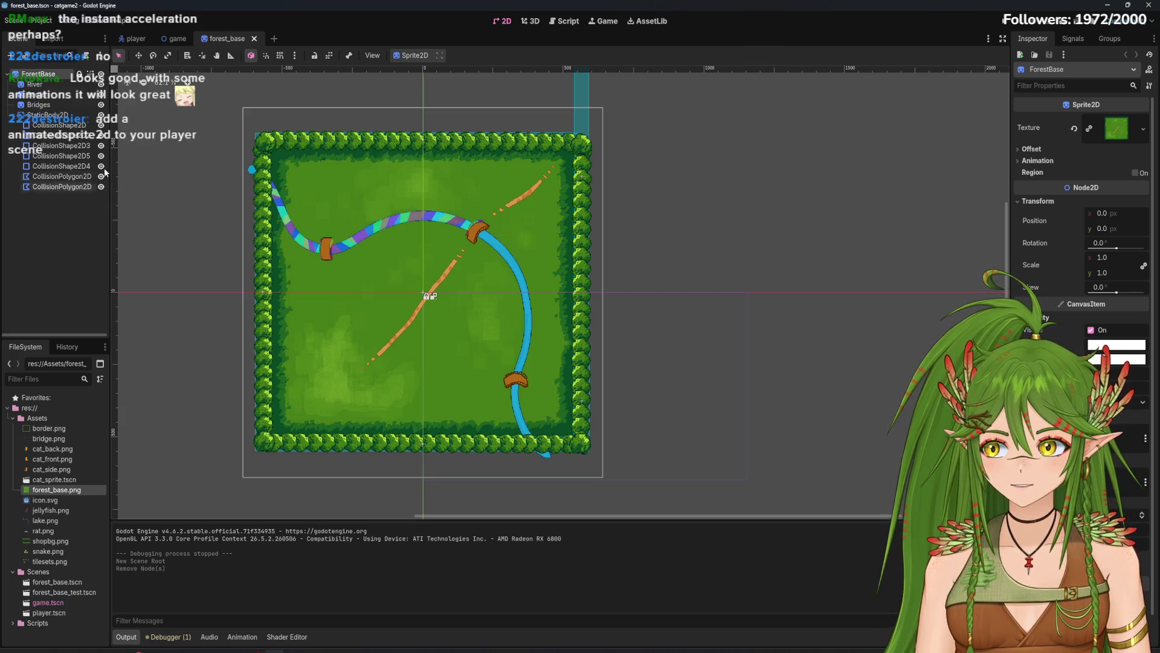
click(130, 40)
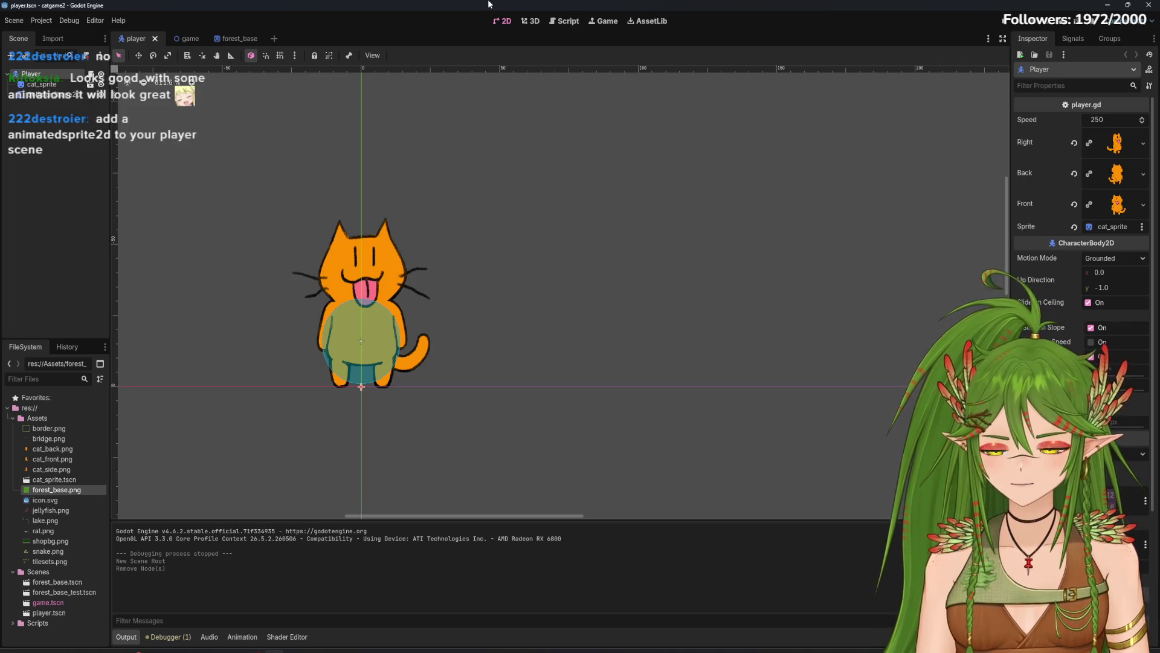
click(240, 38)
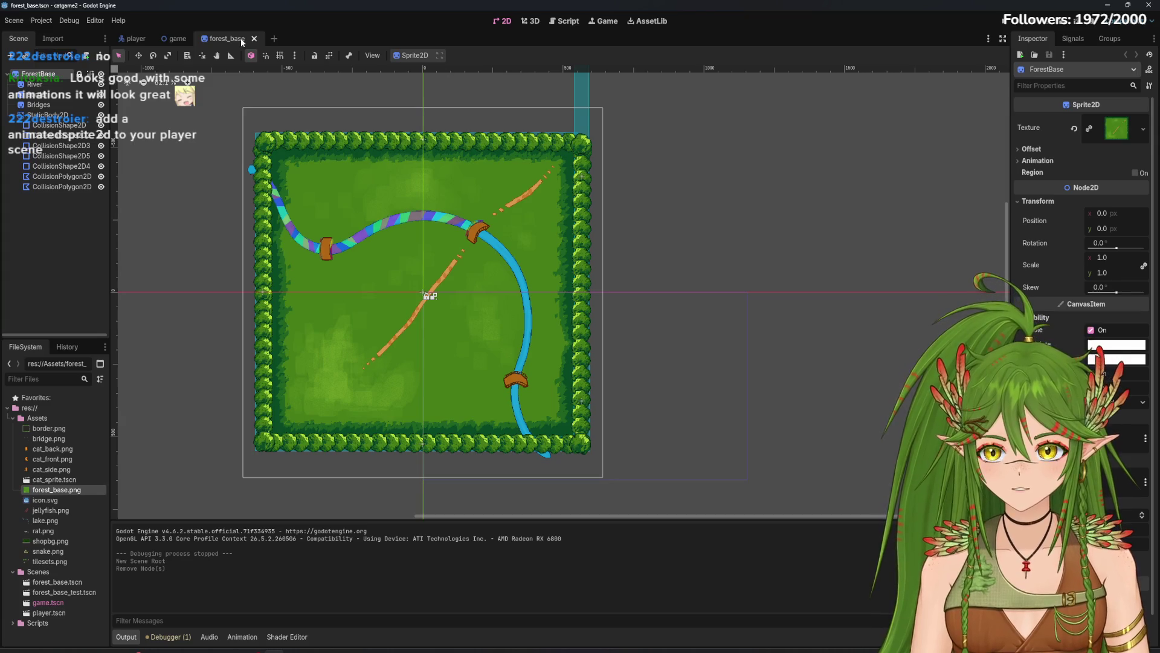
Step: Return to the game scene and pan and zoom to frame the forest map, tree and rock
click(172, 39)
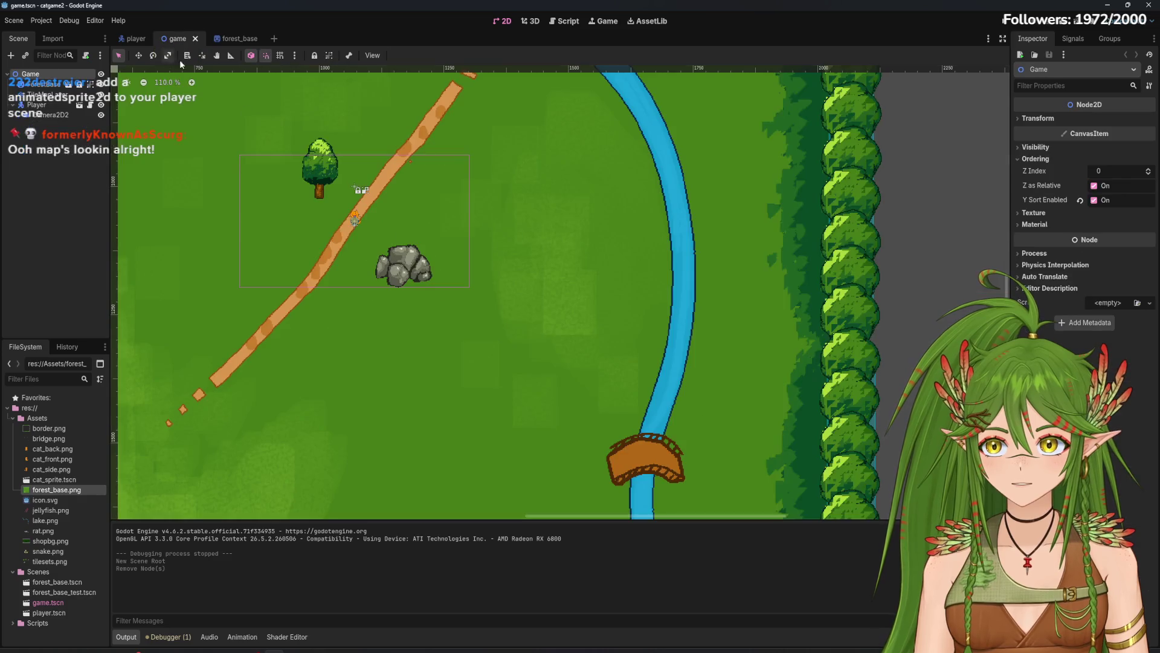
scroll(491, 299, down, 2)
drag(405, 208, 518, 319)
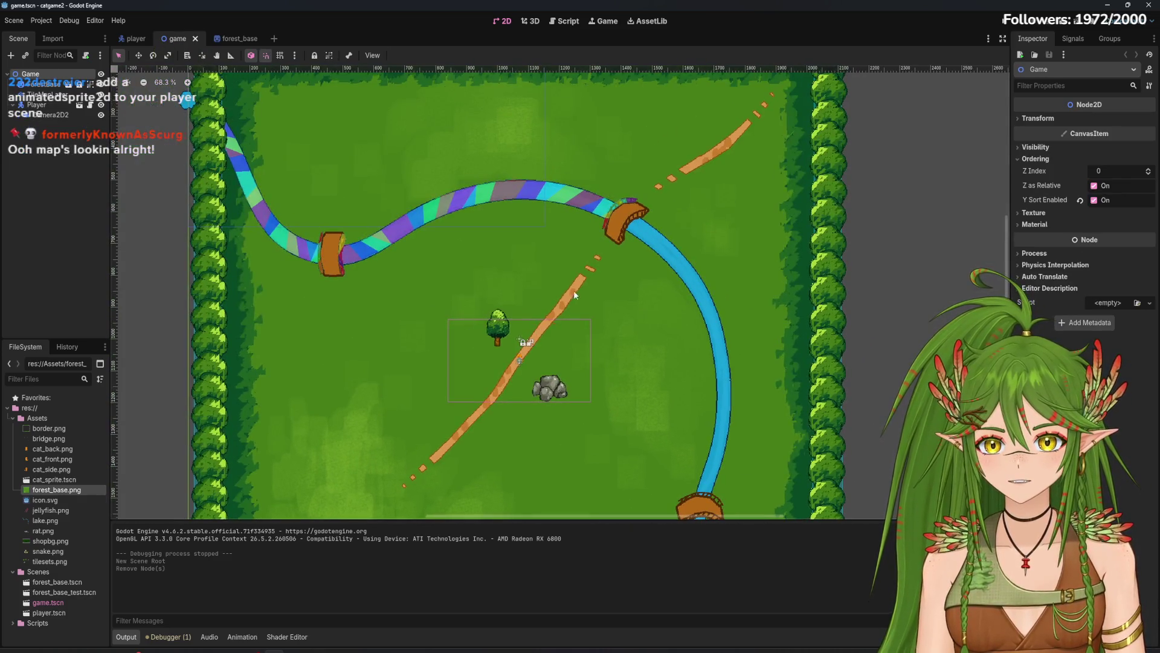
mouse_move(585, 426)
mouse_down()
mouse_move(523, 283)
mouse_move(561, 342)
mouse_up()
scroll(523, 282, up, 4)
scroll(517, 263, down, 8)
scroll(423, 205, up, 6)
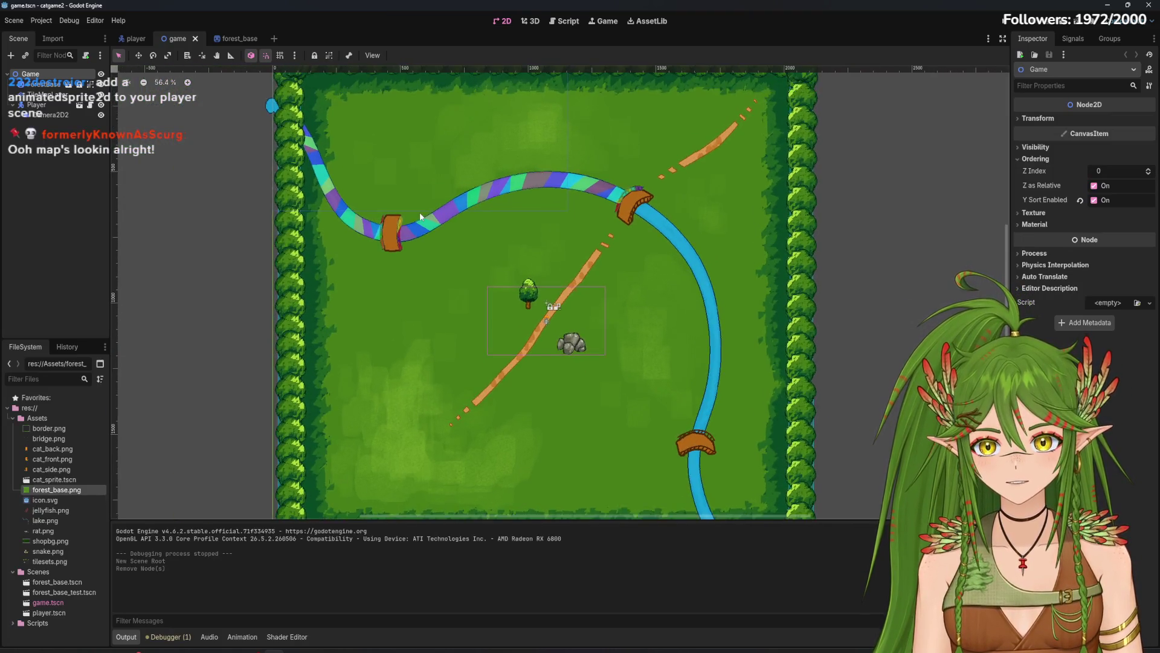
scroll(407, 227, up, 4)
drag(567, 229, 462, 244)
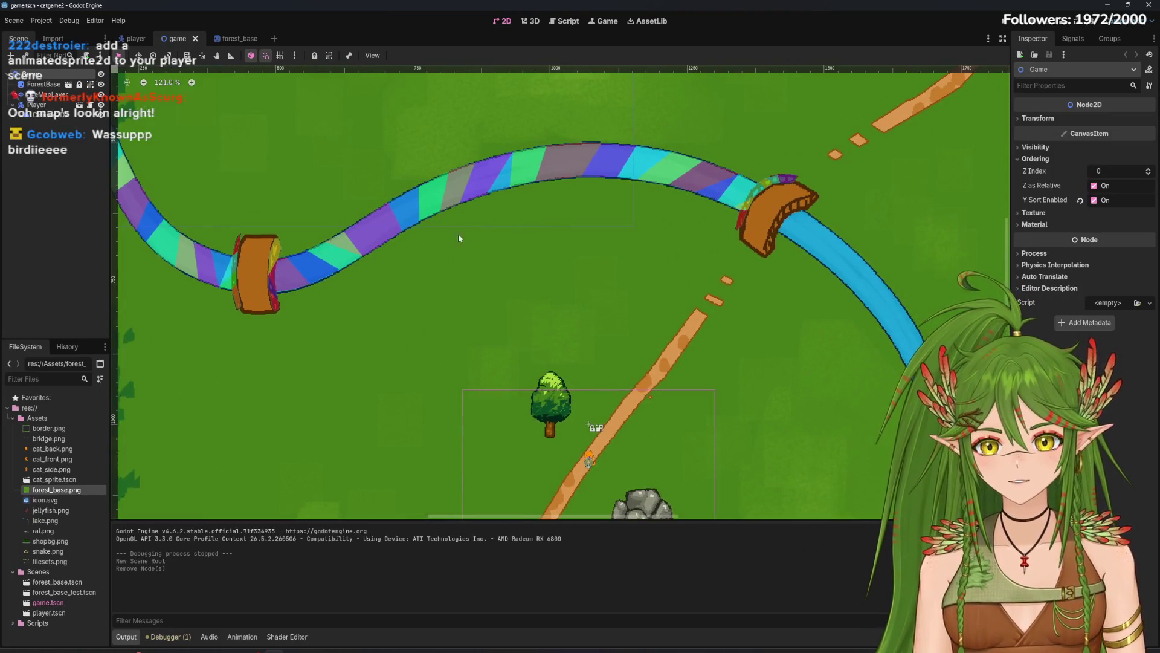
scroll(660, 376, down, 2)
drag(688, 369, 658, 315)
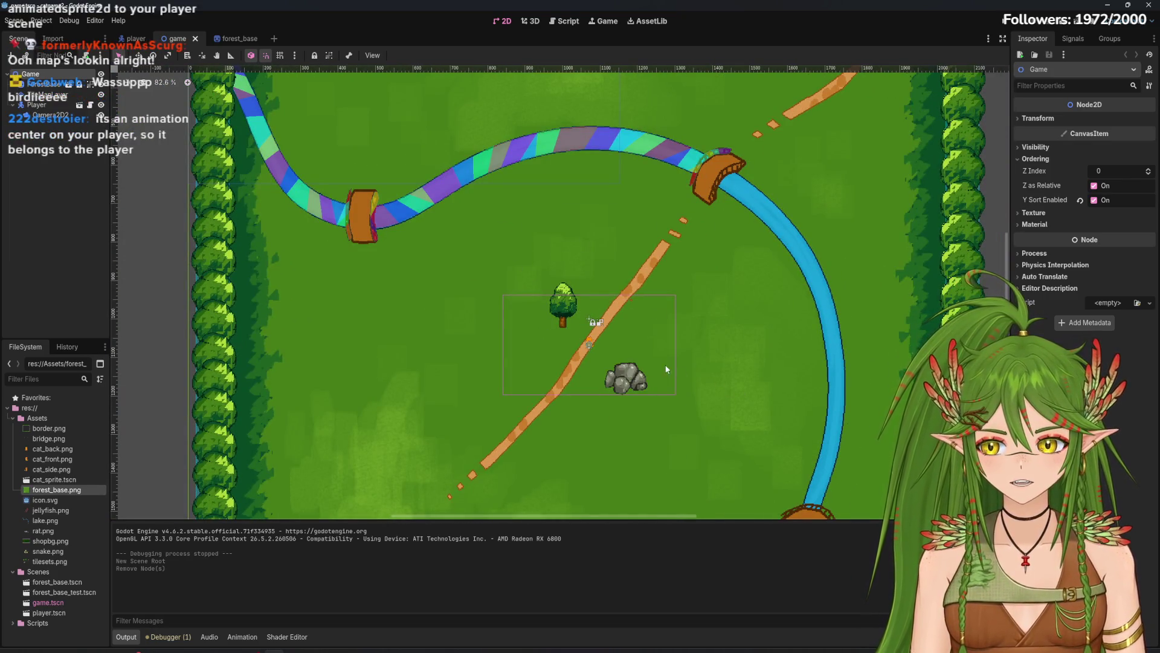
key(F5)
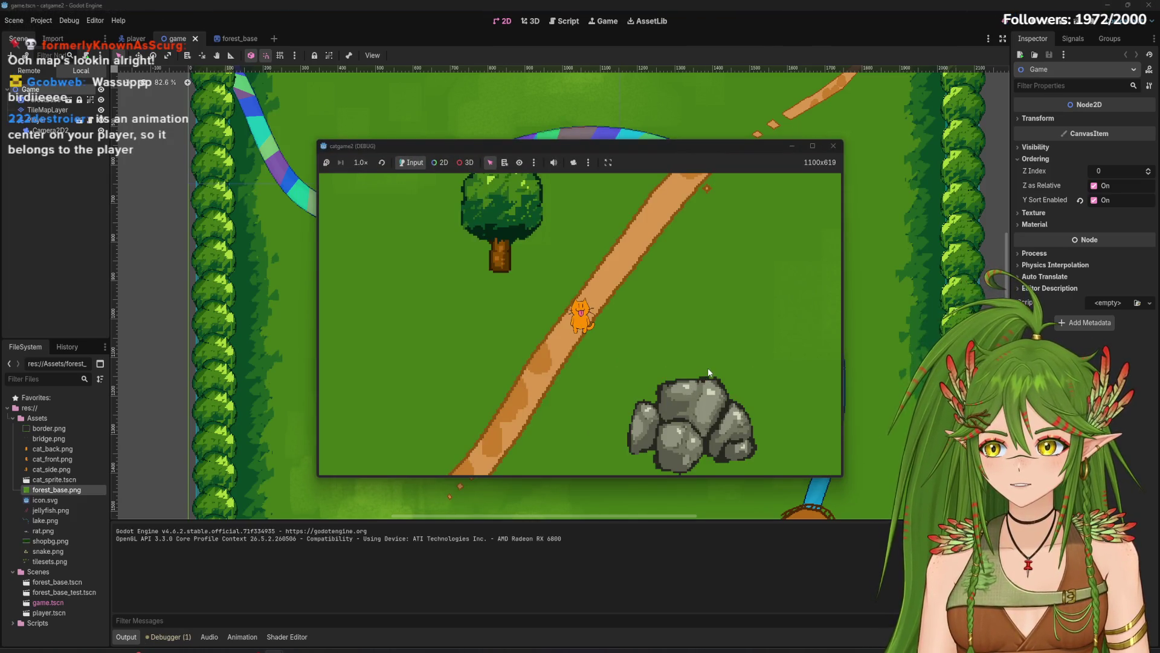
key(Up)
key(Left)
key(Down)
key(Left)
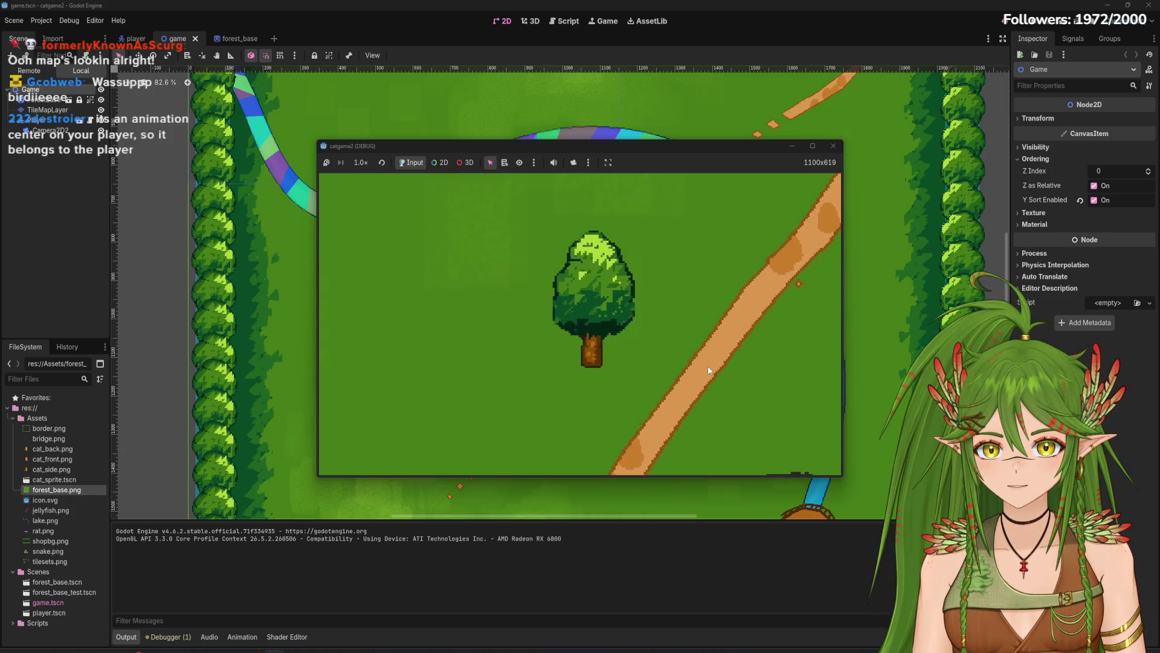
key(Right)
key(Down)
key(Left)
key(Right)
key(Down)
key(Right)
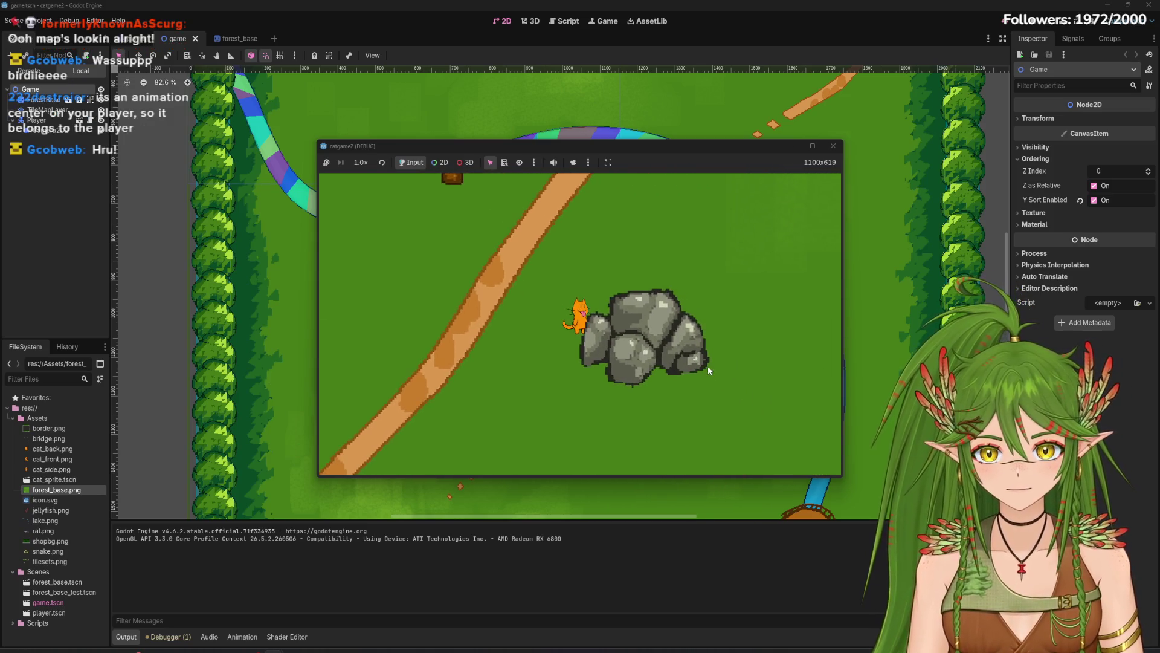
key(Down)
click(833, 146)
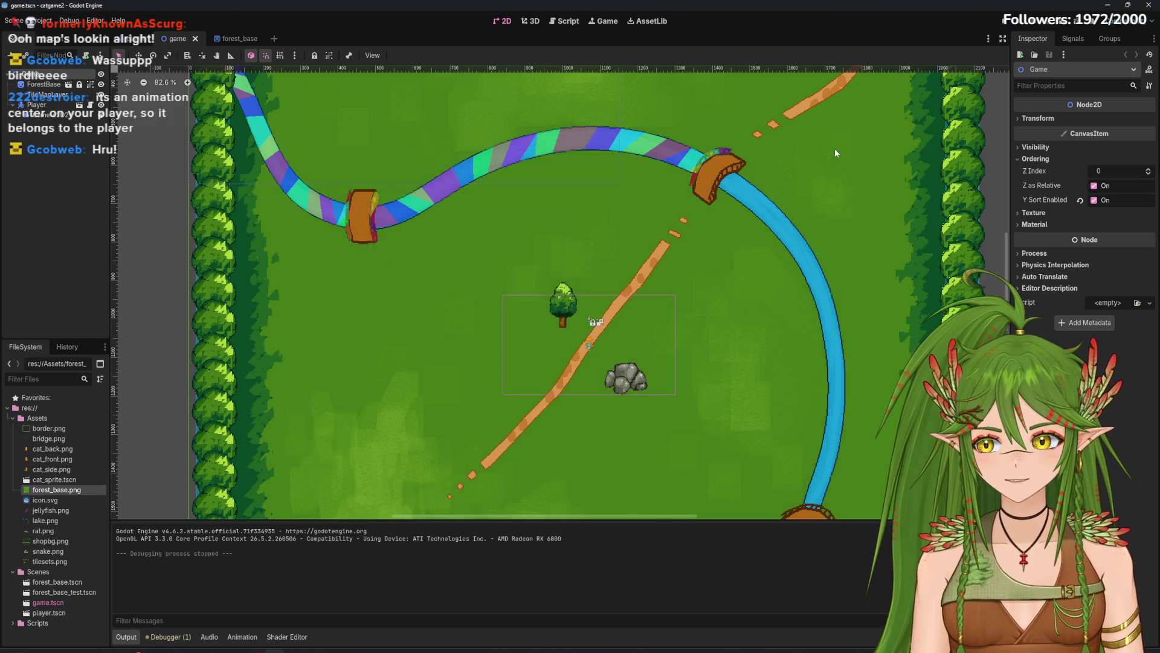
click(134, 39)
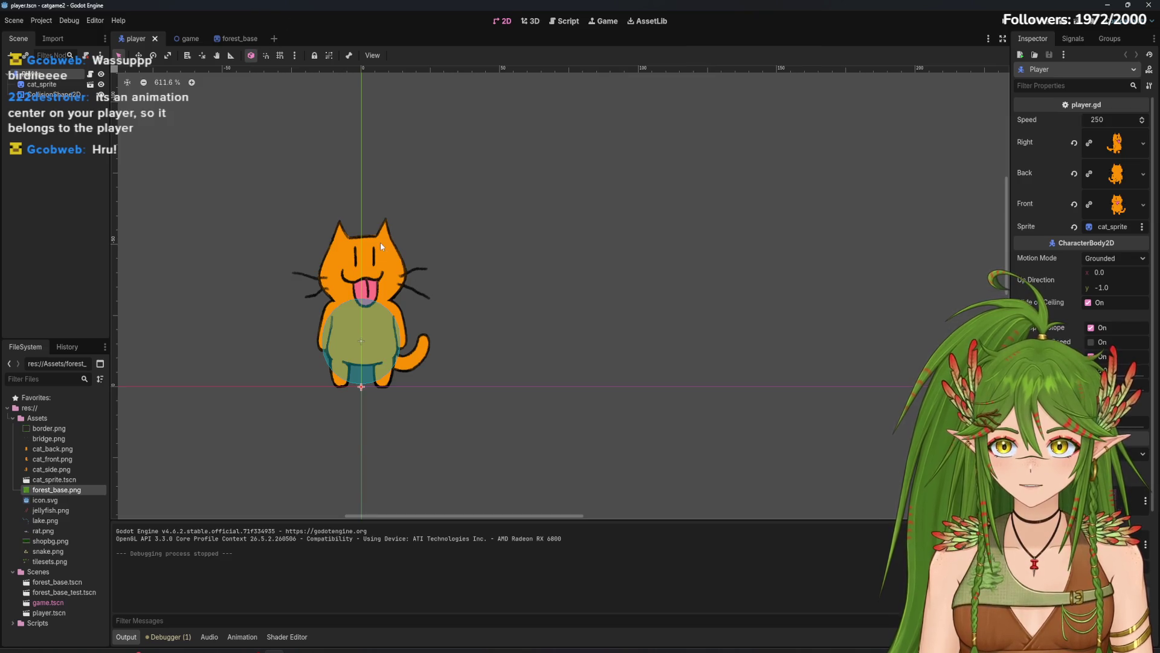
click(181, 39)
click(998, 22)
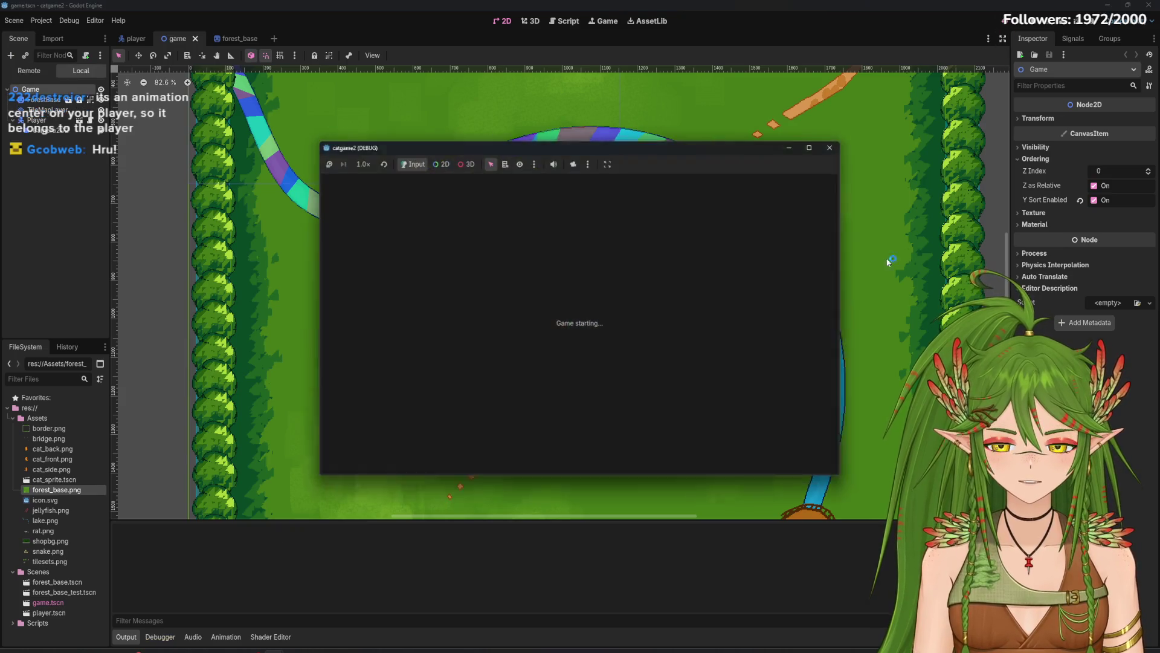
key(Left)
key(Up)
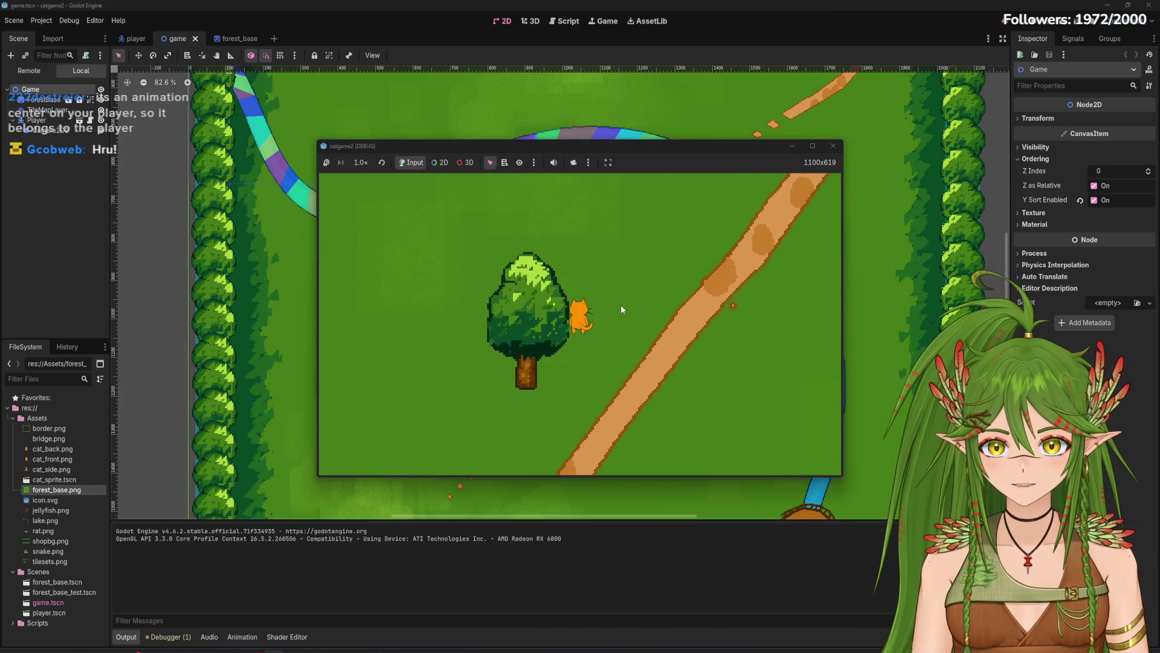
key(Down)
key(Left)
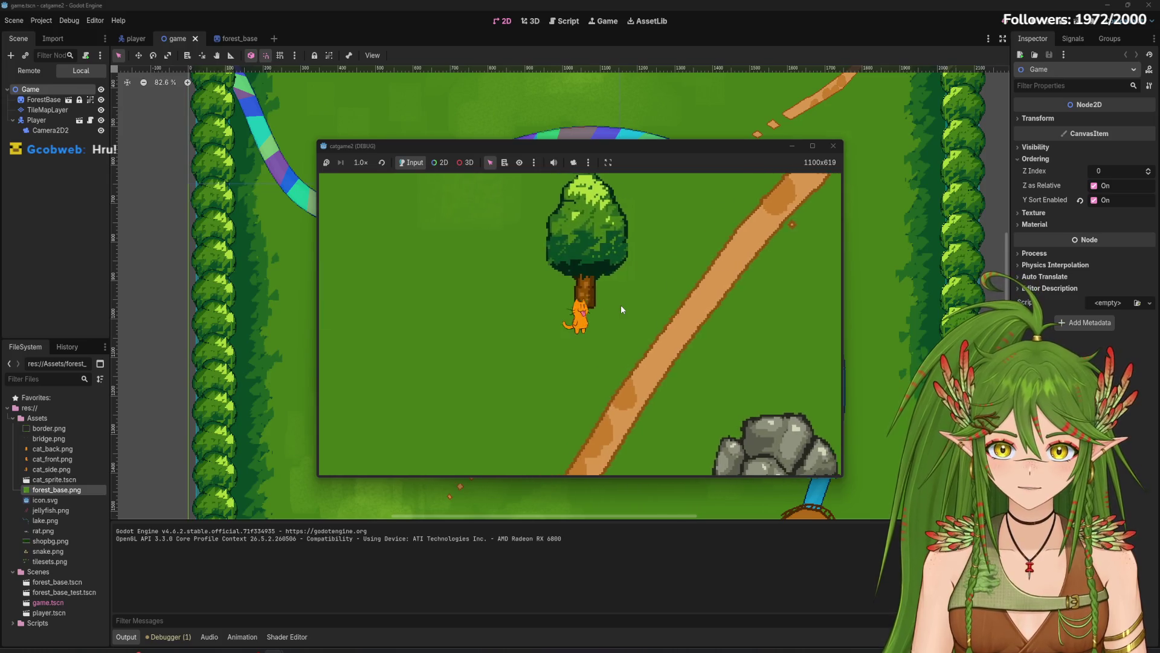
key(Up)
key(Right)
key(Up)
key(Down)
key(Left)
key(Right)
key(Down)
key(Left)
key(Right)
key(Down)
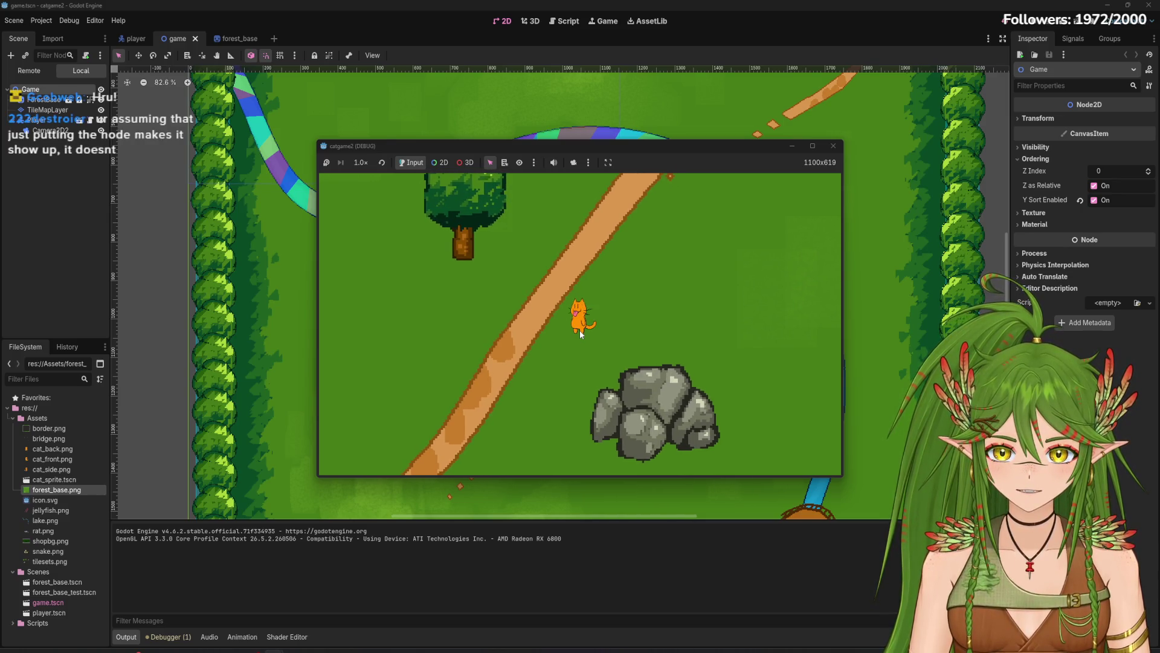
key(Left)
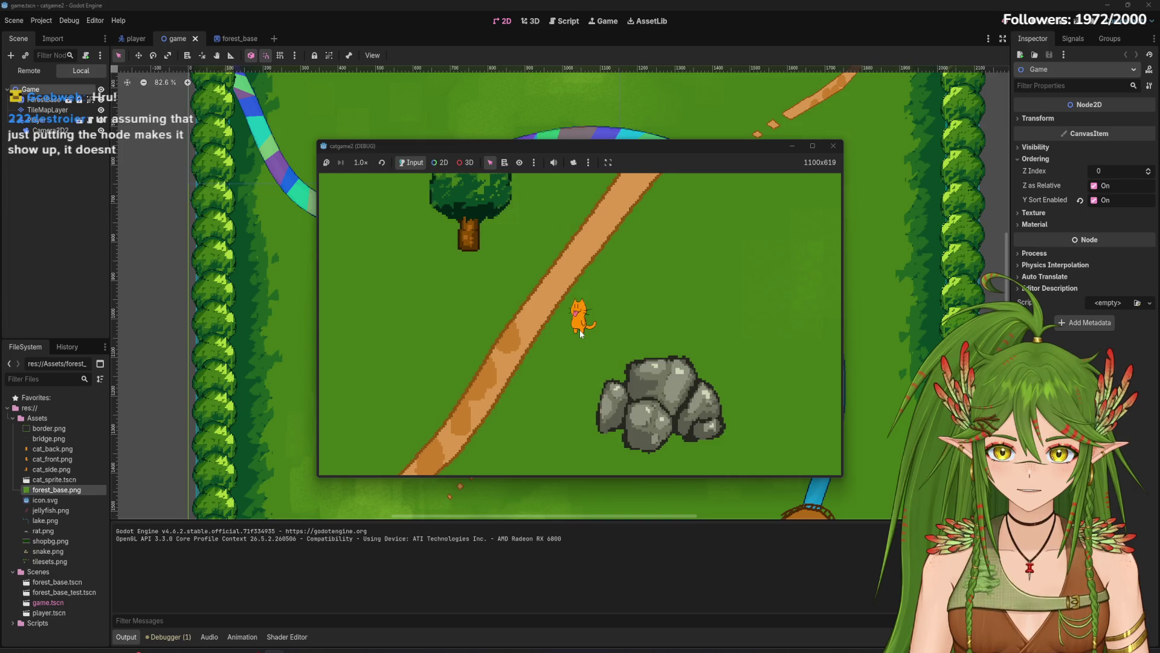
key(Down)
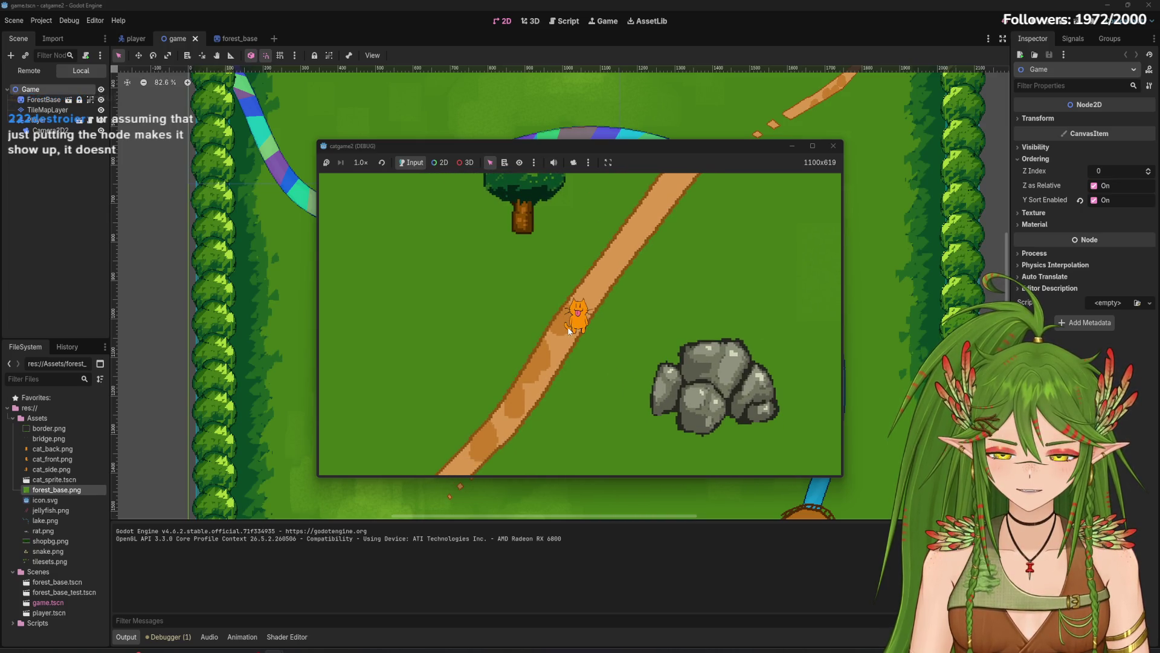
key(Right)
key(Up)
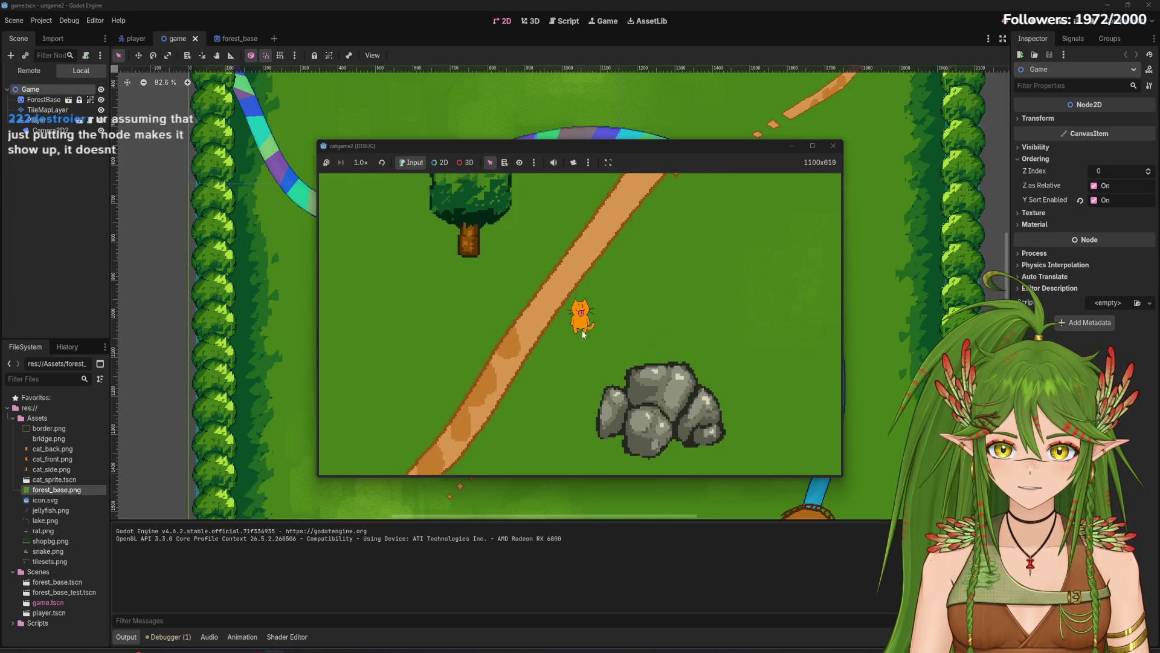
key(Down)
key(Left)
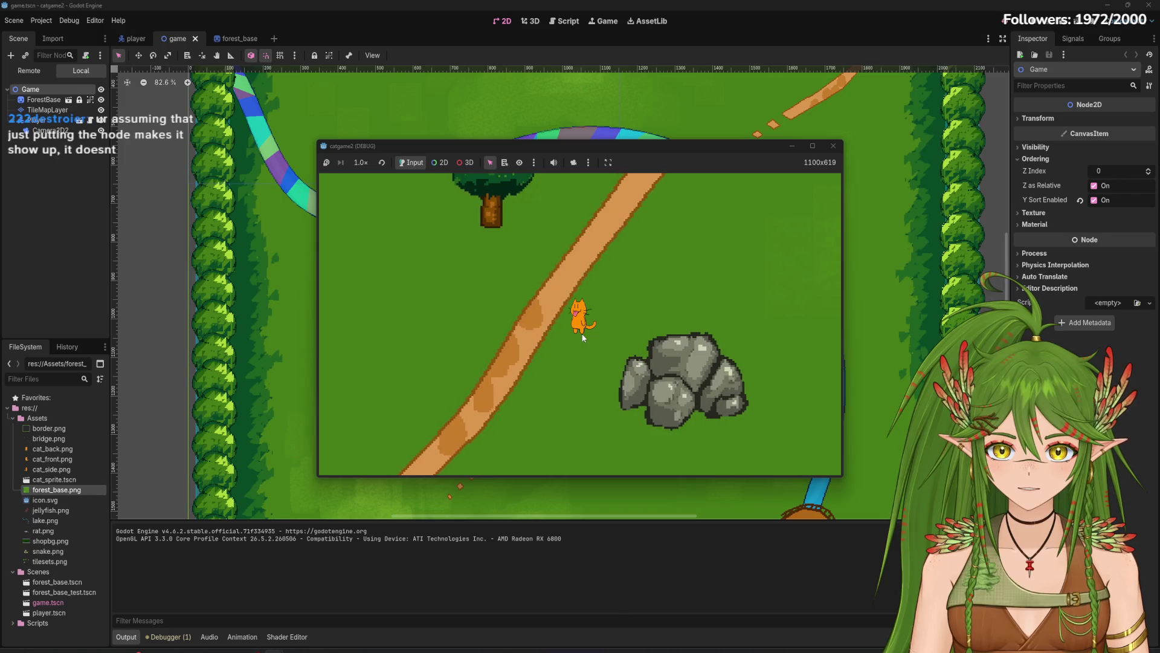
key(Left)
key(Left)
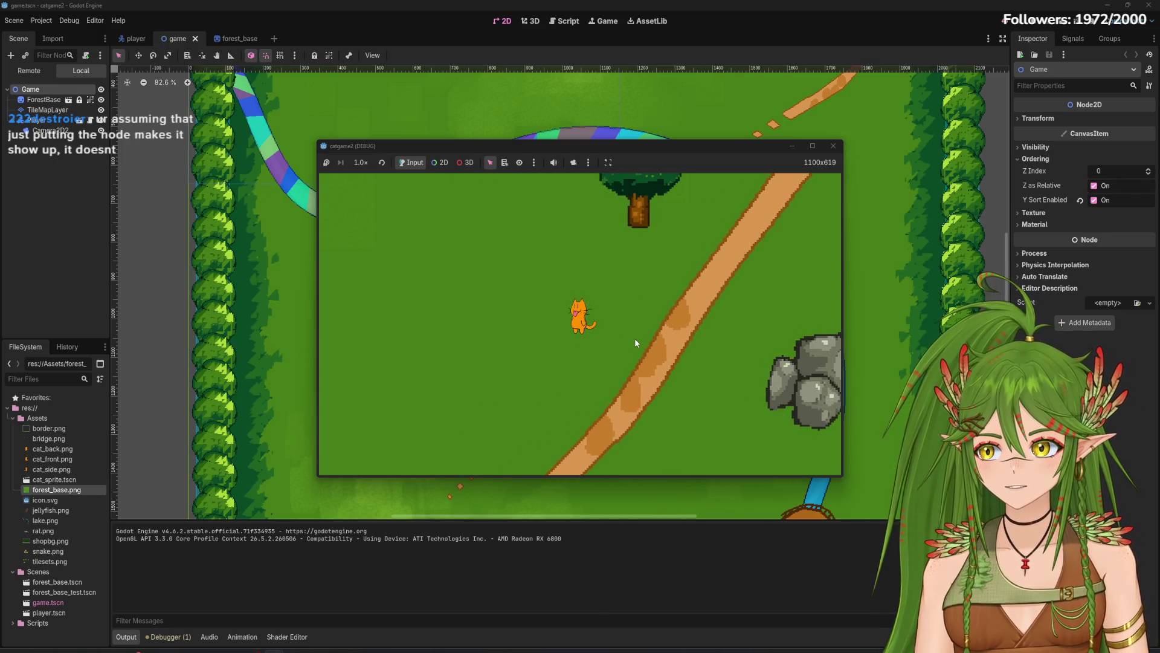
click(834, 146)
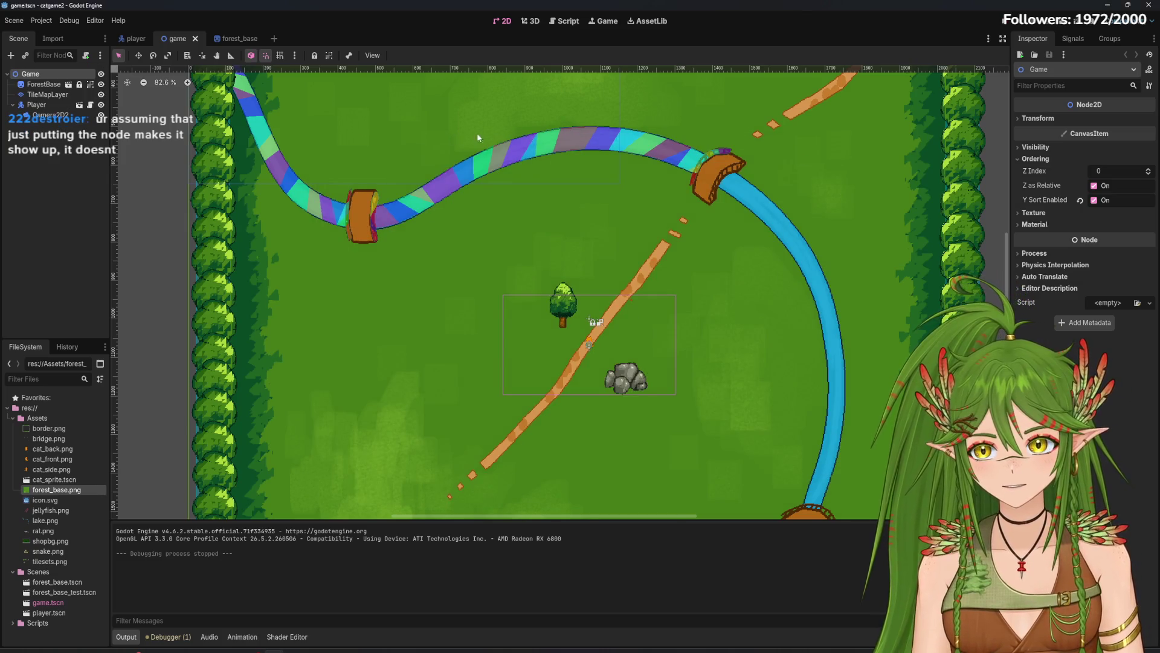
Step: Switch to the player scene, select the cat_sprite node, then deselect it
click(133, 37)
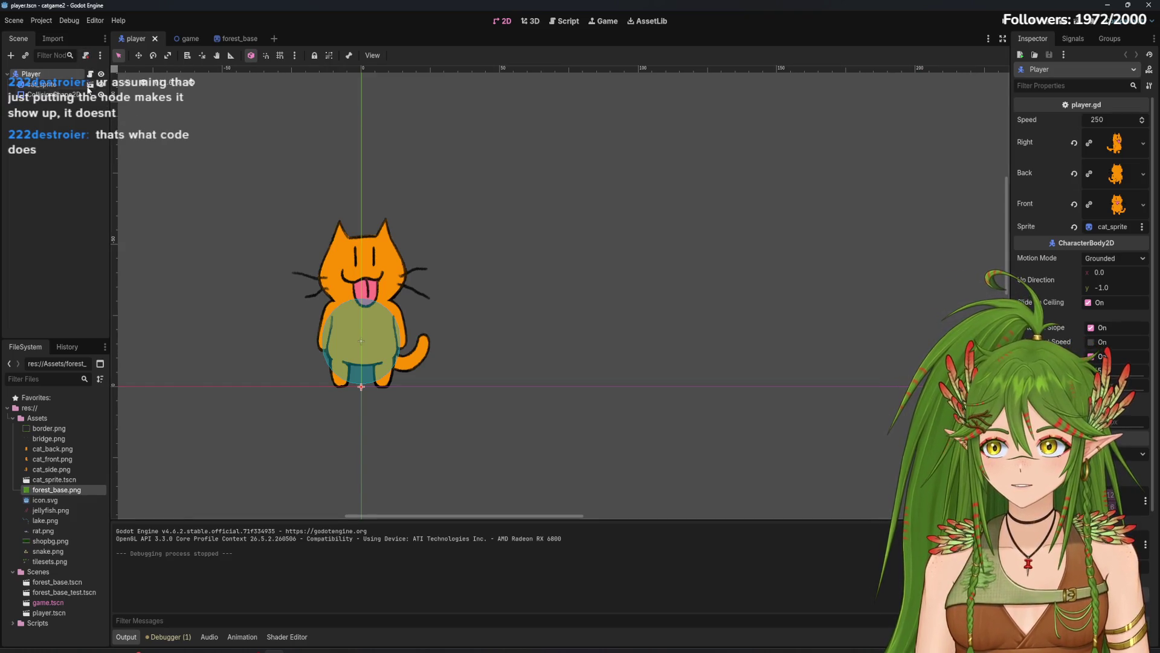
click(44, 85)
click(69, 103)
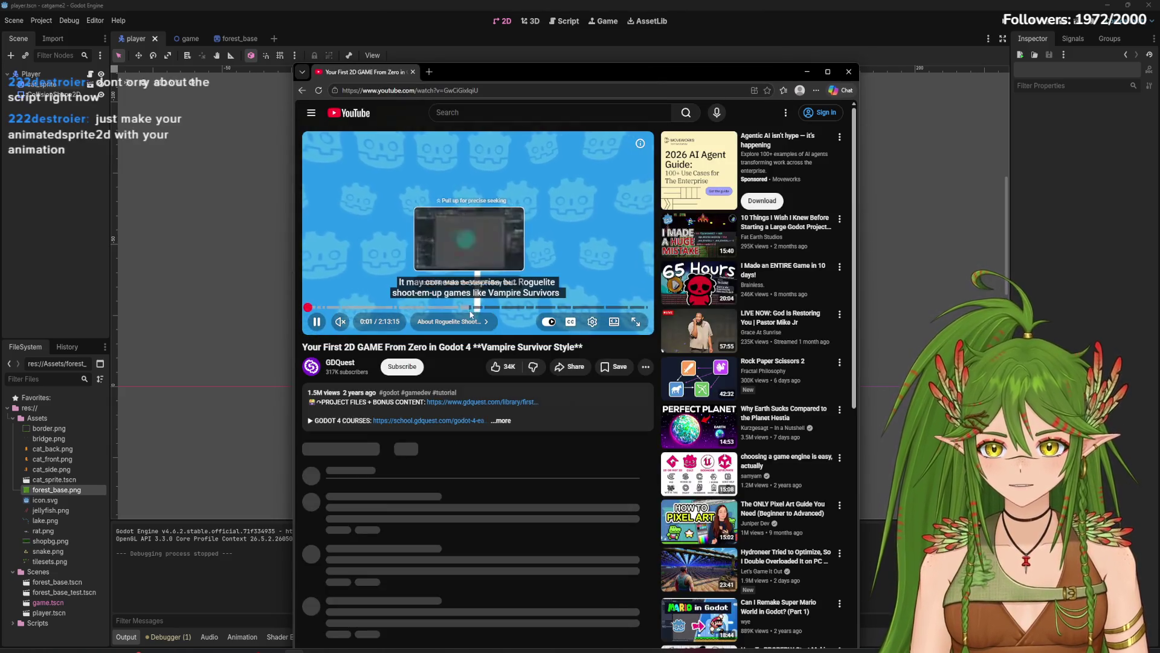
Step: Skip the tutorial video past 1:04 to the 'Six guns!' section in fullscreen, pause, then exit fullscreen
drag(482, 309, 476, 310)
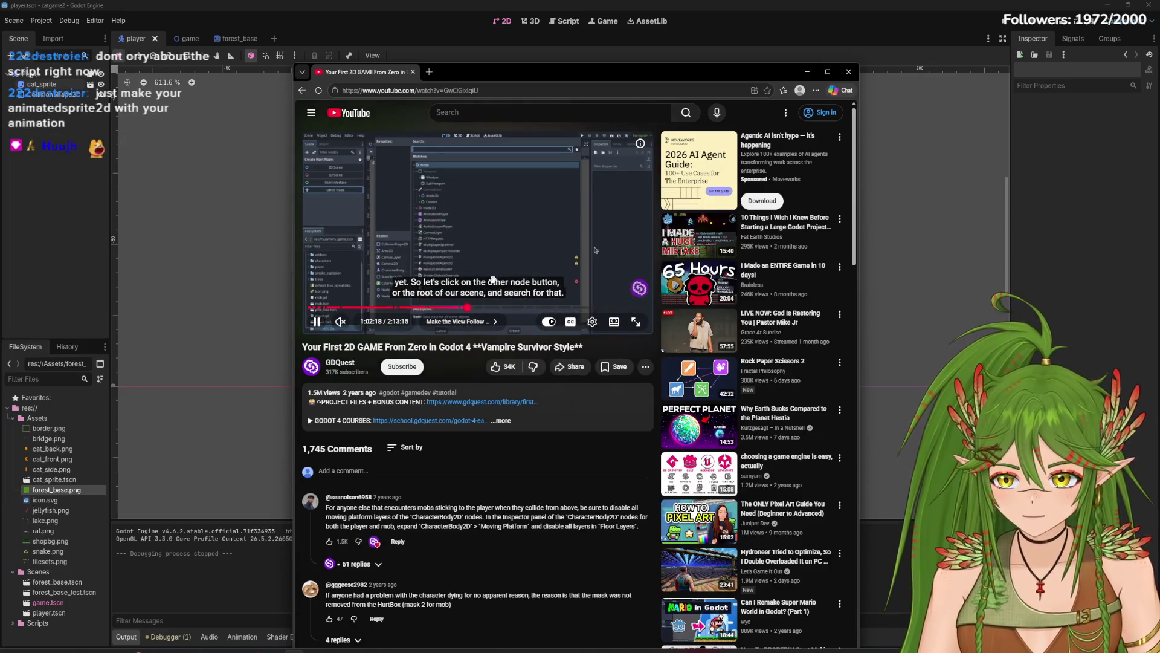
drag(473, 310, 473, 309)
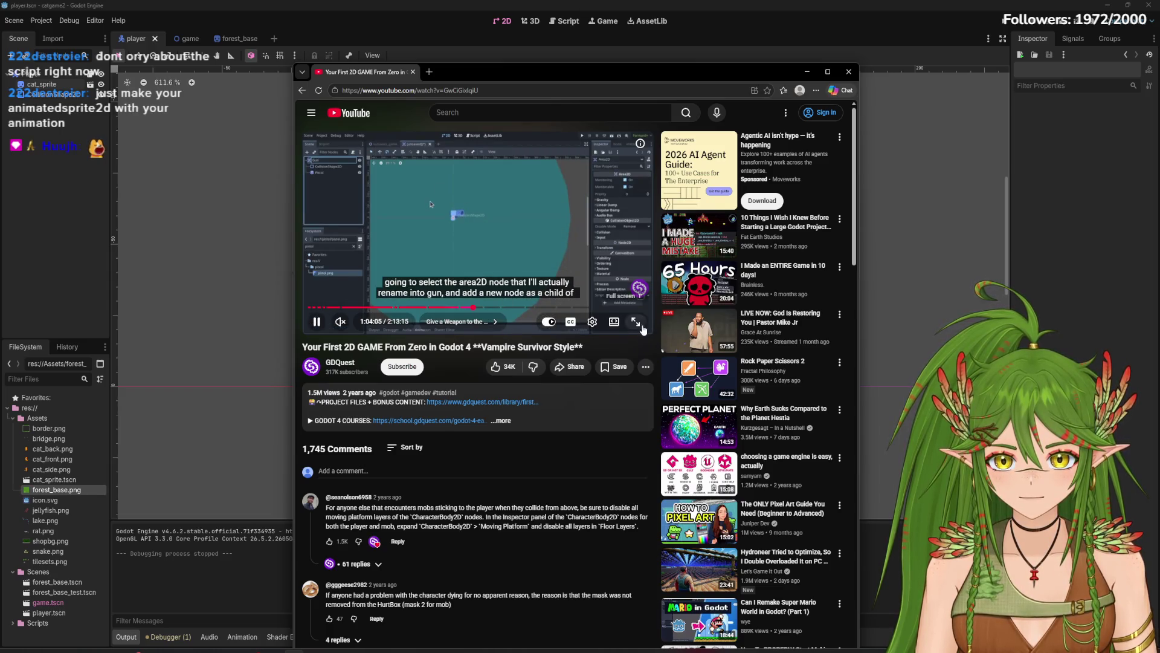
double_click(462, 208)
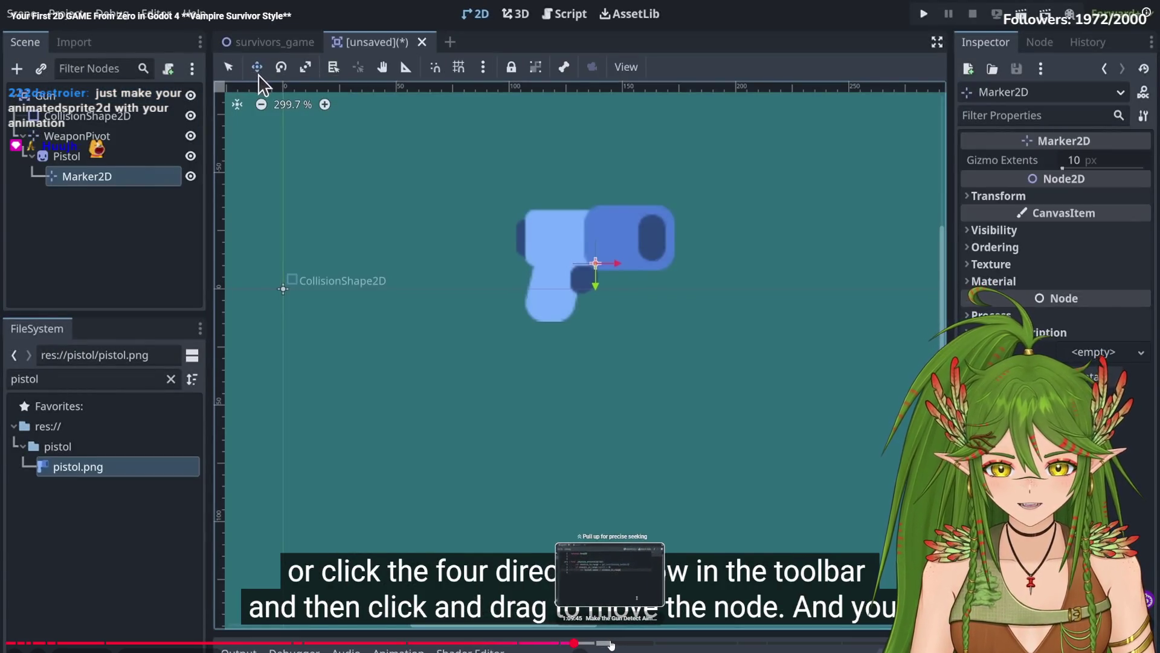
click(591, 645)
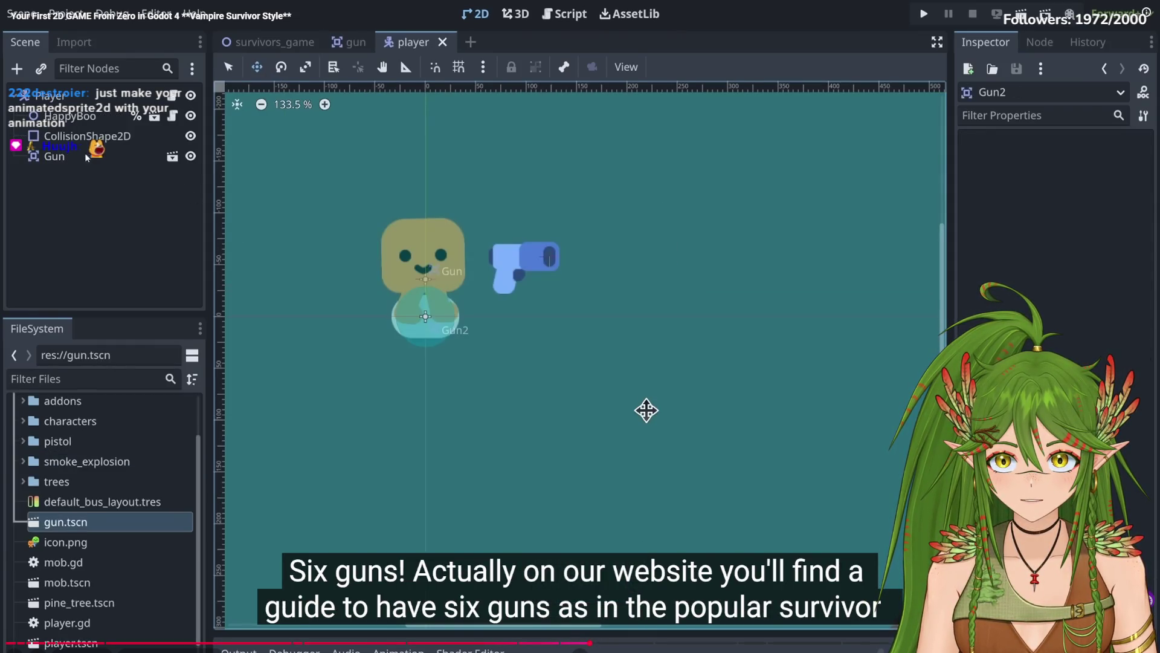
click(354, 85)
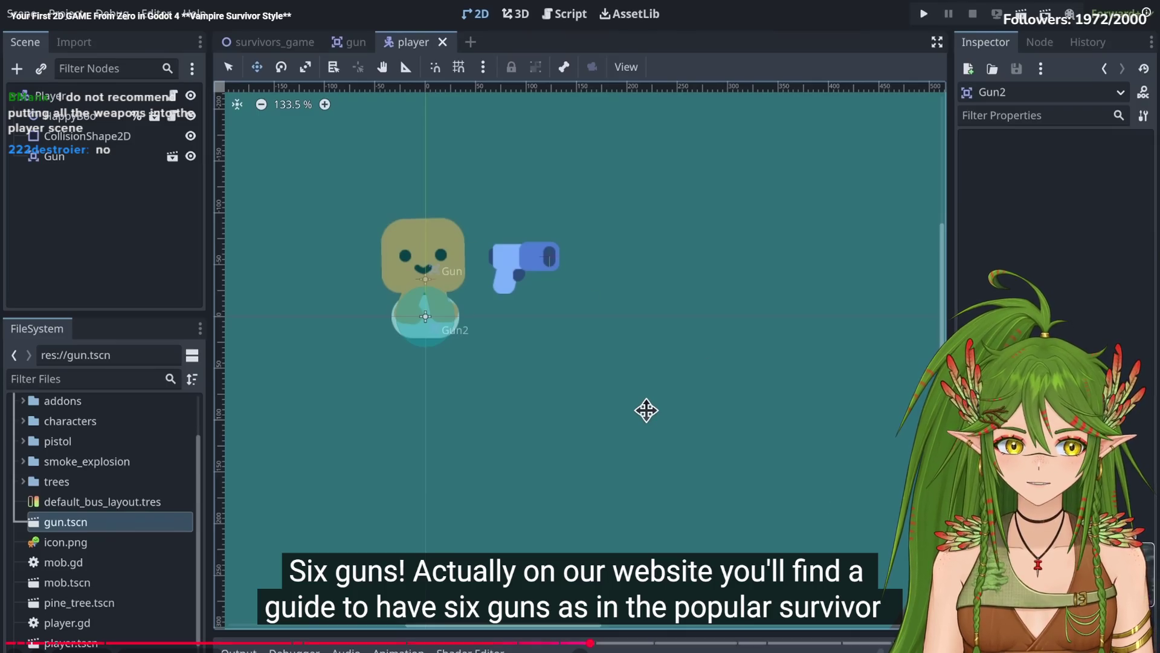
key(Escape)
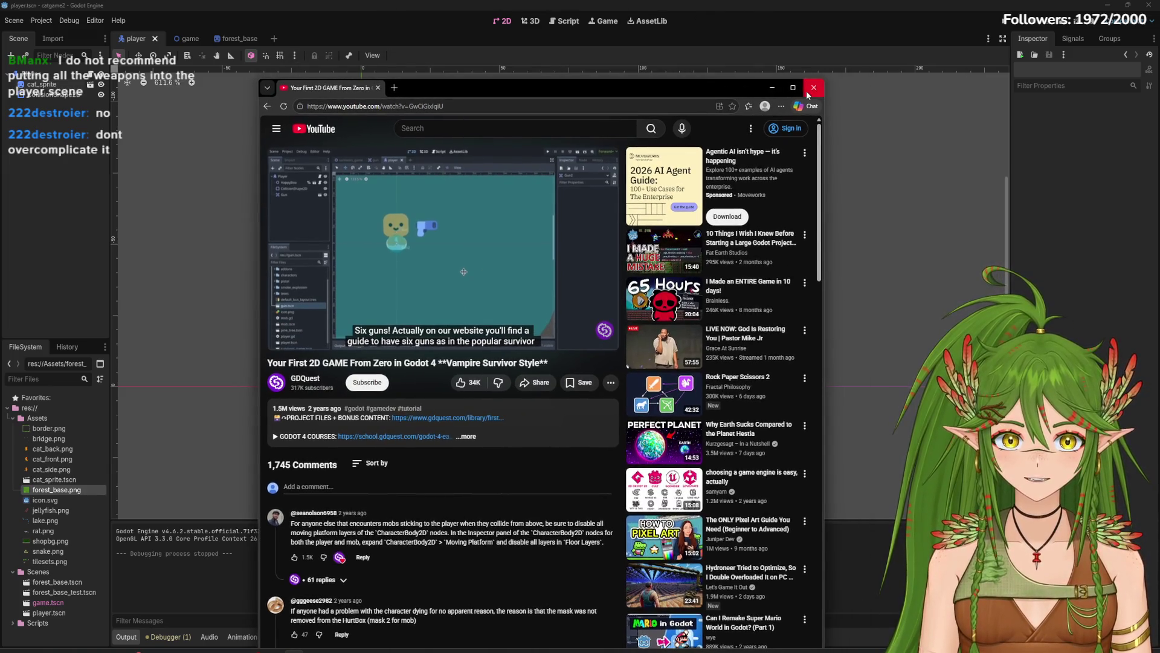
Step: Back in Godot, create a new scene with an AnimatedSprite2D root node, found by searching 'anima'
click(808, 72)
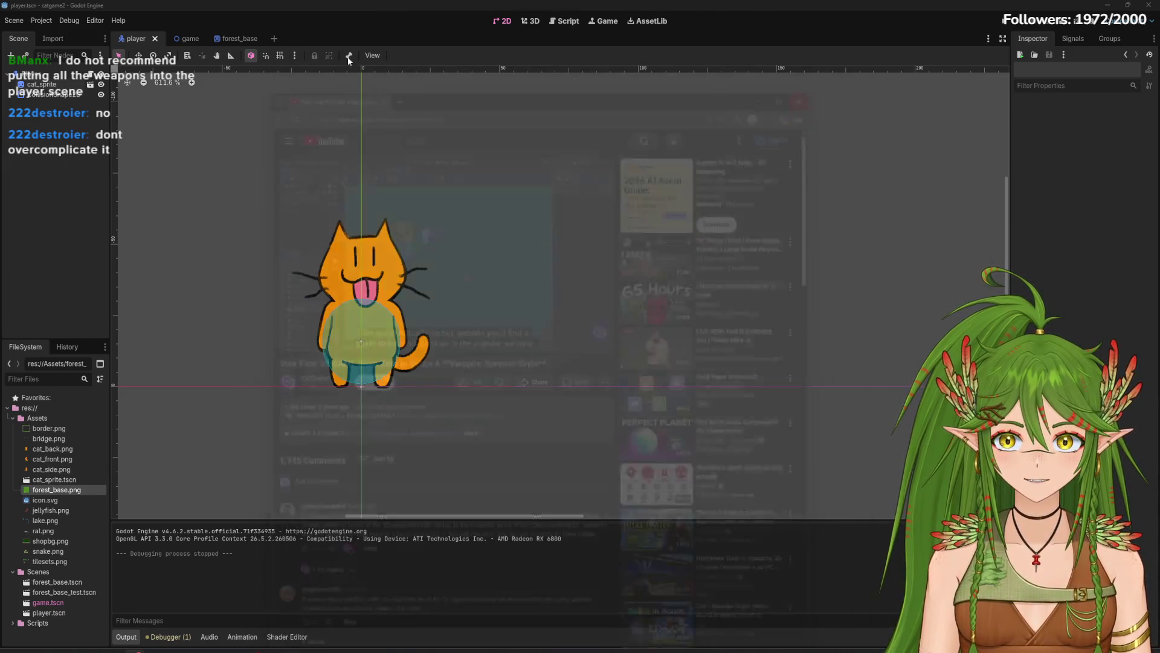
click(275, 39)
click(10, 55)
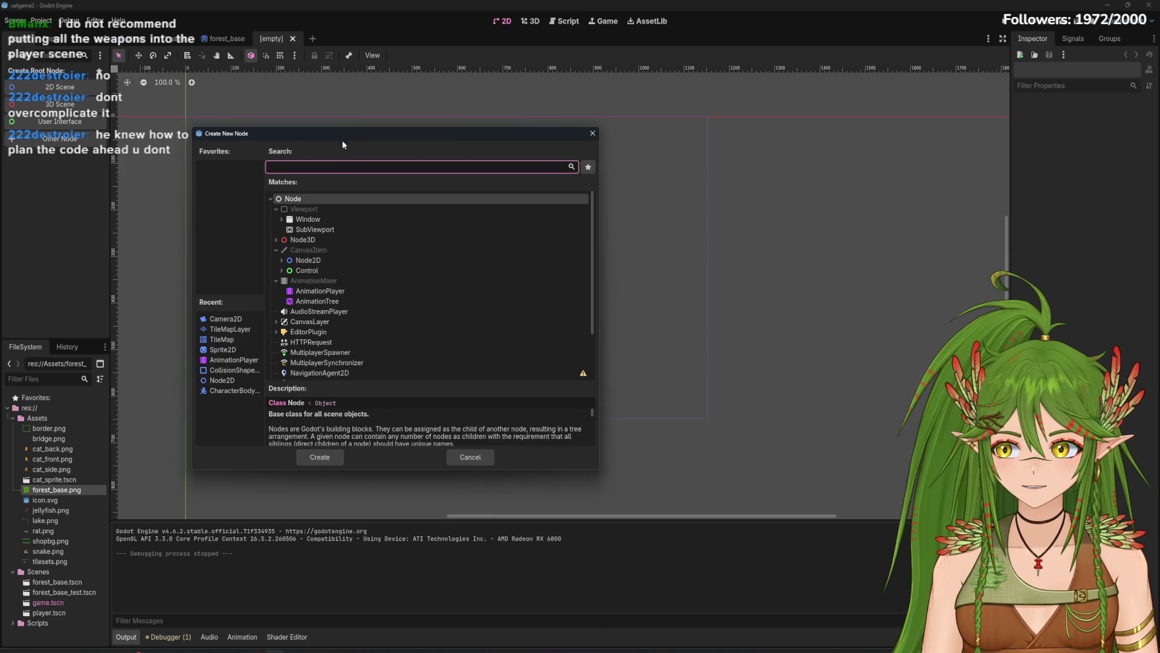
text(anima)
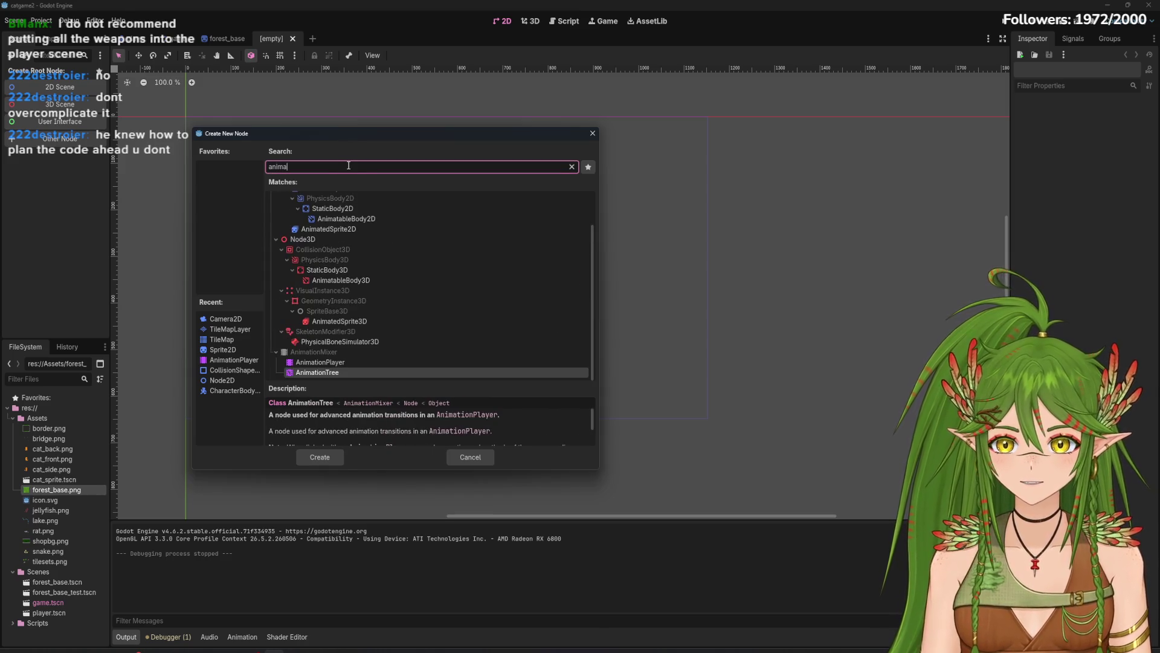
click(381, 209)
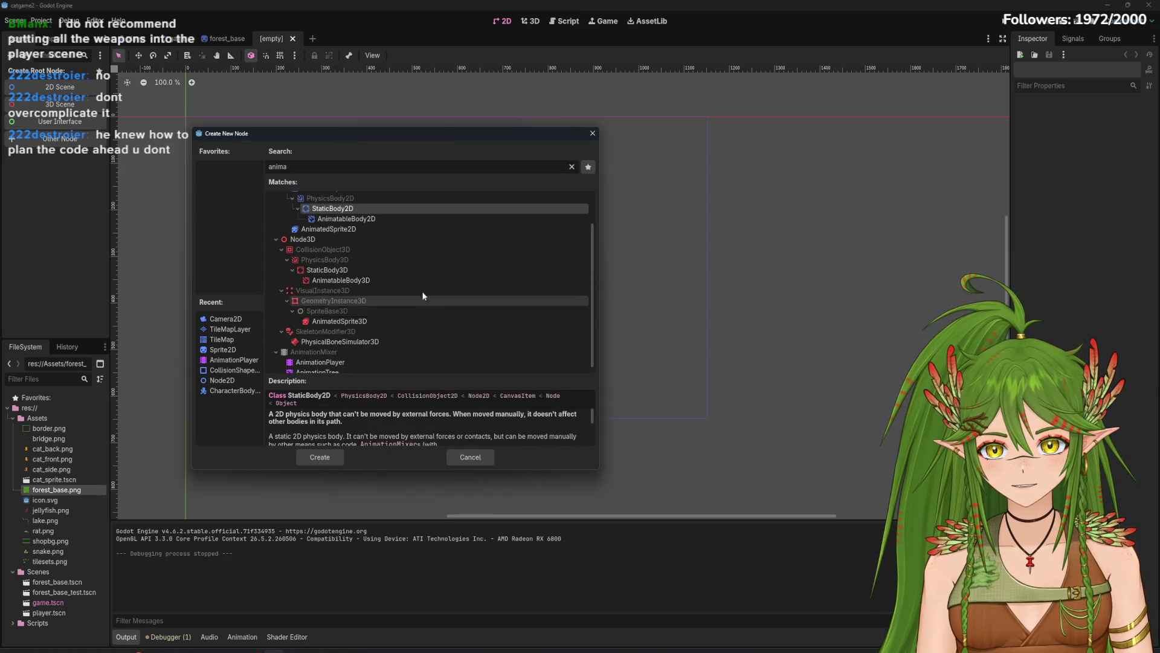
click(330, 228)
click(320, 457)
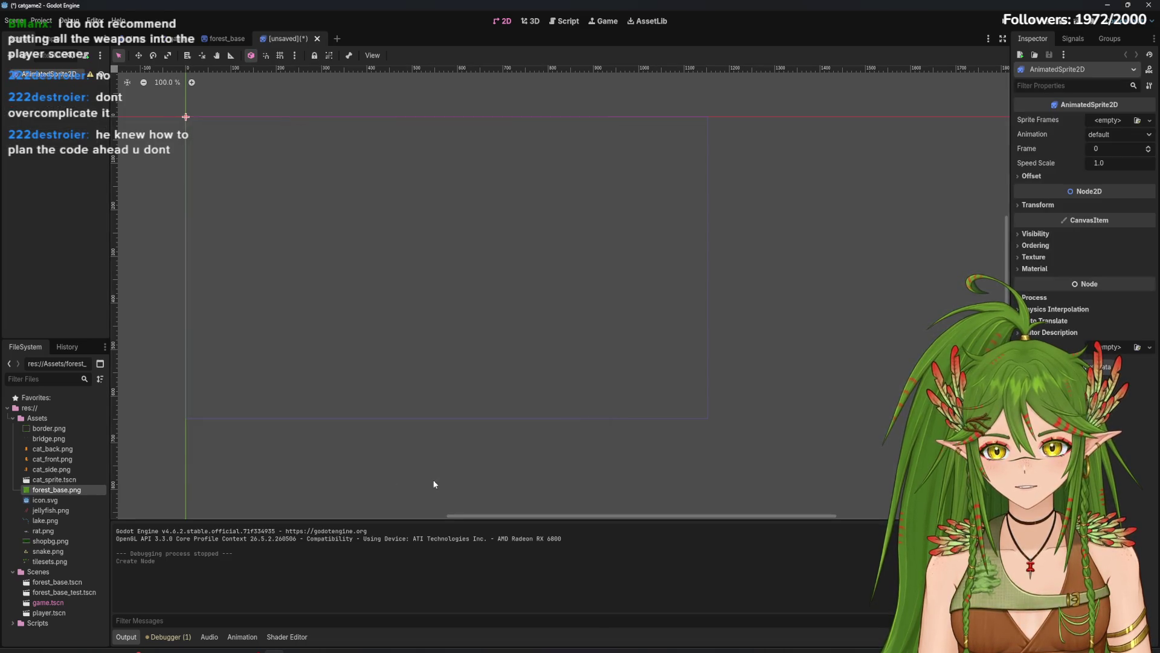
Step: Recentre the 2D view and look for an existing SpriteFrames resource to load
scroll(233, 329, down, 1)
drag(306, 327, 414, 363)
mouse_move(177, 42)
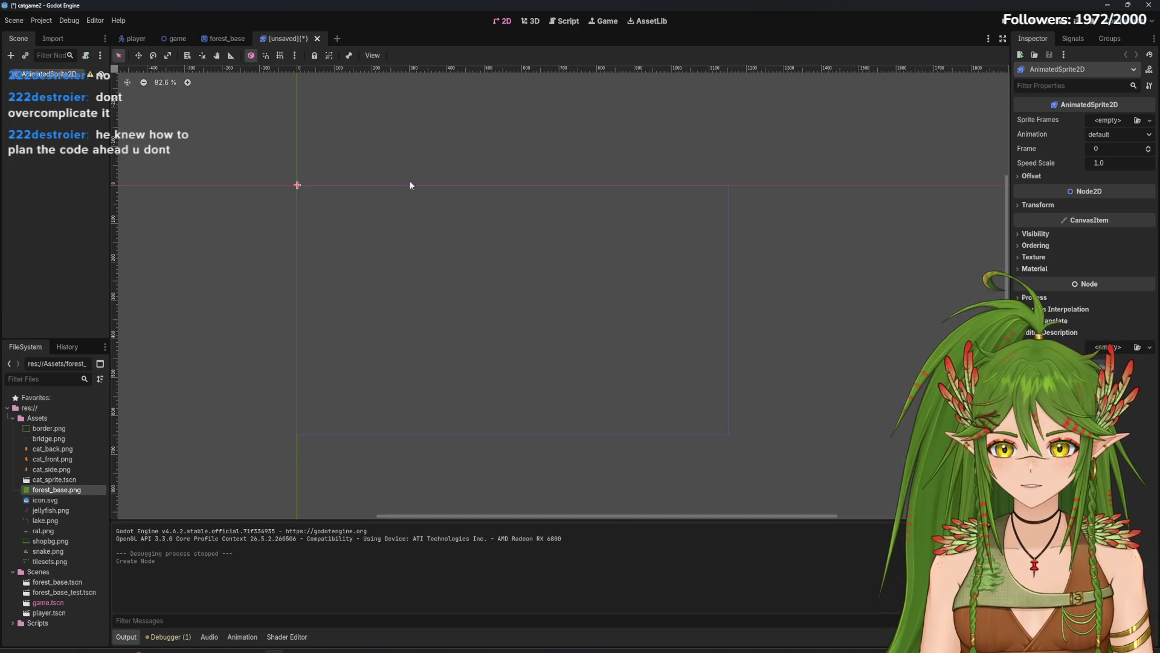
click(1137, 120)
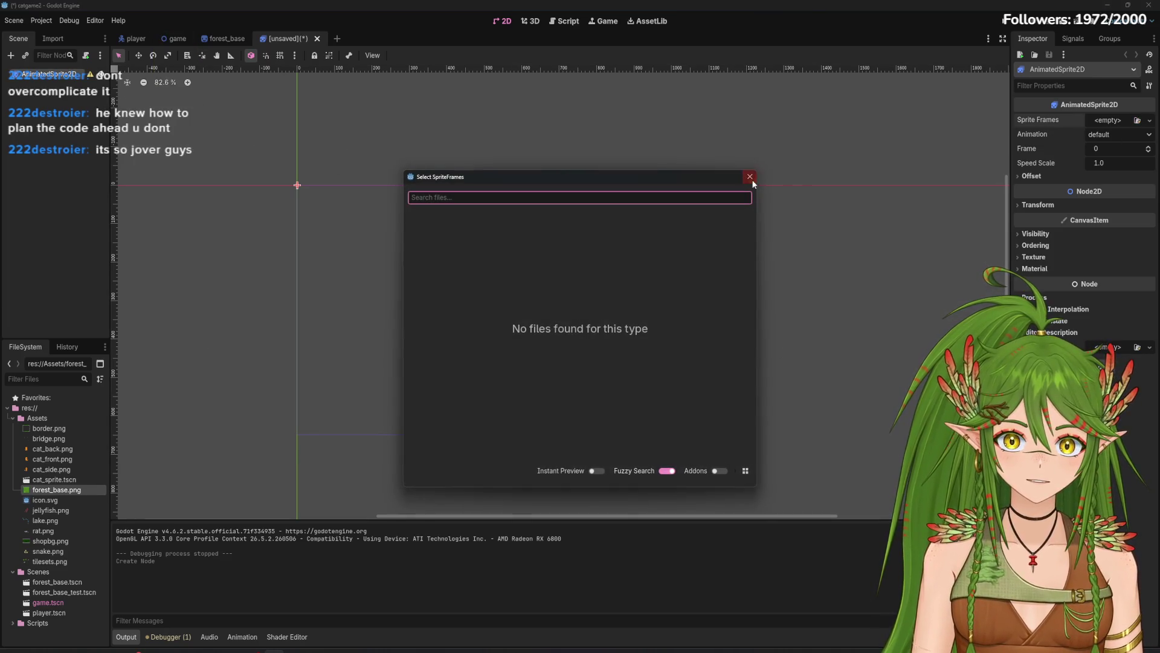
Step: Close the empty SpriteFrames picker and import TailWhipAnim.png into the Assets folder
click(753, 179)
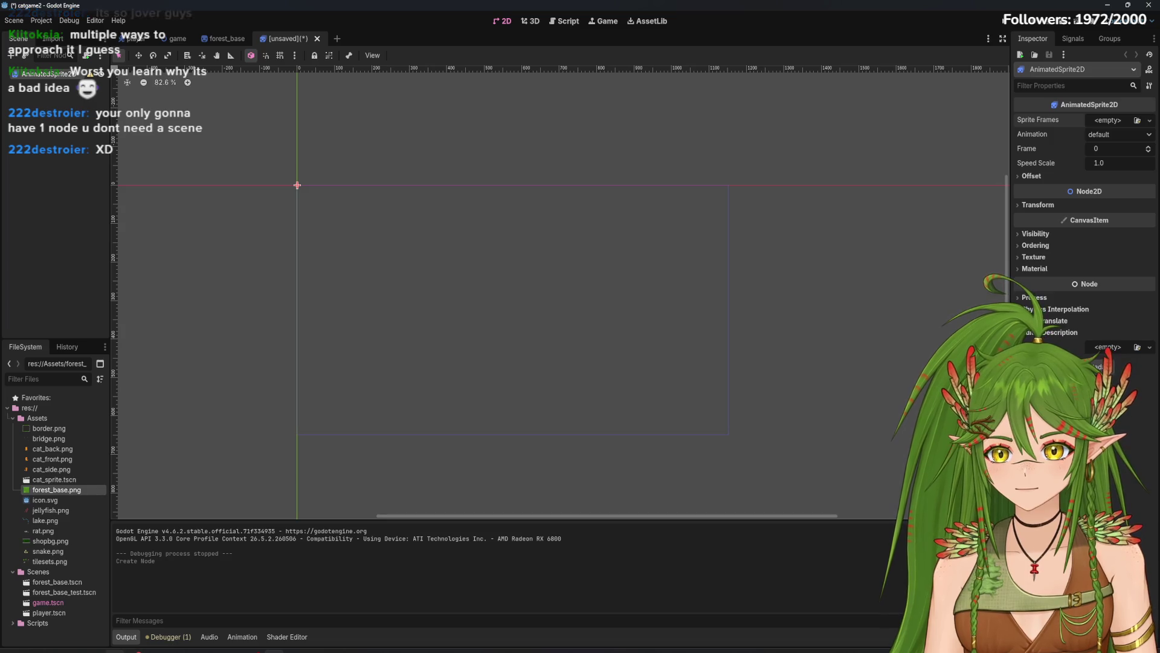
mouse_move(136, 650)
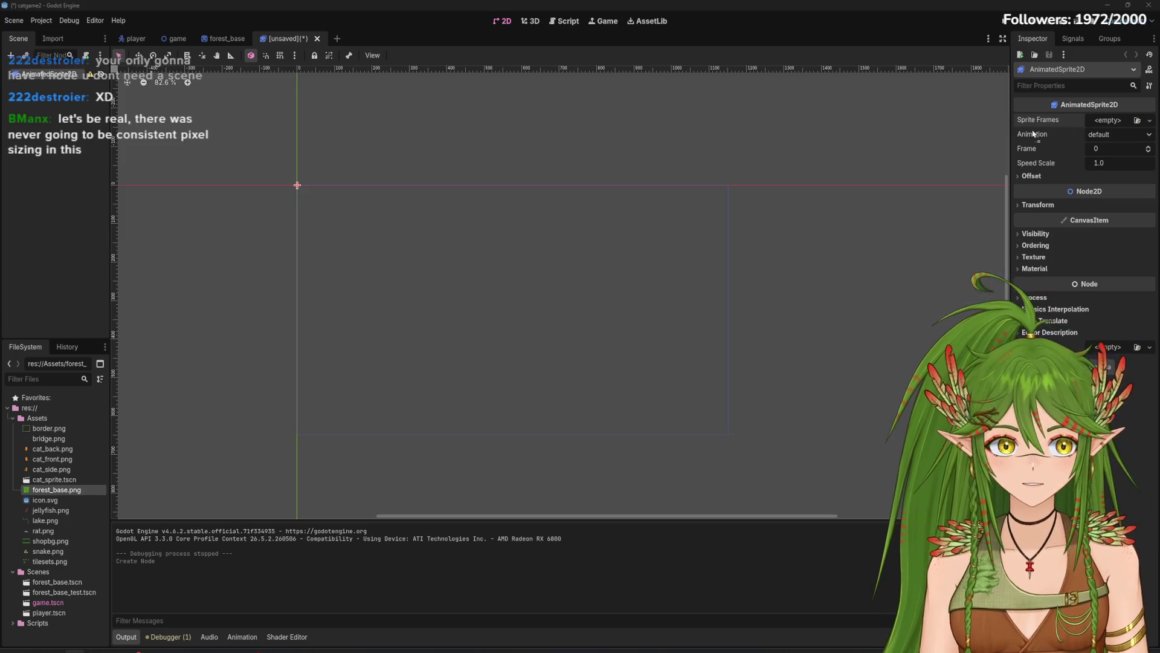
drag(86, 435, 60, 420)
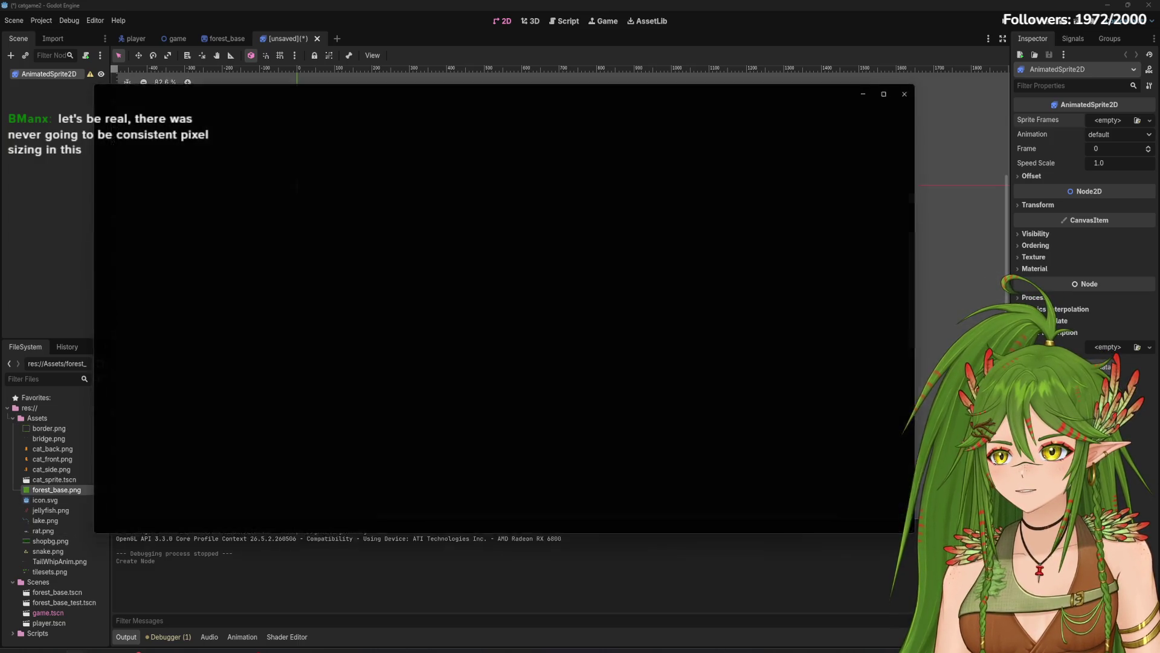
Step: Review the swirl drawing and ability-icon sheet in Photos, close them, and minimize the gif viewer
scroll(538, 309, up, 10)
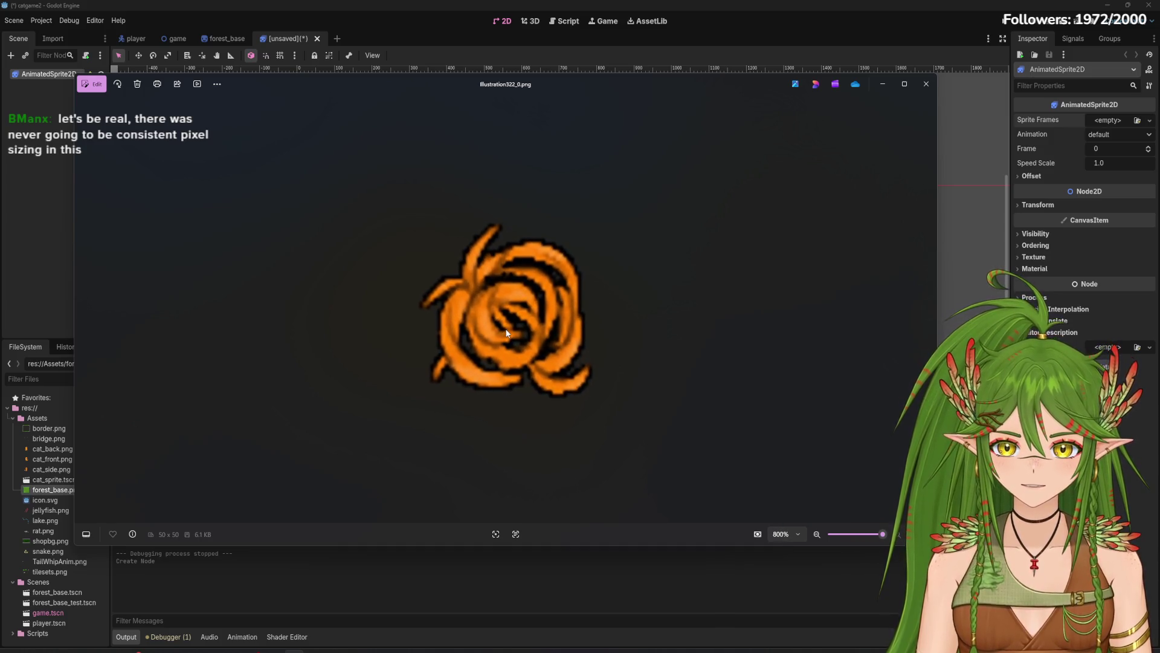
click(927, 84)
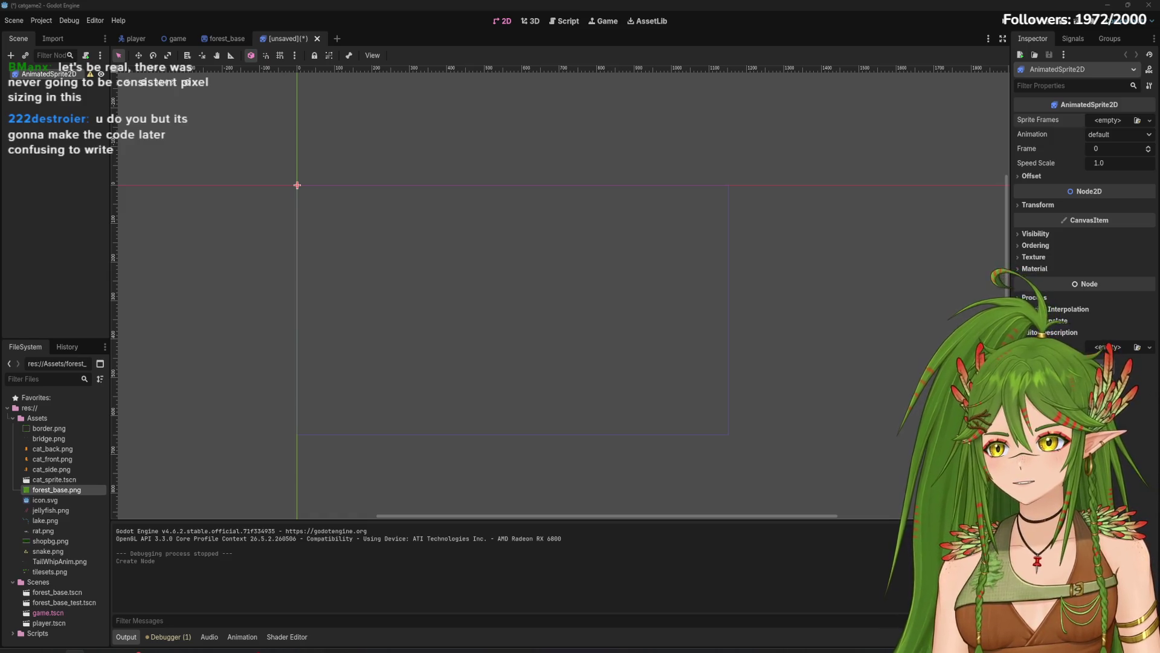
scroll(507, 341, up, 5)
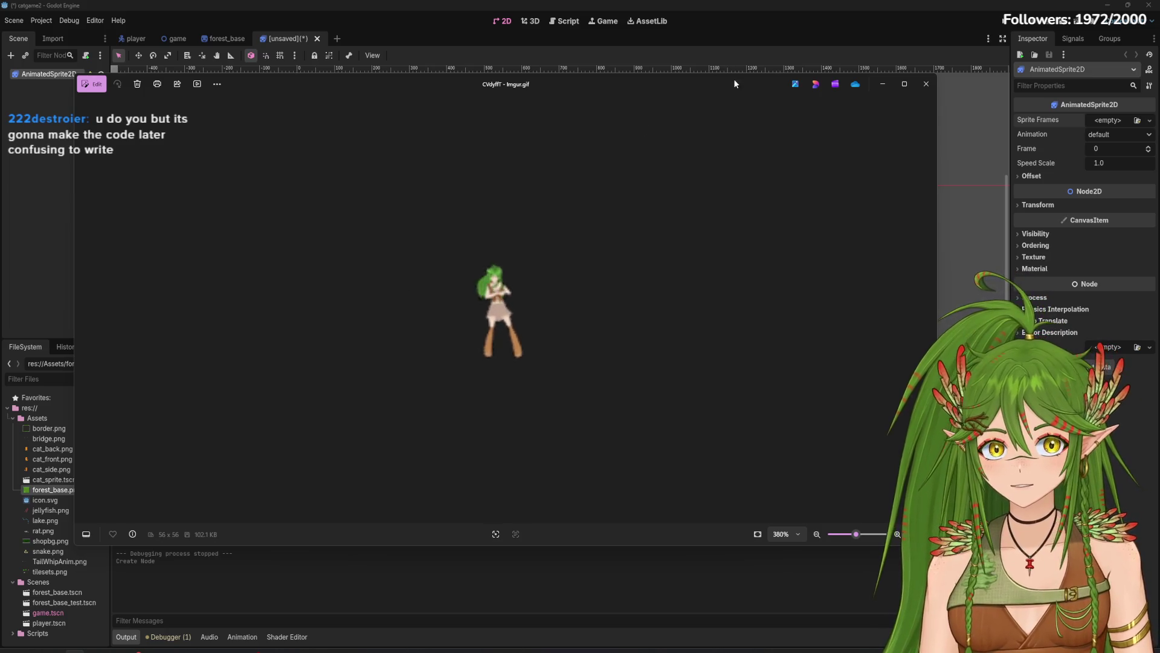
key(alt+Tab)
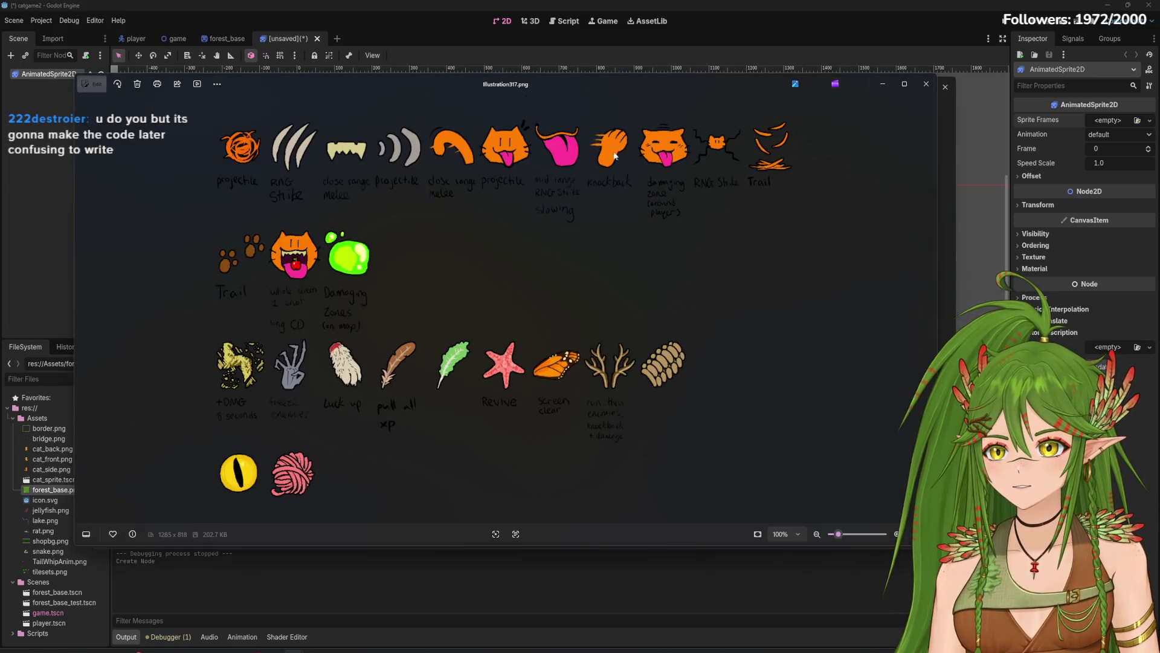
click(926, 86)
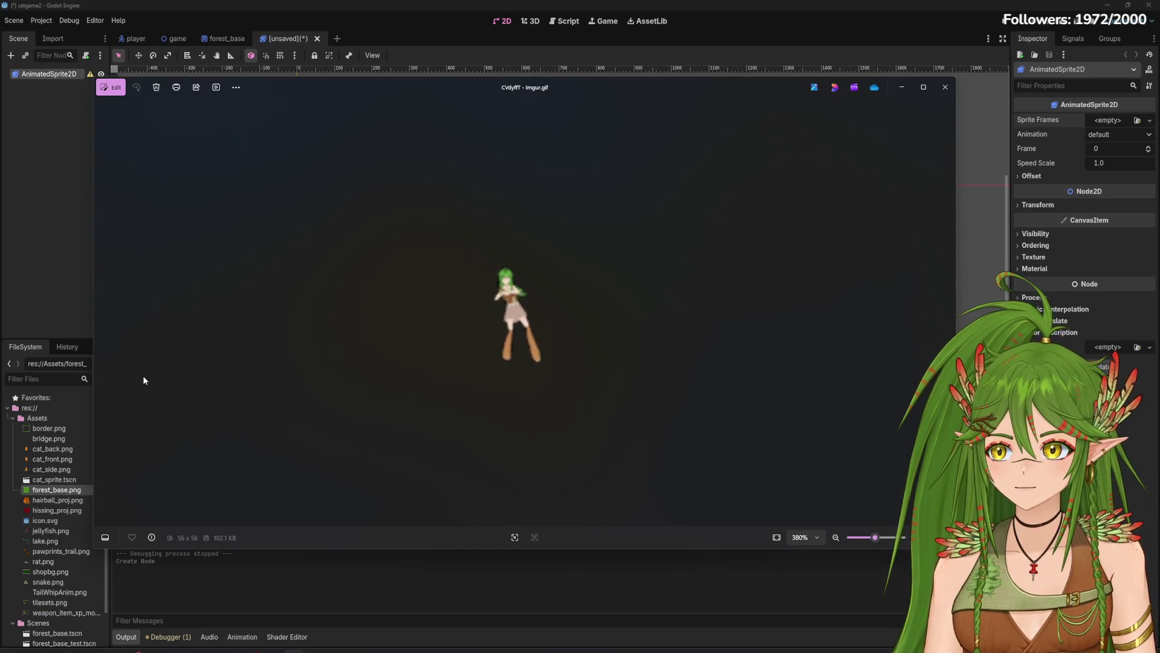
click(911, 90)
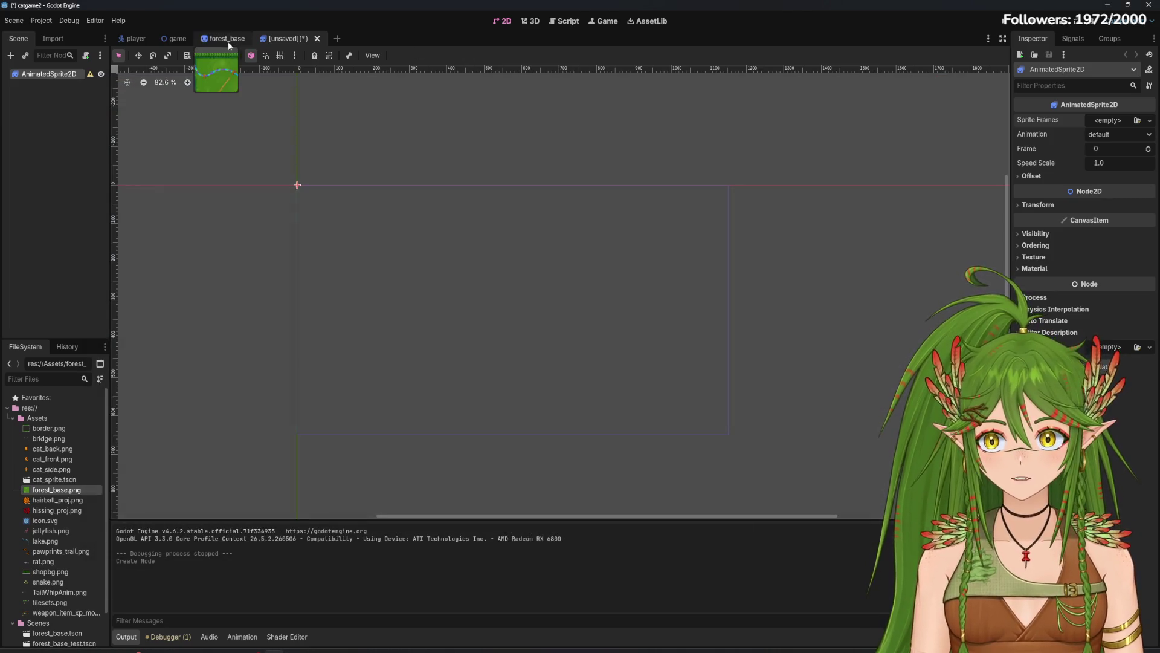
Step: Assign a New SpriteFrames resource to the AnimatedSprite2D's Sprite Frames property
click(1137, 120)
click(749, 177)
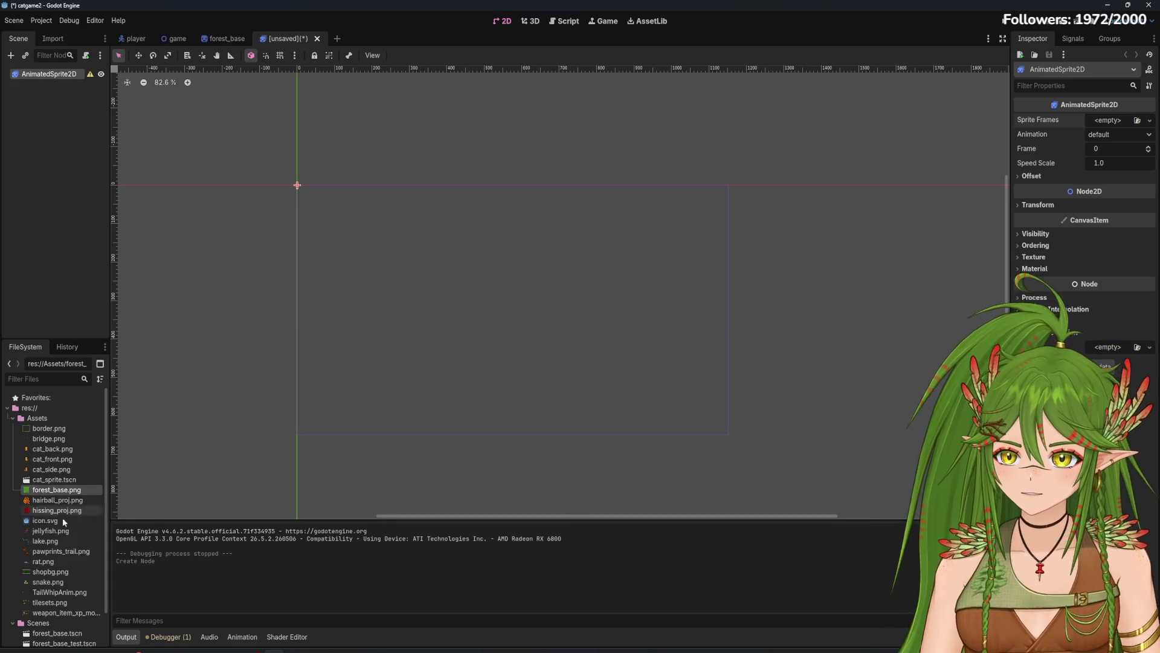
mouse_move(59, 591)
mouse_down()
mouse_move(335, 504)
mouse_move(1023, 114)
mouse_move(1142, 126)
mouse_up()
click(1142, 124)
click(1118, 143)
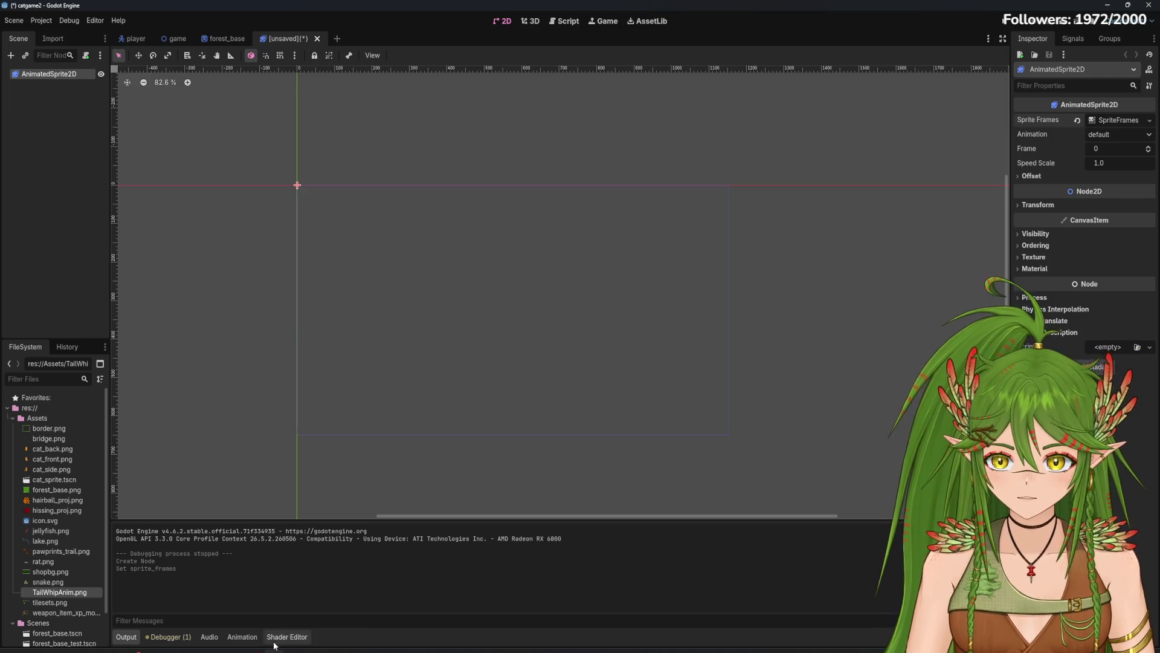
click(177, 640)
click(126, 636)
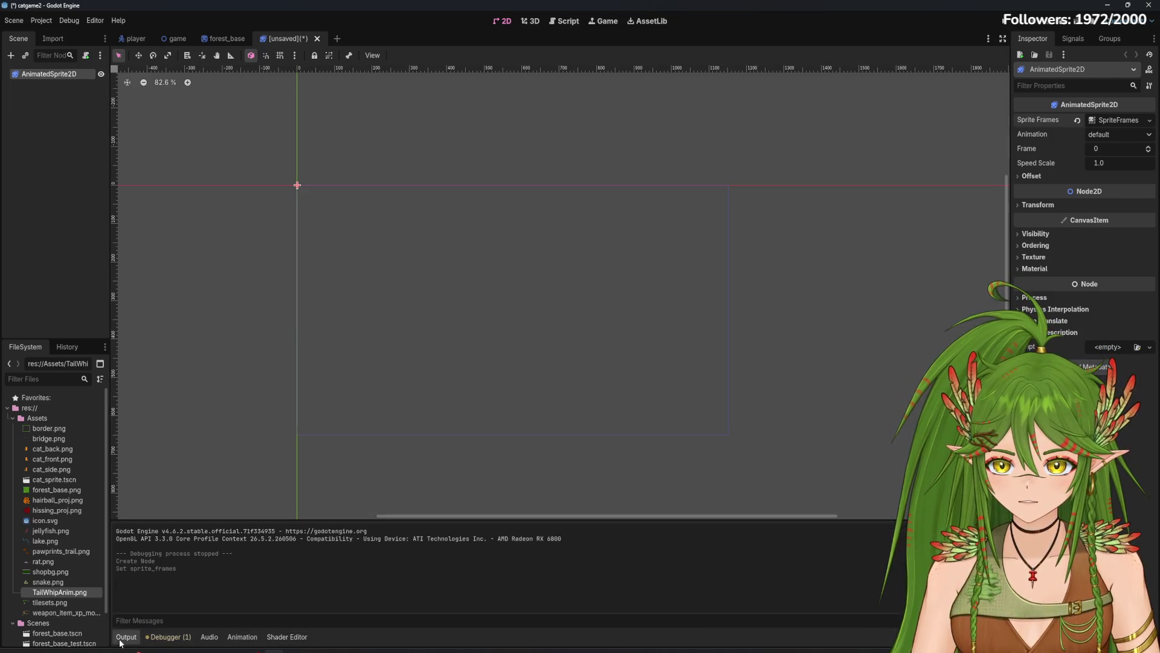
Step: In the enlarged SpriteFrames editor, add the whole TailWhipAnim.png sheet as a frame, then delete it
click(1118, 119)
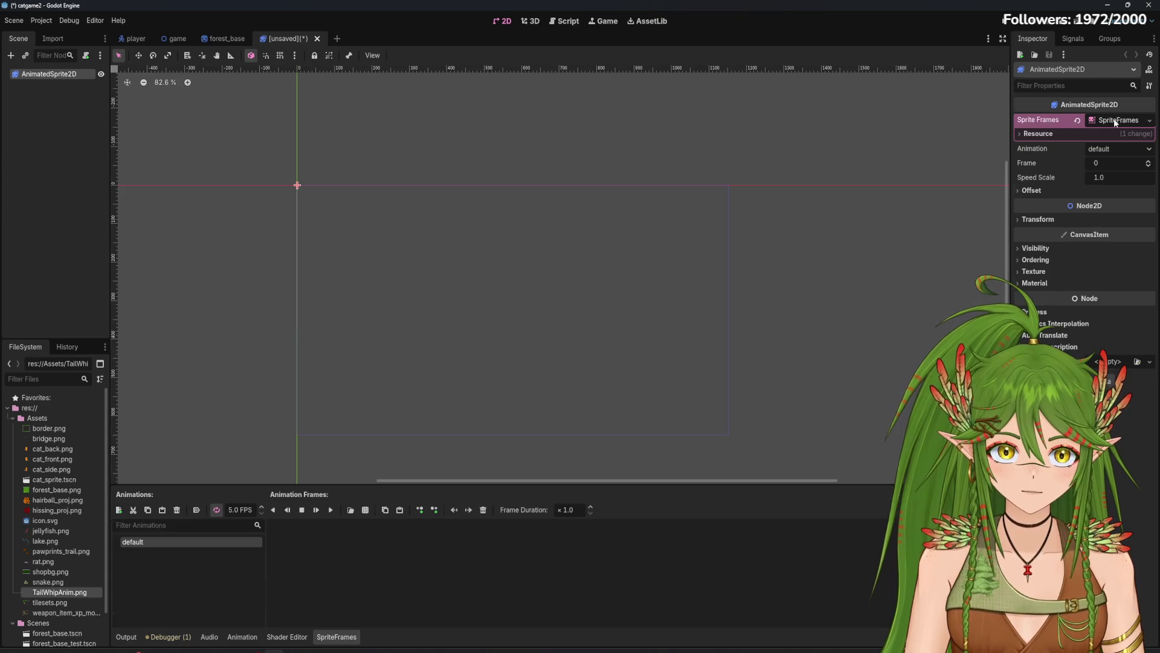
drag(484, 486, 484, 266)
mouse_move(59, 592)
mouse_down()
mouse_move(197, 451)
mouse_move(67, 610)
mouse_move(206, 535)
mouse_move(391, 463)
mouse_up()
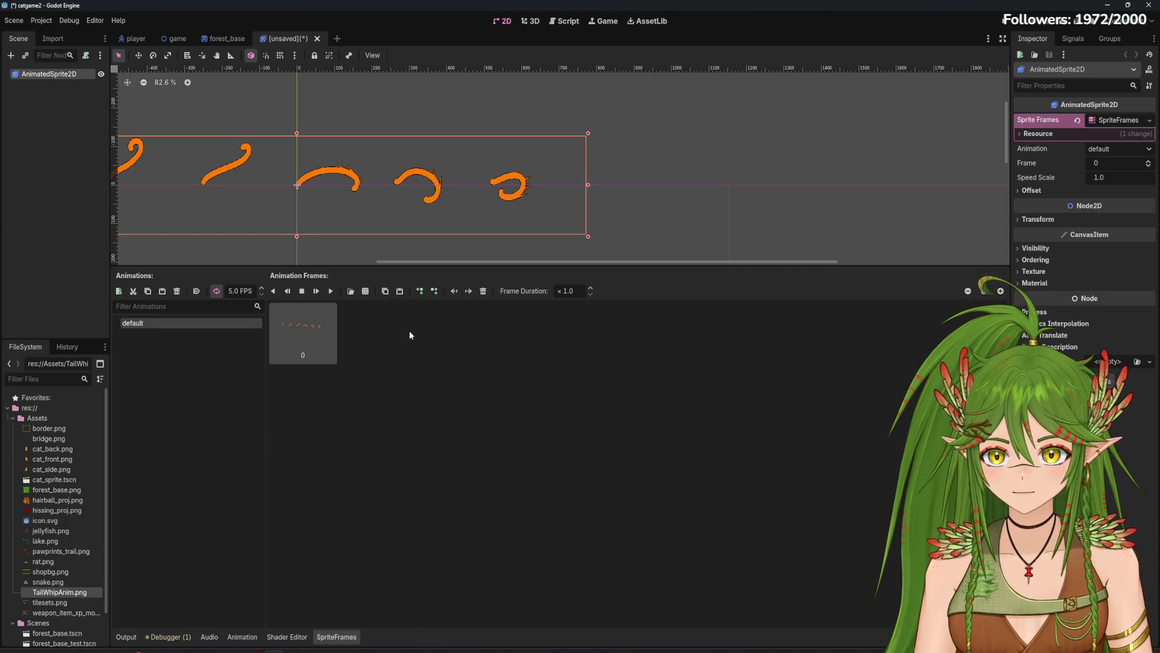
right_click(308, 342)
click(365, 325)
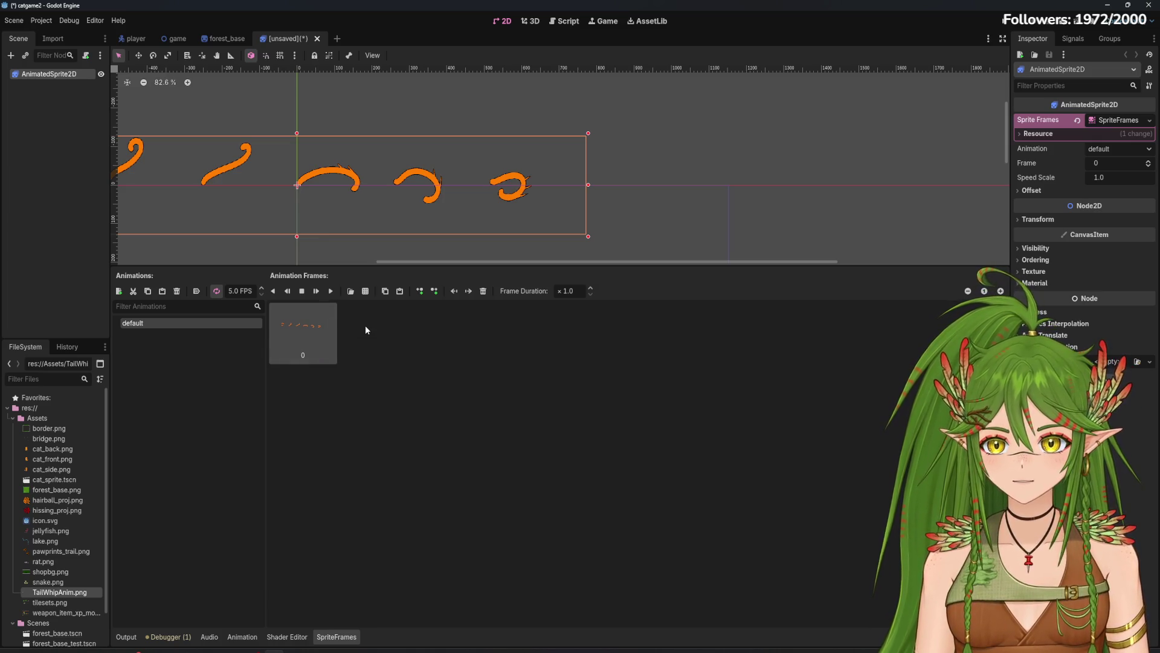
key(Delete)
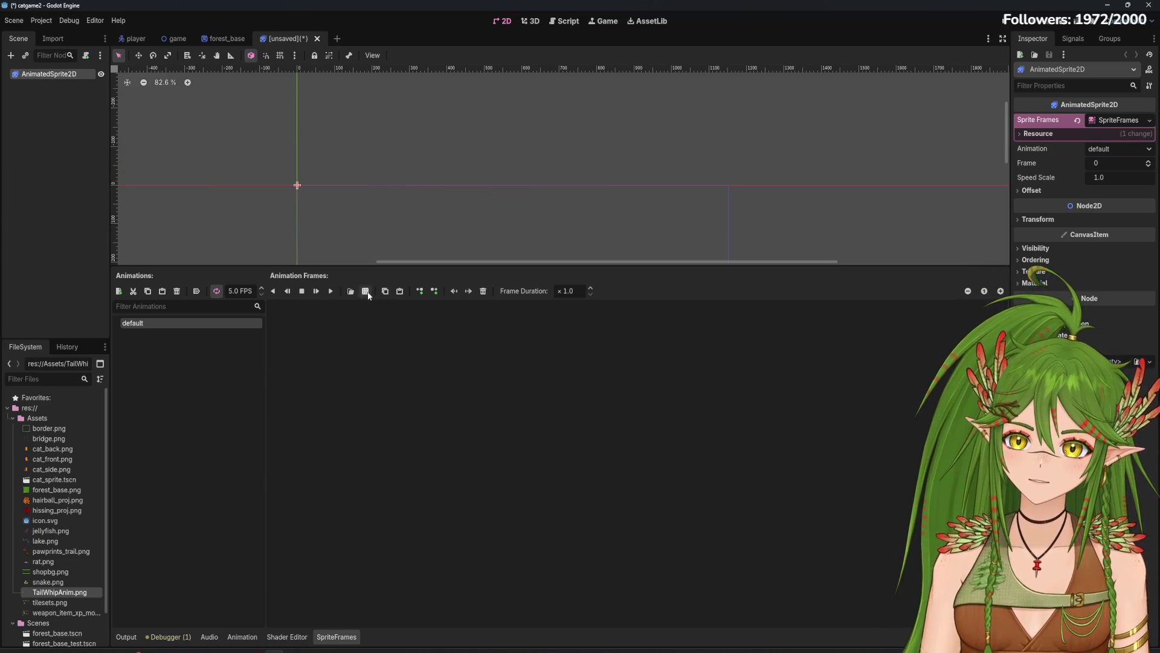
click(366, 291)
Step: Open TailWhipAnim.png from Assets and slice it into 6 horizontal by 1 vertical frames
double_click(440, 230)
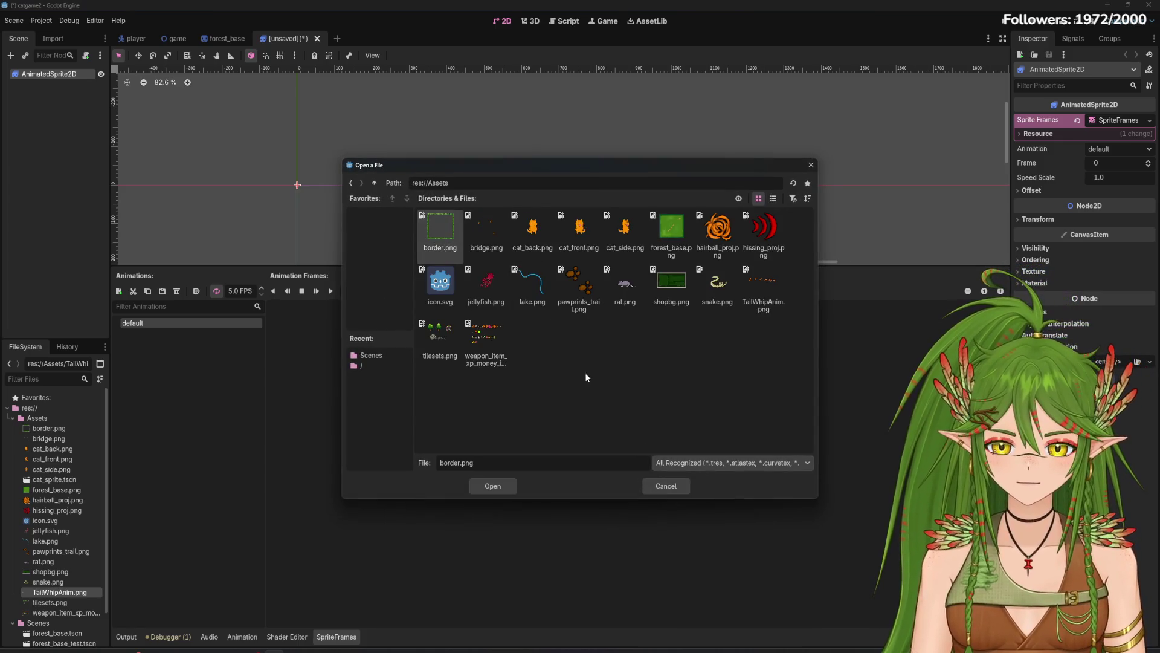
double_click(755, 290)
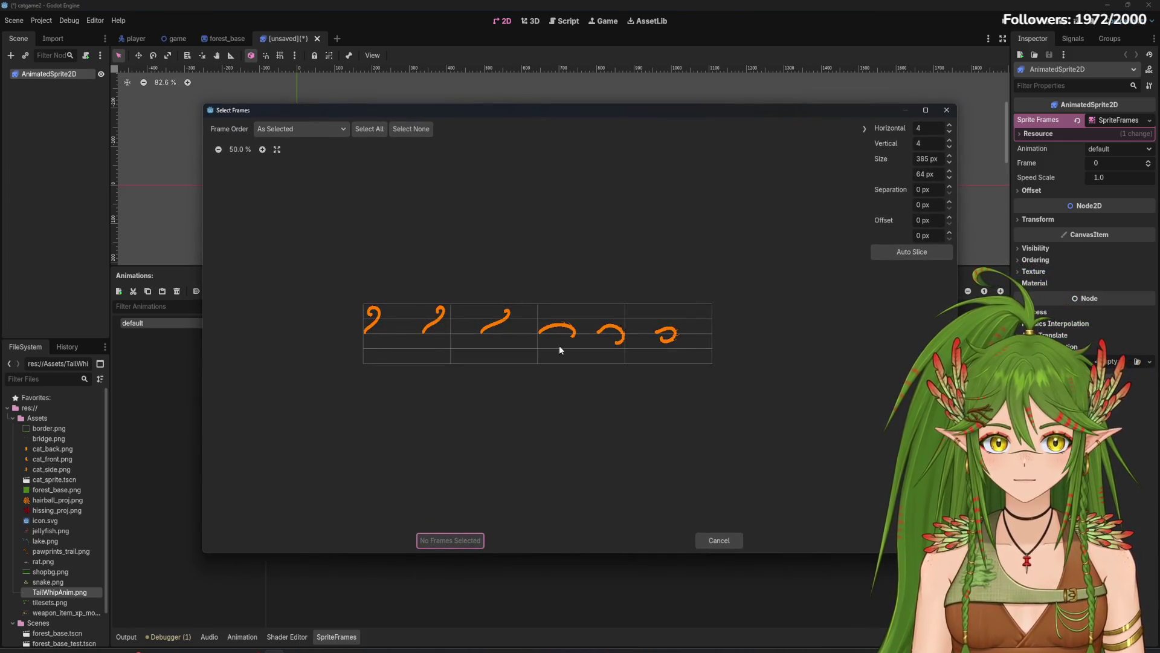
click(949, 147)
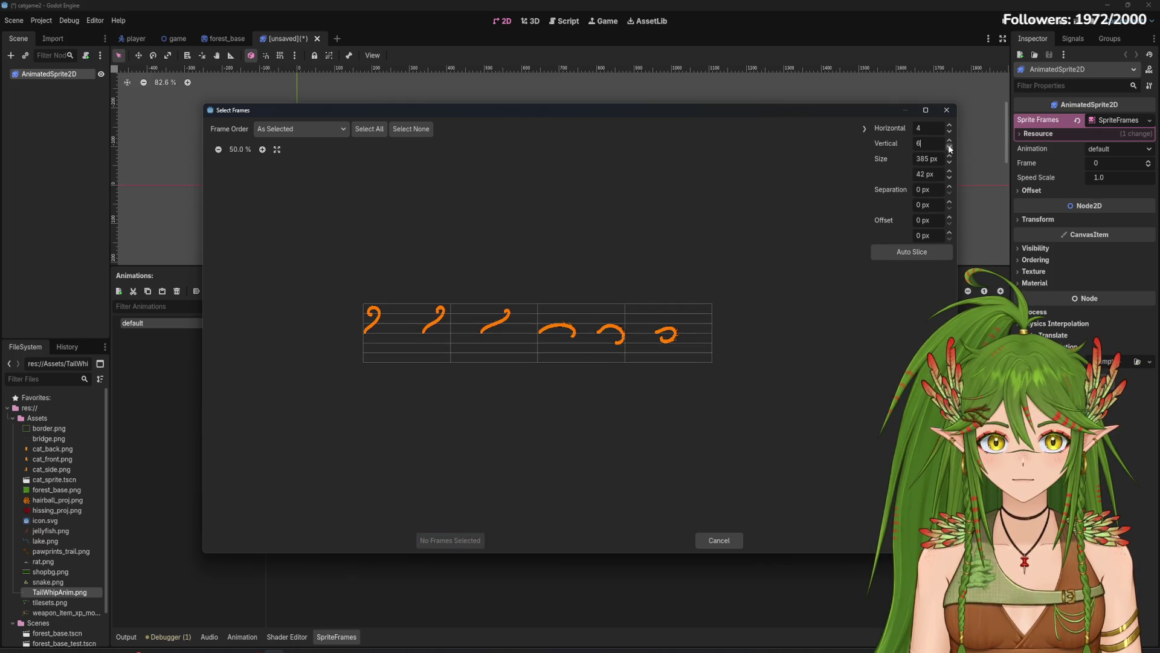
click(949, 147)
click(950, 147)
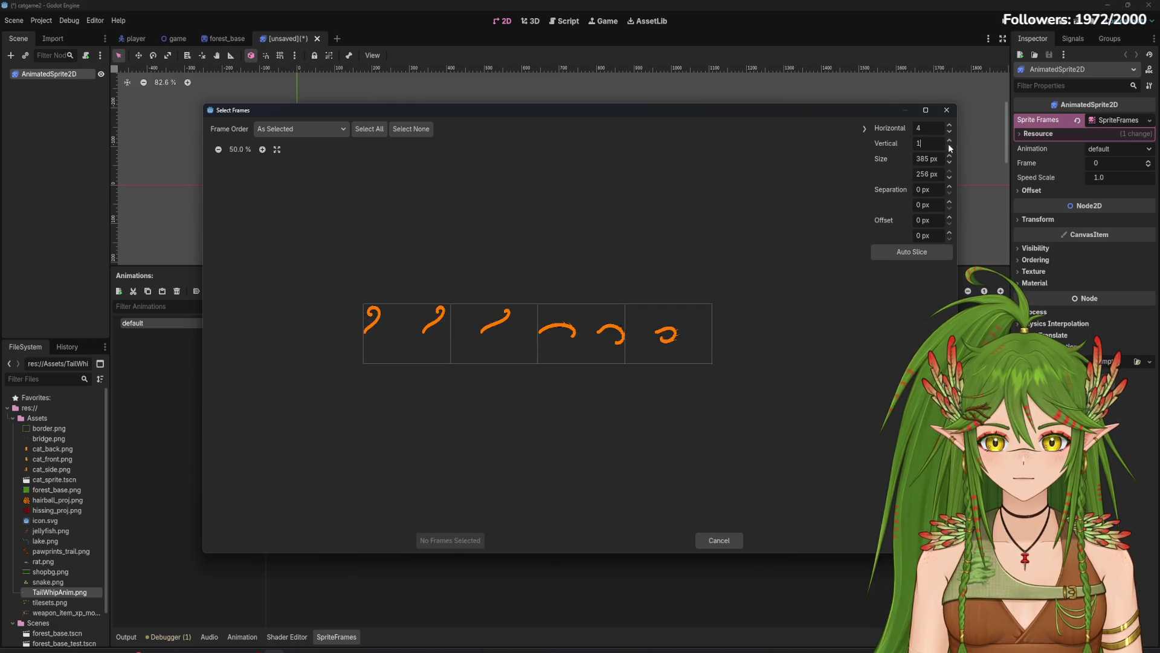
click(950, 125)
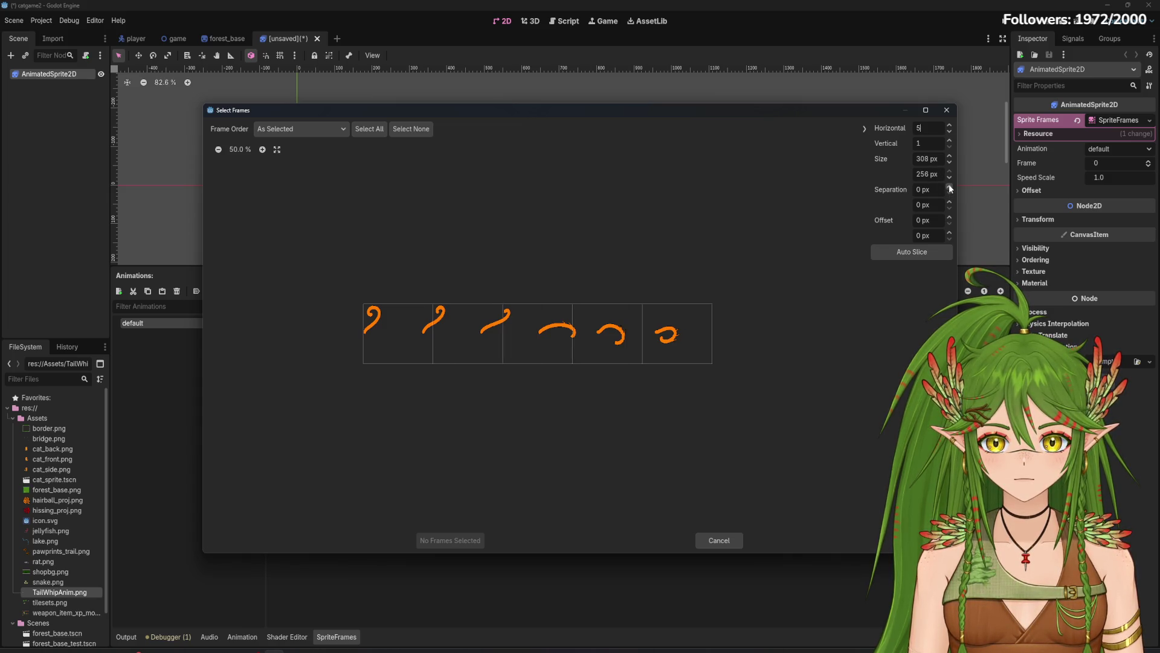
click(949, 217)
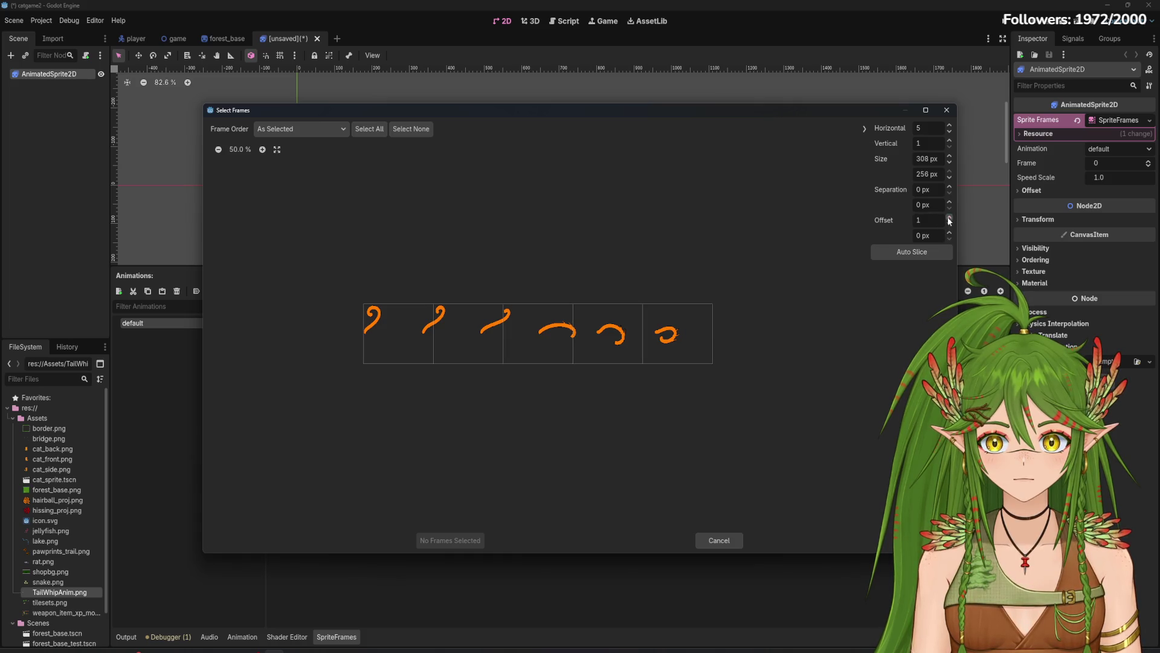
click(950, 223)
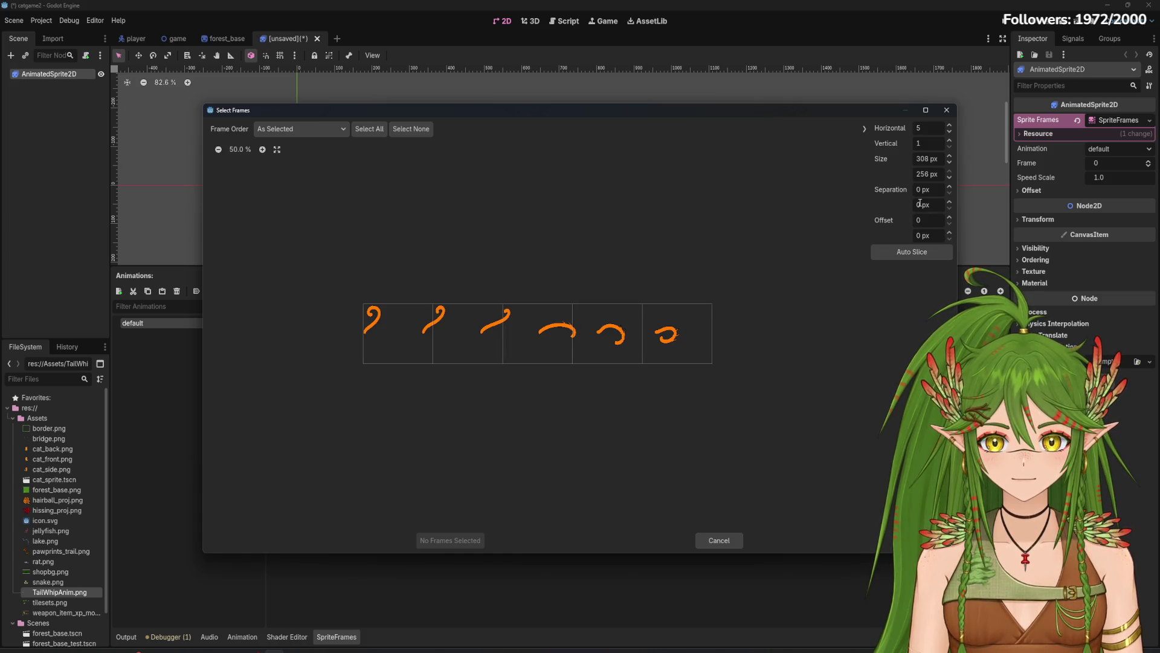
click(949, 140)
click(949, 147)
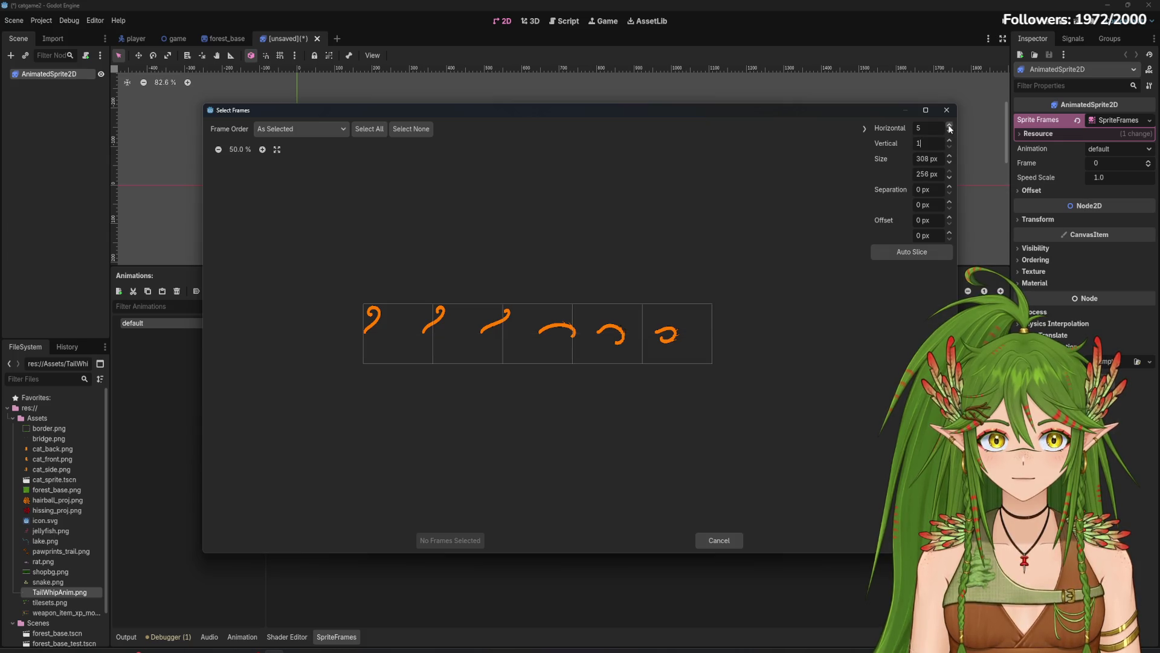
click(949, 126)
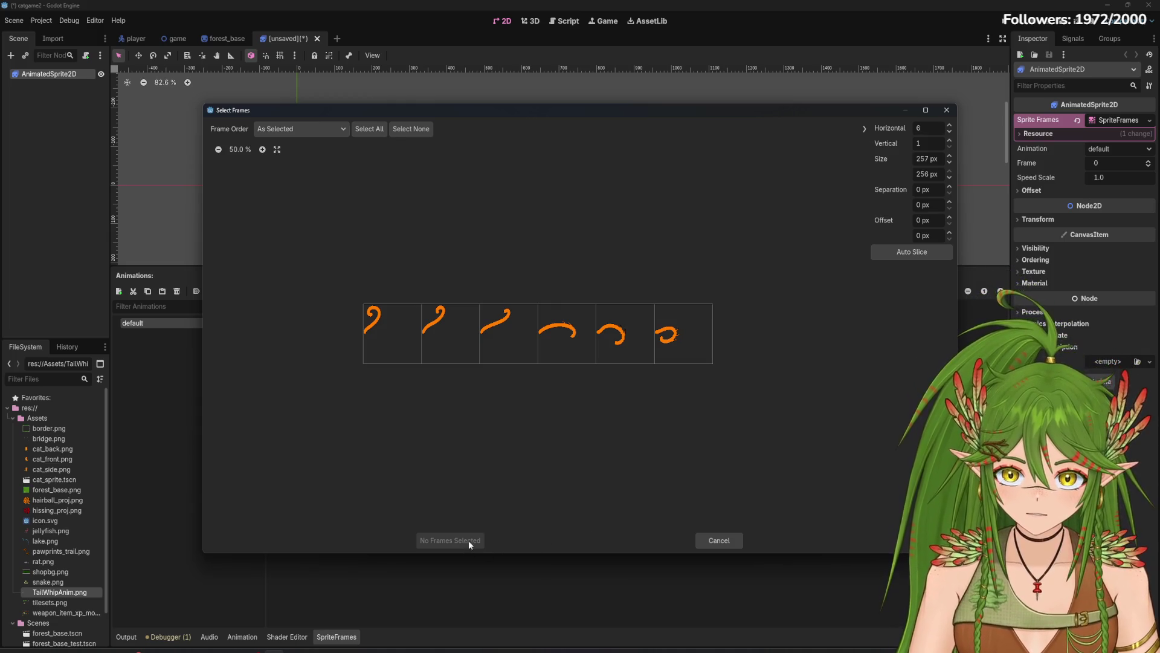
Step: Select all six tail cells and add them to the animation
click(394, 332)
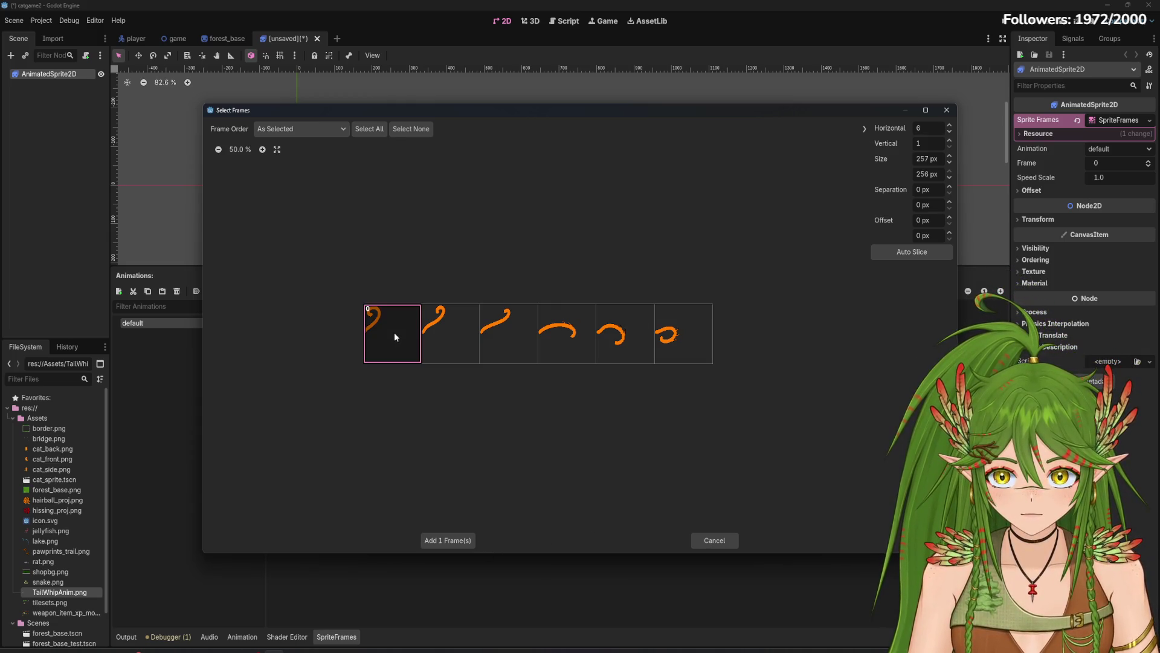
click(456, 338)
drag(456, 338, 694, 337)
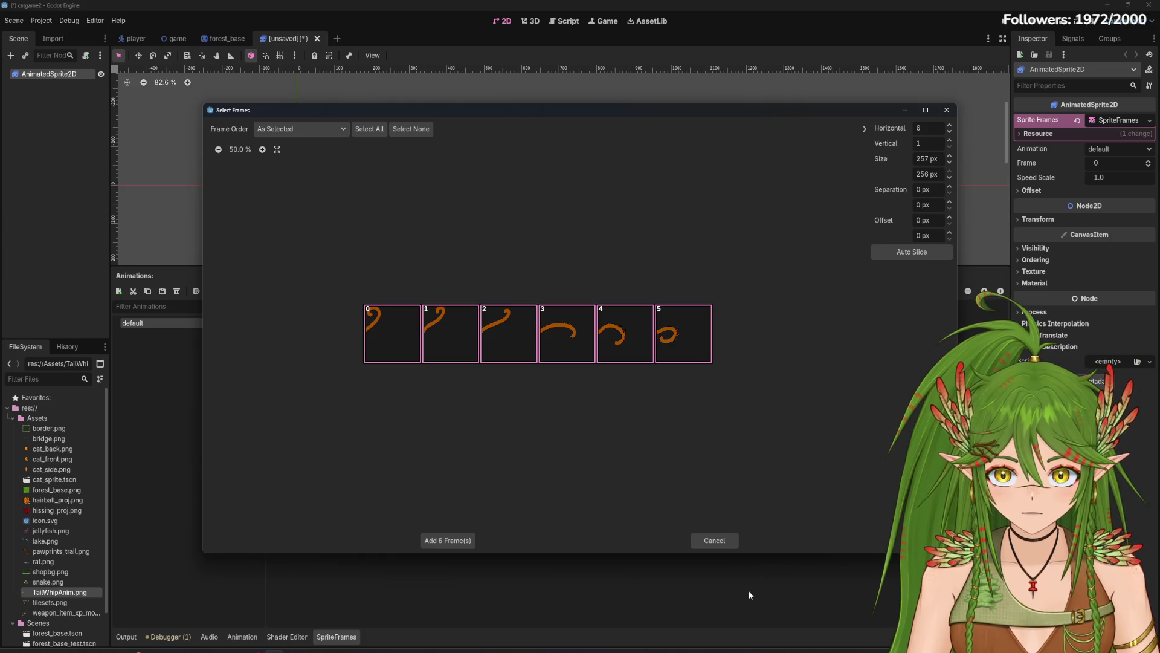
click(447, 540)
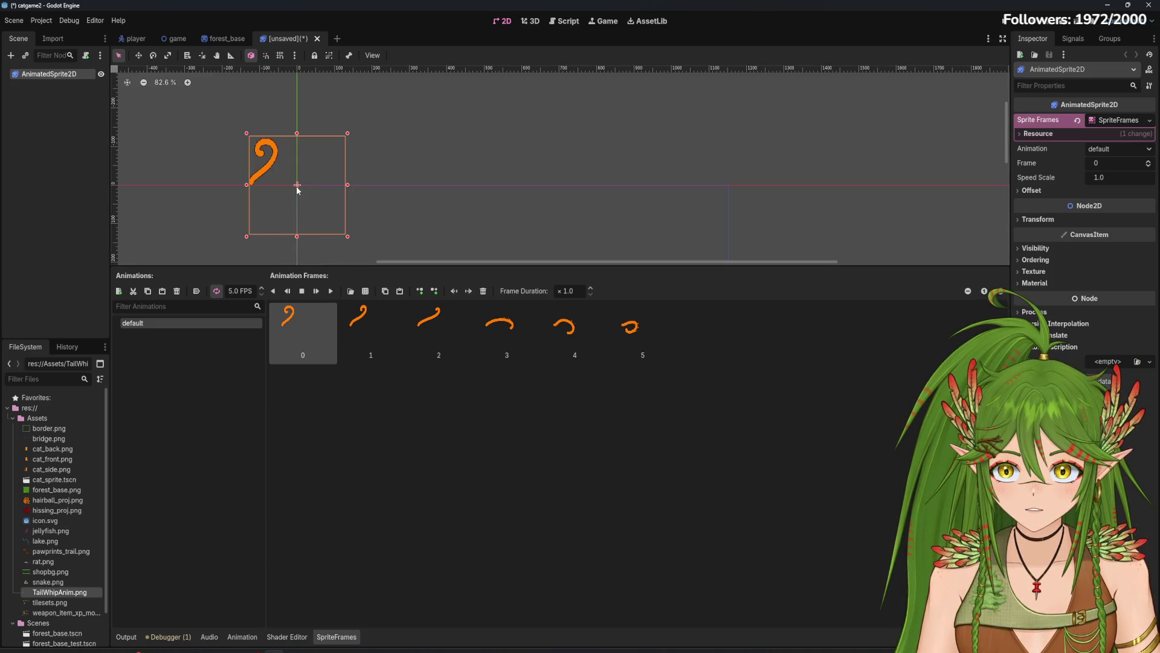
Step: Shift the tail sprite to the right in the viewport and preview the animation playing
drag(297, 185, 345, 186)
scroll(278, 121, up, 8)
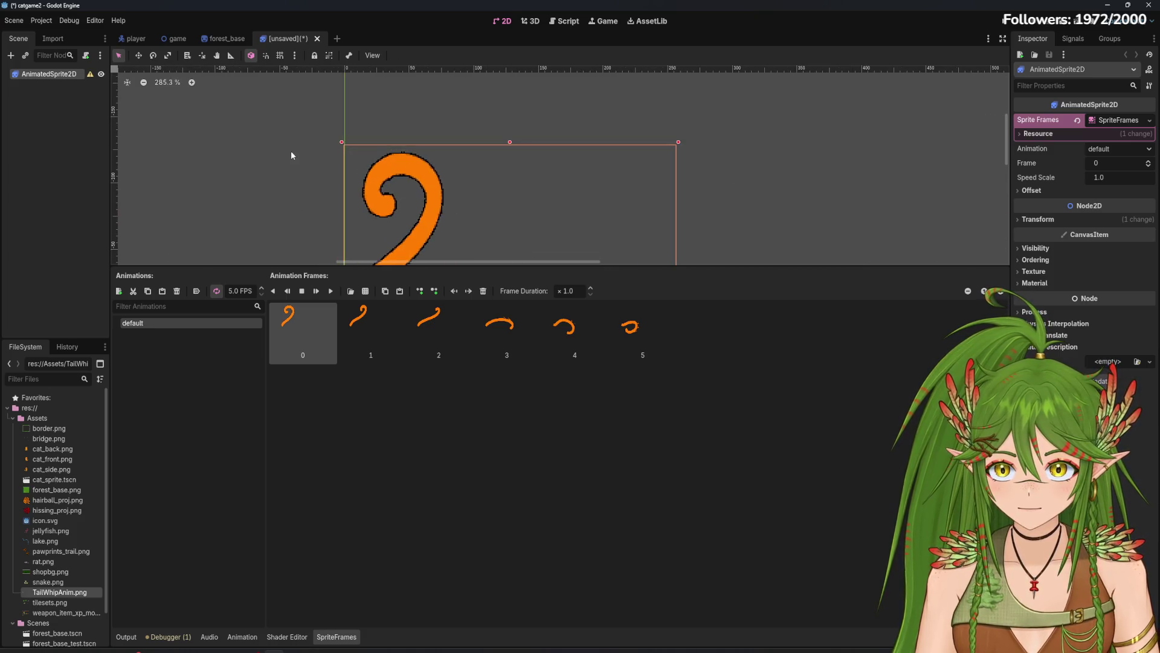
scroll(461, 208, down, 5)
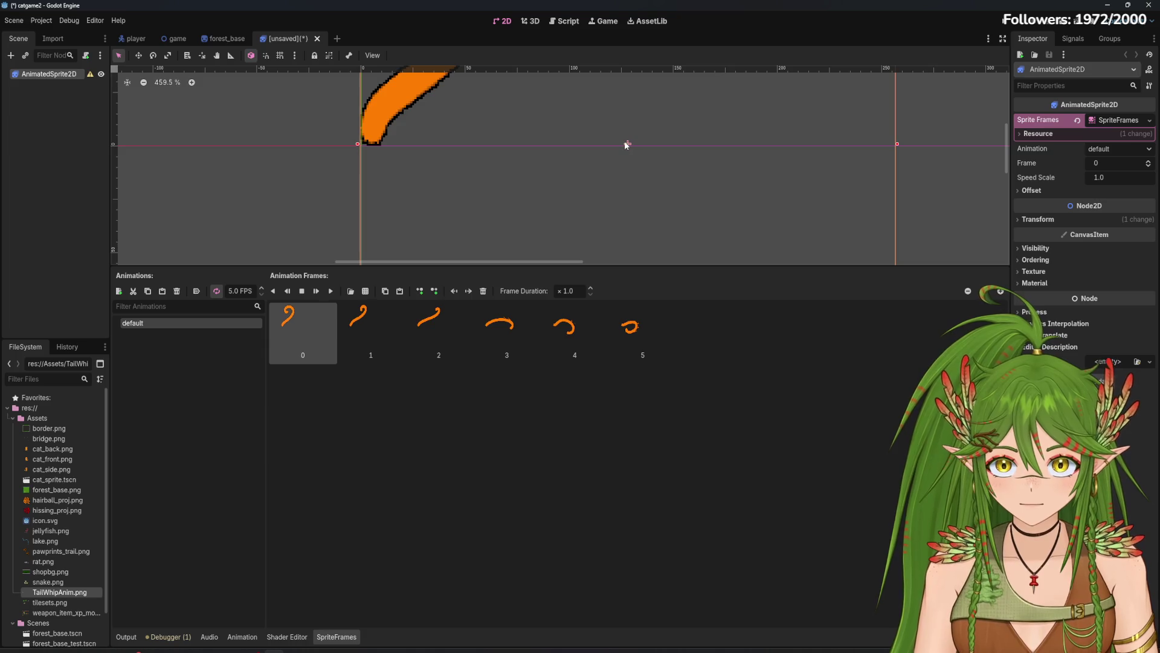
drag(627, 145, 624, 139)
scroll(608, 188, down, 2)
scroll(662, 202, down, 3)
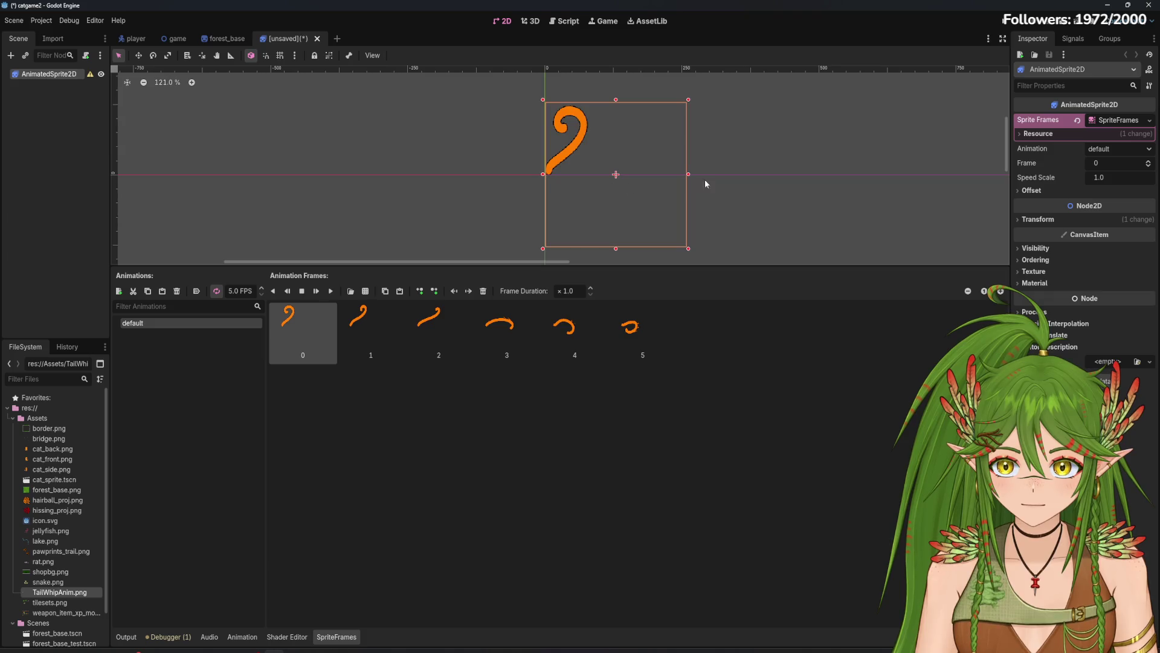
click(332, 291)
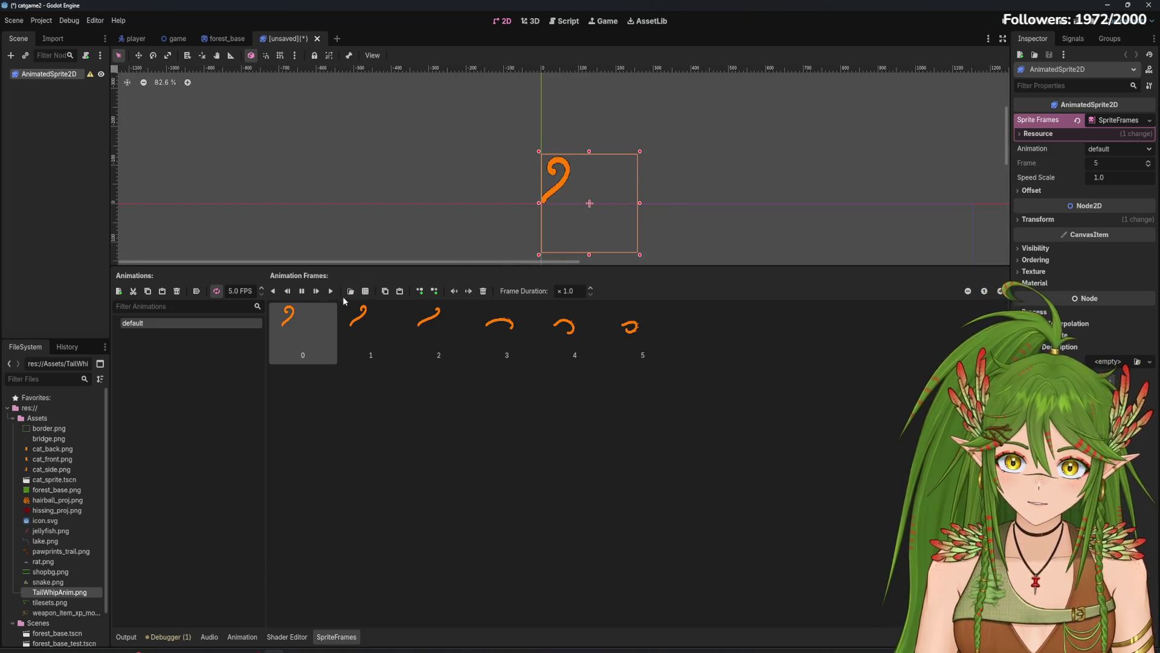
click(301, 291)
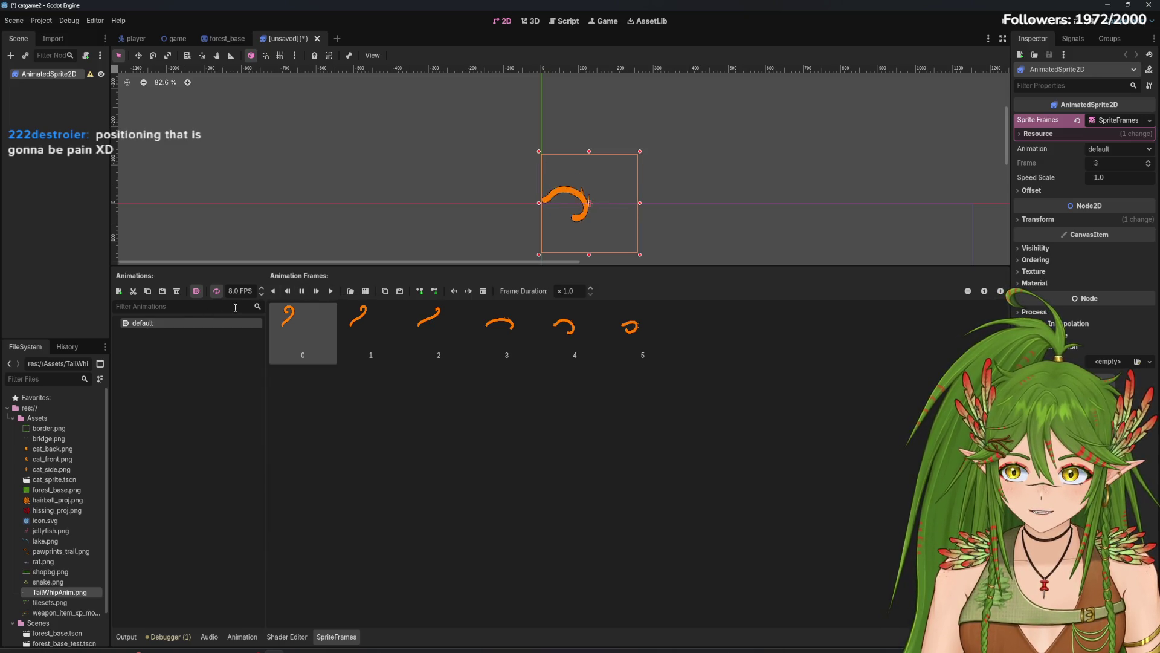
Step: Rename the default animation to tailwhip
click(152, 323)
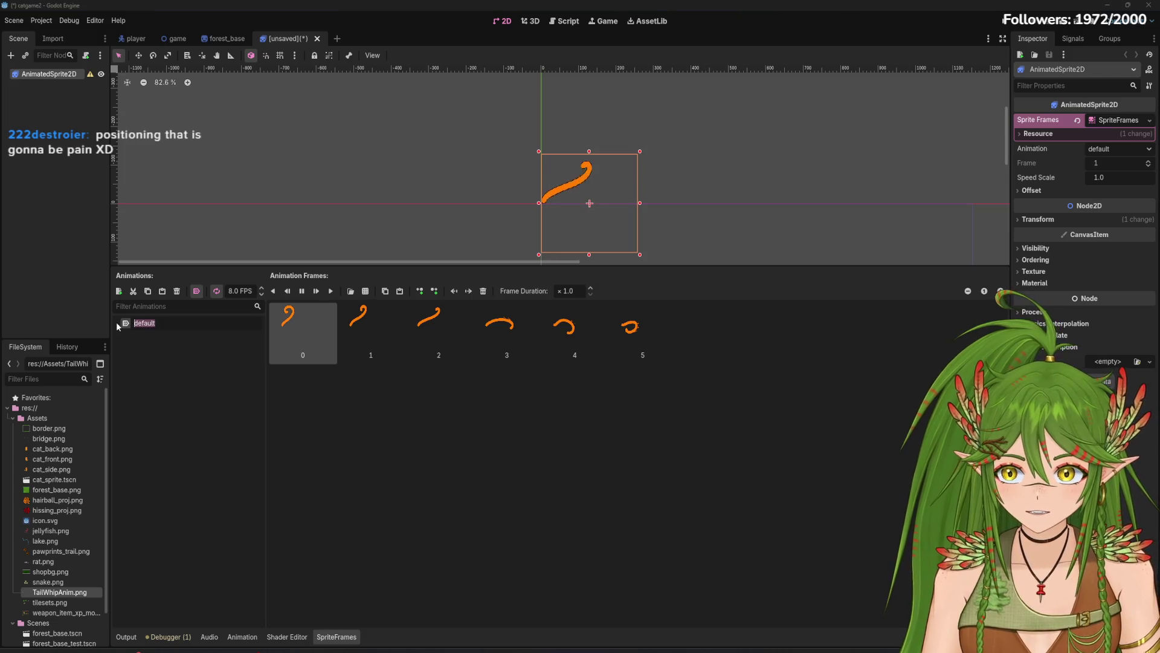
text(tailwhip)
key(Return)
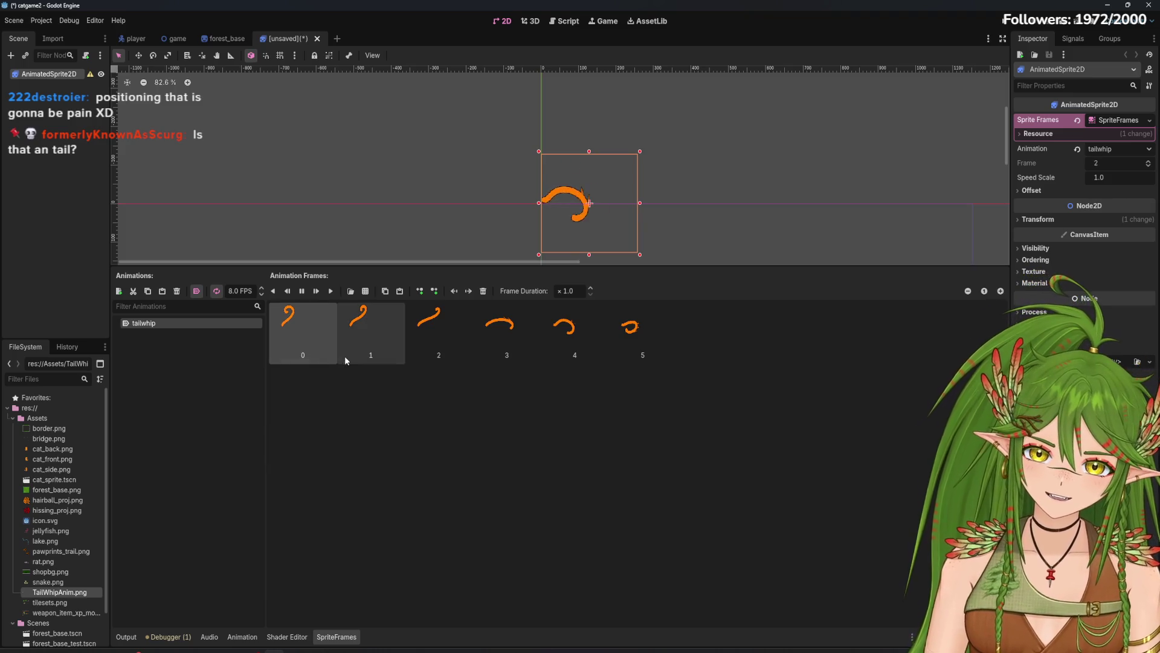
Step: Try 9 FPS, settle the tailwhip speed at 8 FPS, and inspect frames 2, 4 and 5
click(262, 289)
click(261, 288)
click(262, 288)
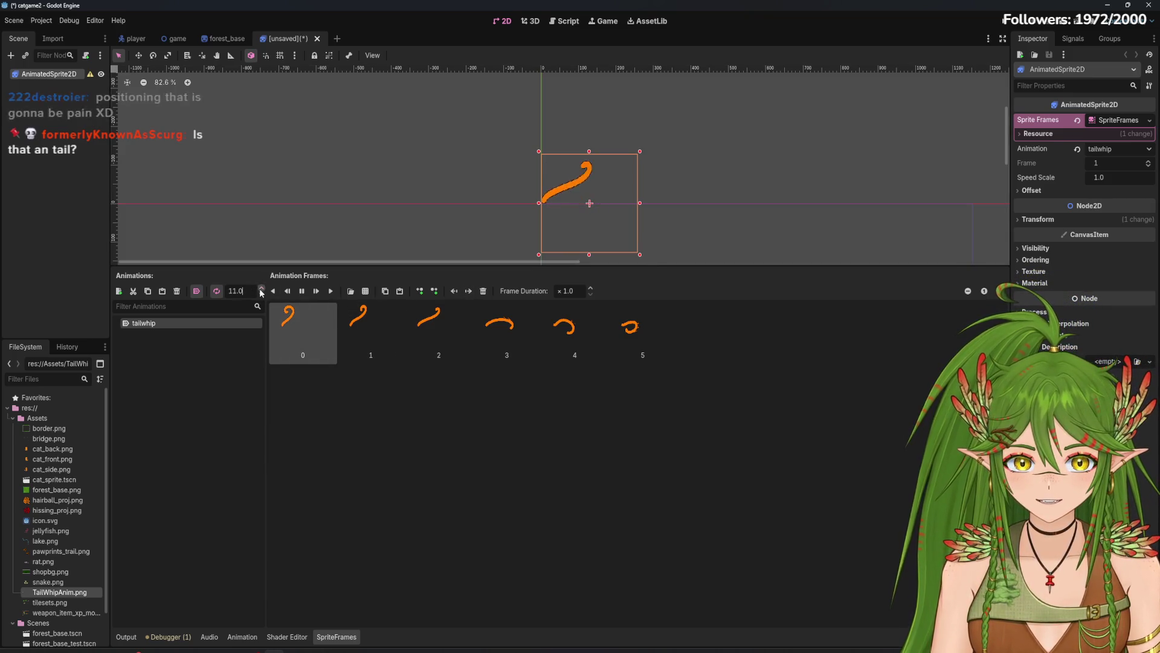
click(258, 295)
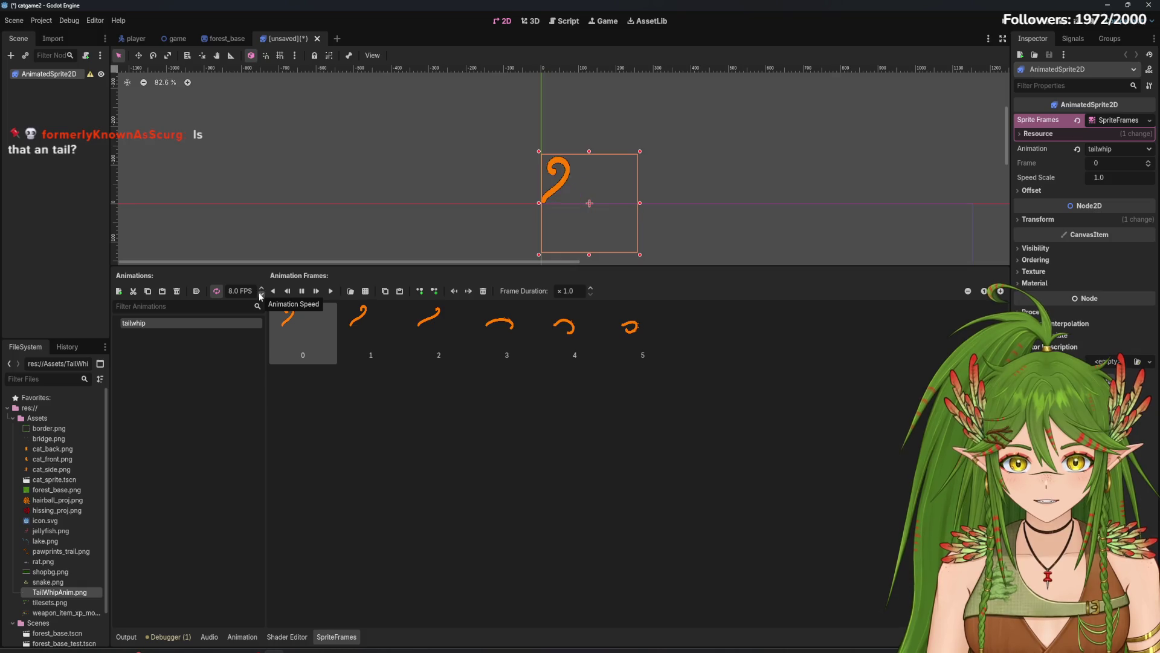
click(261, 290)
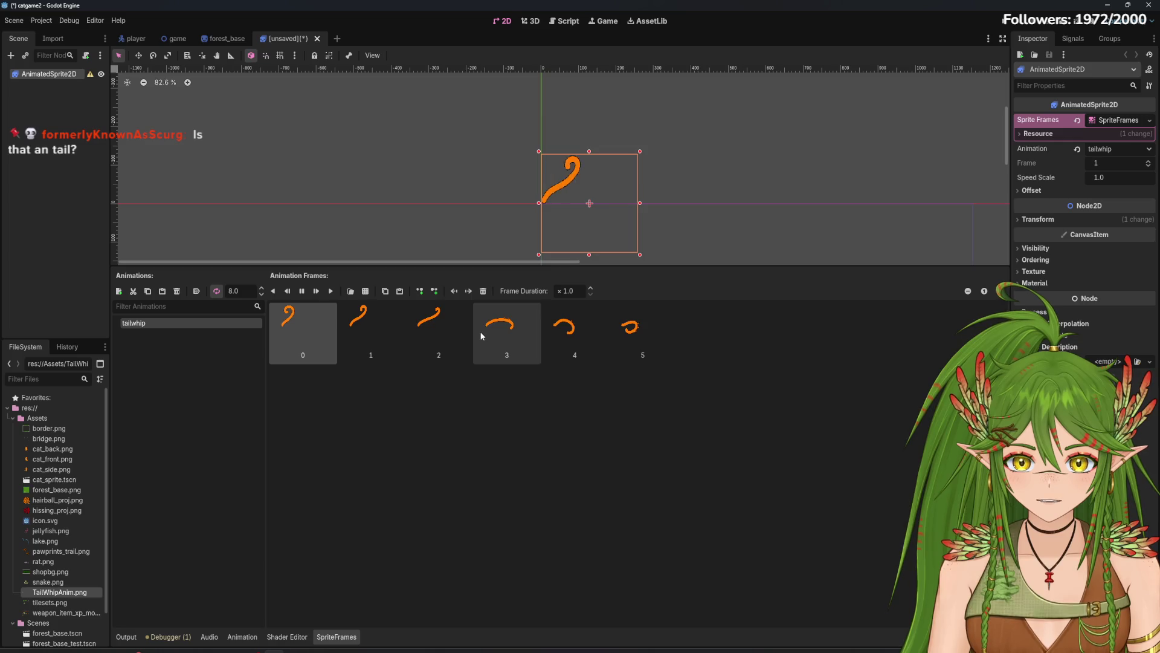
click(457, 330)
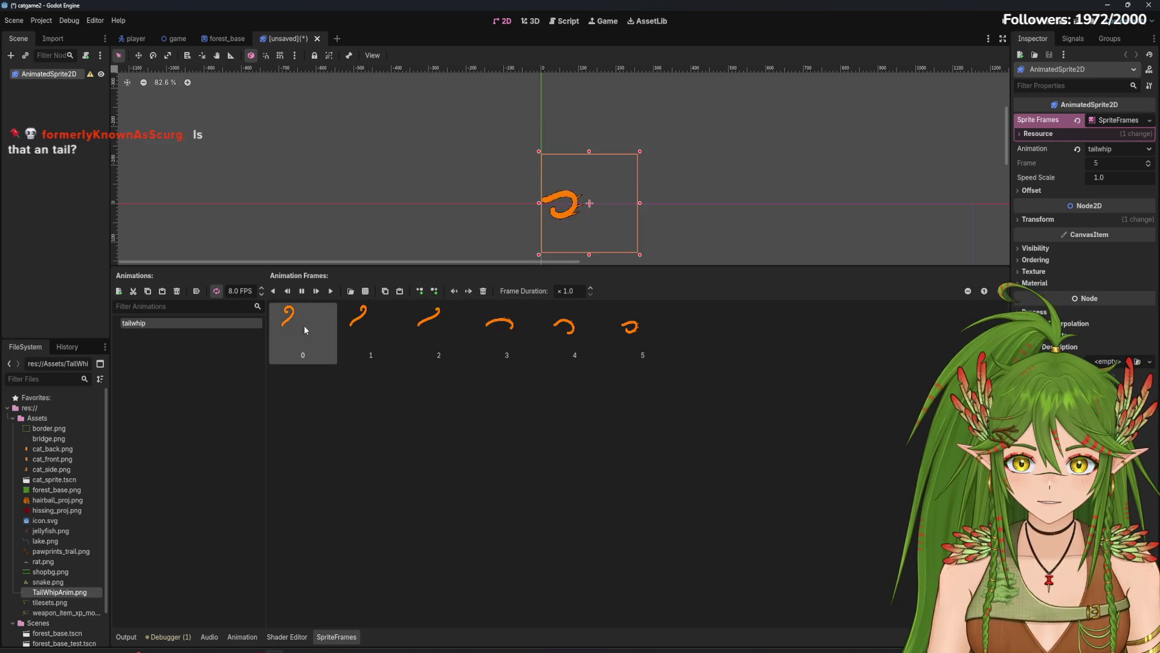
click(261, 288)
click(380, 331)
click(439, 331)
click(261, 294)
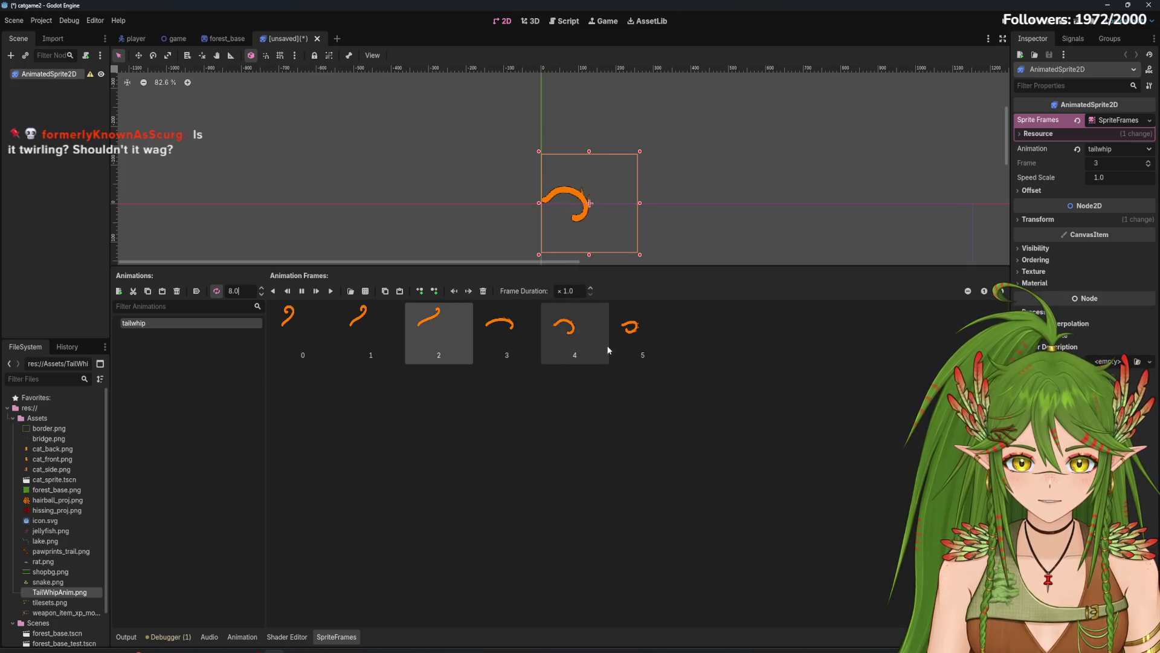
click(581, 337)
click(624, 342)
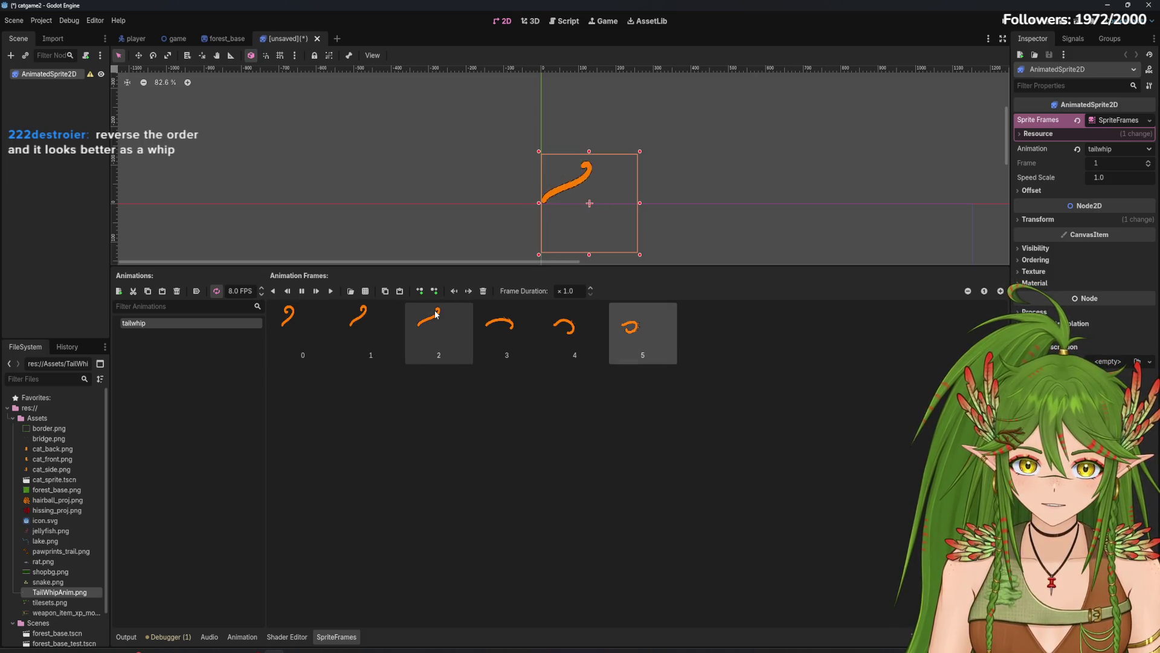
Step: Preview tailwhip played backwards, then keep the speed at 8 FPS after testing 9
click(291, 296)
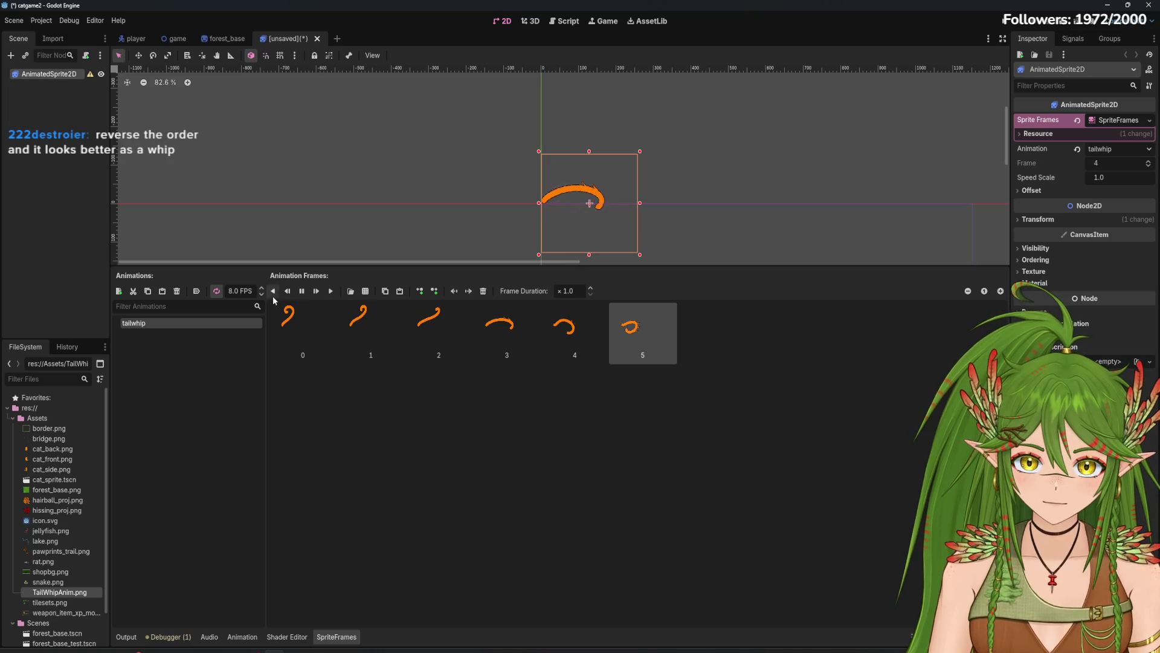
click(306, 294)
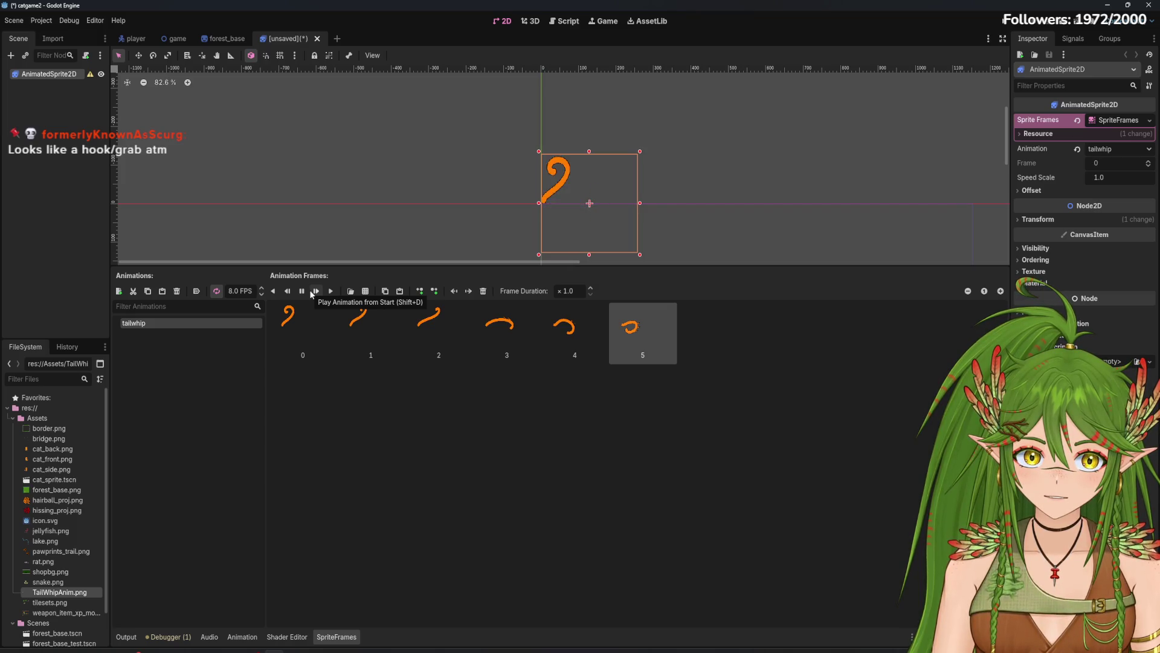
click(262, 288)
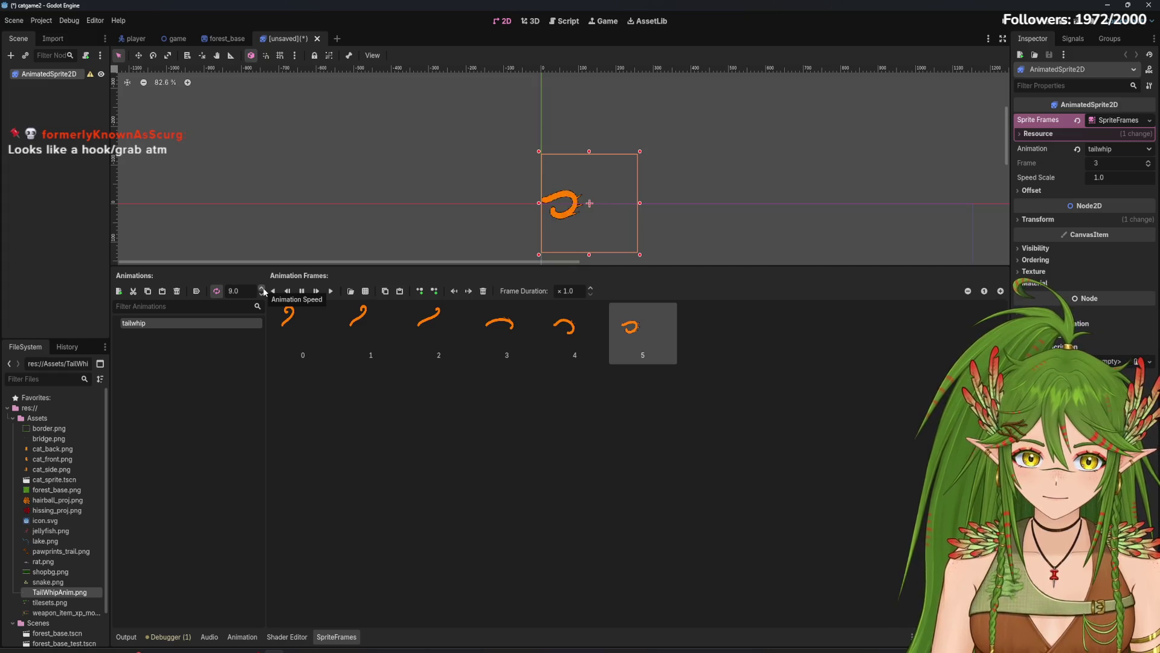
click(262, 294)
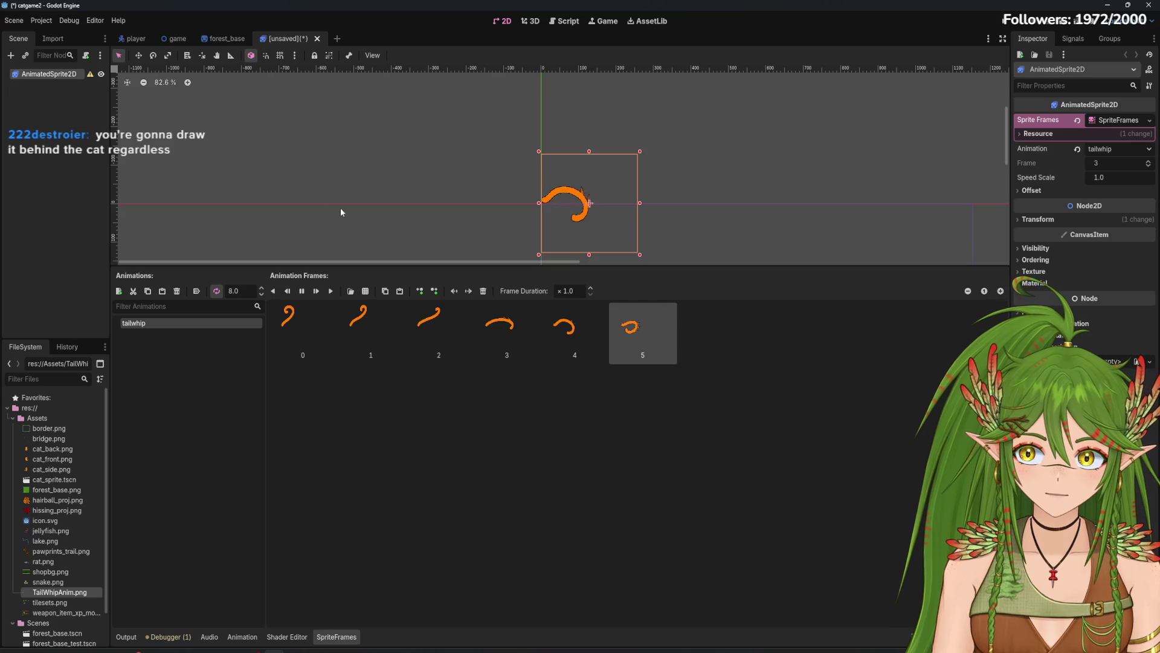
Step: Turn on Autoplay on Load for tailwhip with the sprite reselected and back in view
click(72, 174)
scroll(485, 402, down, 1)
drag(481, 272, 485, 405)
click(57, 74)
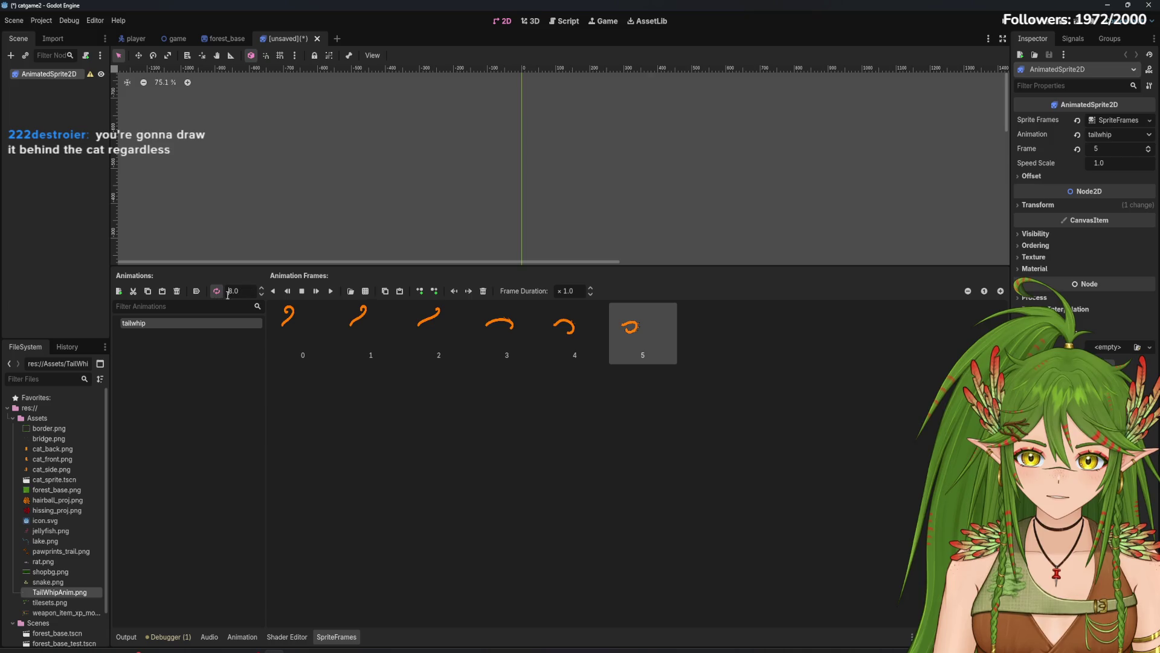
mouse_move(219, 293)
mouse_down()
mouse_move(420, 204)
mouse_move(412, 155)
mouse_up()
click(197, 292)
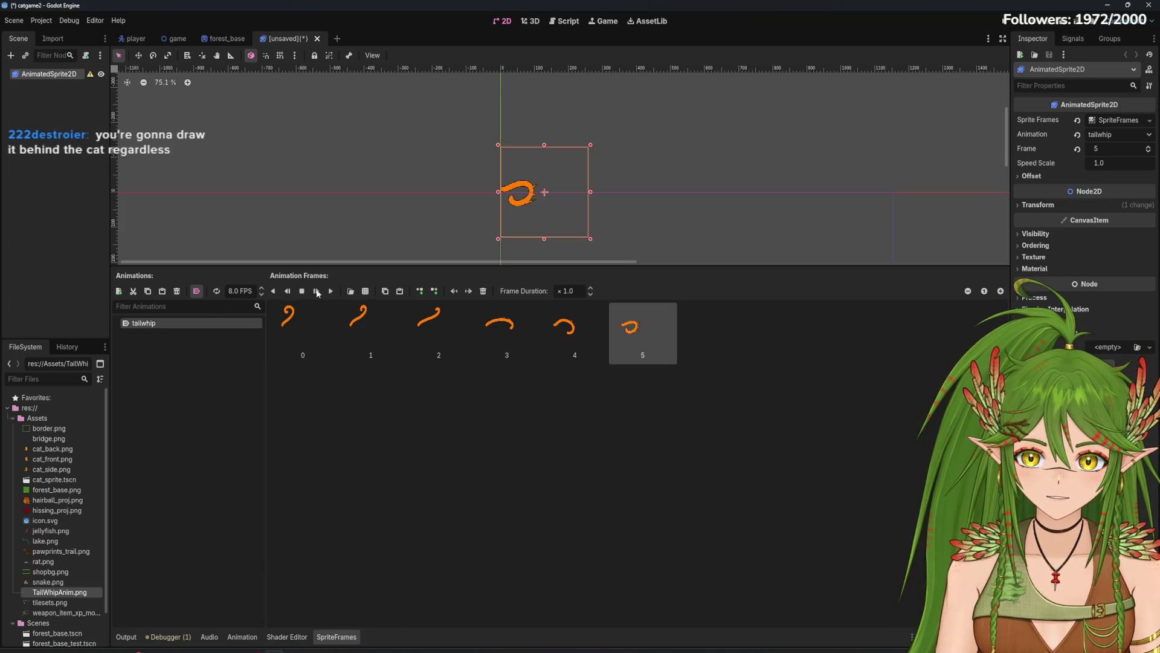
click(37, 168)
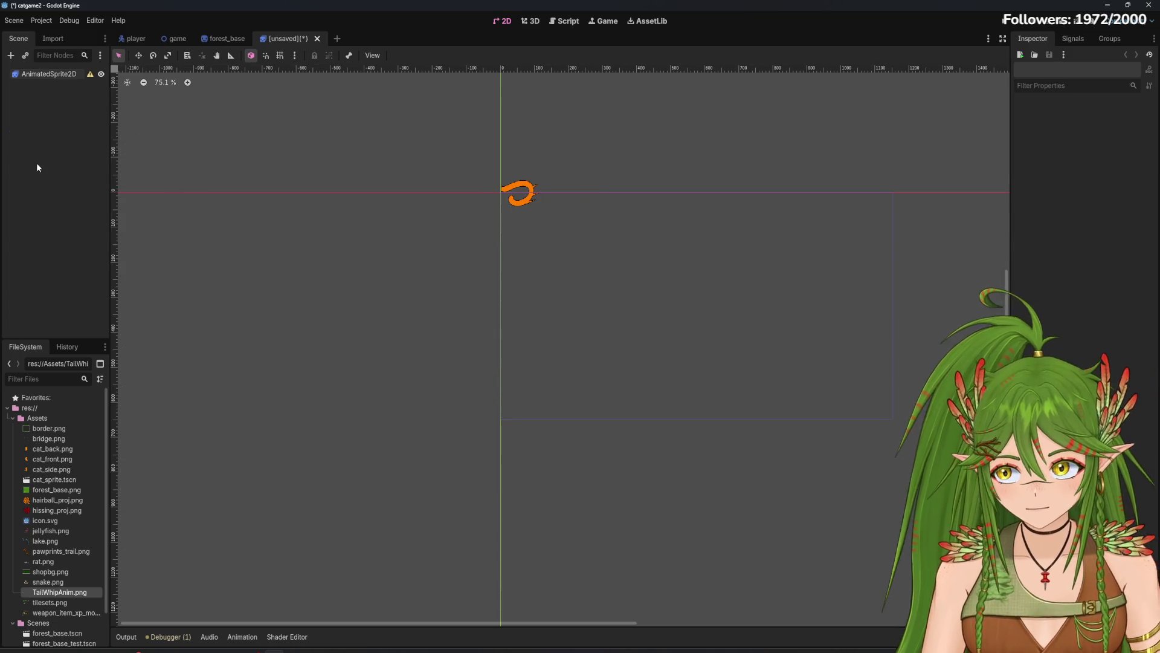
Step: Save the scene as animated_sprite_2d.tscn in the Scenes folder
key(ctrl+s)
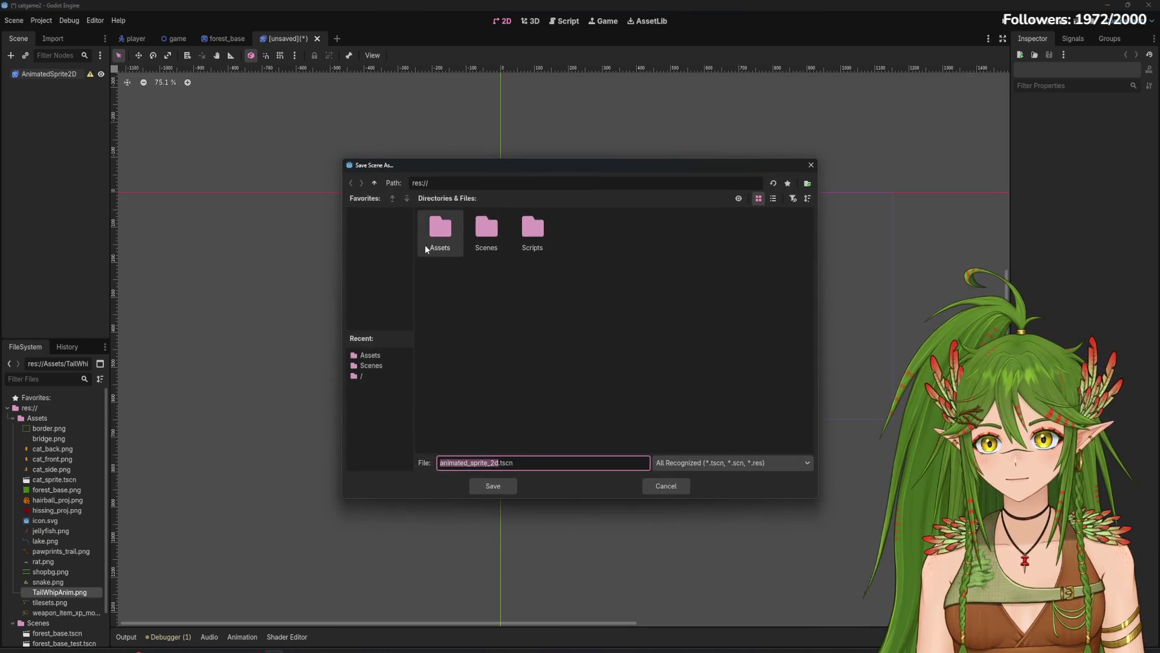
click(502, 257)
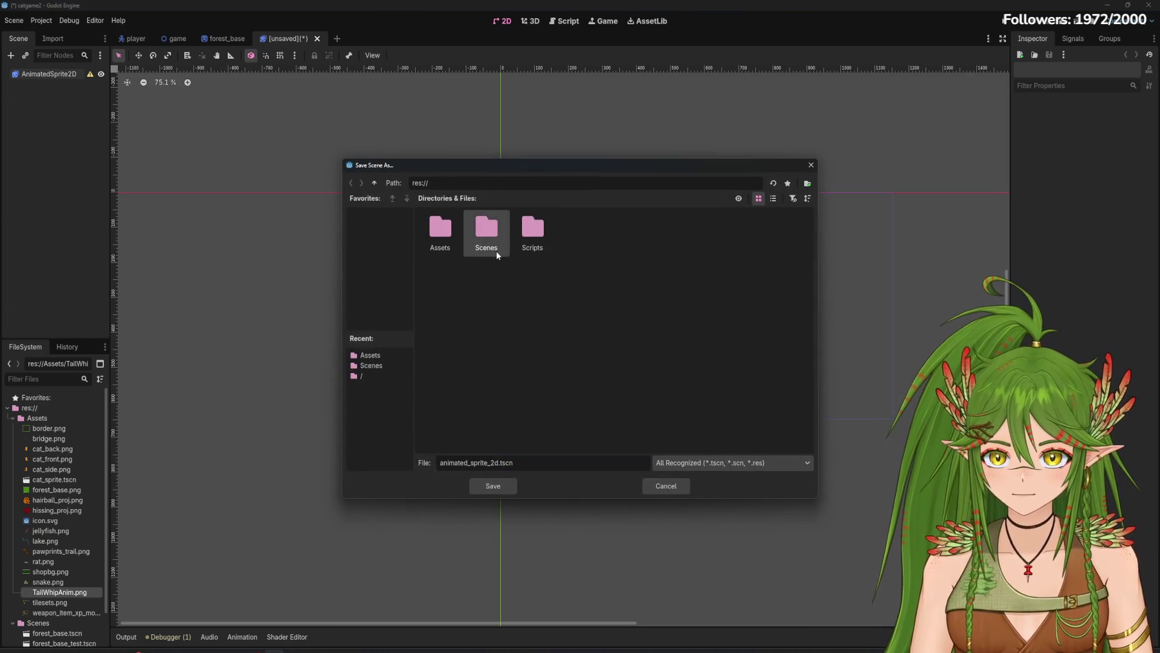
double_click(496, 251)
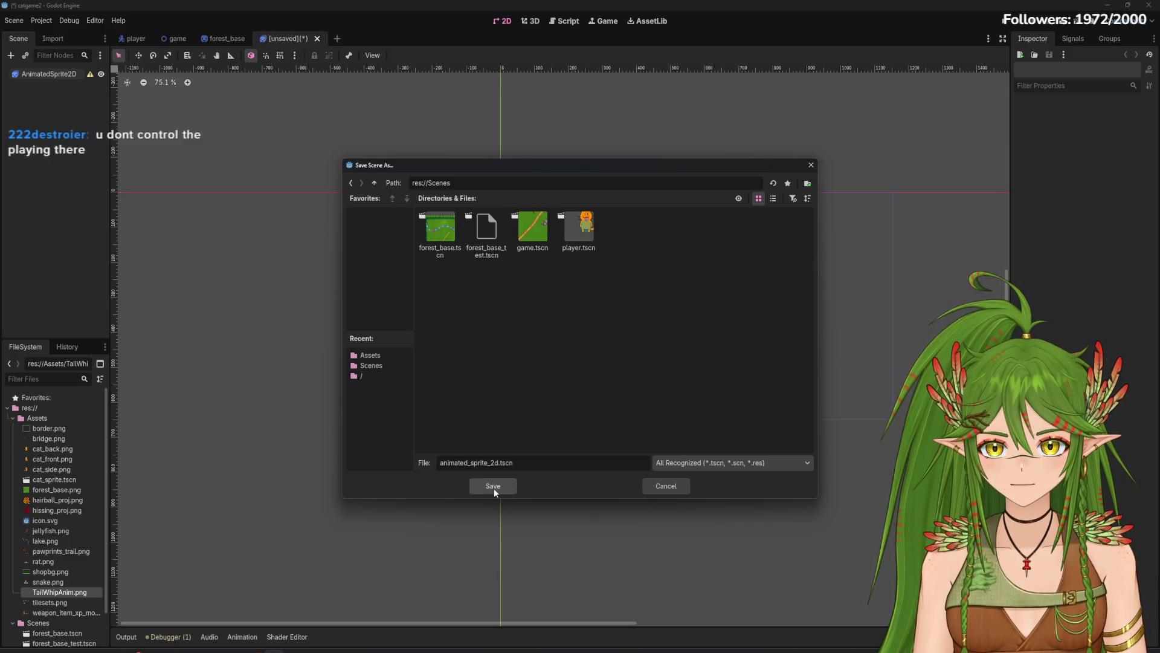
click(493, 486)
Step: Turn off Autoplay on Load for tailwhip and save the scene again
drag(518, 275, 556, 440)
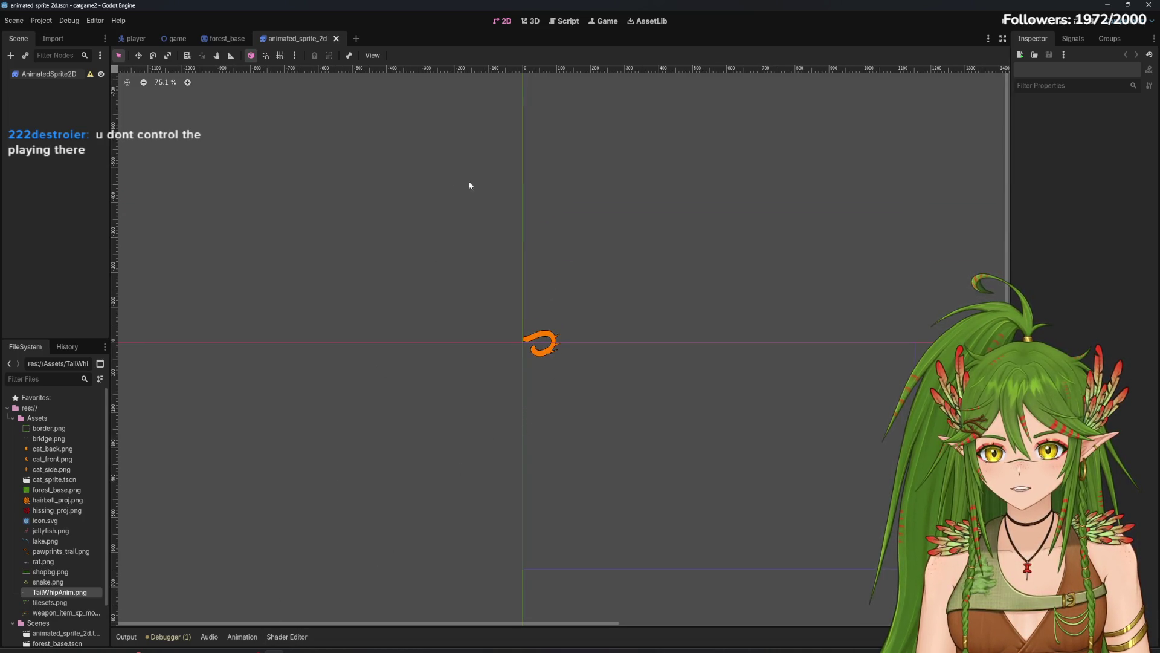
click(68, 75)
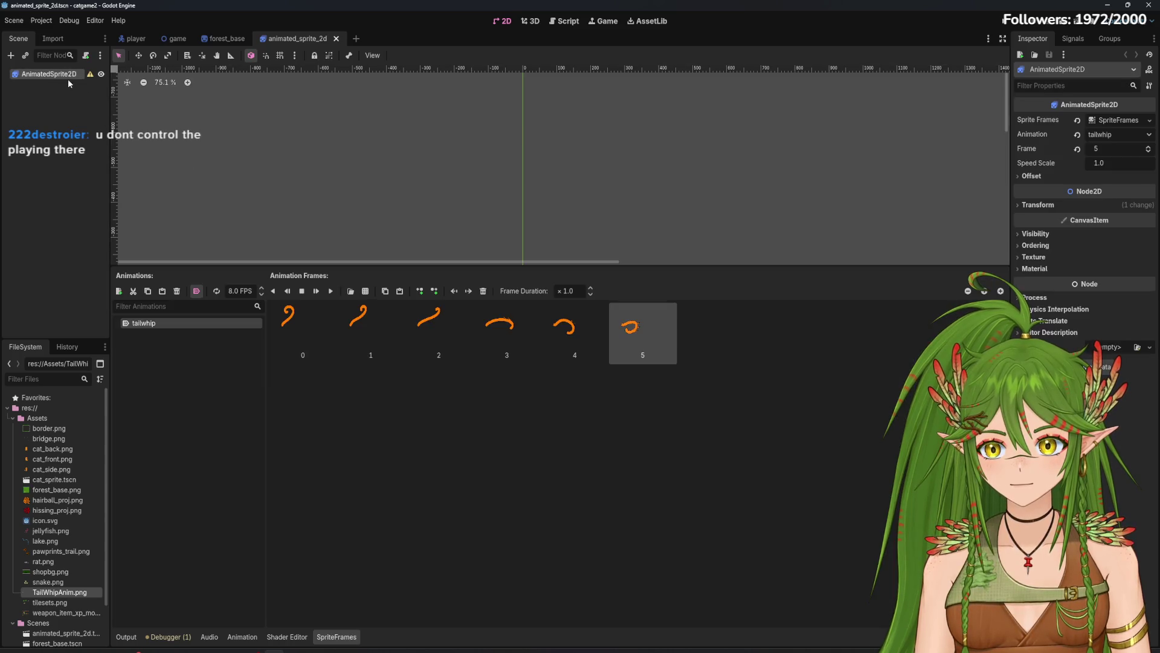
click(197, 291)
drag(554, 265, 541, 485)
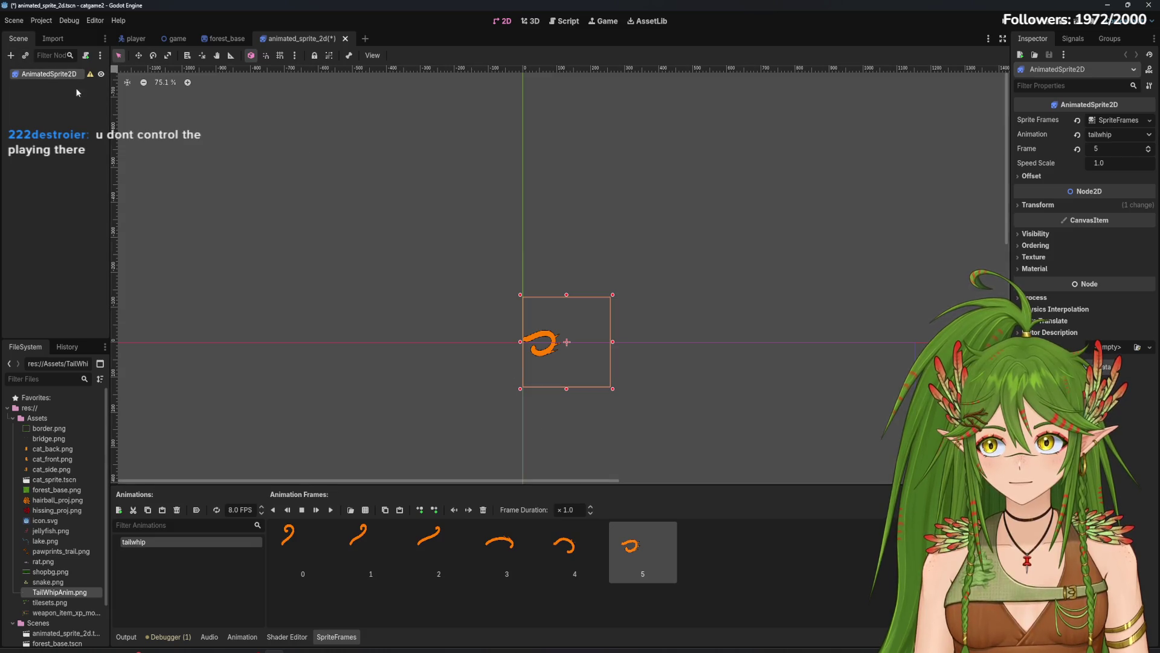
click(88, 190)
key(ctrl+s)
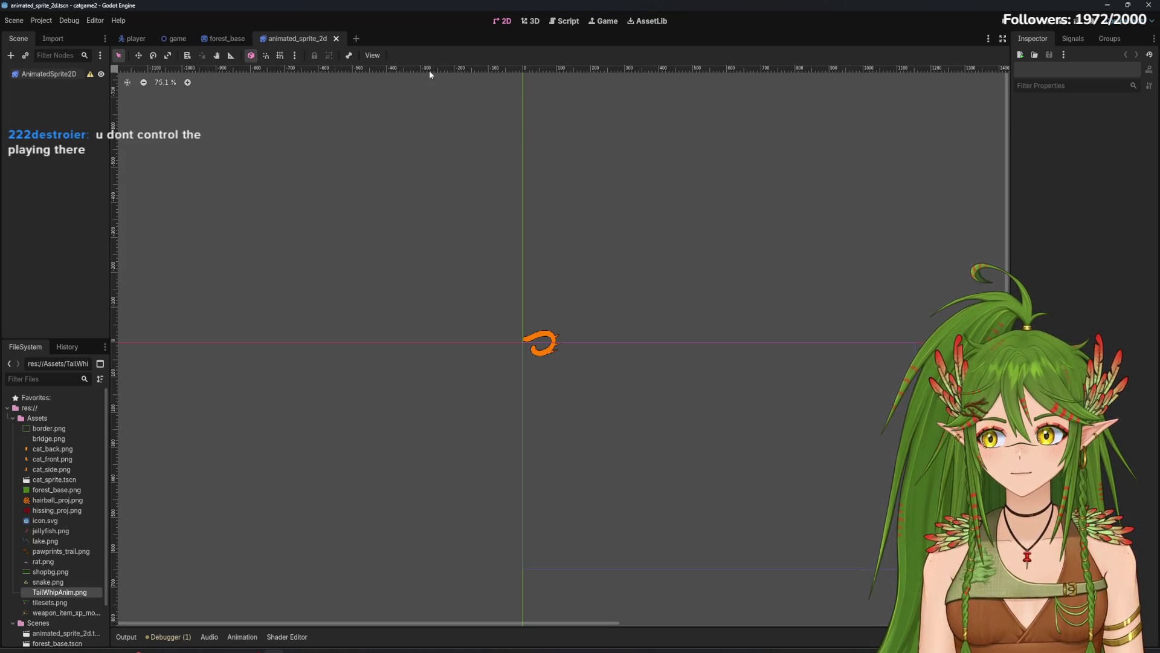
Step: In Project Settings > Input Map, add a test_button action bound to the Space key
click(41, 22)
click(49, 35)
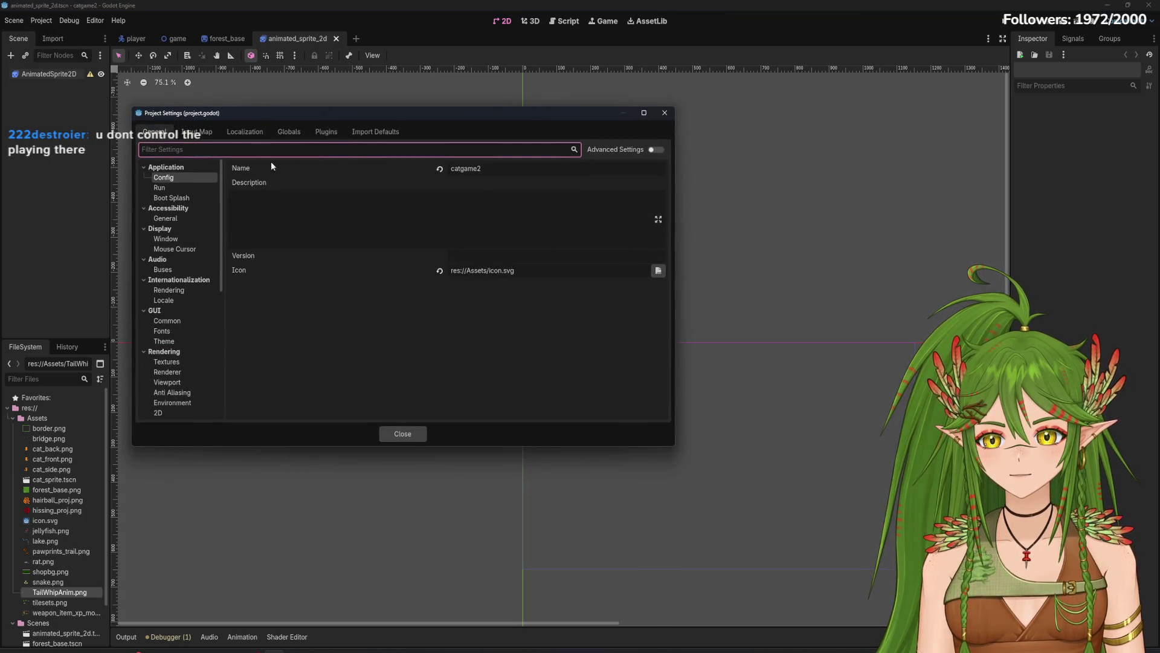
click(196, 132)
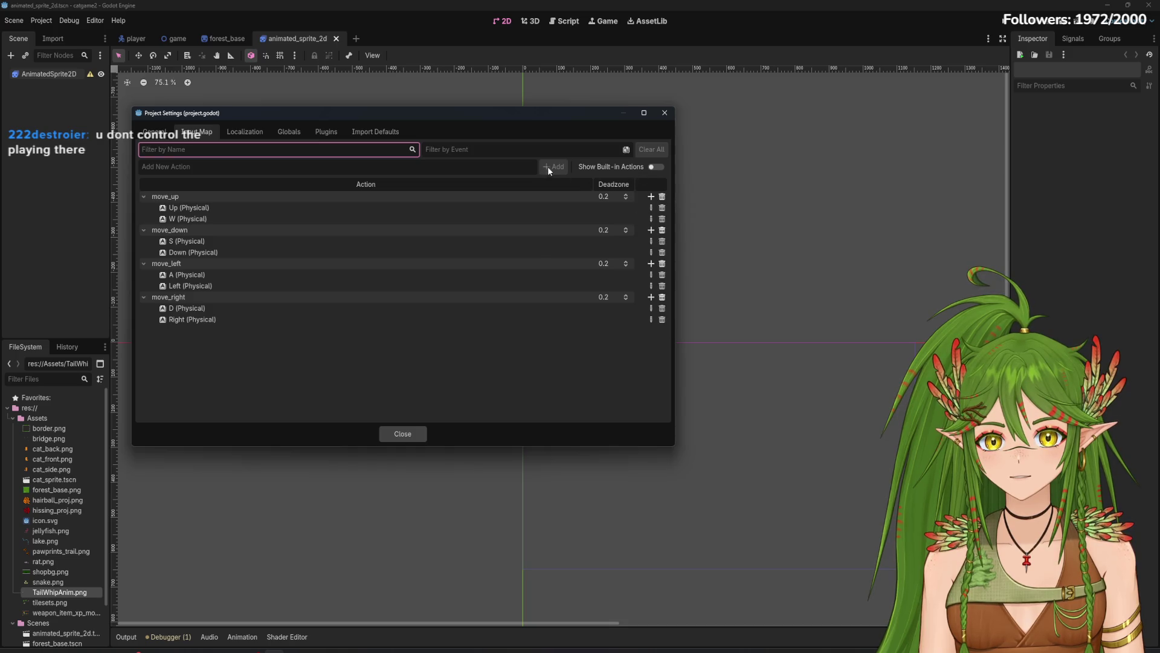
click(238, 169)
text(test_button)
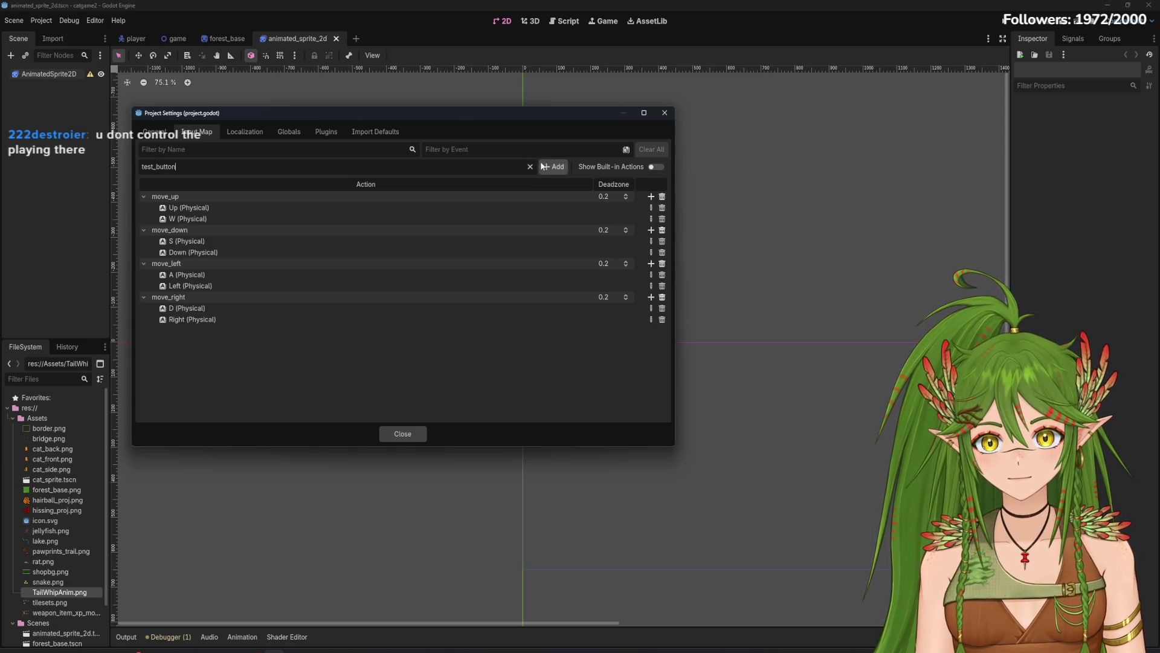
click(542, 166)
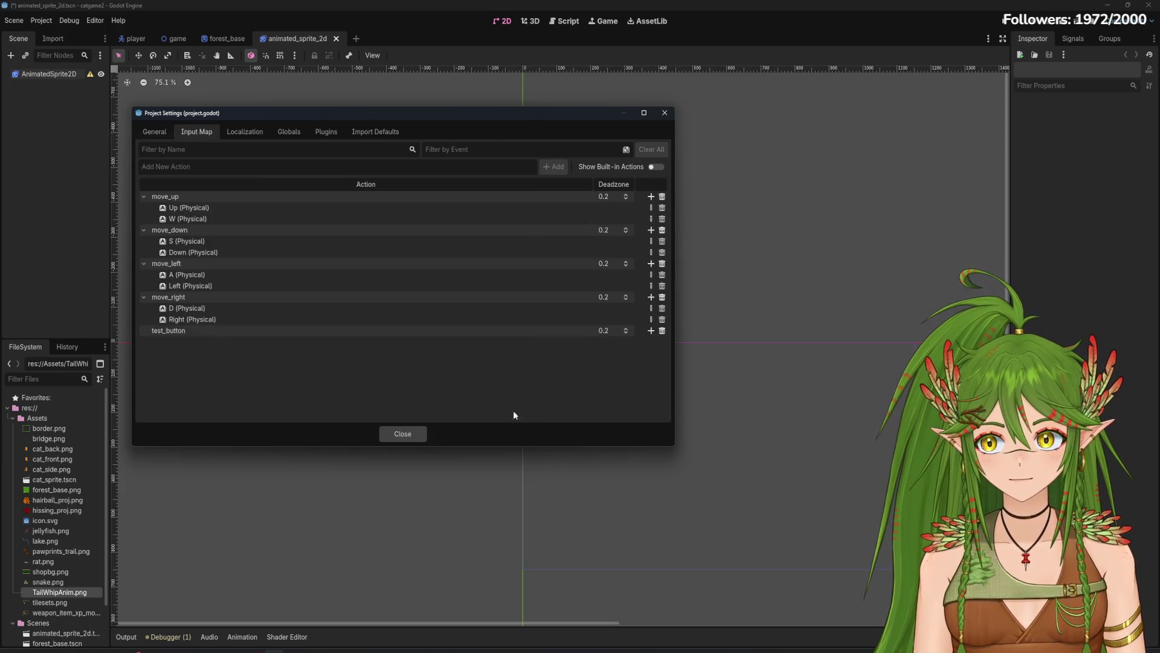
click(651, 331)
key(space)
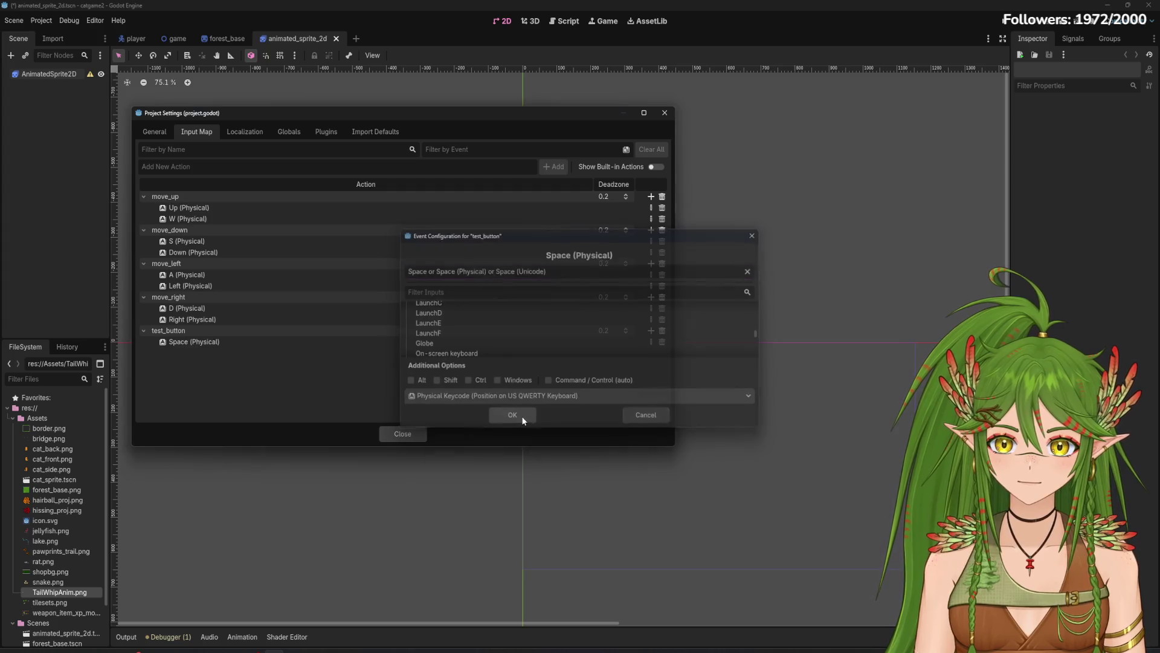
click(523, 418)
click(664, 112)
Step: Select the AnimatedSprite2D and expand its Transform to check position 129.0, -1.0
click(84, 75)
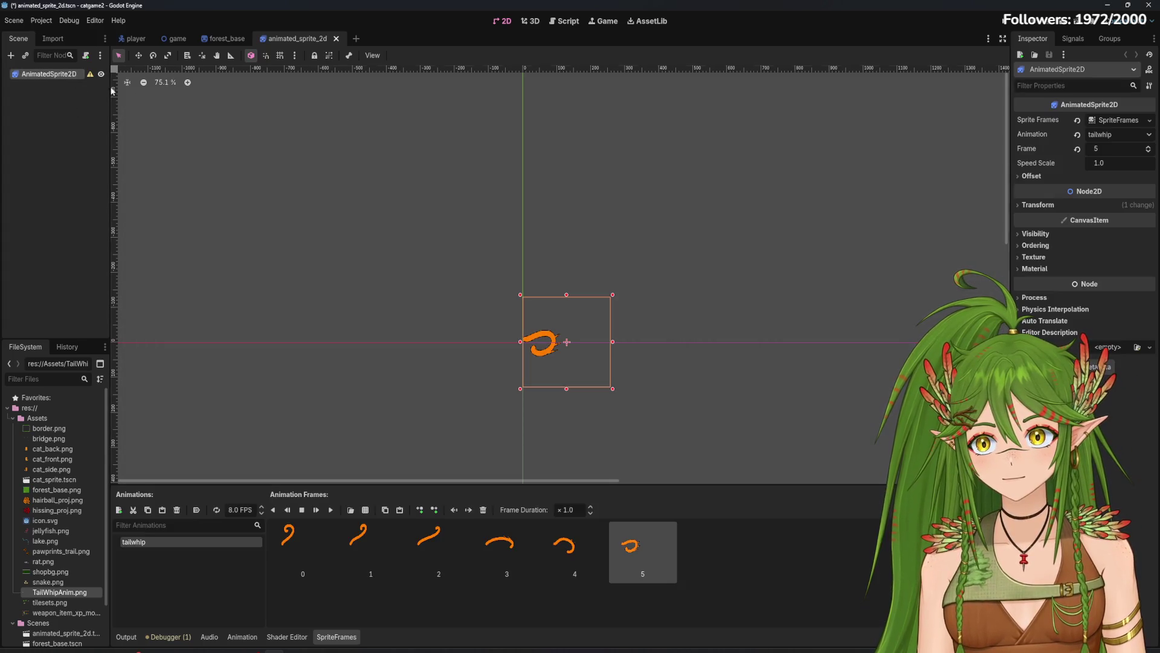
mouse_move(95, 80)
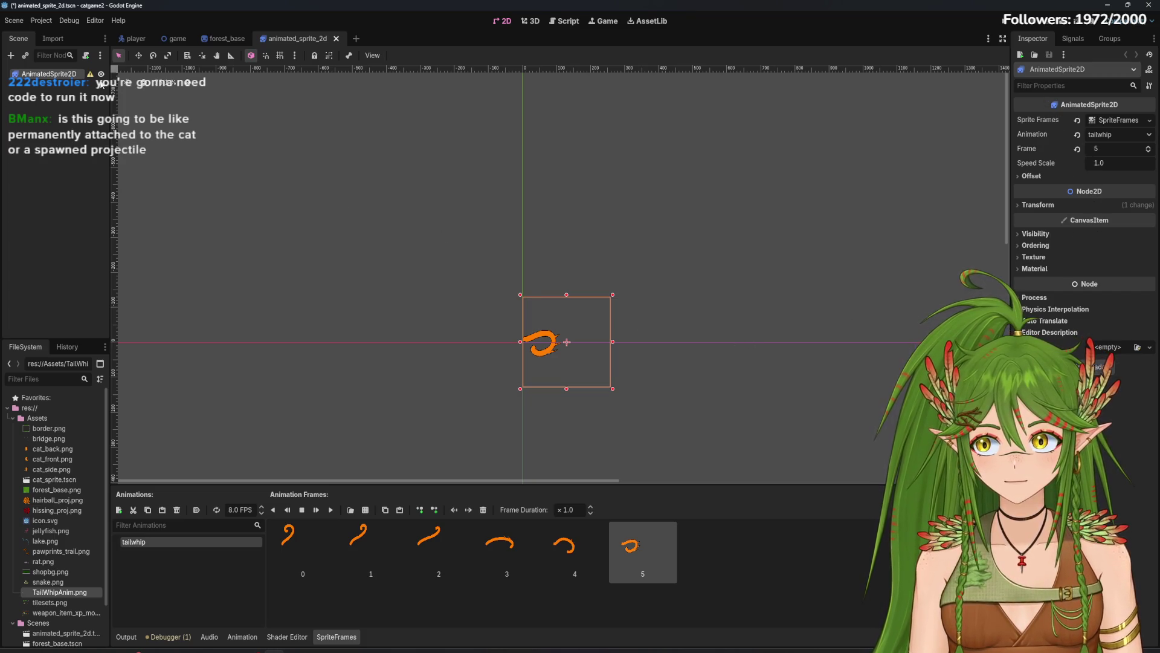
click(1037, 205)
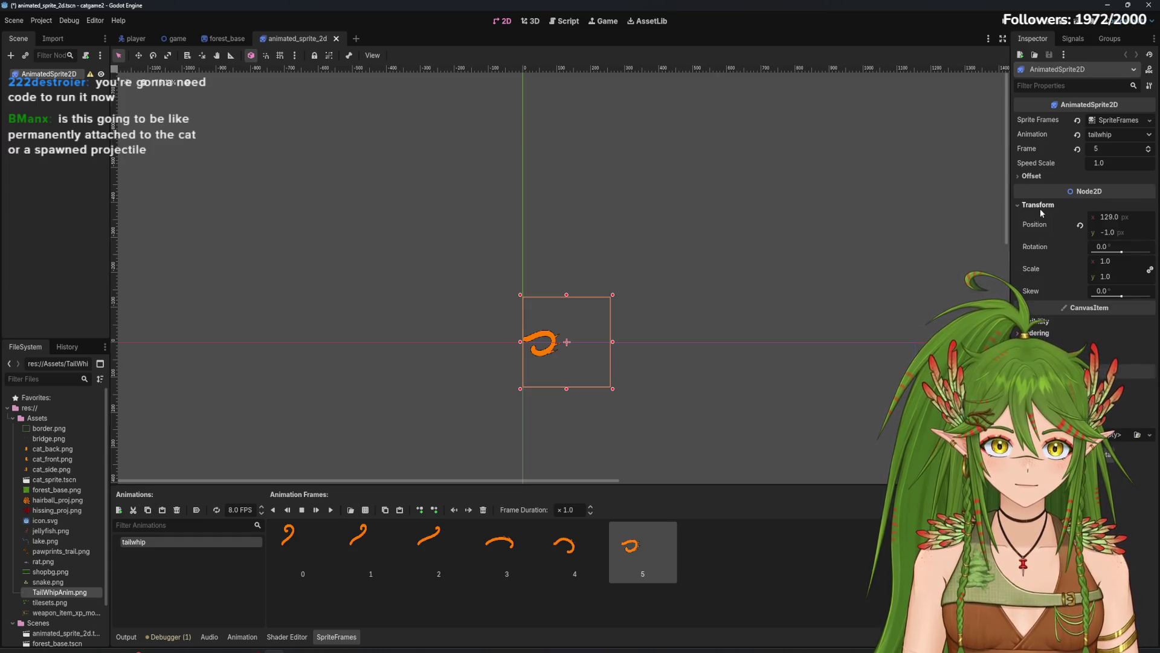
Step: Set the tail-whip sprite's Position x and y to 0
click(1118, 217)
double_click(1109, 217)
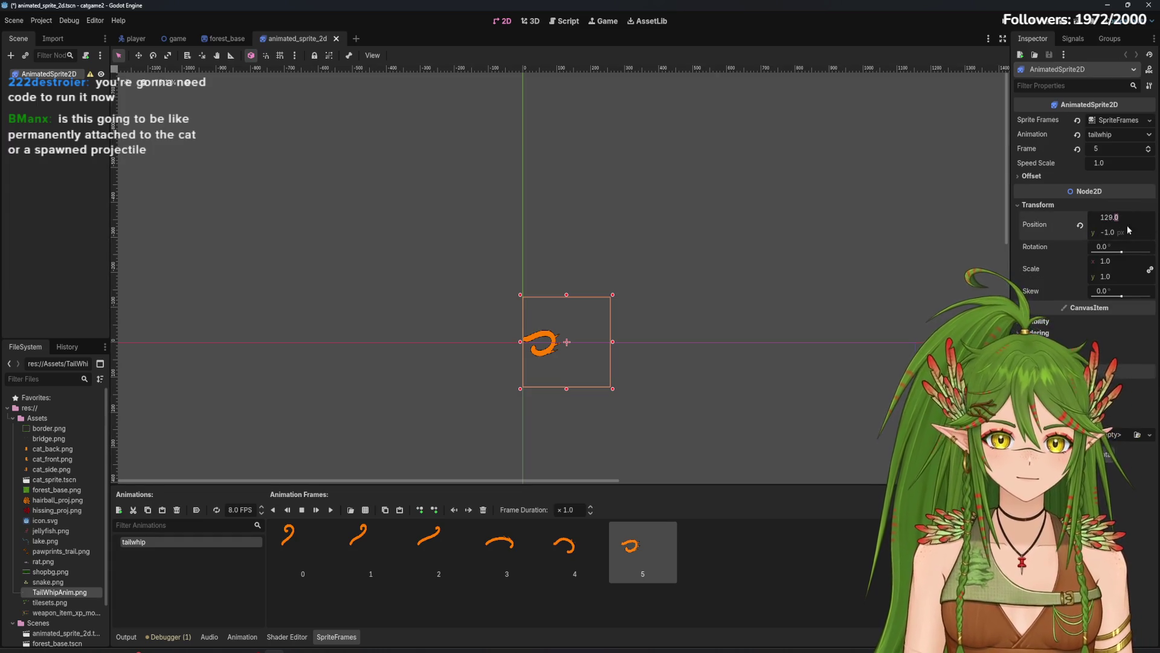
text(0)
click(1116, 235)
text(0)
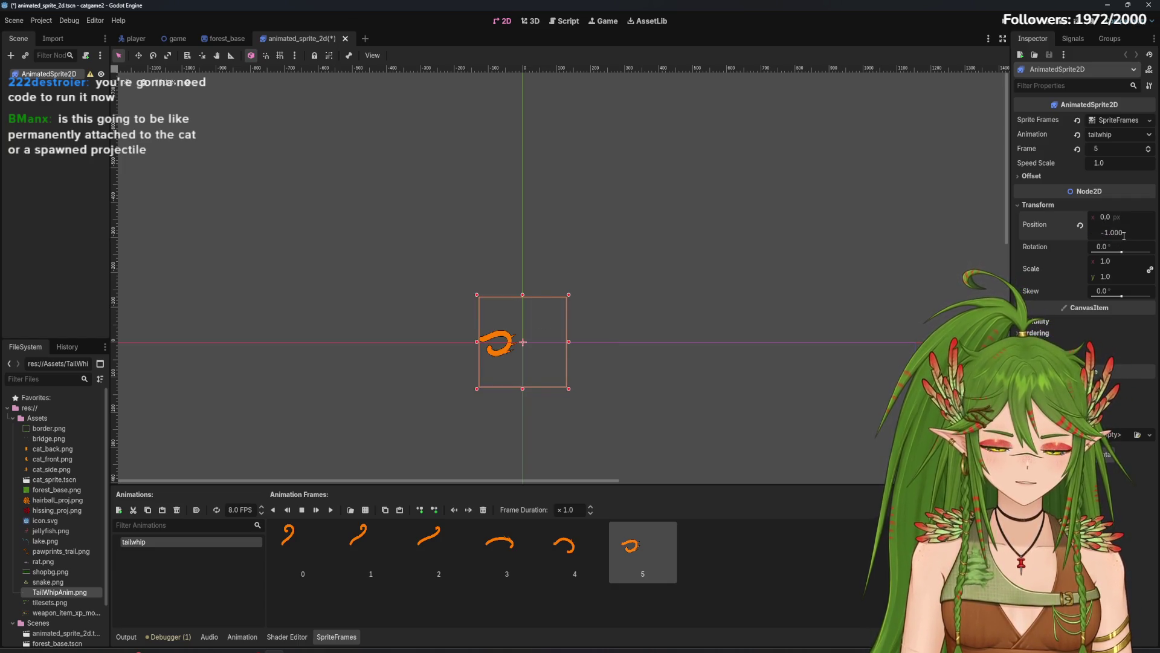
key(Return)
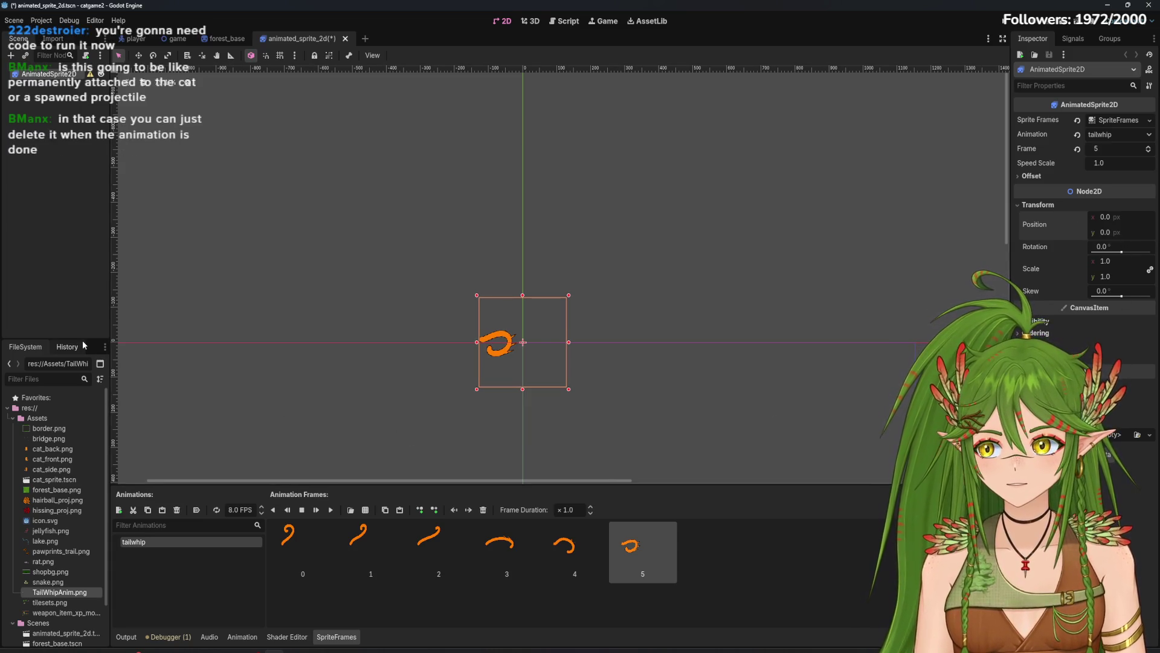
Step: Preview tailwhip animation frames 0, 1, 4 and 5
click(289, 538)
click(359, 537)
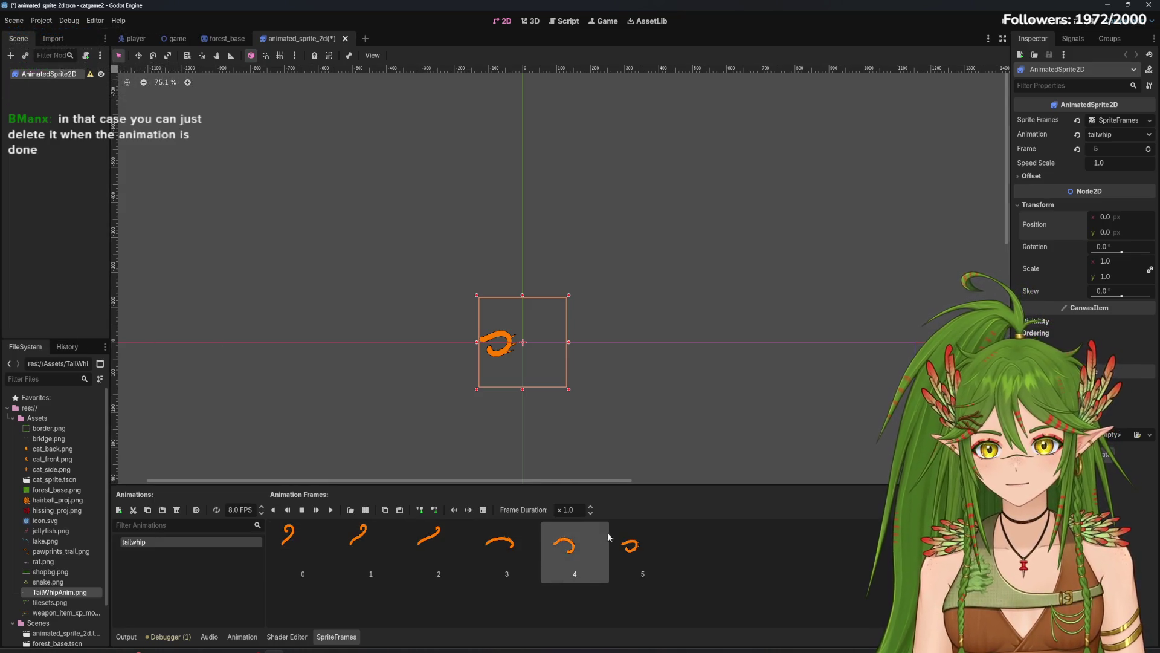
click(313, 543)
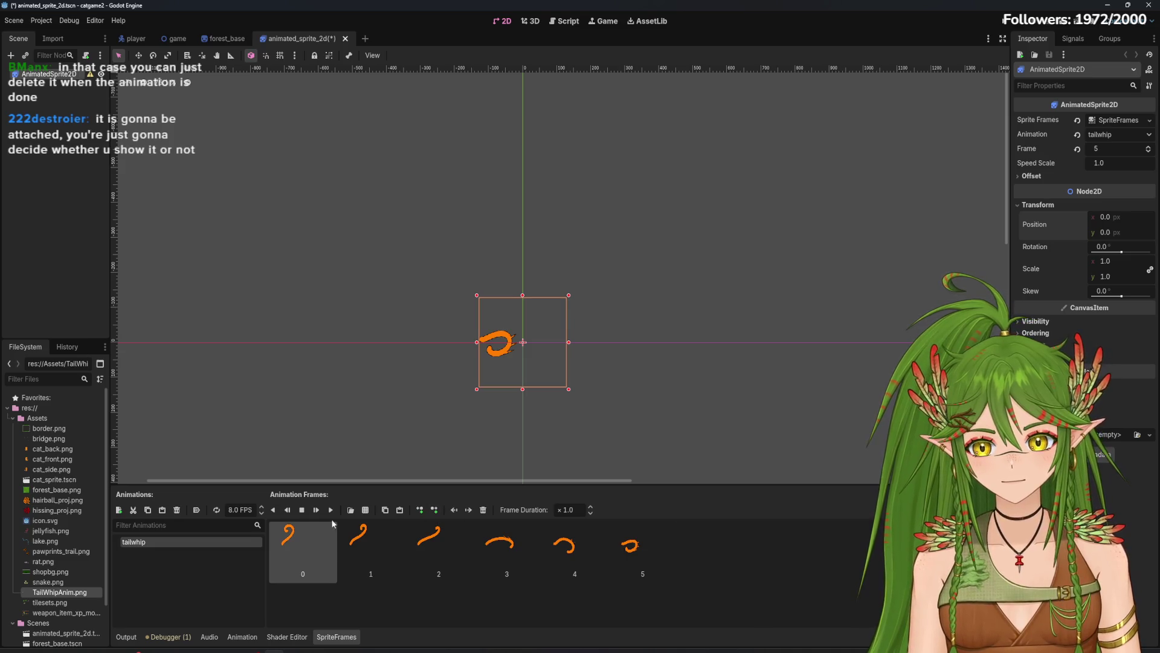
click(570, 540)
click(647, 539)
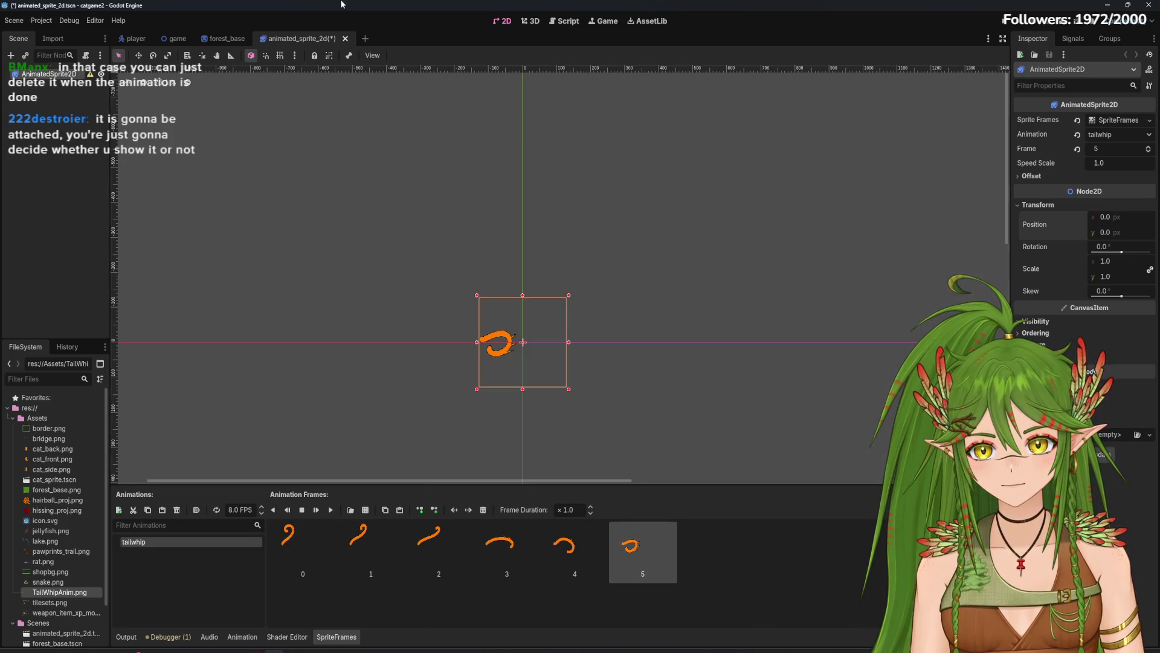
Step: Reselect and deselect the AnimatedSprite2D node, then save the scene with Ctrl+S
click(90, 82)
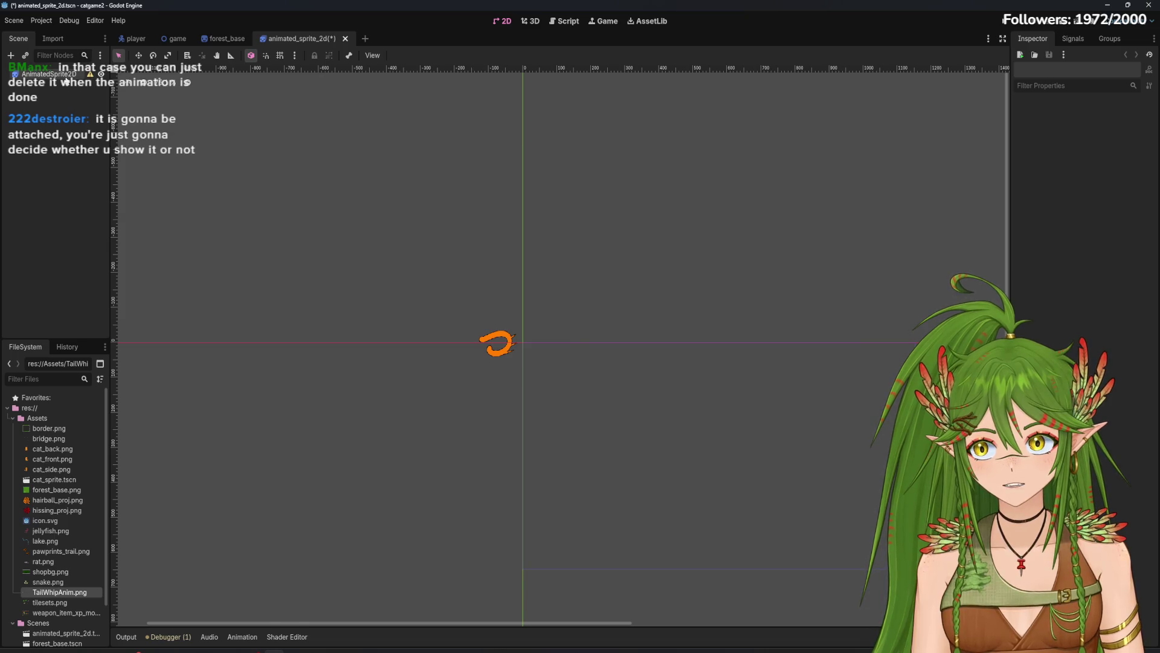
click(90, 74)
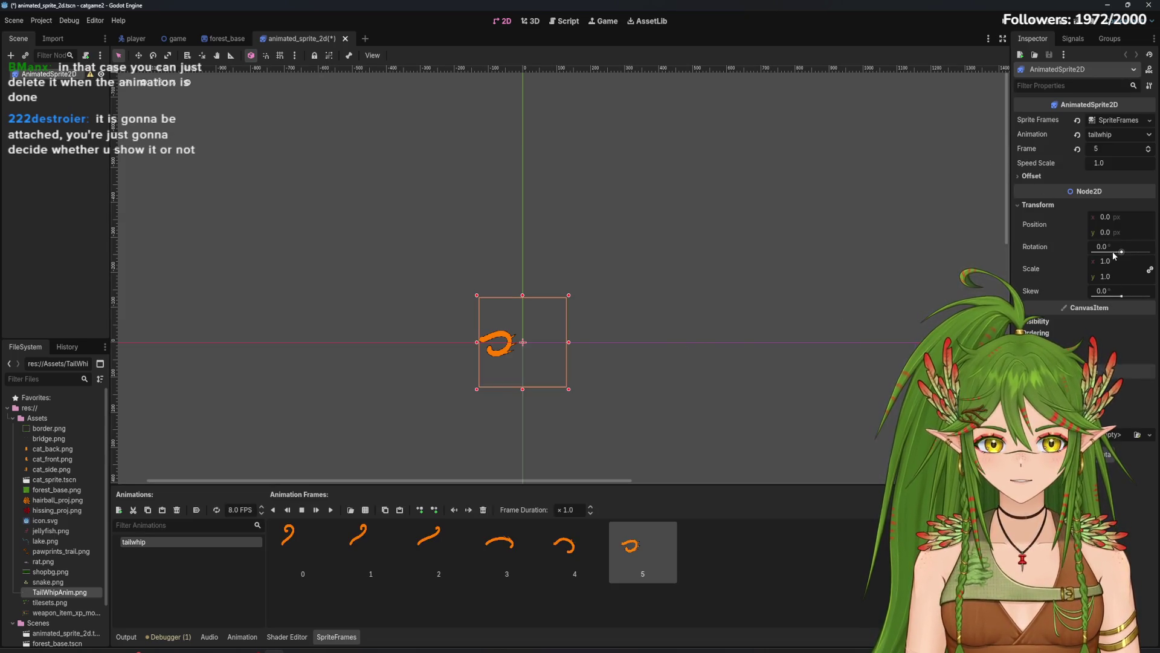
scroll(523, 374, up, 1)
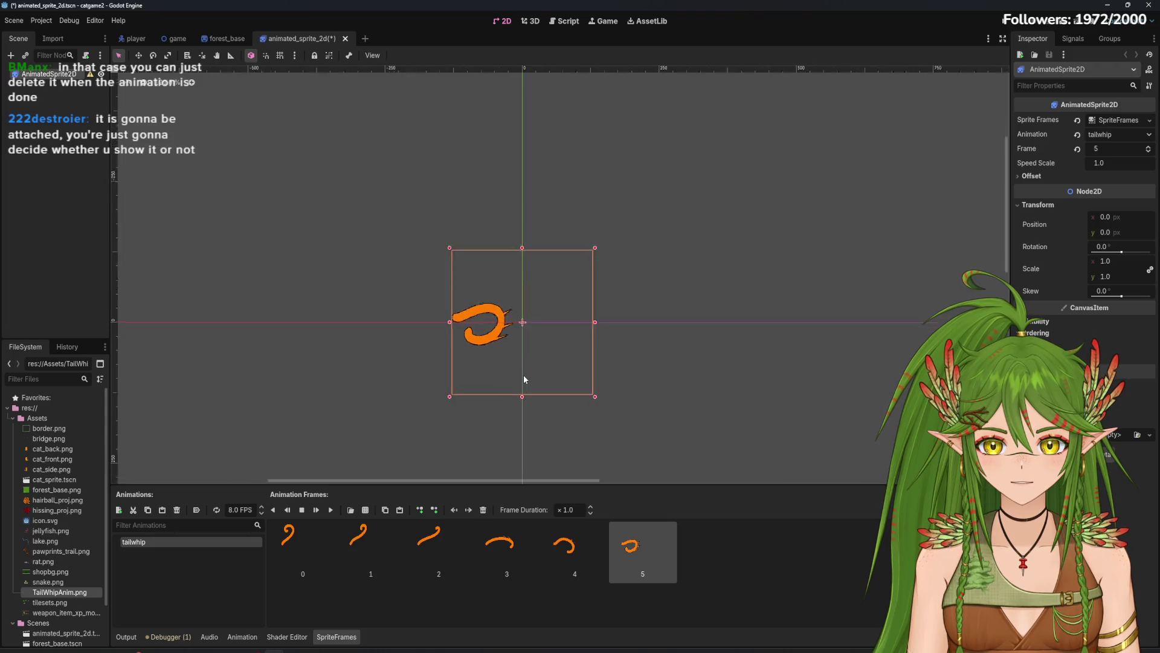
mouse_move(92, 81)
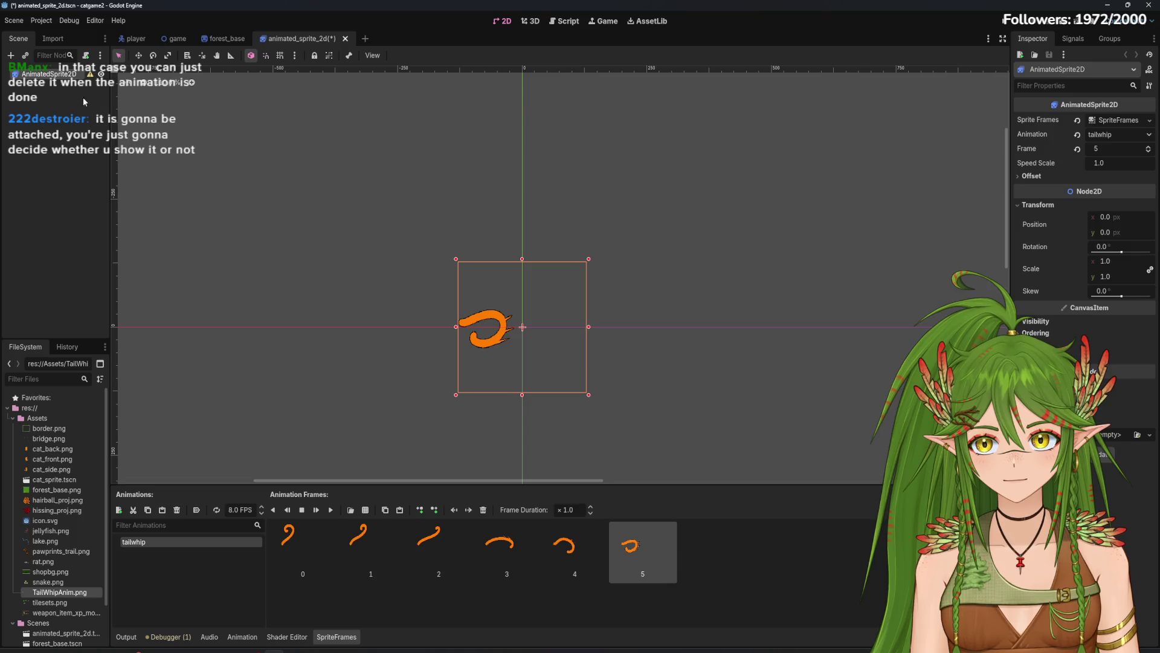
click(87, 89)
key(ctrl+s)
Step: Attach a new animated_sprite_2d.gd script to AnimatedSprite2D using the Node: Default template
click(46, 74)
click(87, 56)
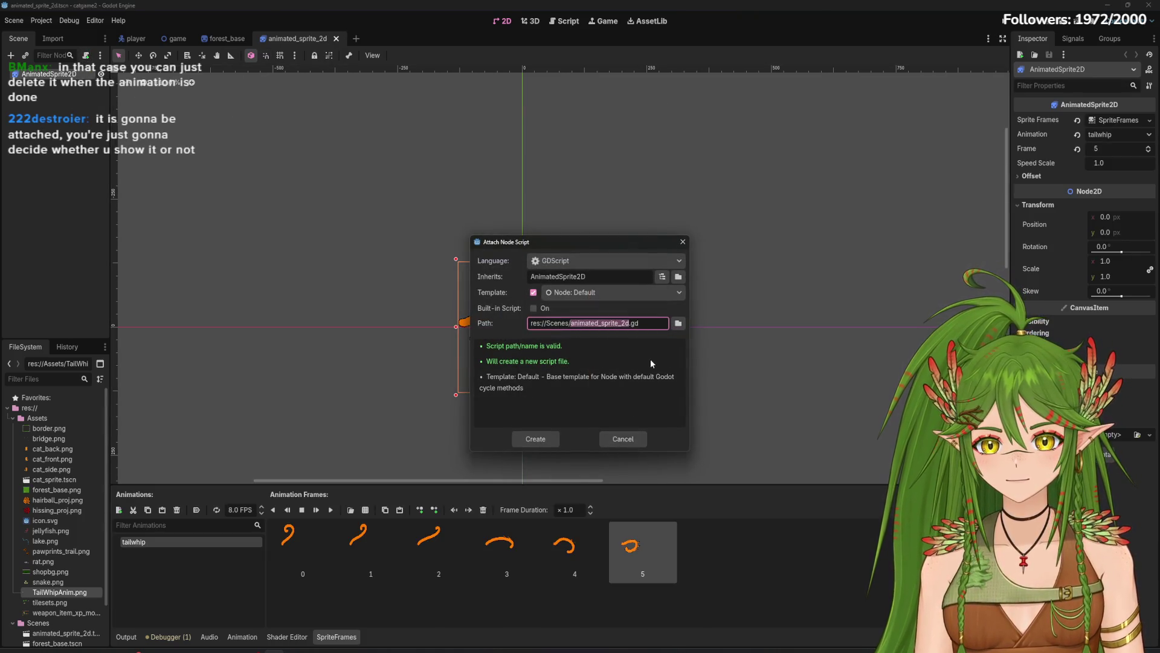
click(533, 292)
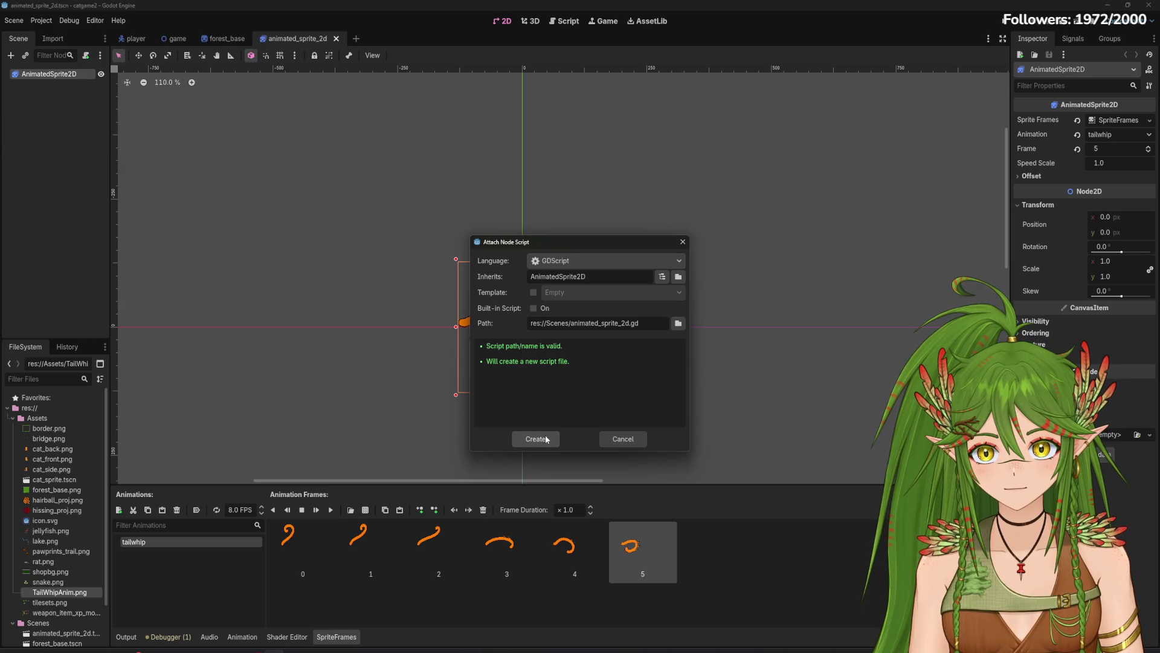
click(533, 292)
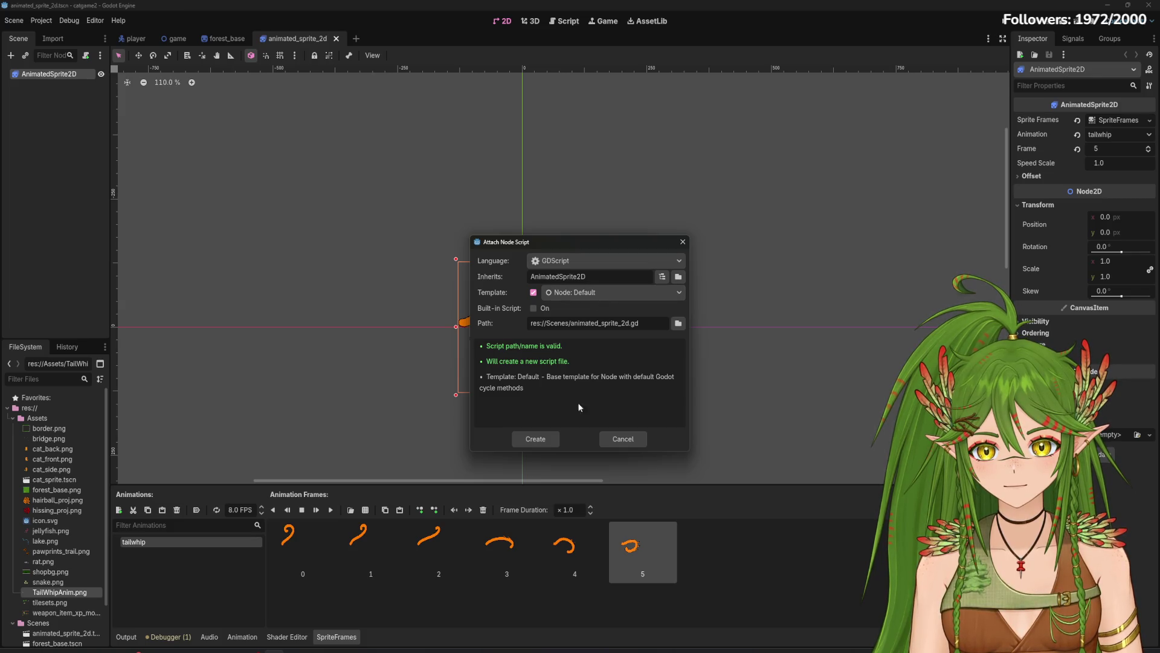
click(540, 440)
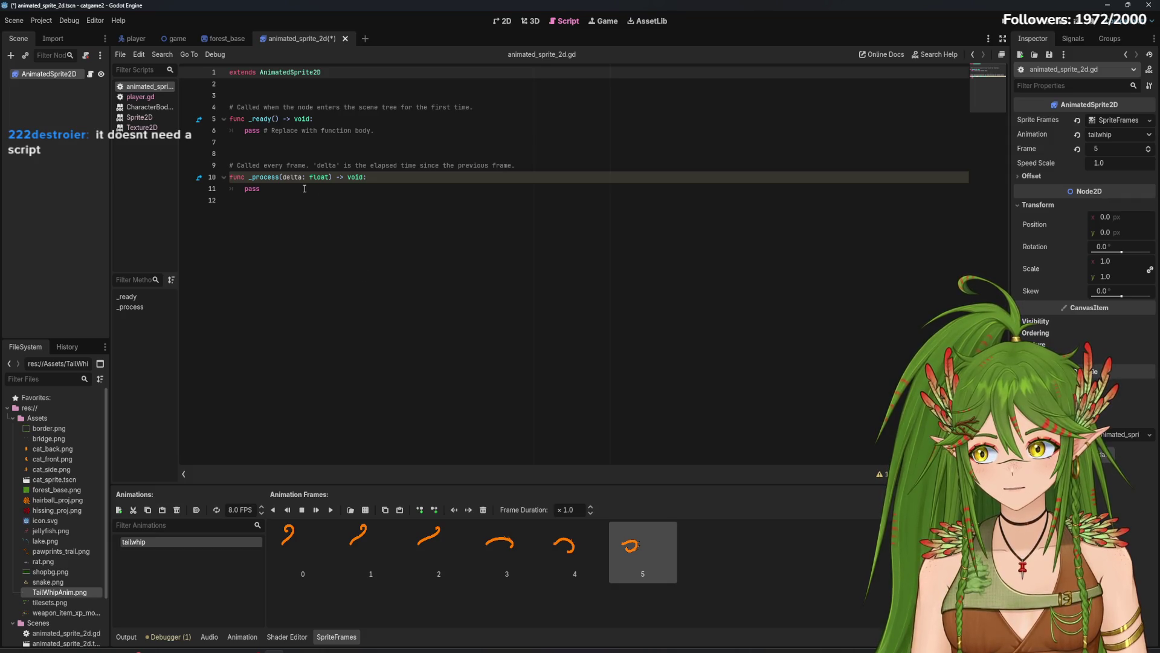
mouse_move(305, 188)
mouse_down()
mouse_move(254, 121)
mouse_move(222, 121)
mouse_move(245, 143)
mouse_move(243, 131)
mouse_up()
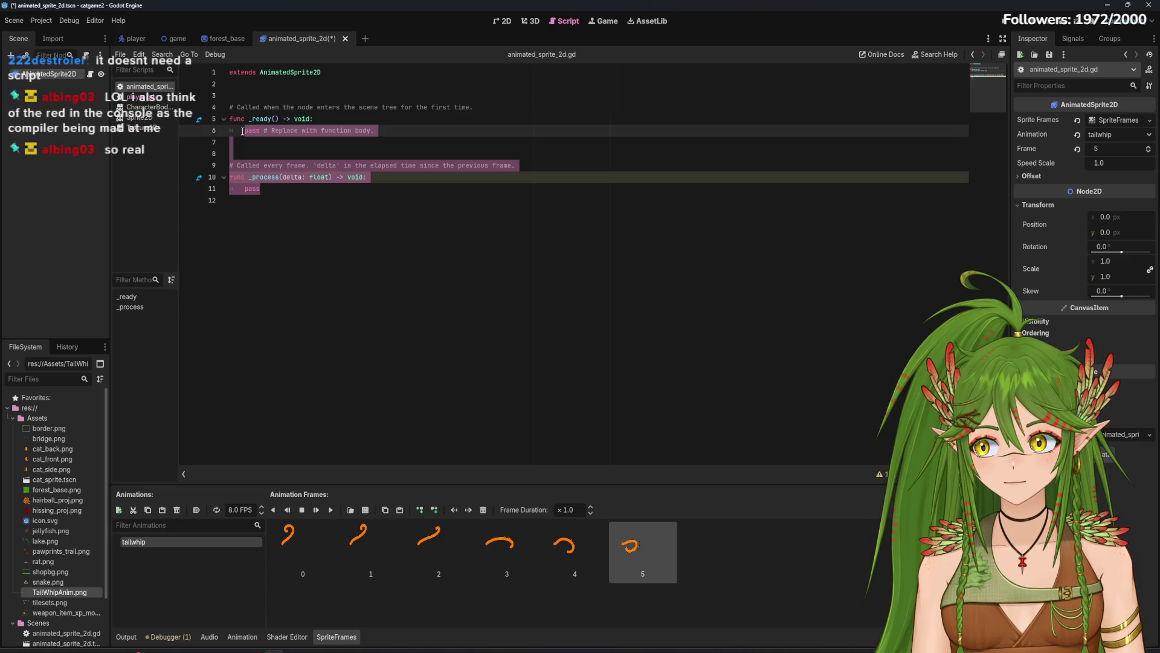
click(289, 241)
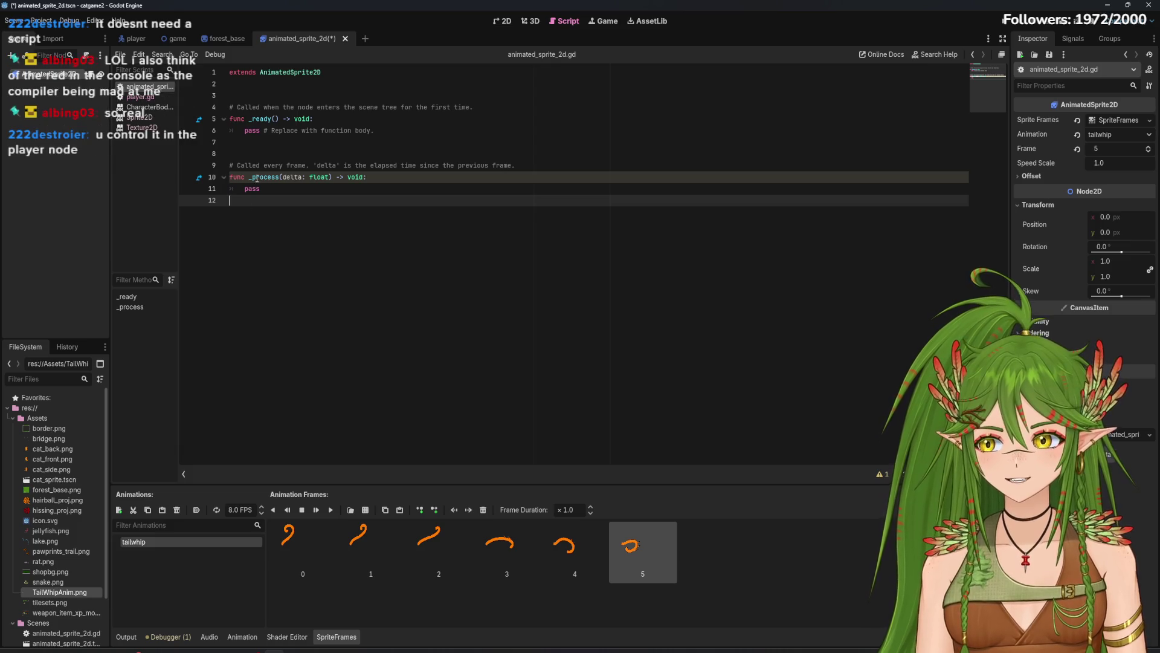
mouse_move(257, 179)
drag(261, 189, 229, 118)
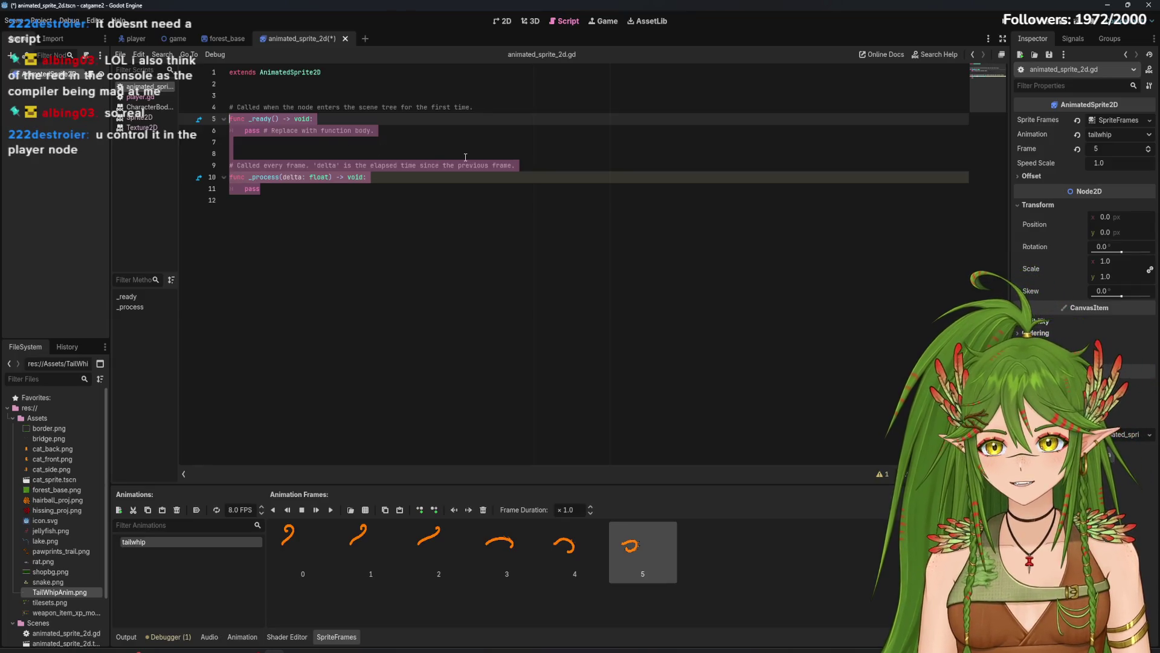
drag(264, 189, 222, 118)
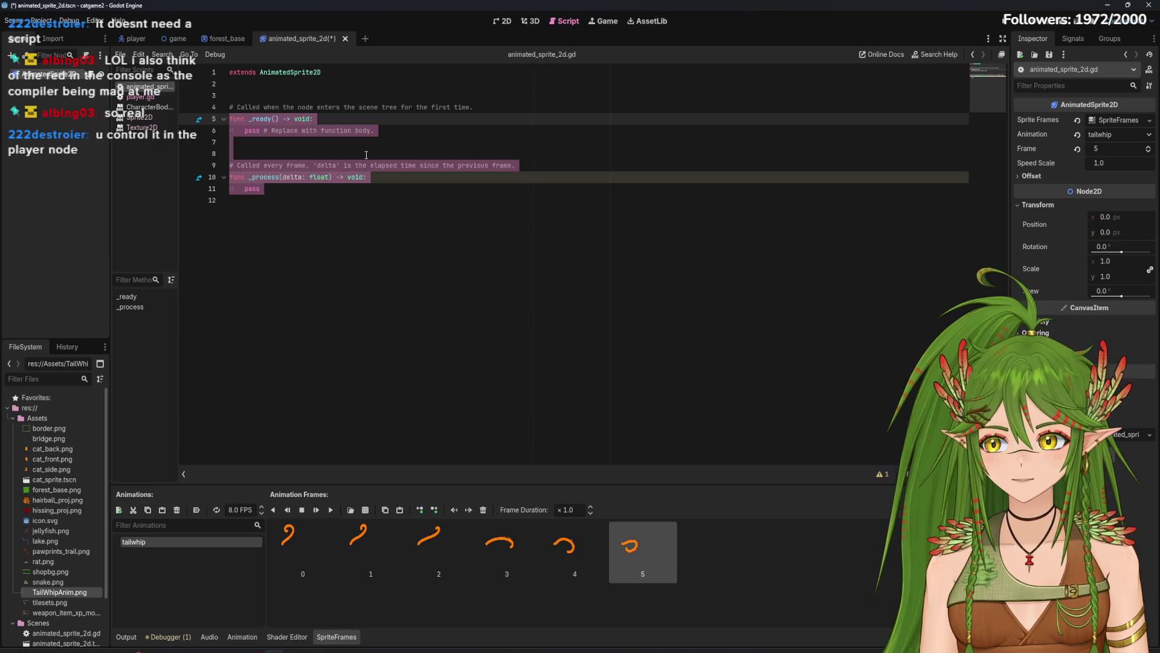
click(286, 216)
mouse_move(264, 189)
mouse_down()
mouse_move(229, 119)
mouse_move(244, 132)
mouse_move(228, 178)
mouse_up()
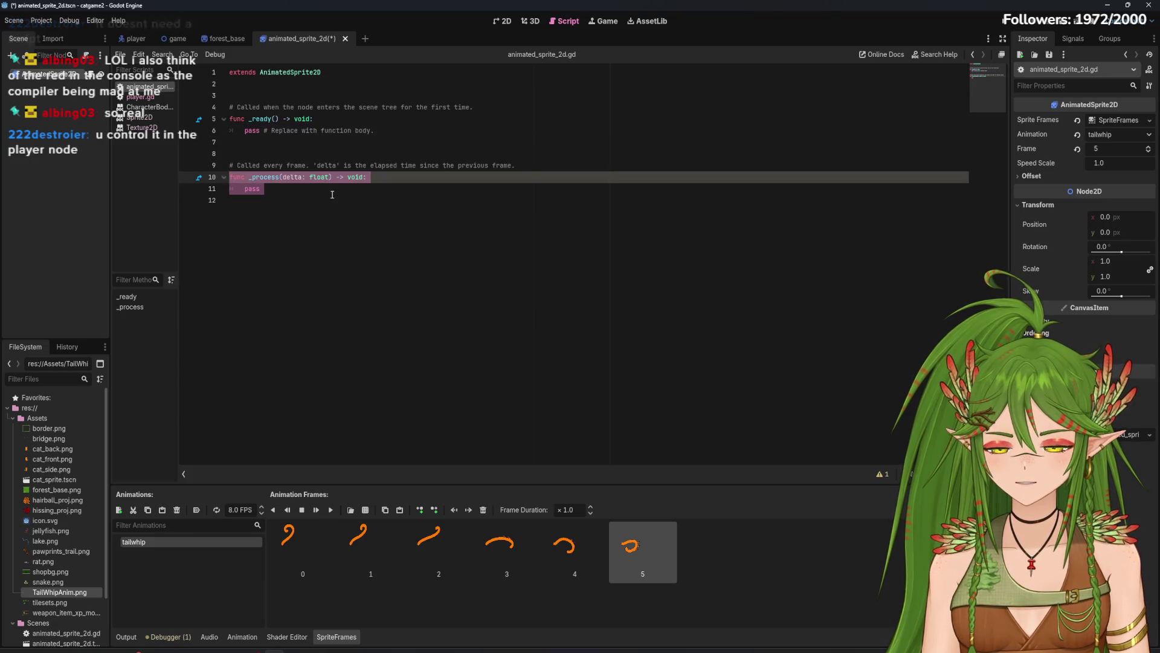
key(shift+Up)
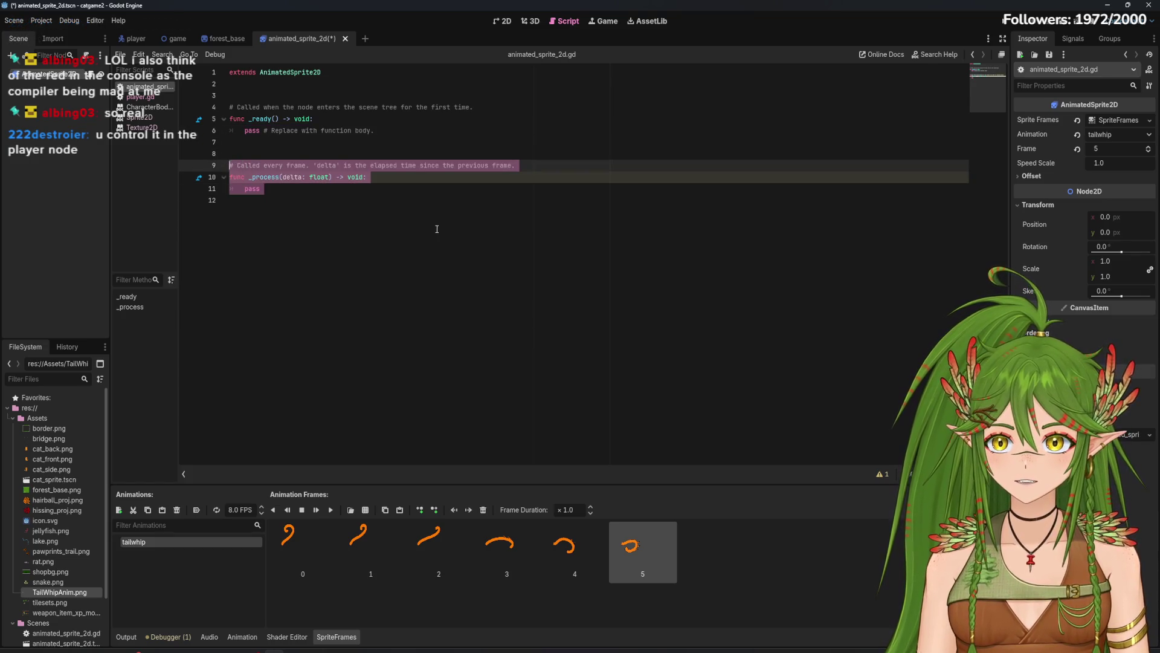
Step: Replace _process with an empty func test(): in animated_sprite_2d.gd, then view player.gd
key(BackSpace)
text(func )
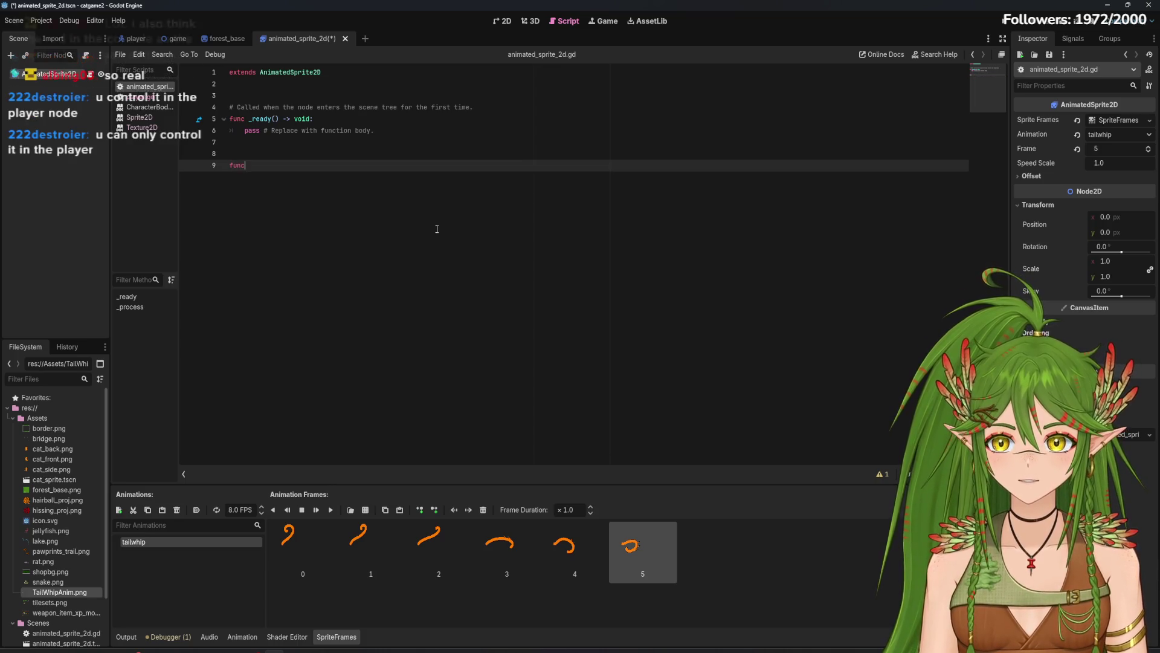
text(t)
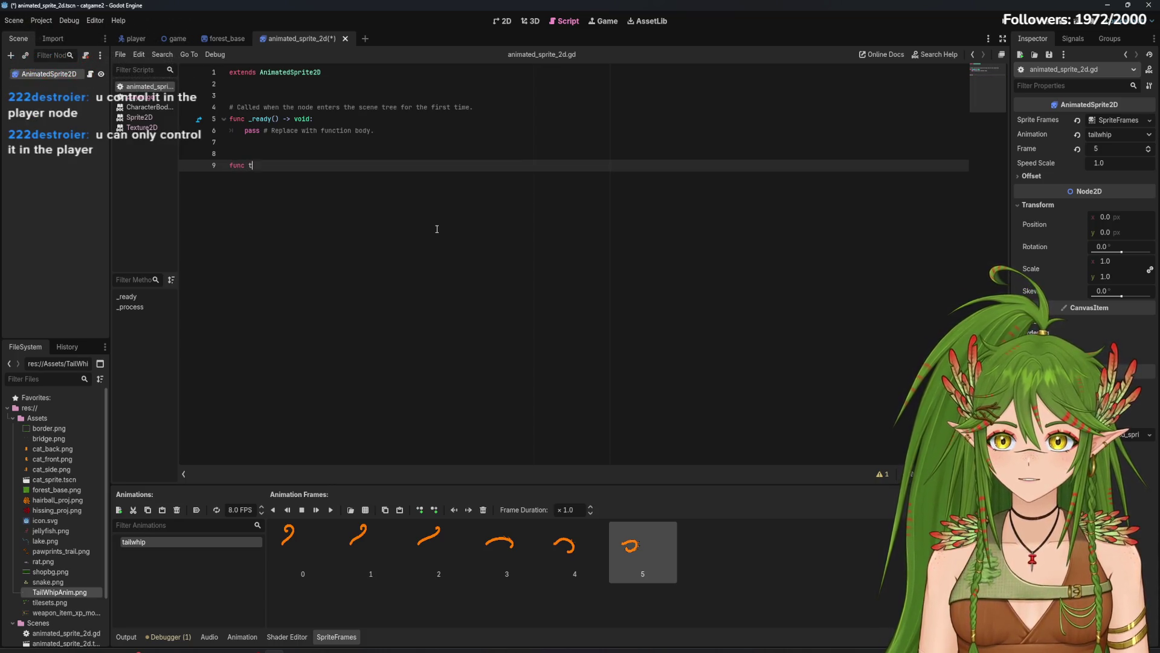
text(est():)
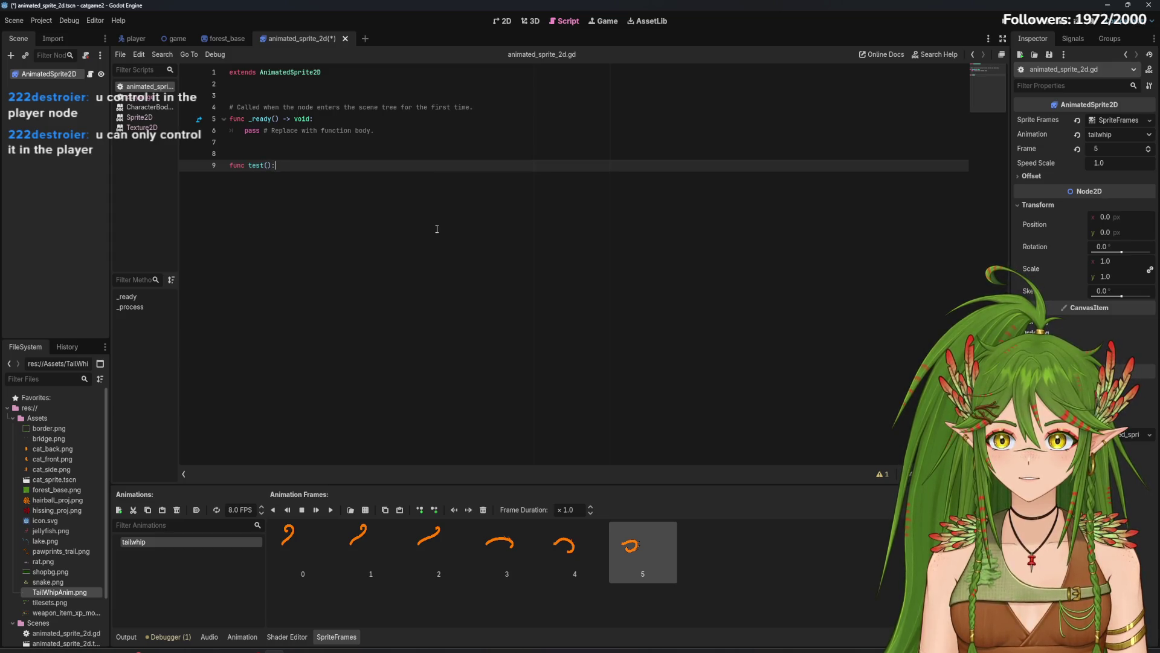
key(Return)
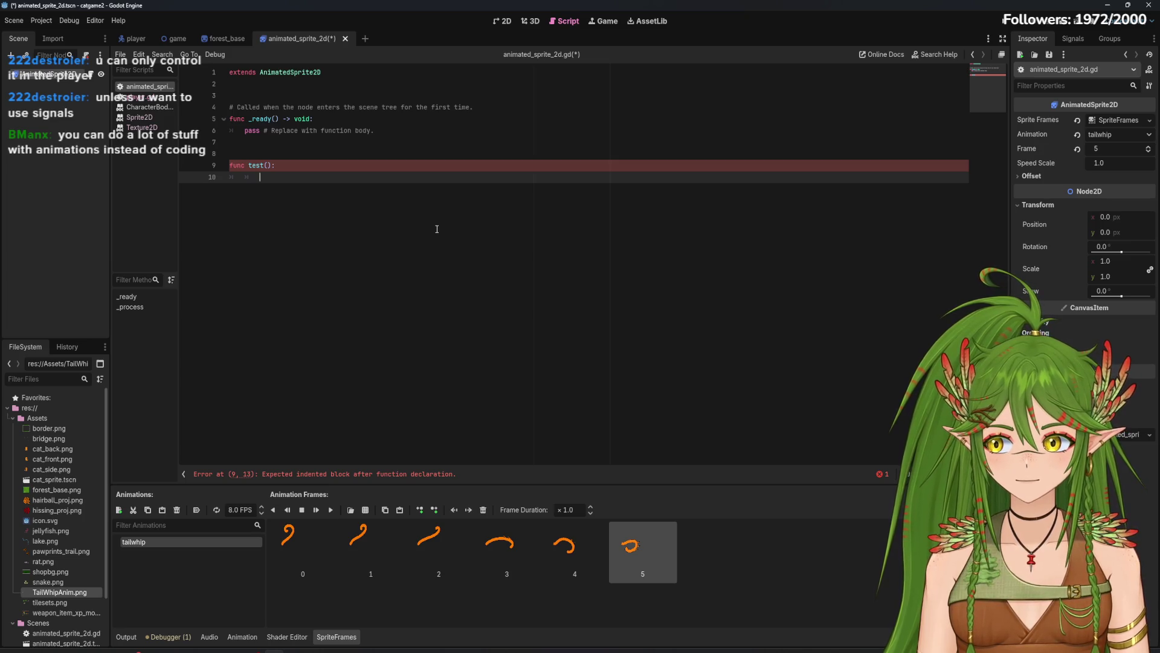
text(w)
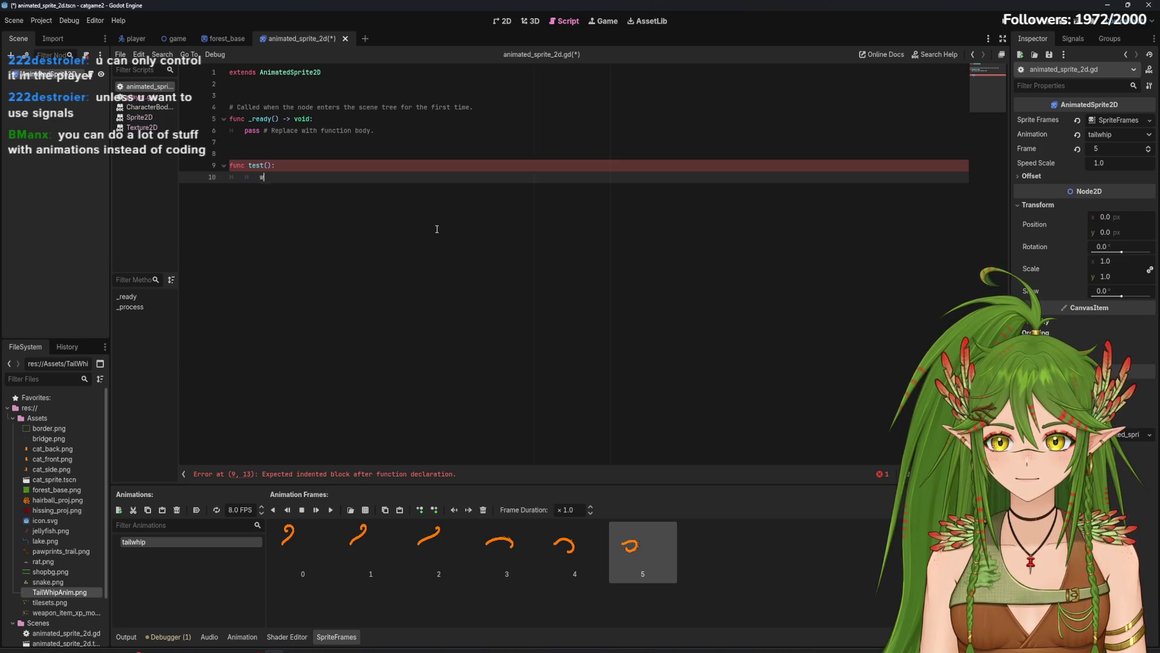
key(BackSpace)
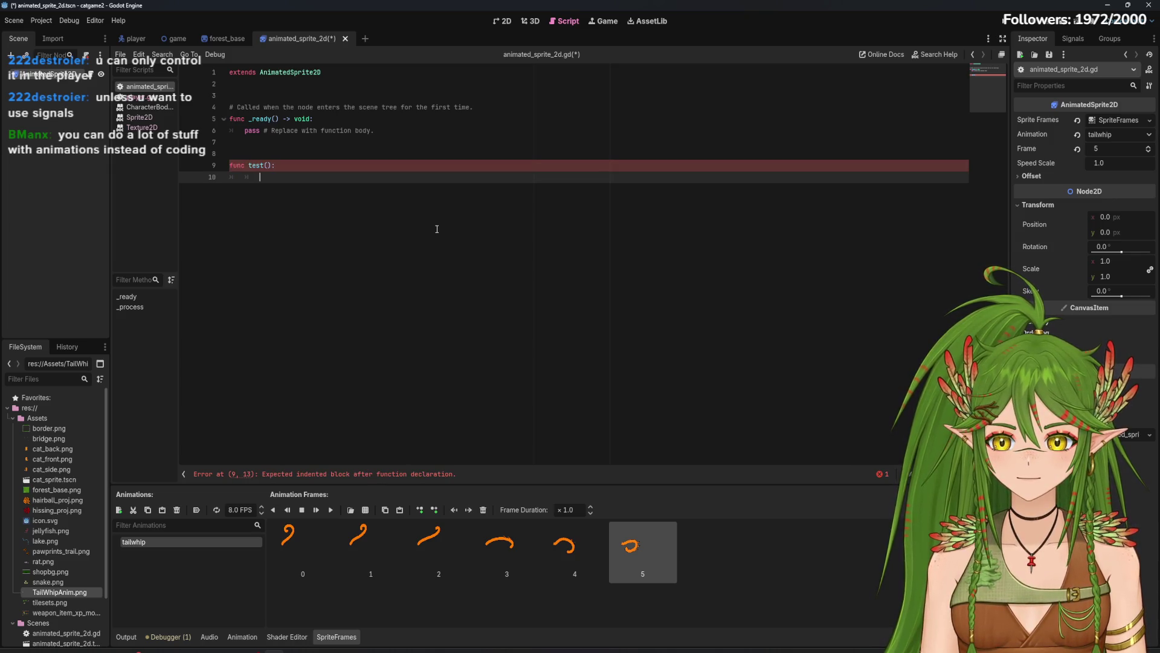
click(147, 96)
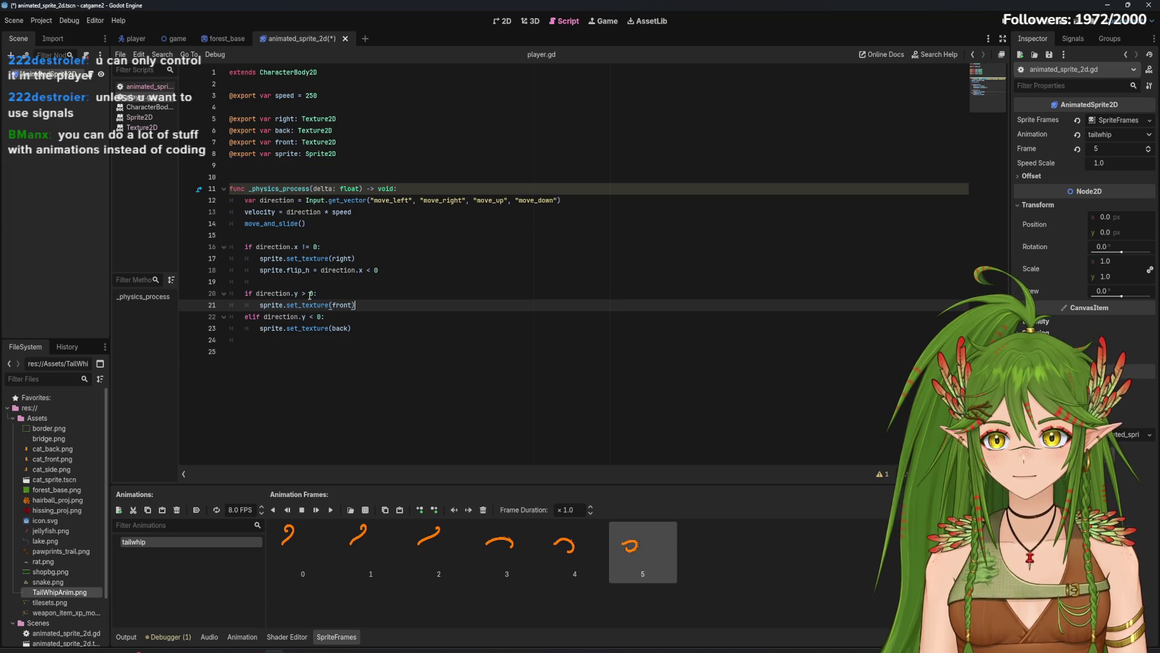
Step: Compare player.gd against animated_sprite_2d.gd, ending back on the sprite script's test() function
click(147, 107)
click(145, 96)
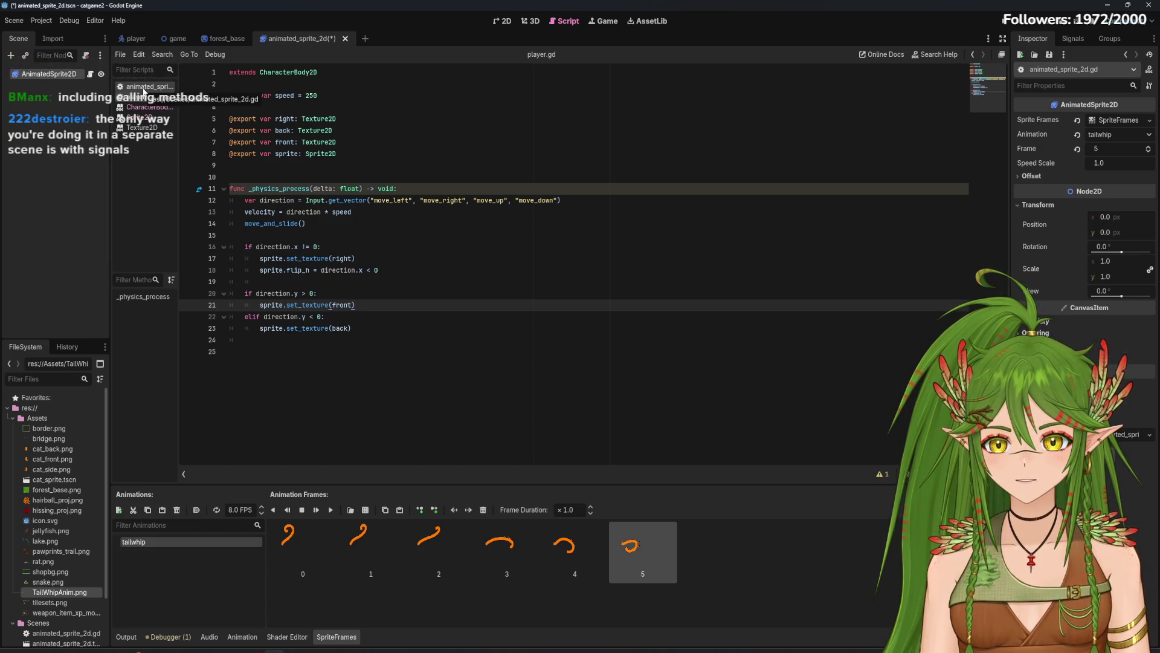
click(144, 89)
click(146, 94)
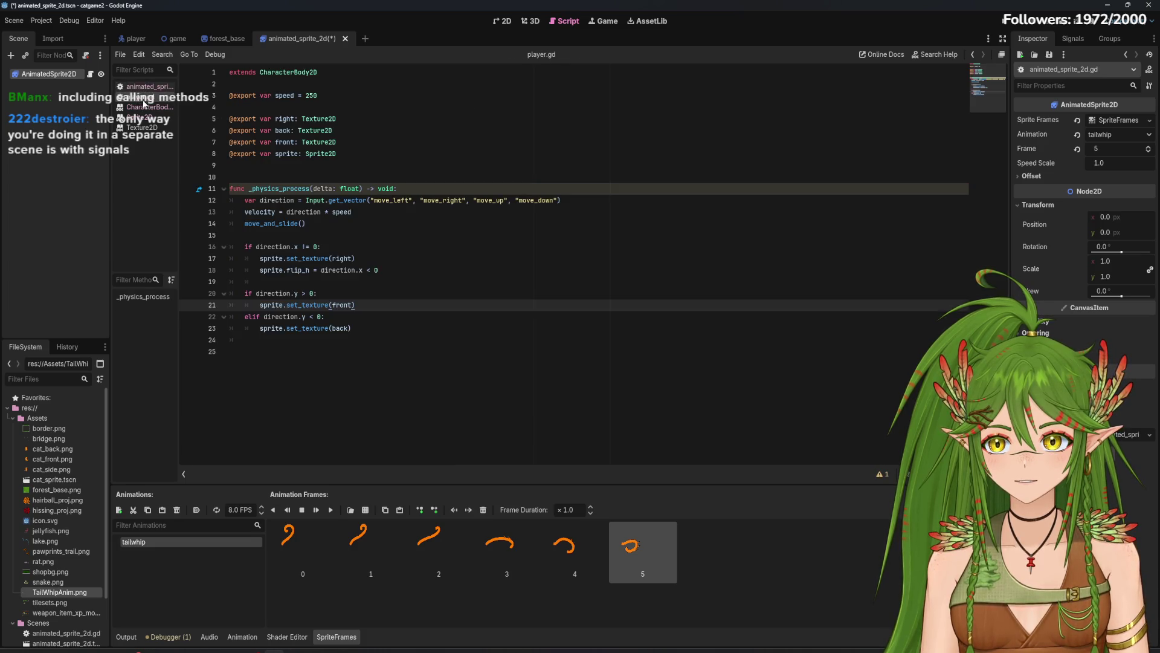
click(146, 90)
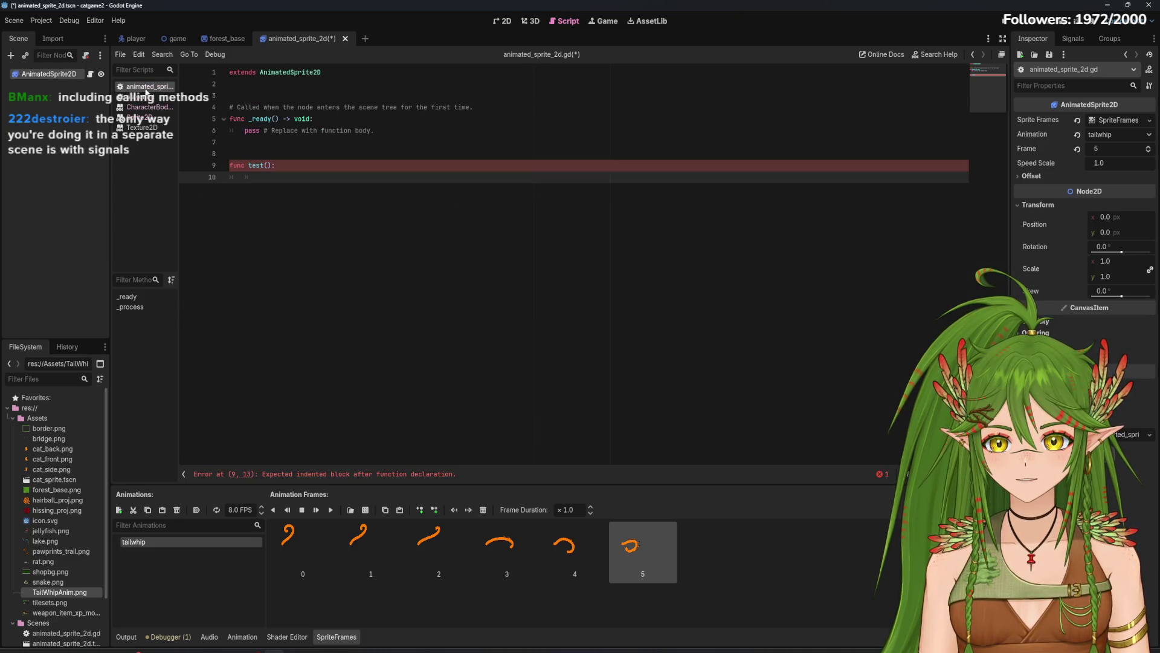
click(147, 99)
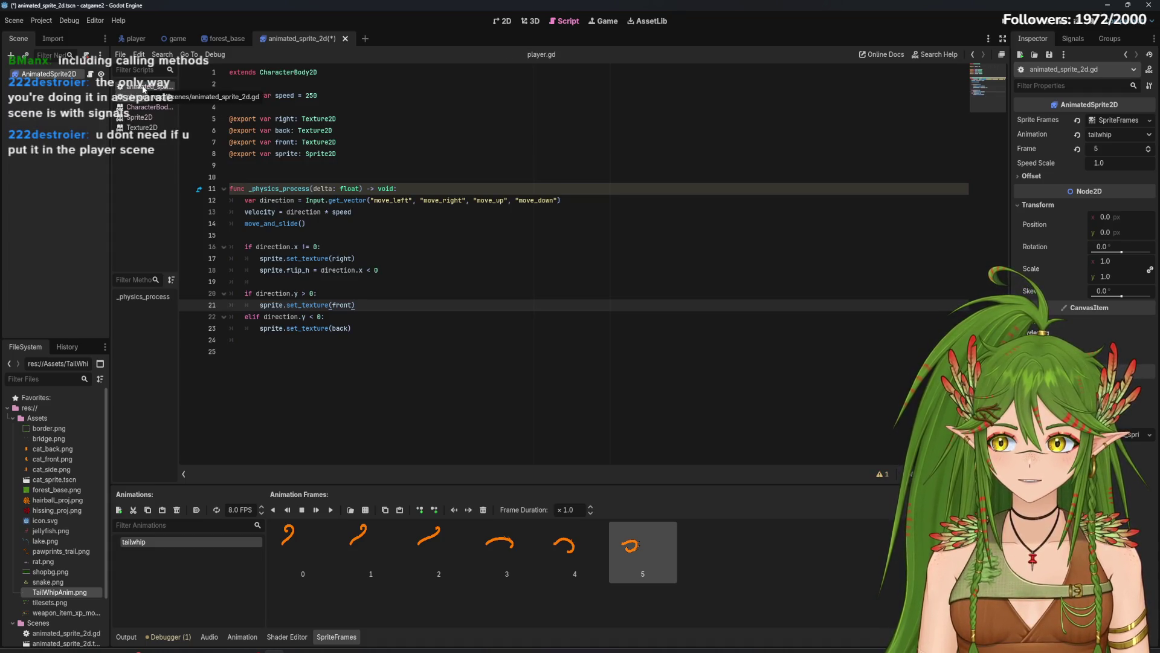
click(143, 88)
click(144, 98)
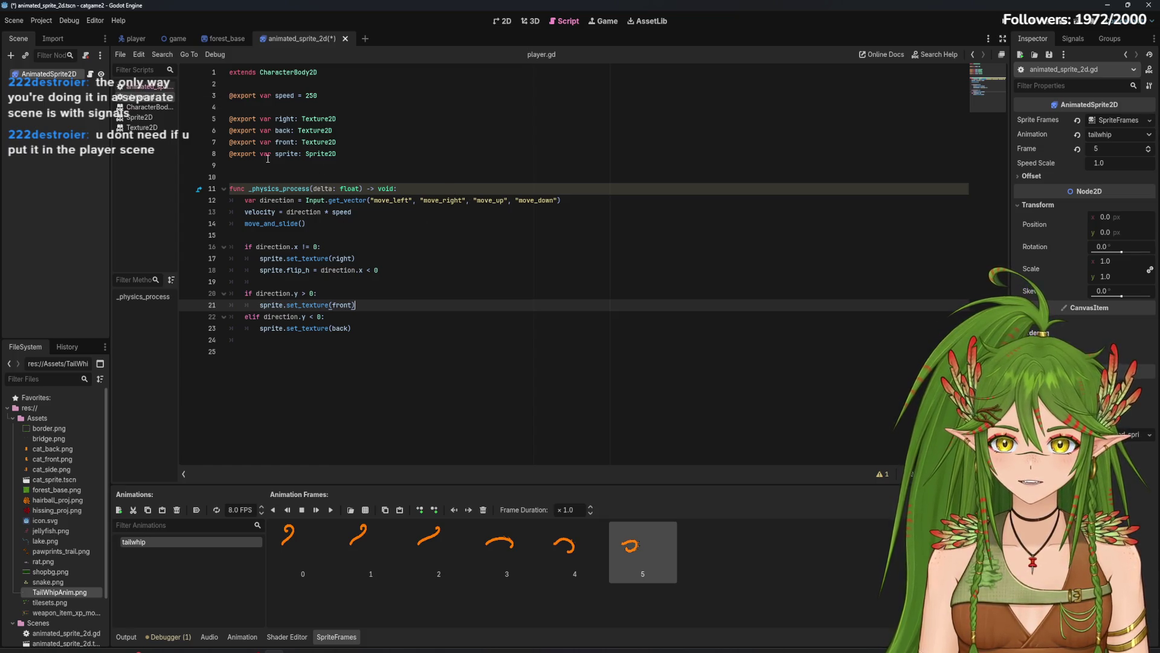
click(145, 87)
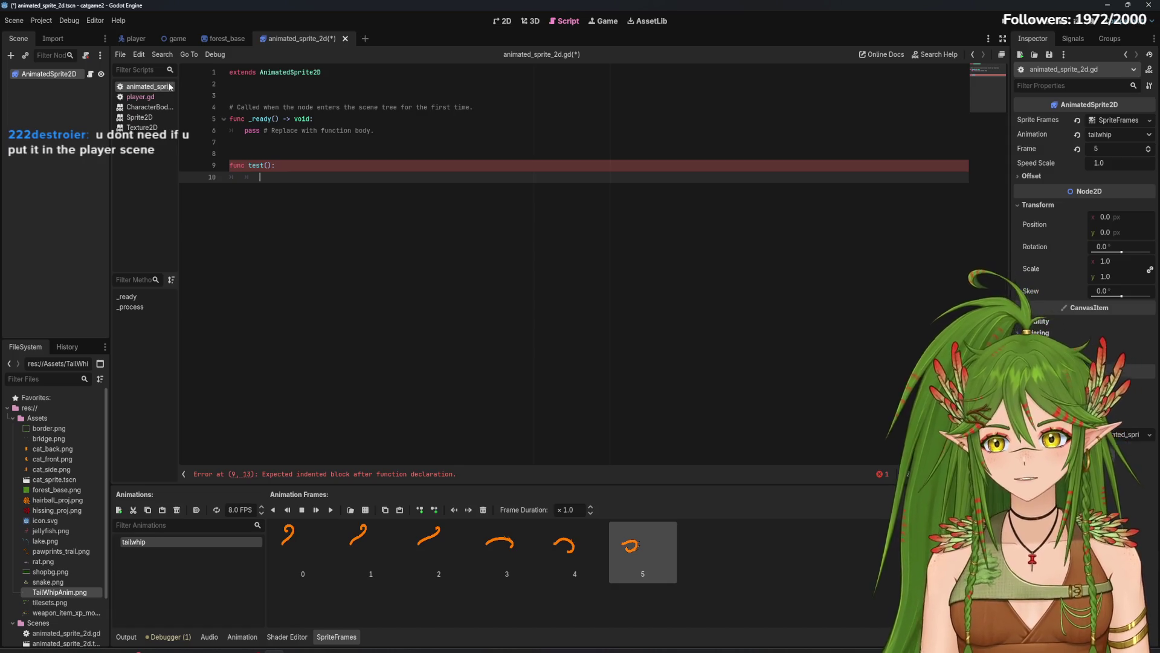
click(149, 96)
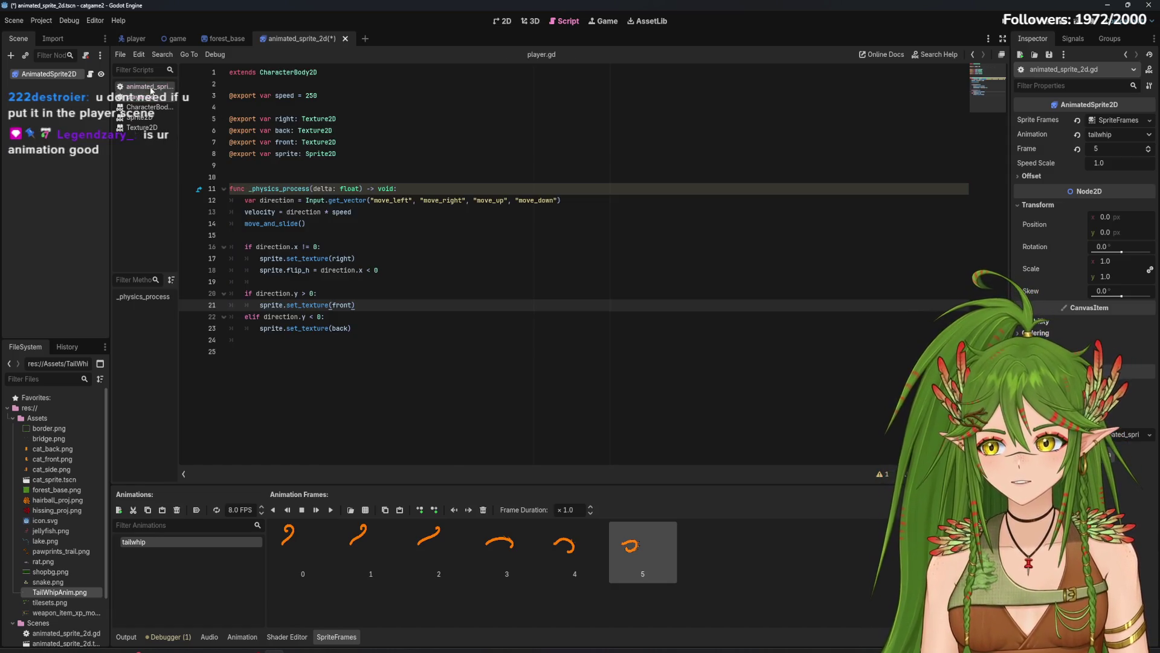
click(148, 87)
click(129, 97)
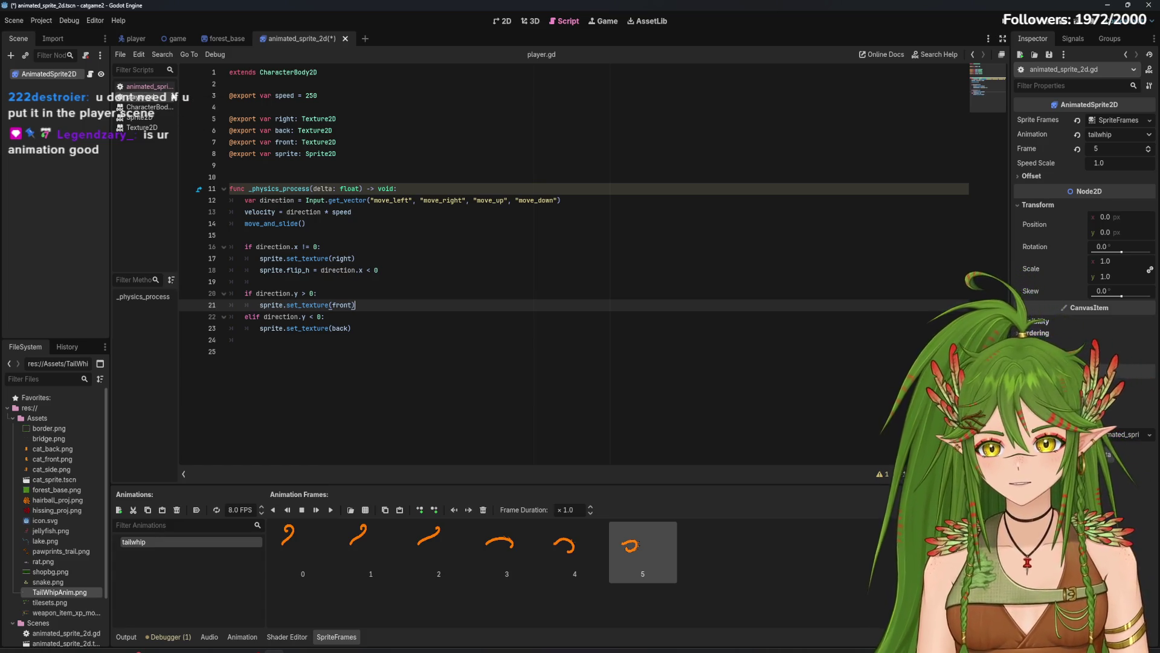
click(149, 87)
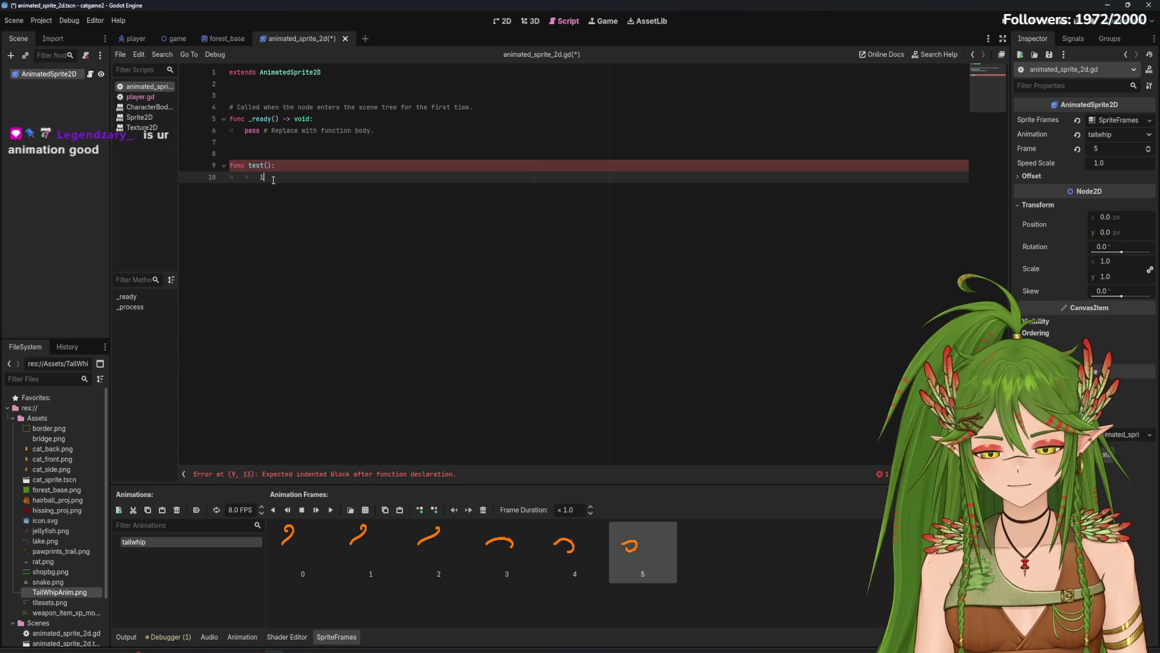
Step: Enter InputEvent via autocomplete in test()'s body, then trim it back to Input
text(input)
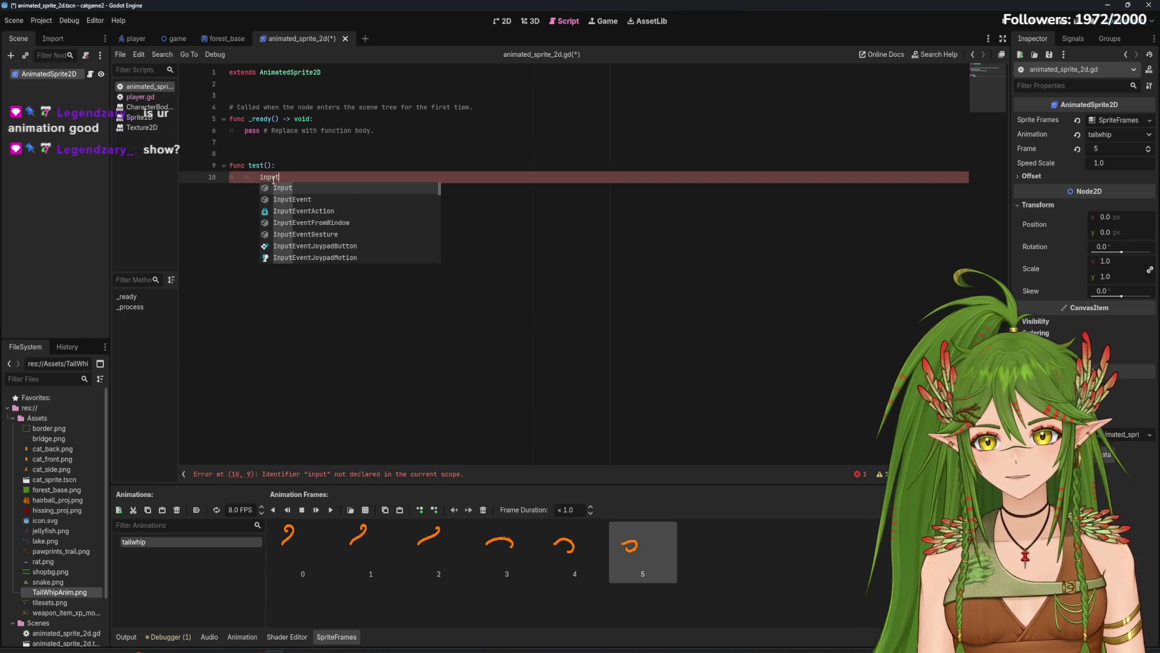
text(event.)
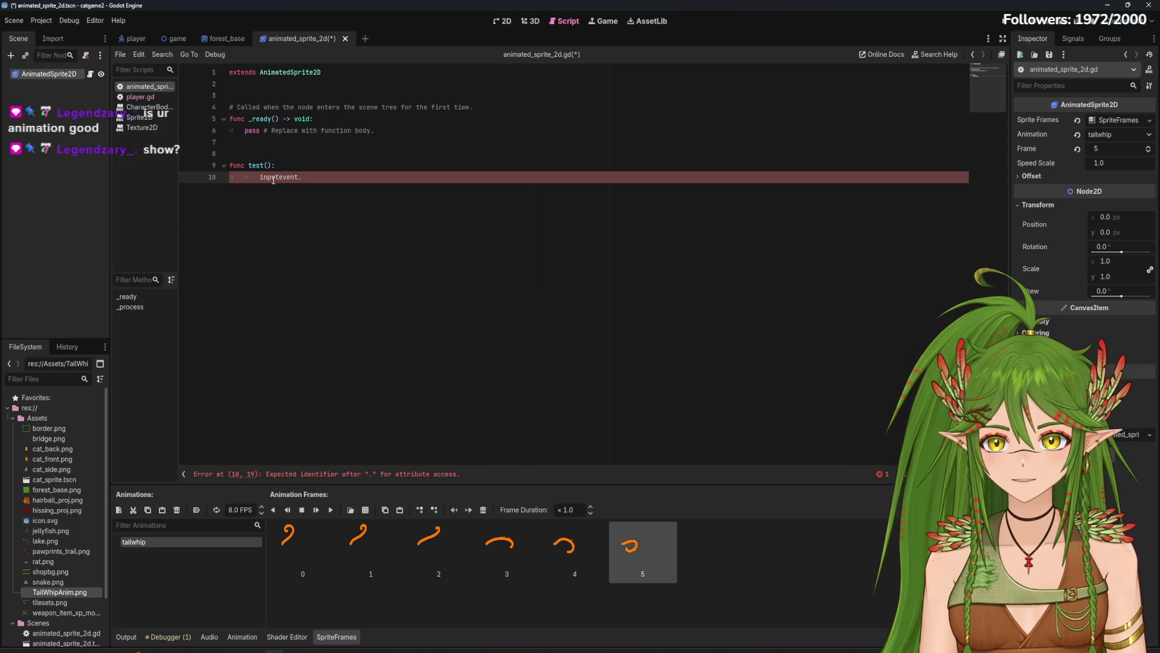
key(BackSpace)
key(BackSpace)
key(BackSpace)
text(E)
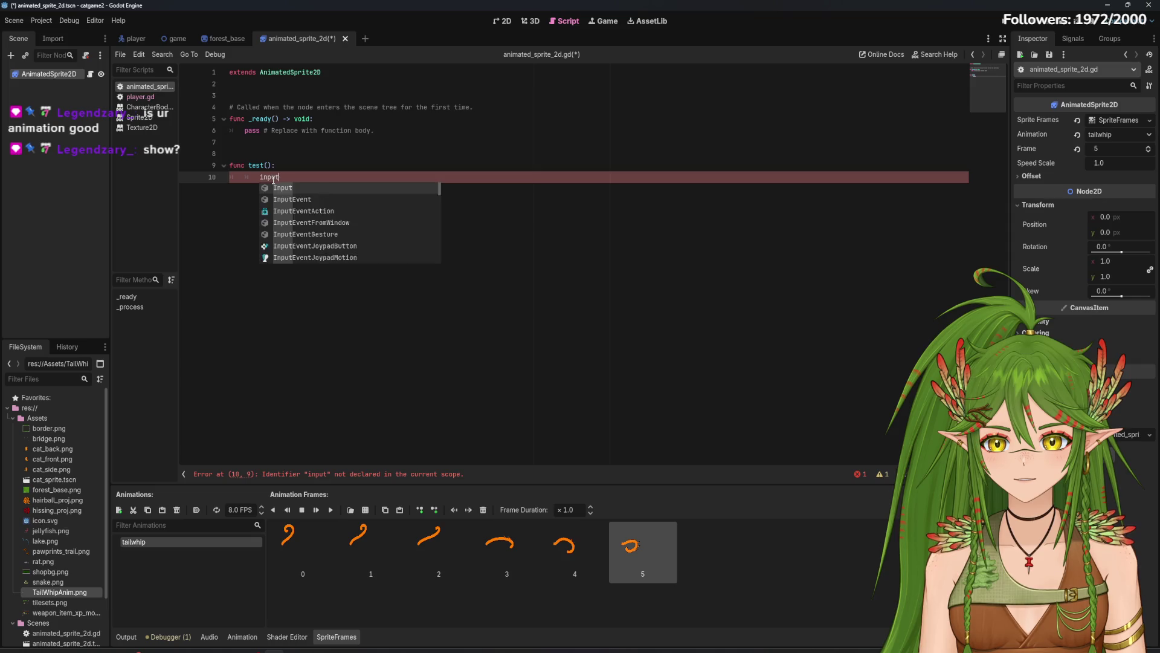
click(307, 190)
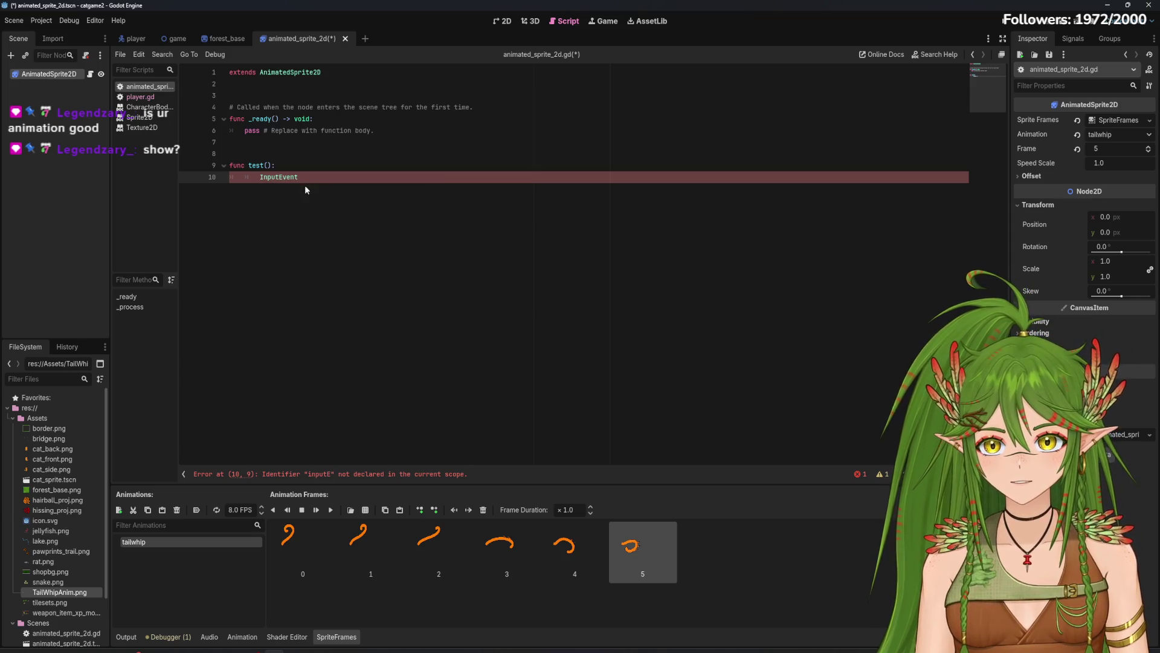
text(.)
key(BackSpace)
key(BackSpace)
key(BackSpace)
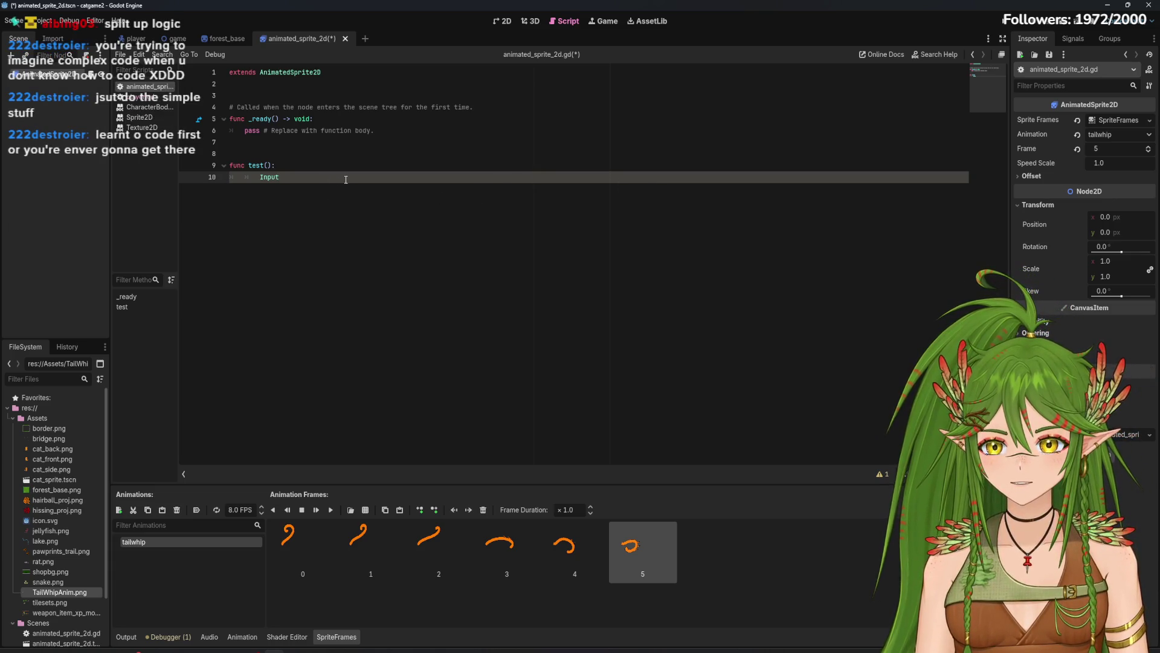
Step: Make line 10 call Input.action_press("test_button")
text(.)
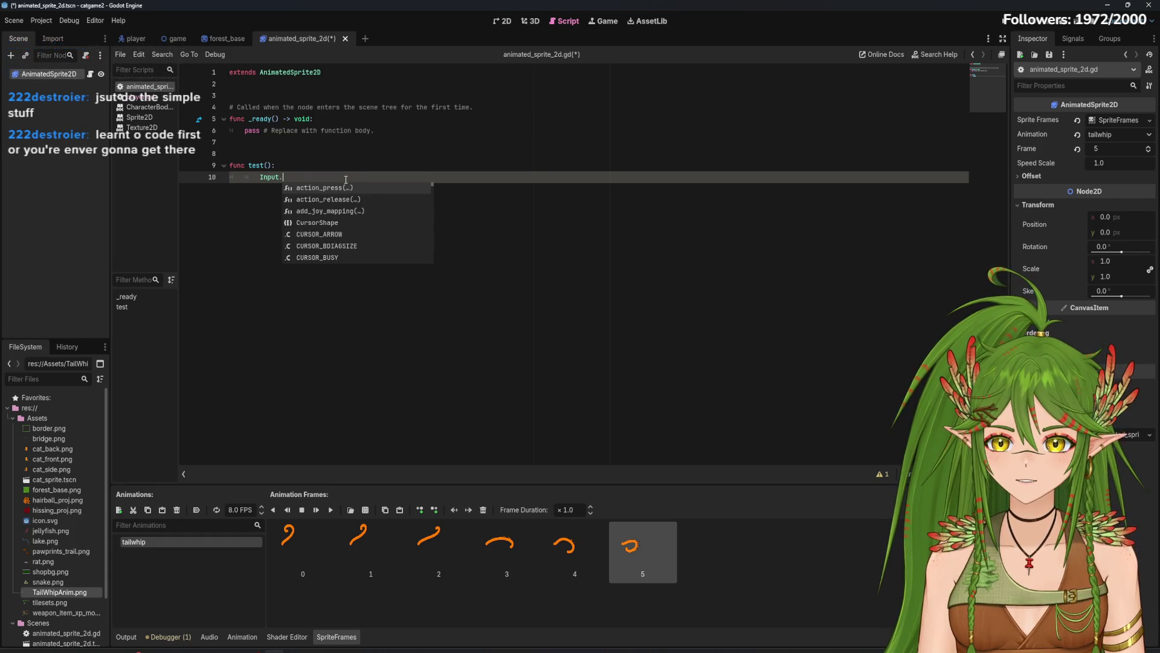
click(338, 188)
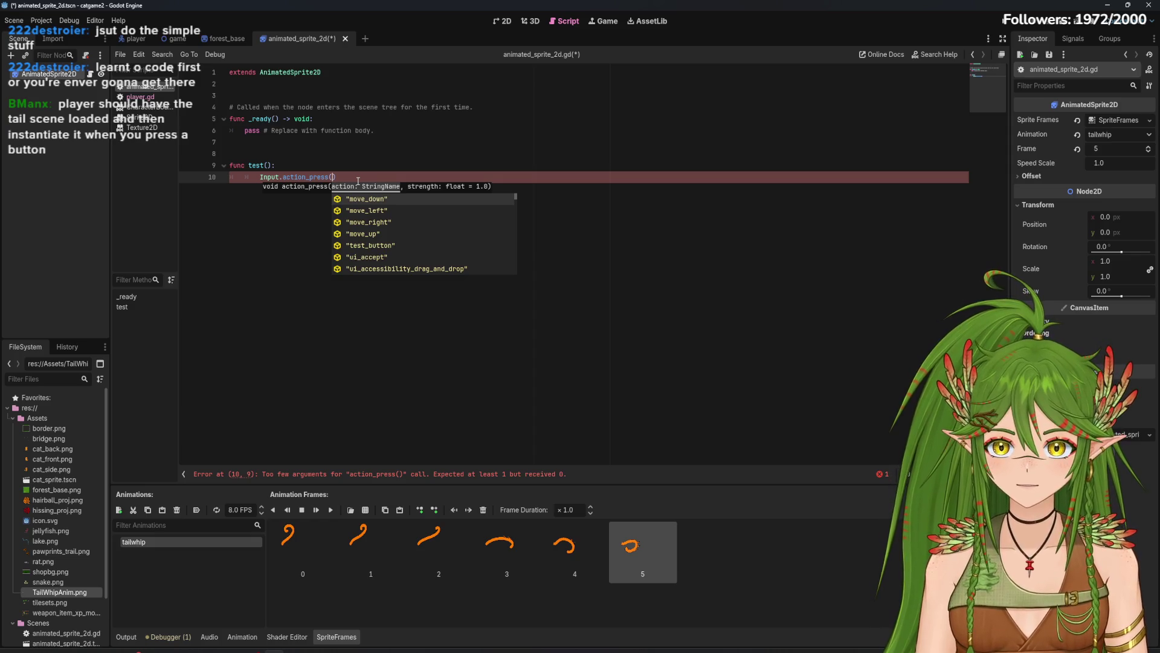
text(test_button)
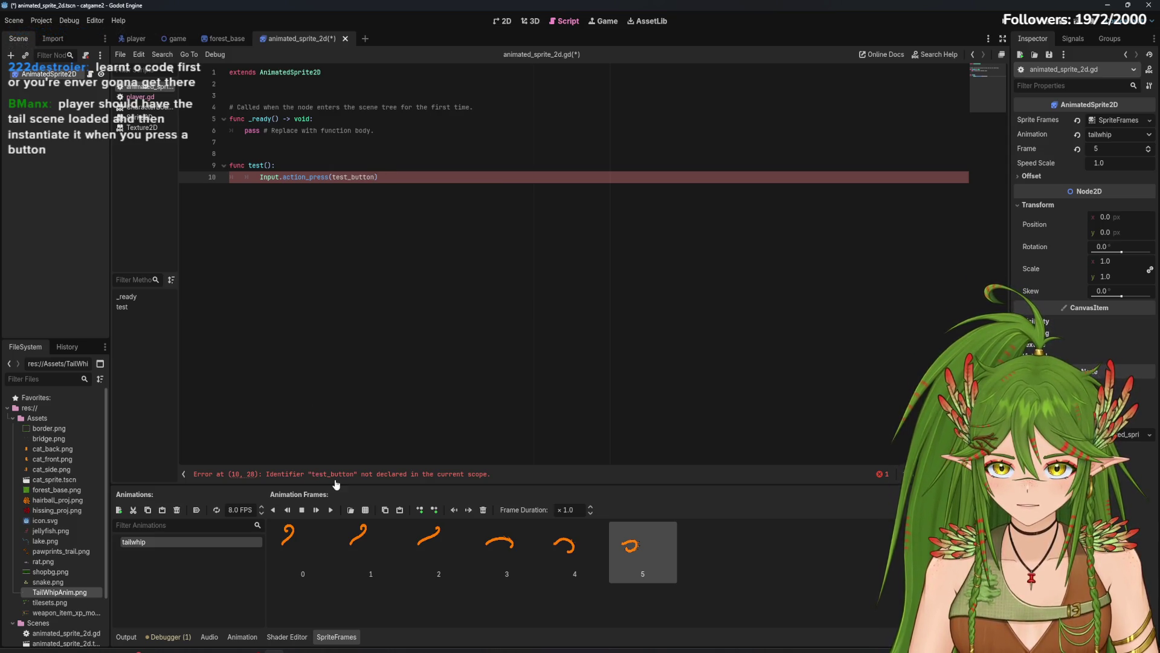
click(404, 179)
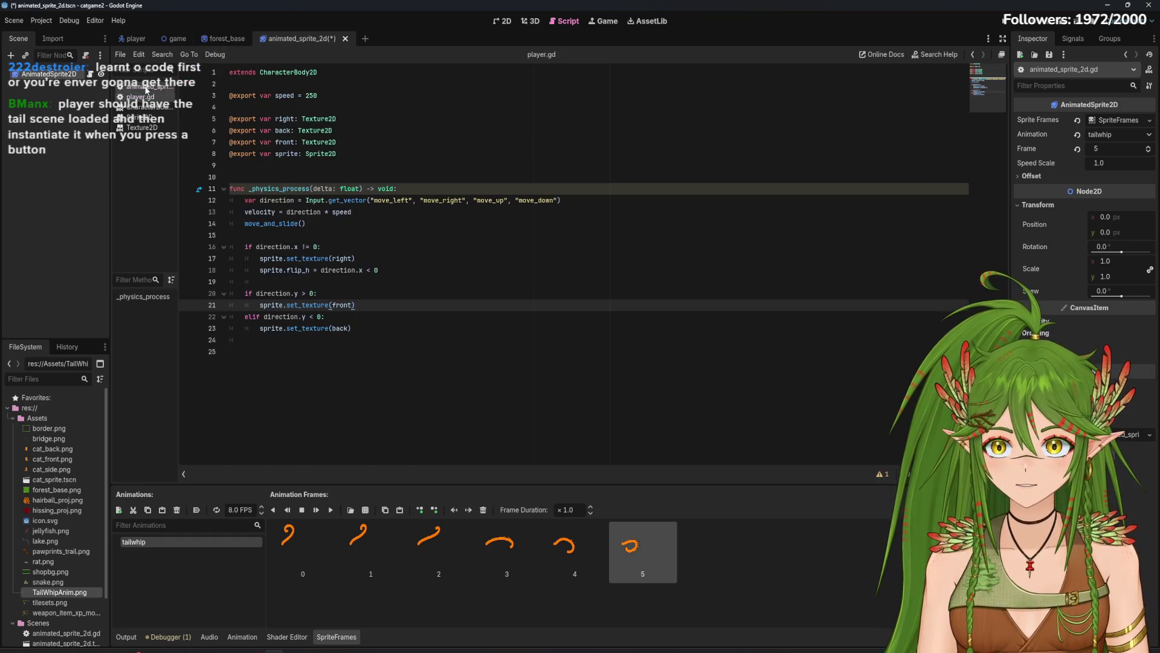
text(")
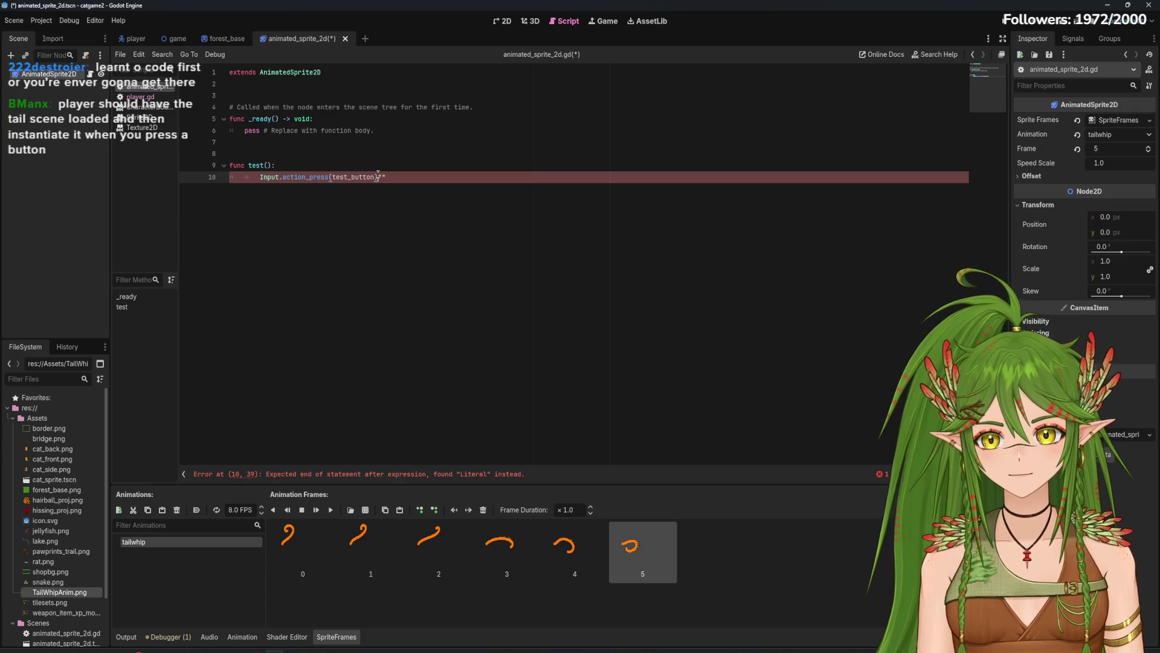
key(BackSpace)
key(Left)
text(")
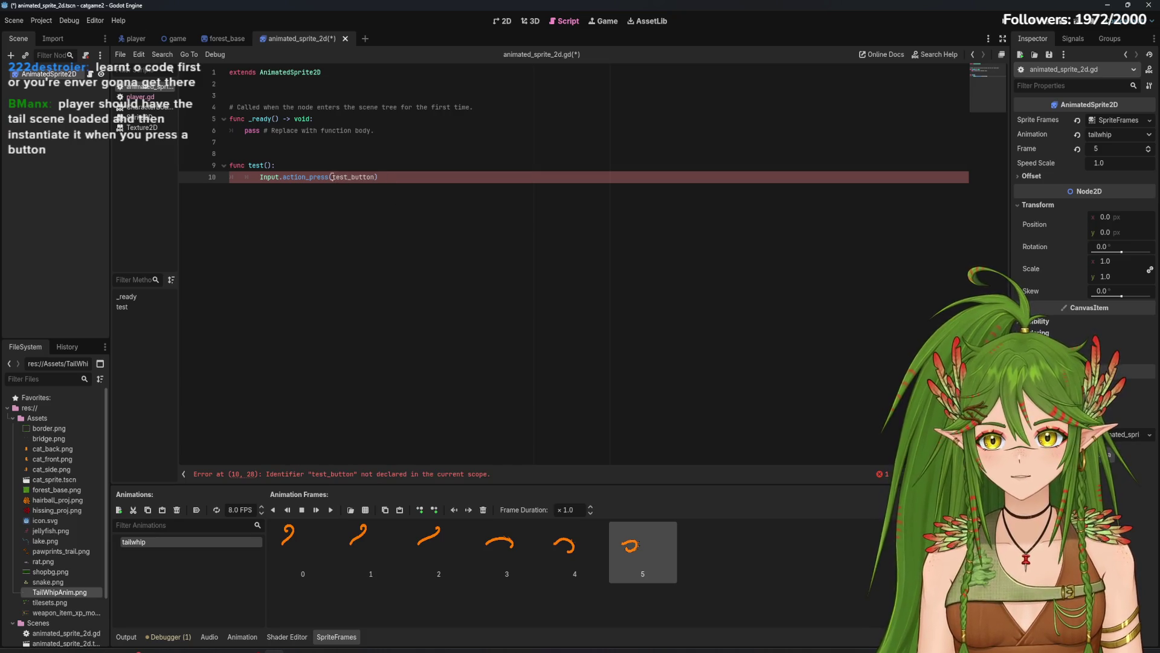
text(")
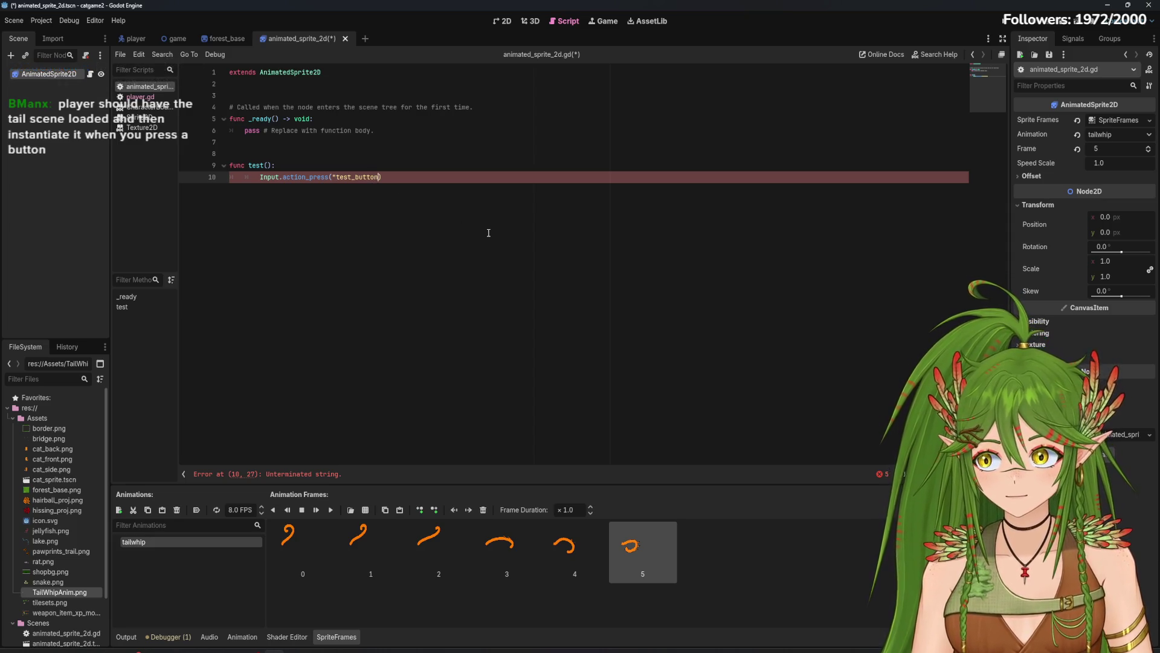
text(")
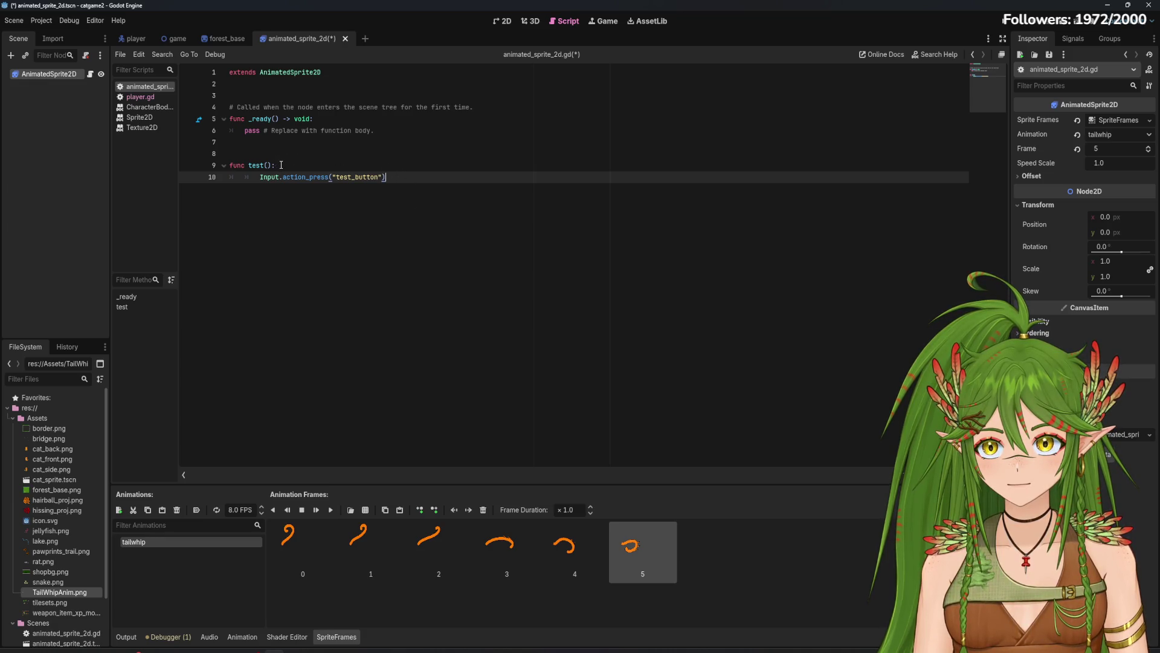
Step: Add play("tailwhip") on line 11, then save and run the game with F6
click(307, 170)
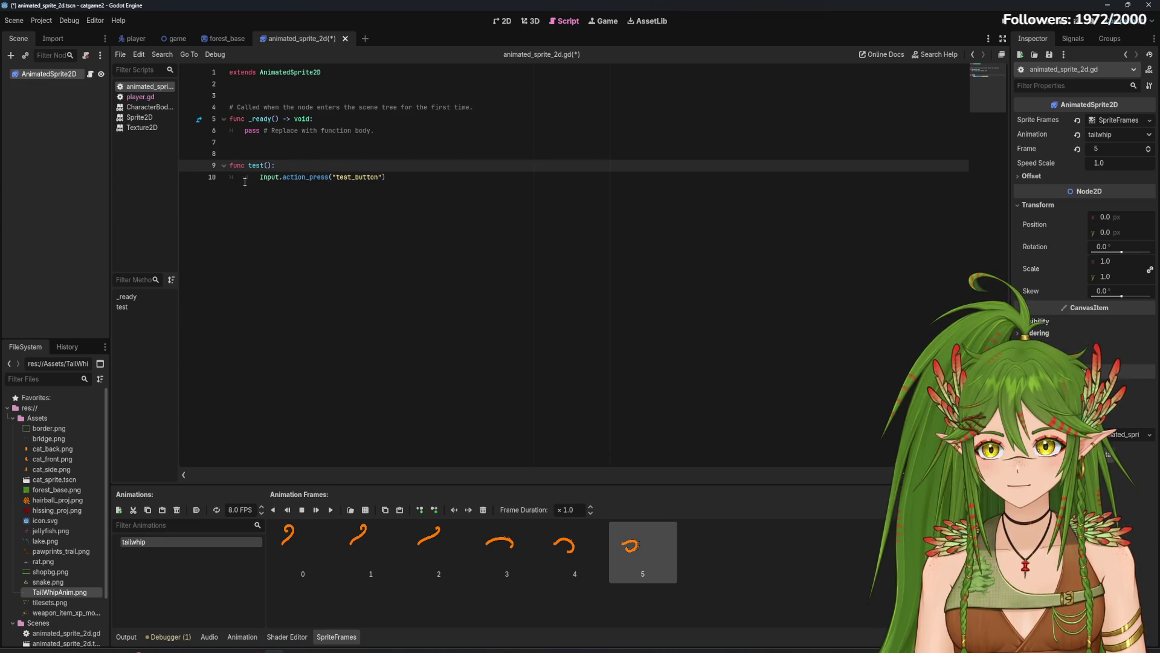
click(447, 182)
key(Return)
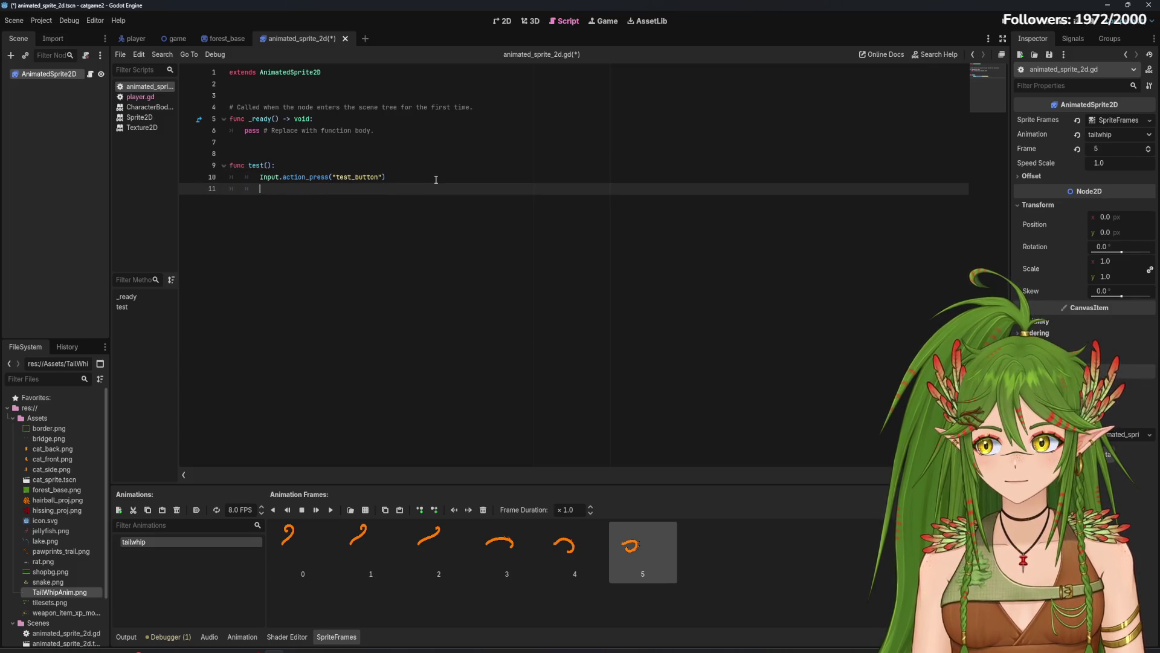
text(play)
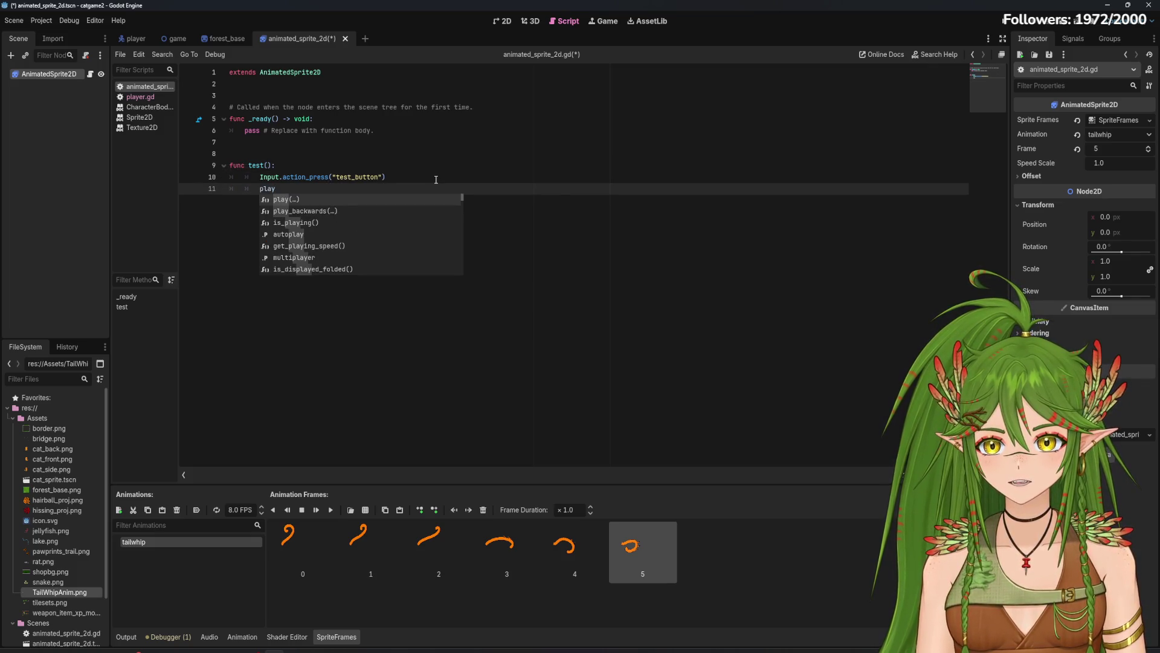
key(Return)
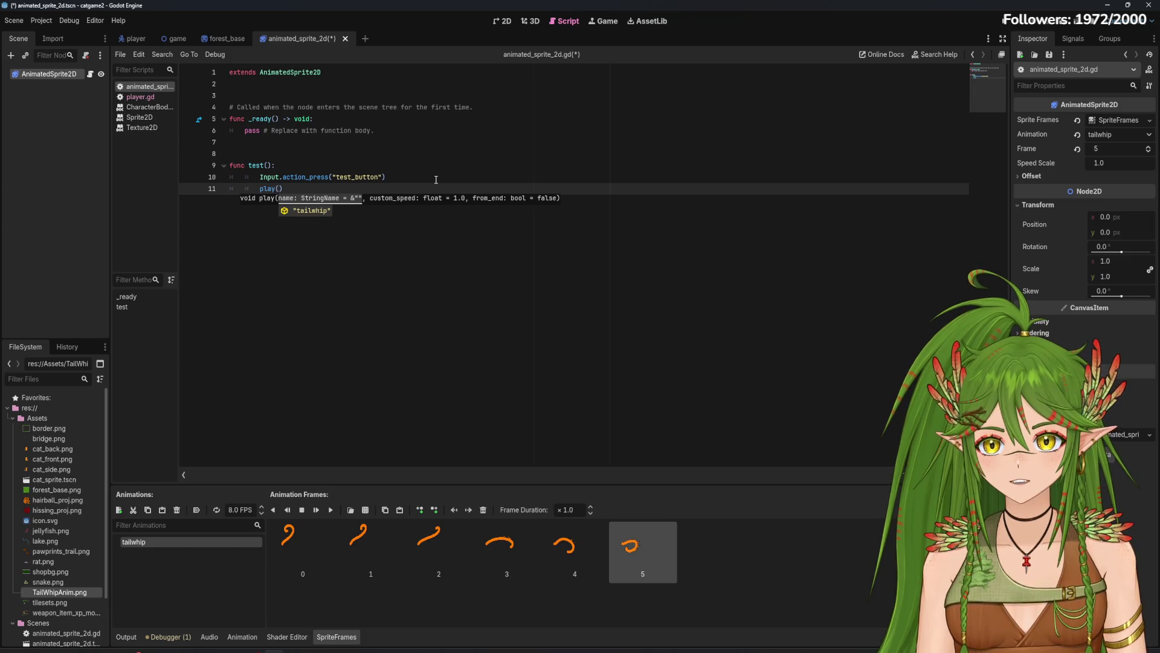
text(")
key(Return)
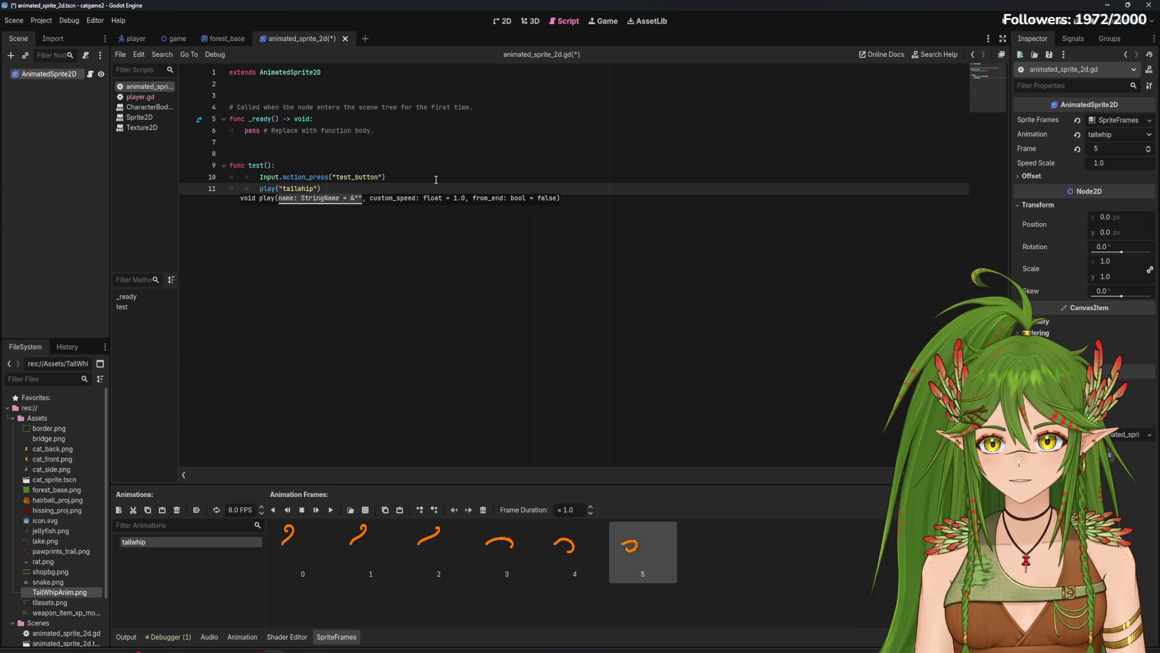
click(408, 228)
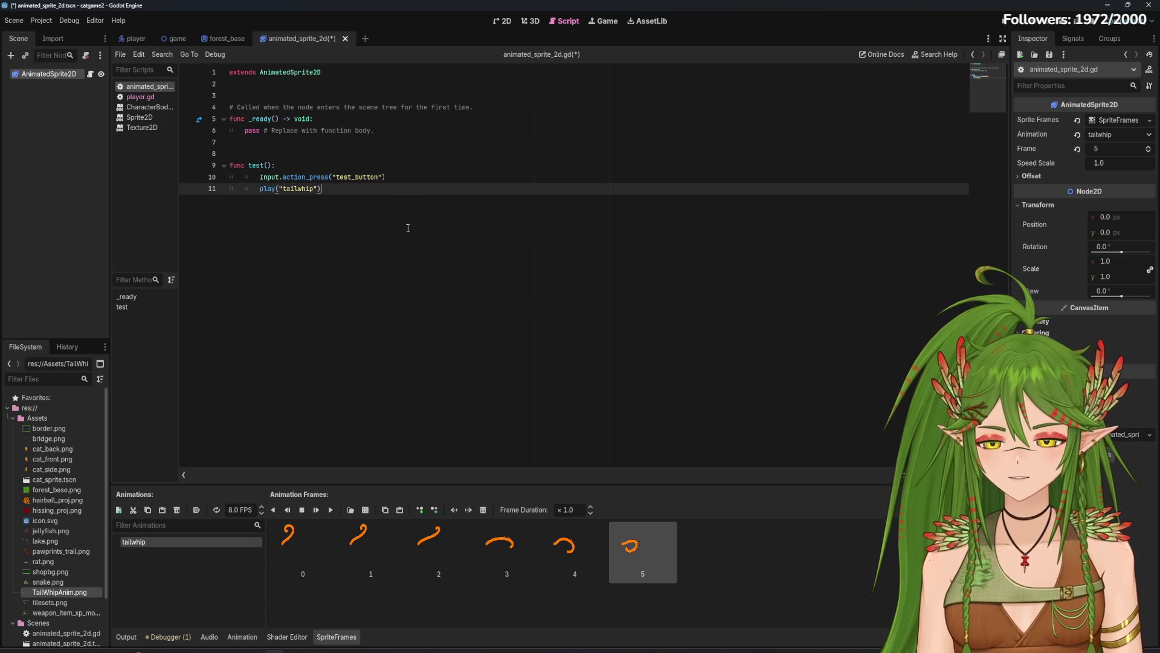
key(F6)
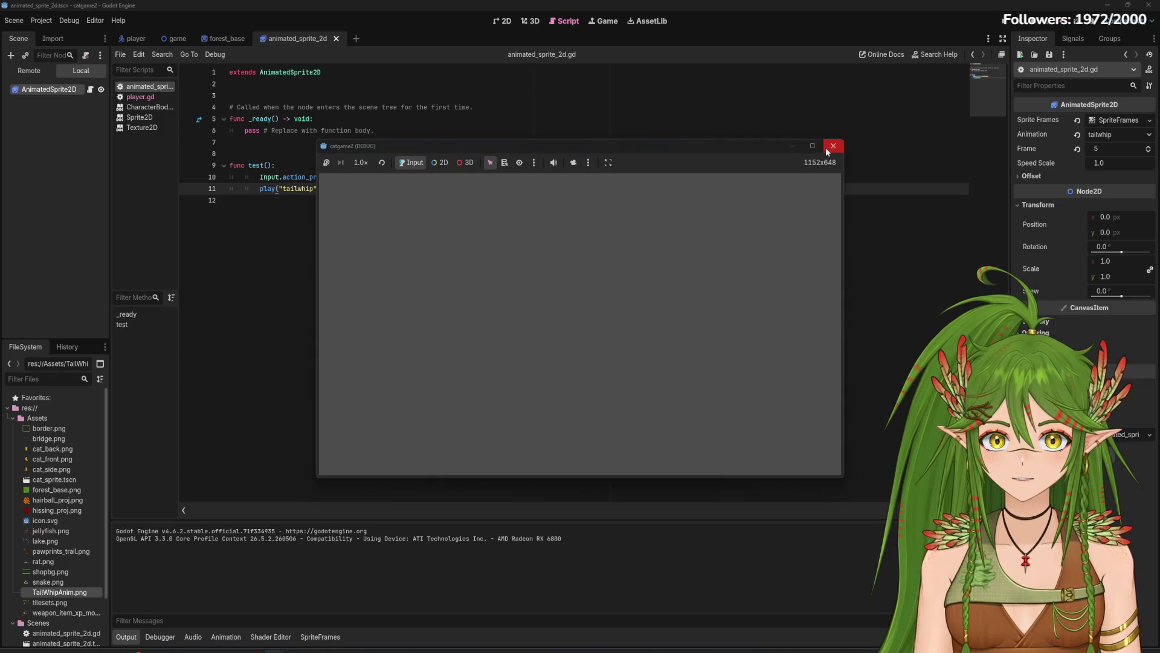
Step: Close the catgame2 debug window and start a new line after play("tailwhip")
click(830, 149)
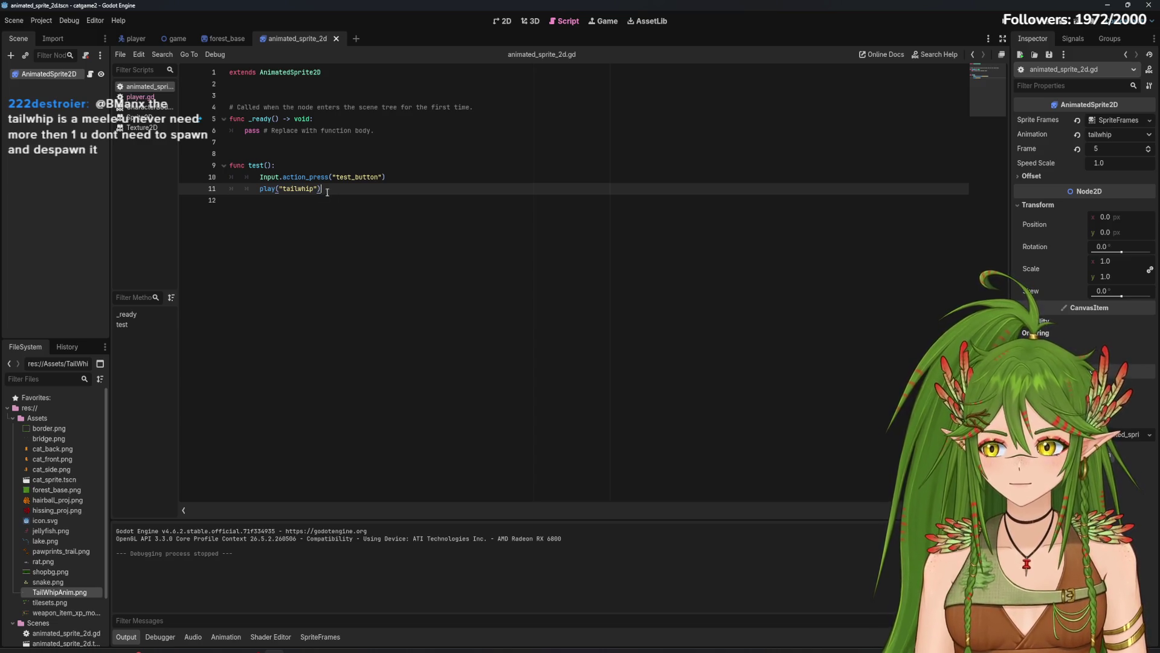
key(Return)
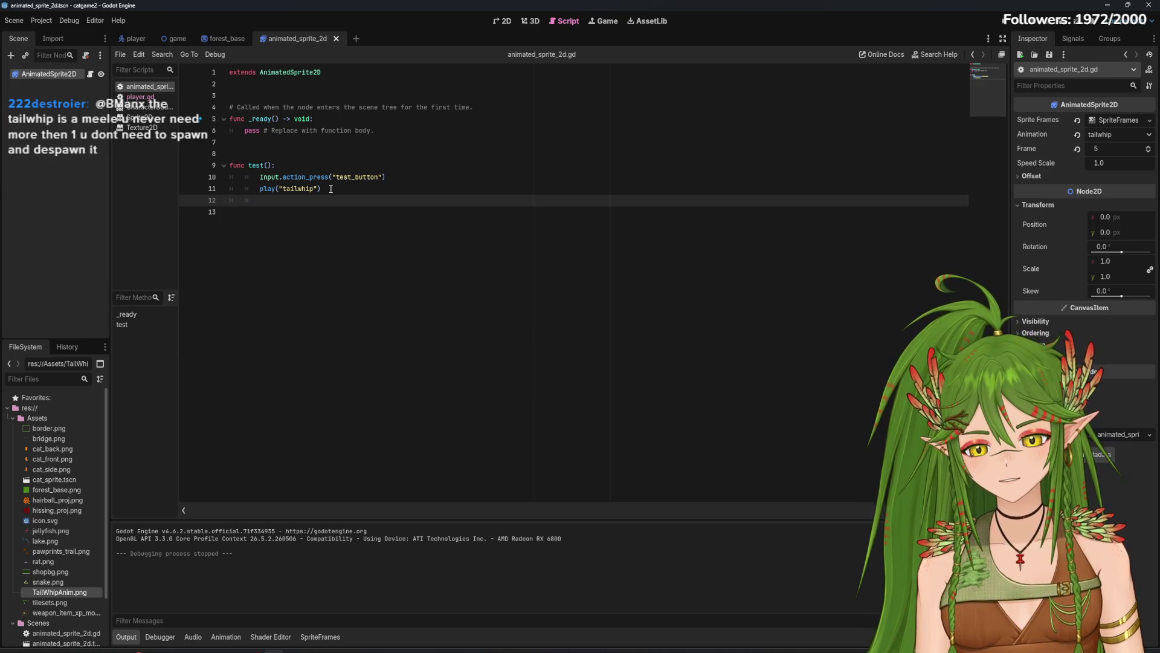
Step: Add a queue_free() call on line 12 of test() and run the game again
text(kill)
key(BackSpace)
key(BackSpace)
key(BackSpace)
text(remove)
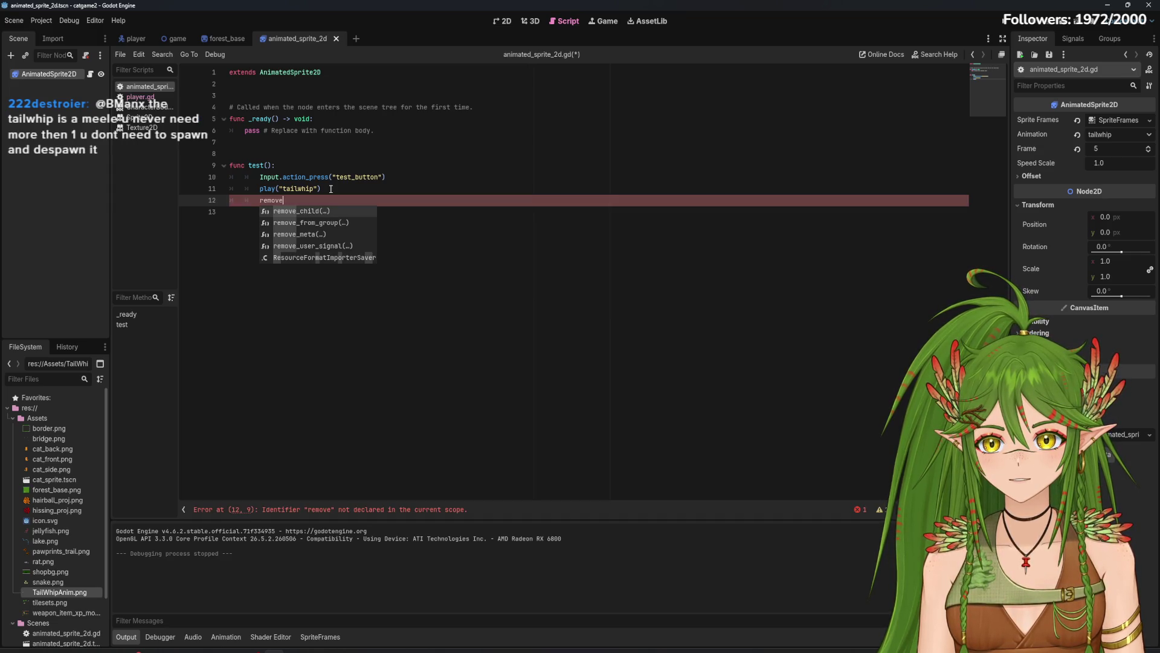
key(BackSpace)
key(BackSpace)
key(BackSpace)
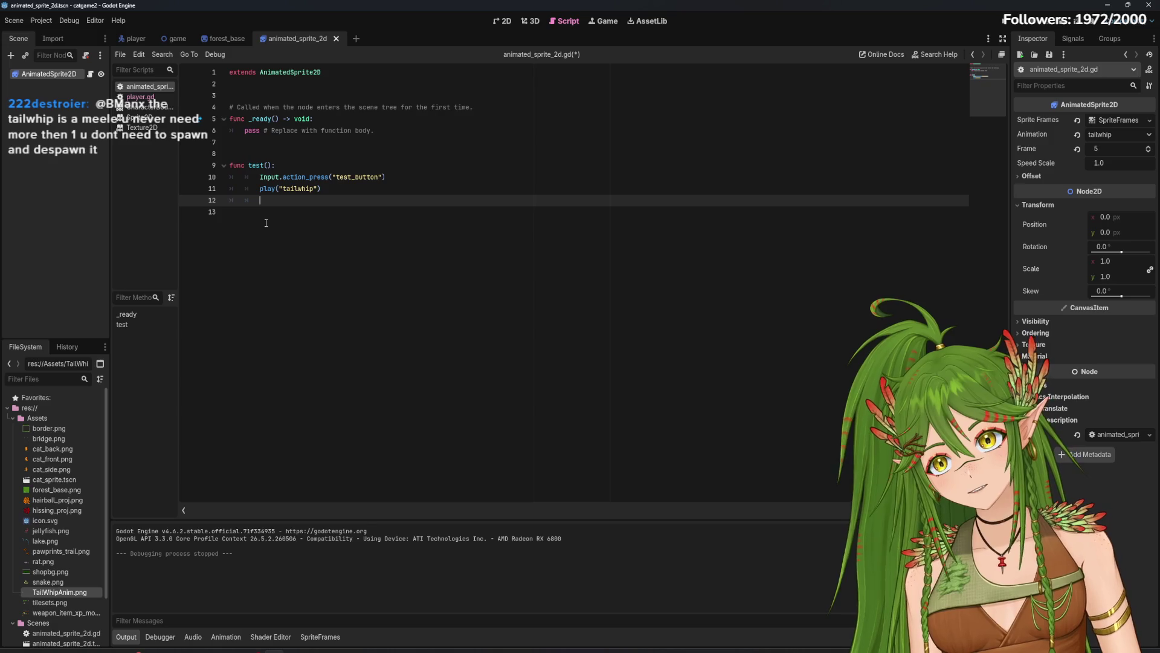
text(queue)
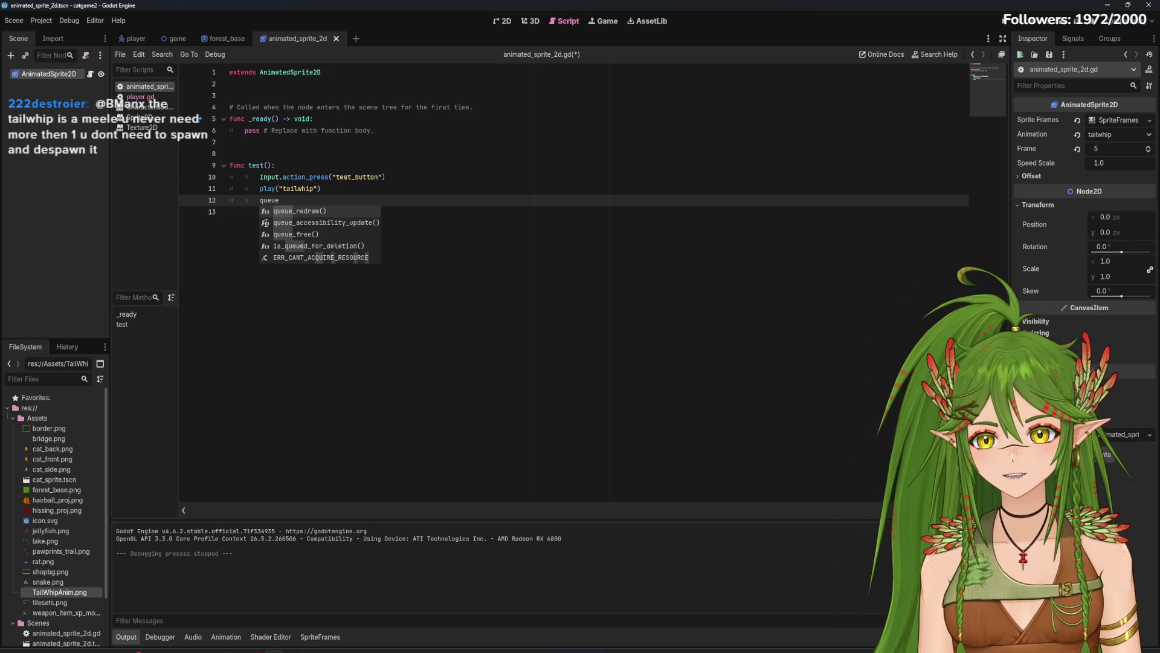
click(321, 234)
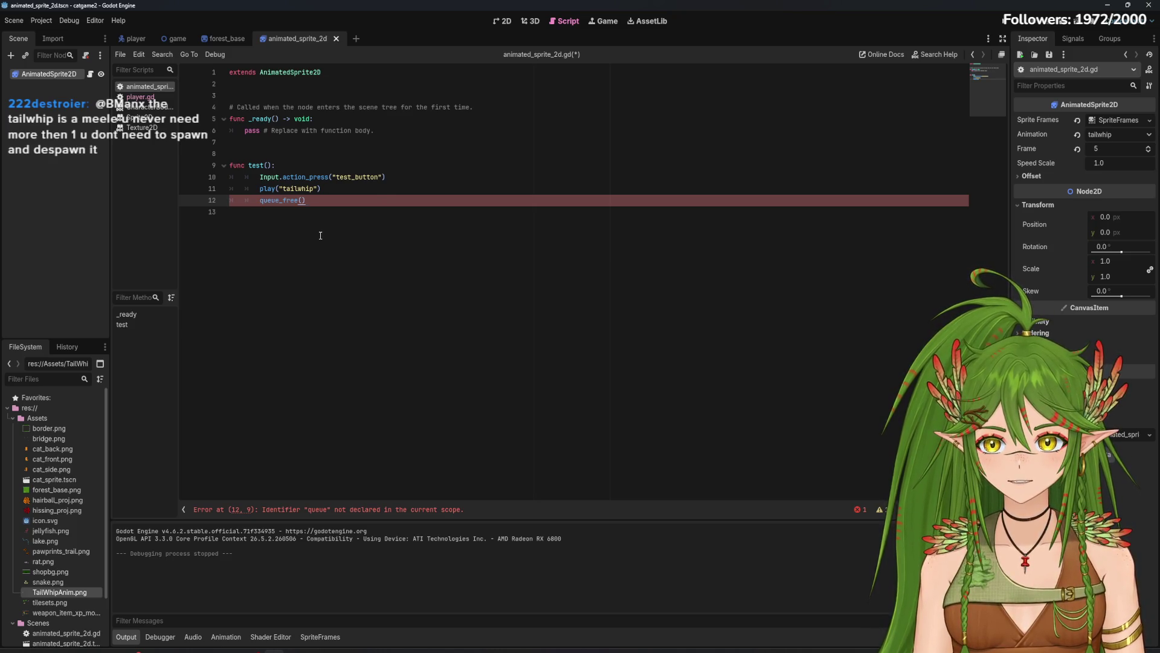
click(340, 209)
click(318, 200)
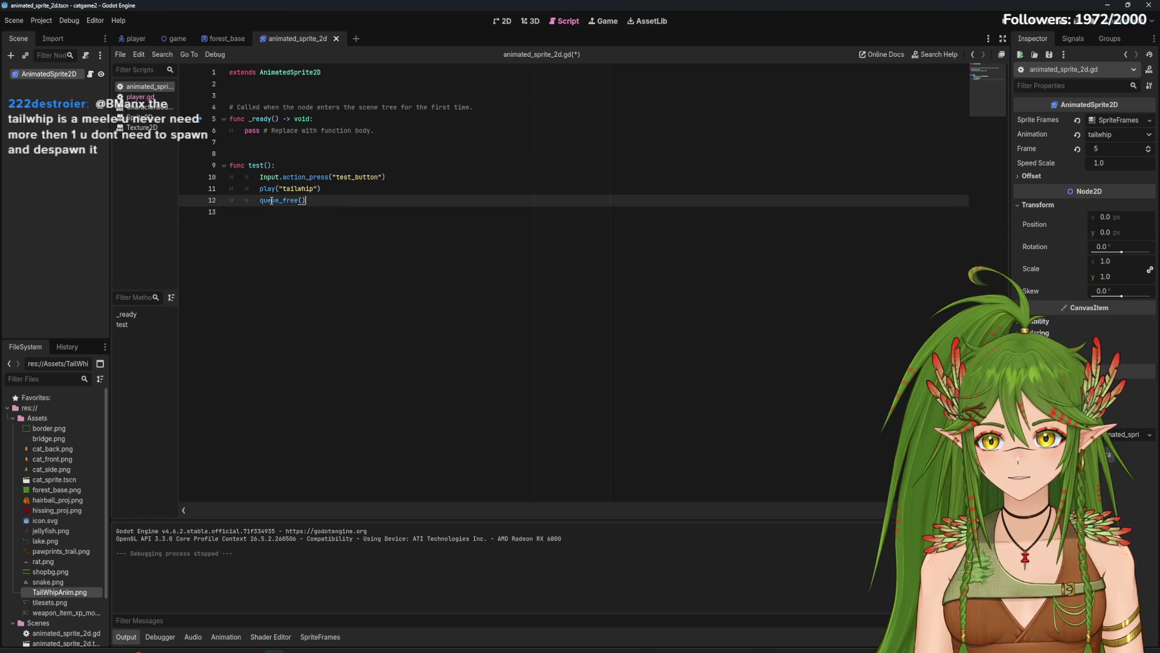
click(399, 201)
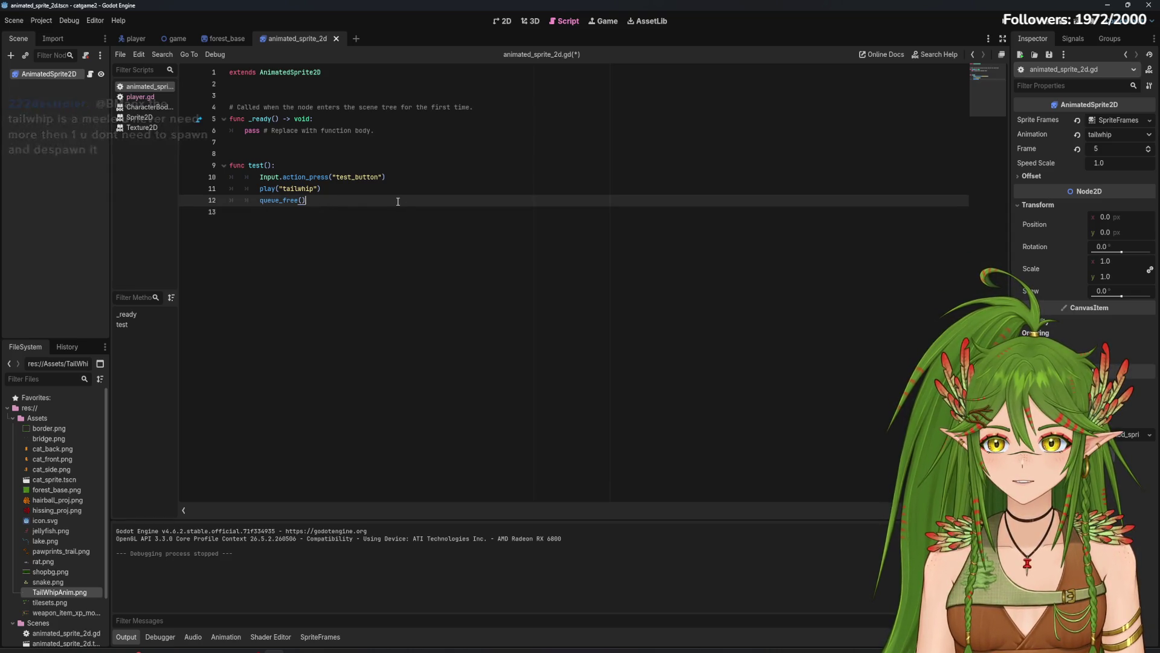
click(1062, 22)
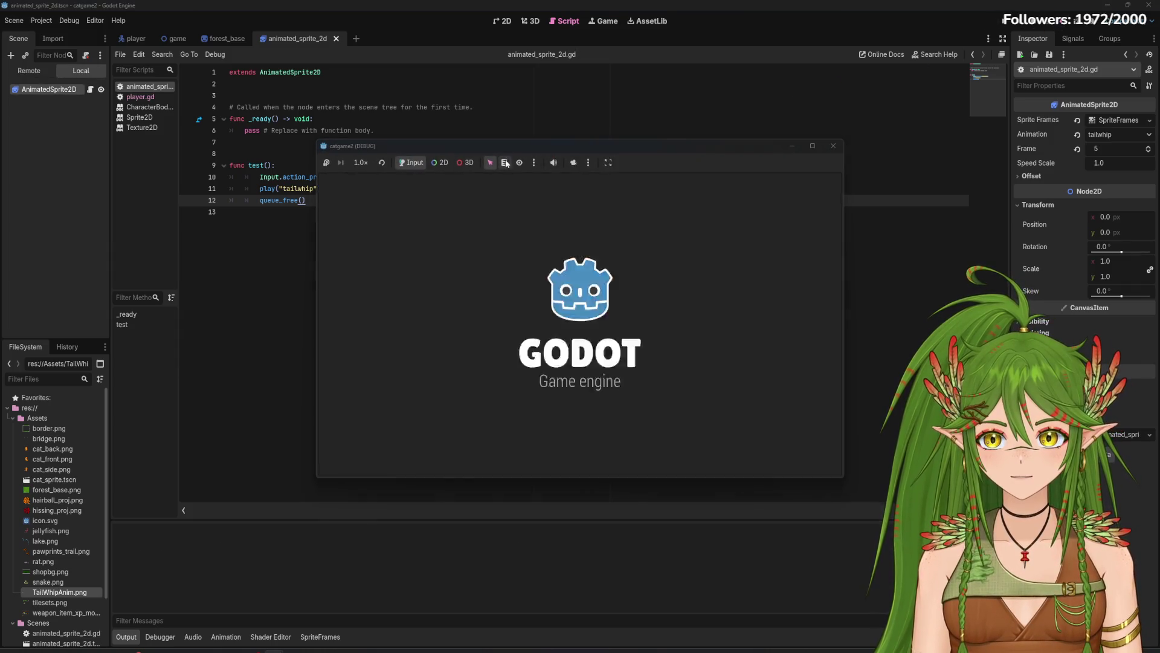
Step: Maximize the game window, try Keep Aspect Ratio, Stretch to Fit and Fixed Size sizing, then close it
click(609, 163)
click(609, 163)
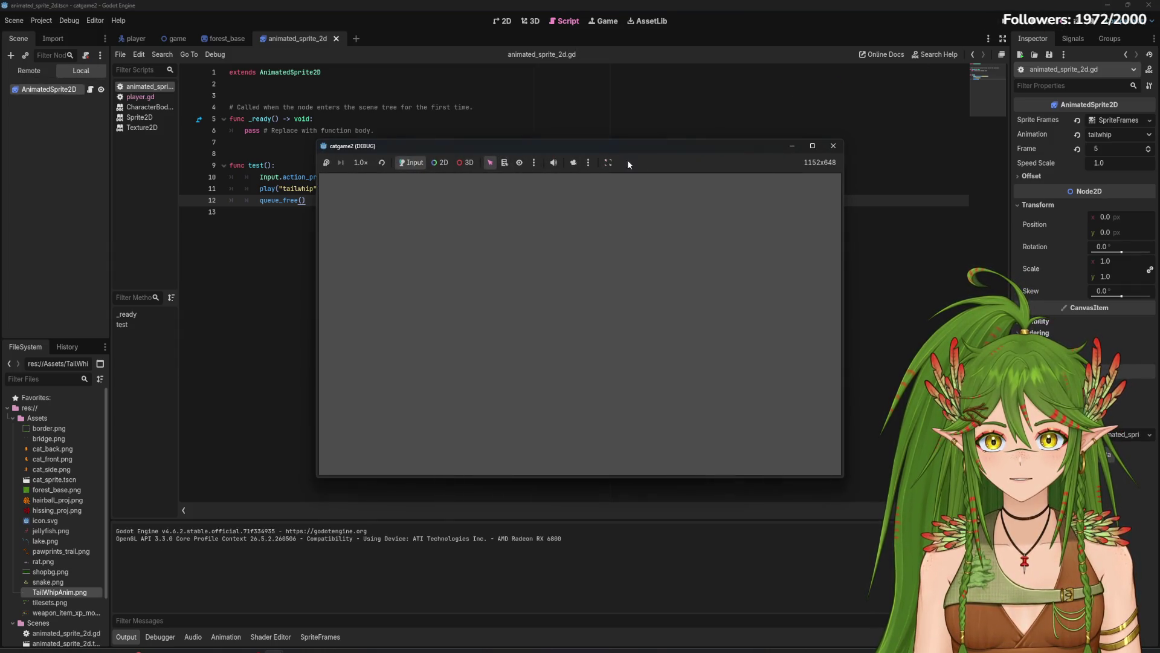
click(814, 146)
click(292, 20)
click(316, 79)
click(292, 21)
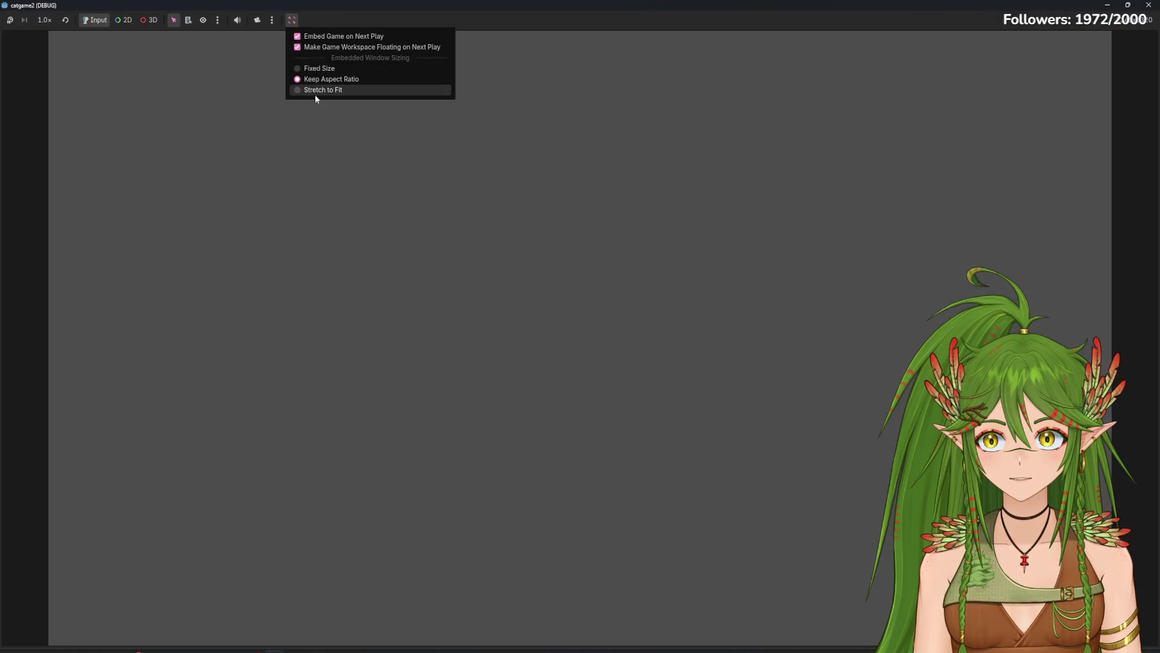
click(316, 90)
click(292, 24)
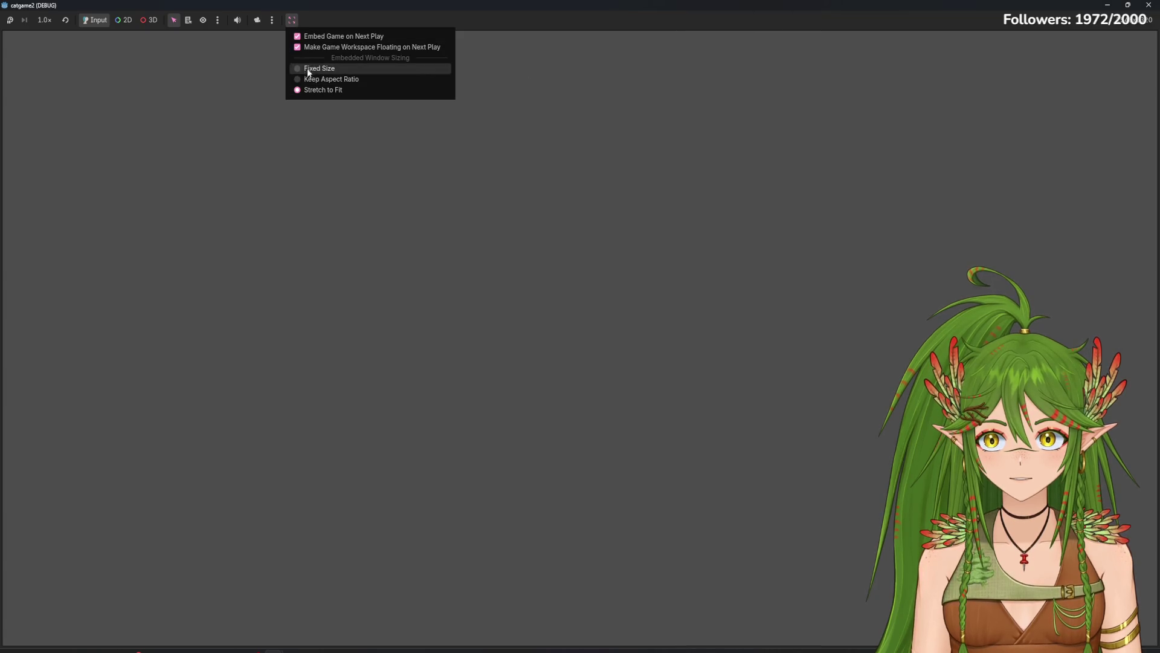
click(309, 68)
click(807, 130)
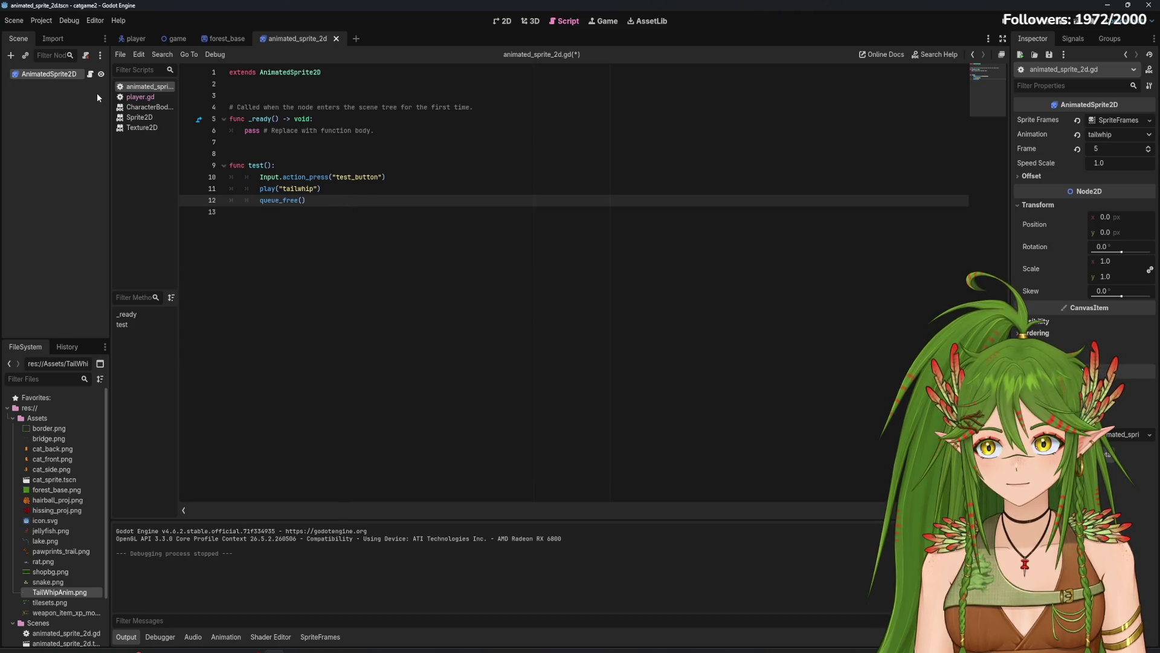
Step: Save the game scene with Ctrl+S
key(Down)
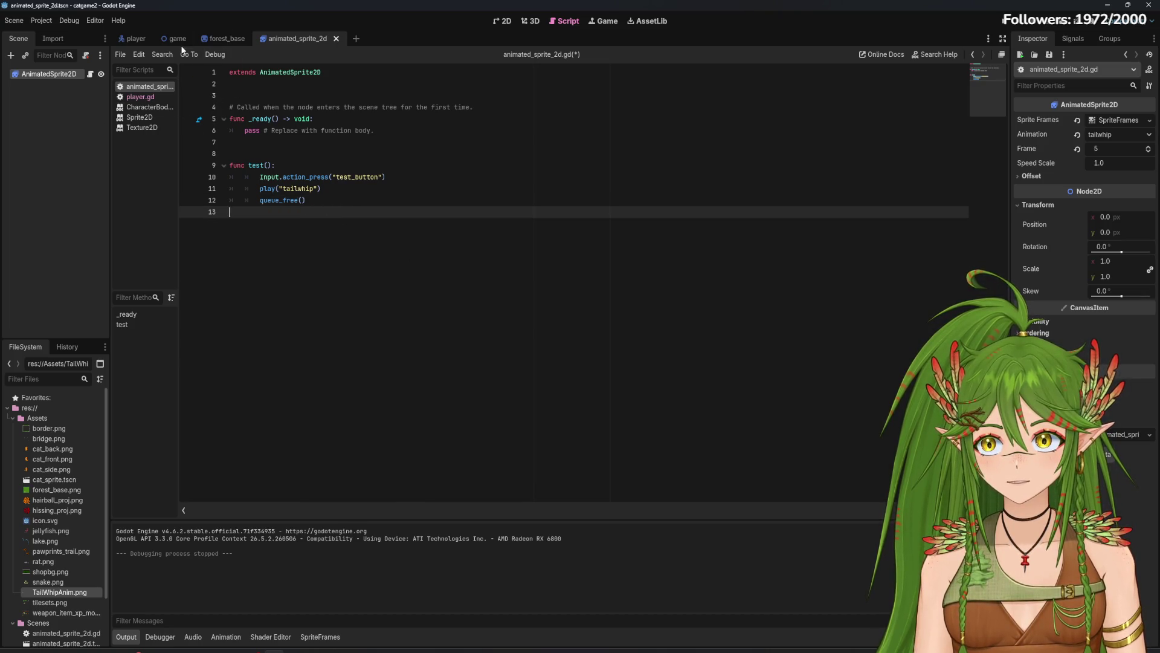
click(177, 39)
key(ctrl+s)
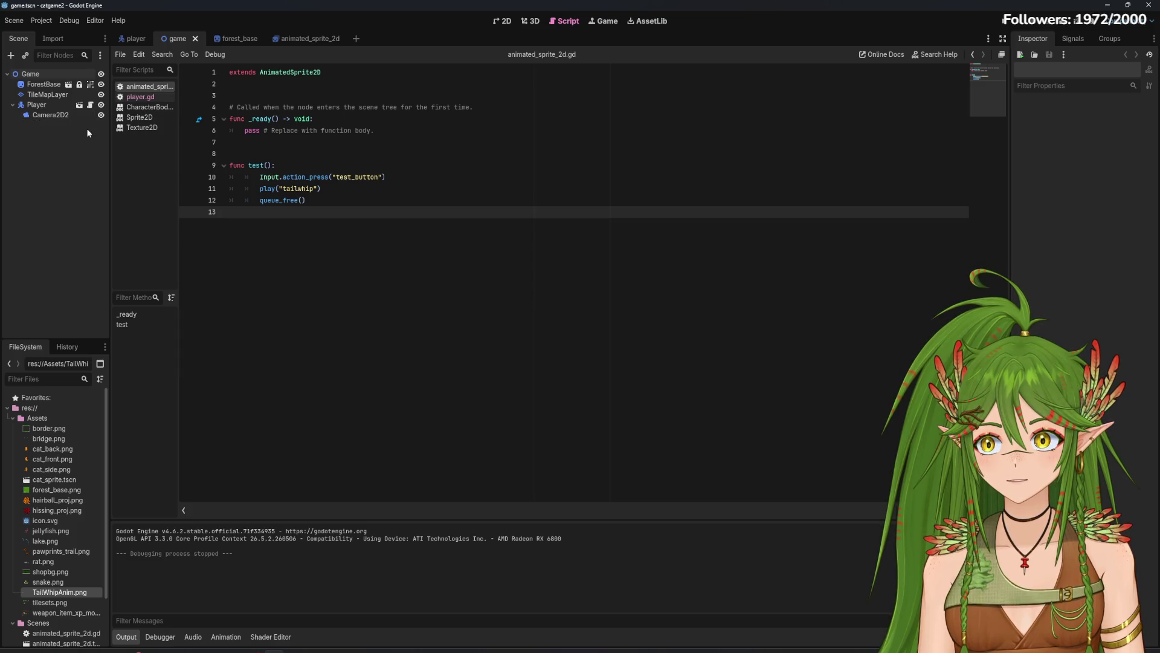
Step: Rename the tail-whip scene's root node to TailWhip_Melee_Attack, then go to the player scene
click(311, 38)
drag(310, 38, 129, 40)
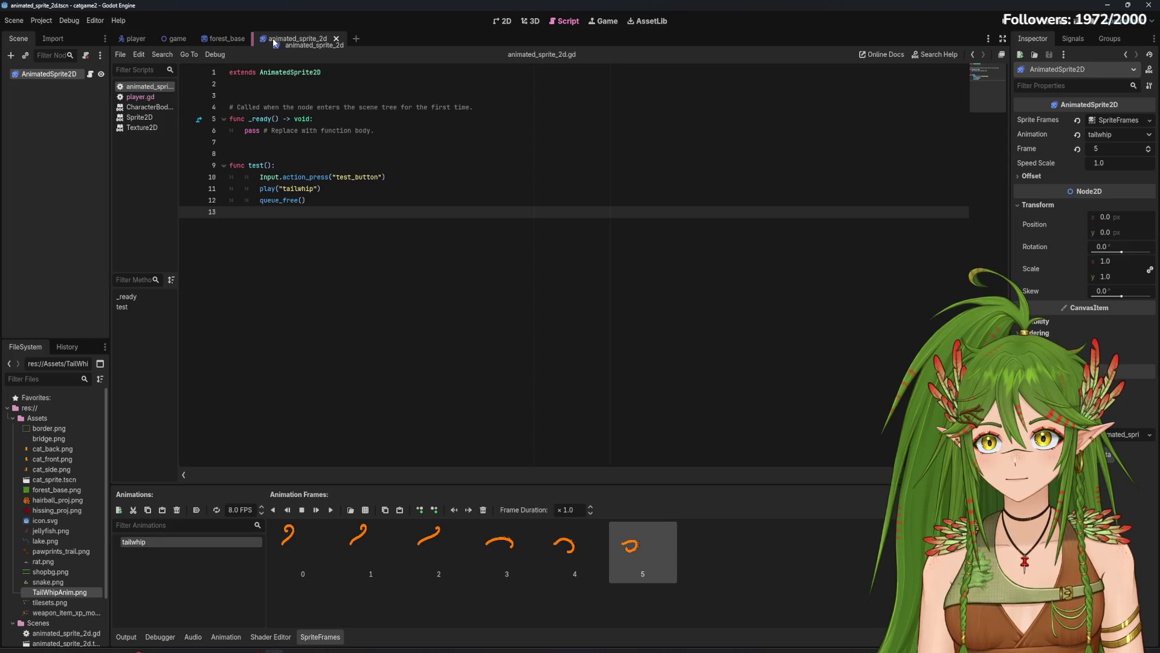
double_click(53, 75)
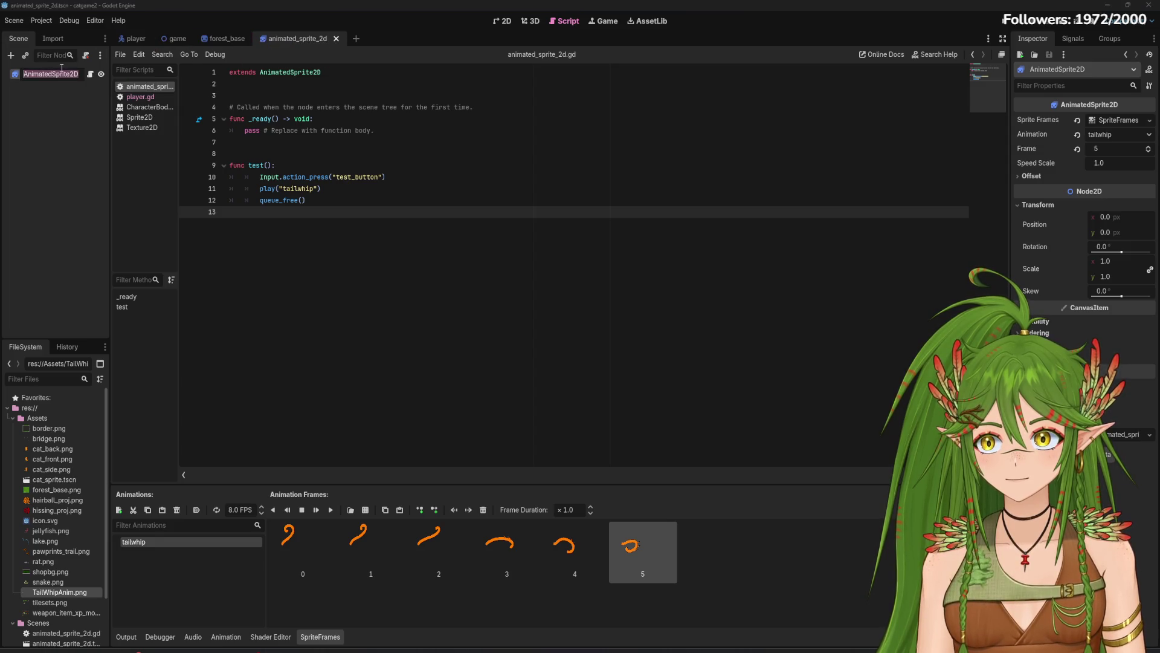
text(Tail)
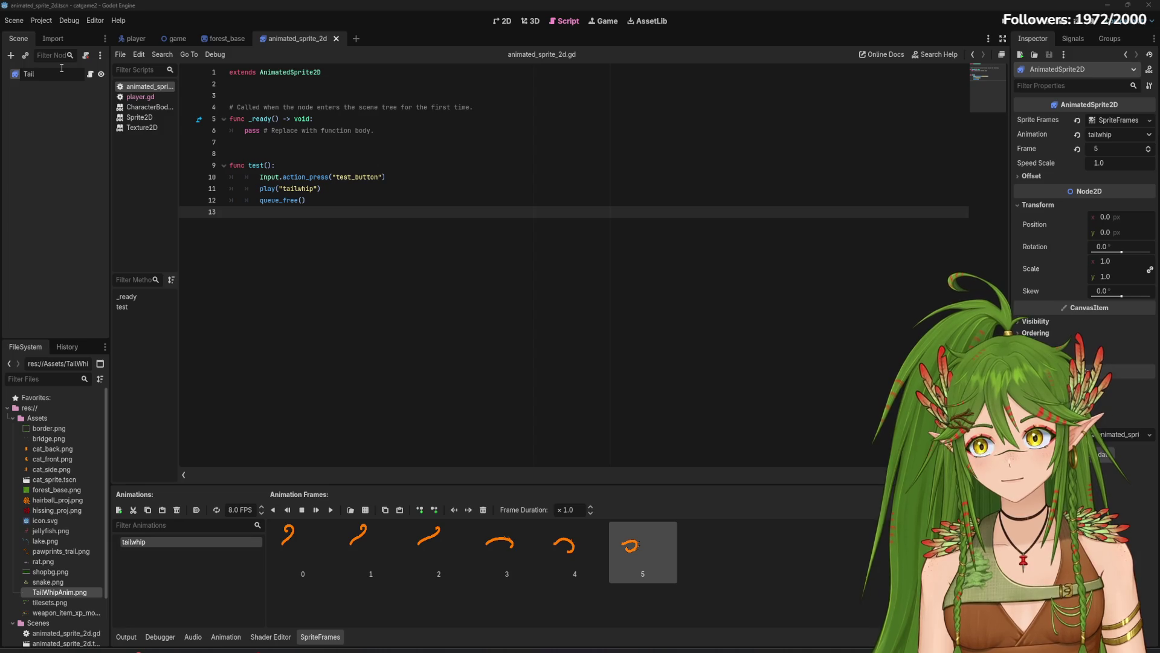
text(Whi)
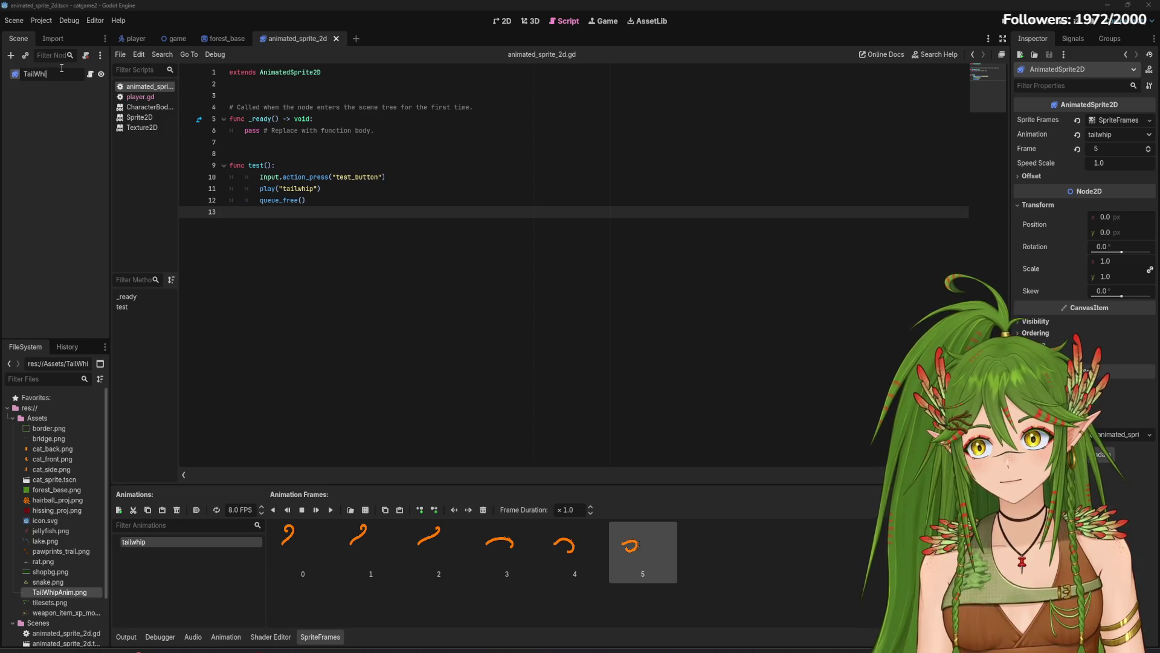
text(p_Attack)
key(Return)
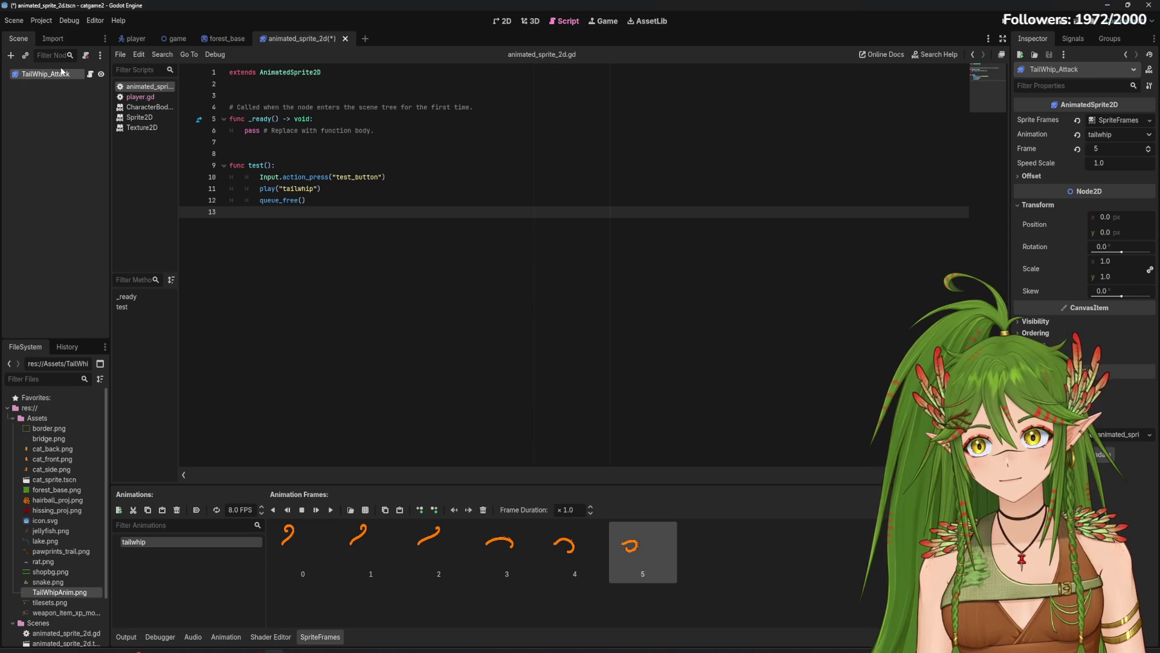
double_click(55, 74)
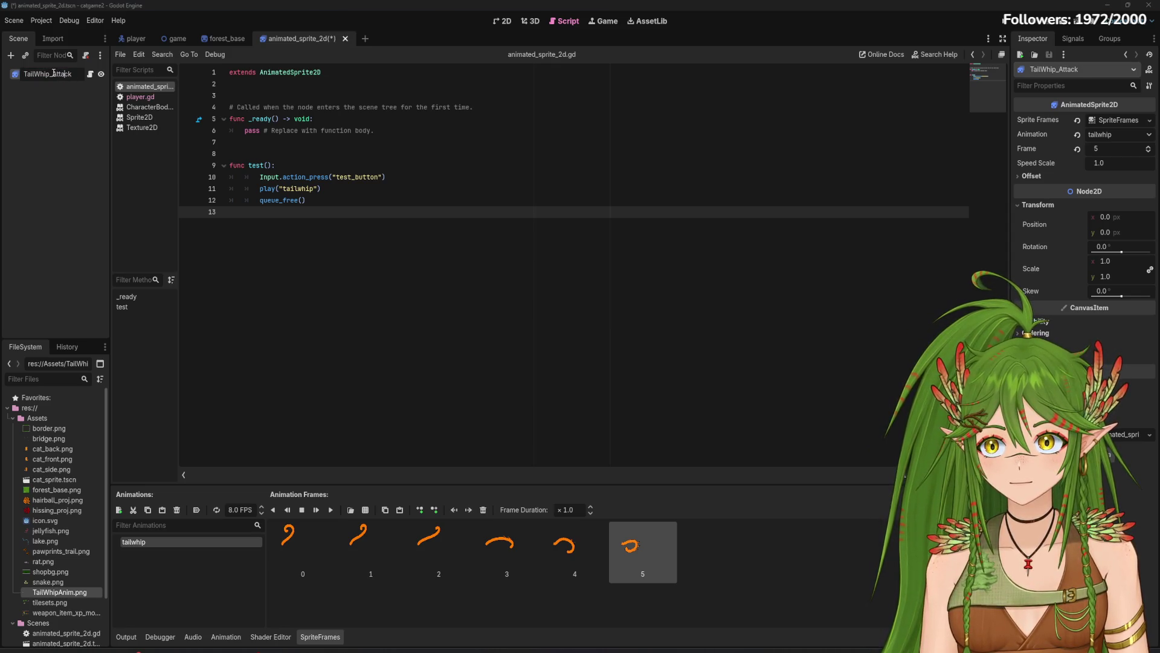
text(Melee_)
key(Return)
click(60, 117)
click(124, 37)
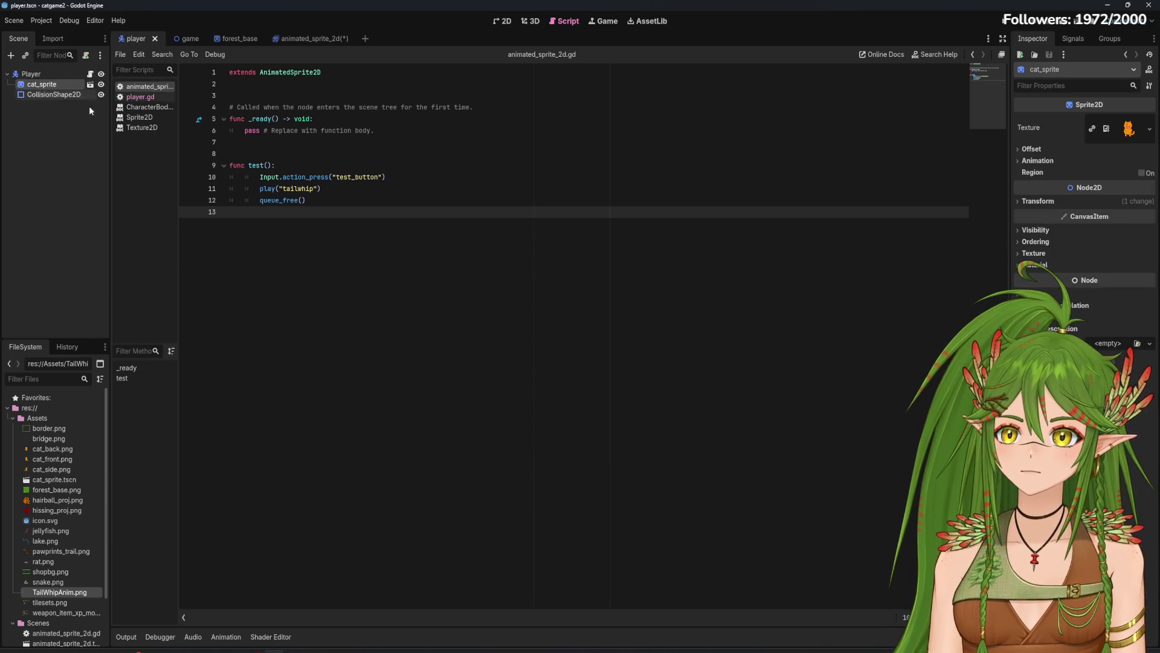
Step: Drop the new 'tail' node and save the animated_sprite_2d tail whip scene
click(10, 55)
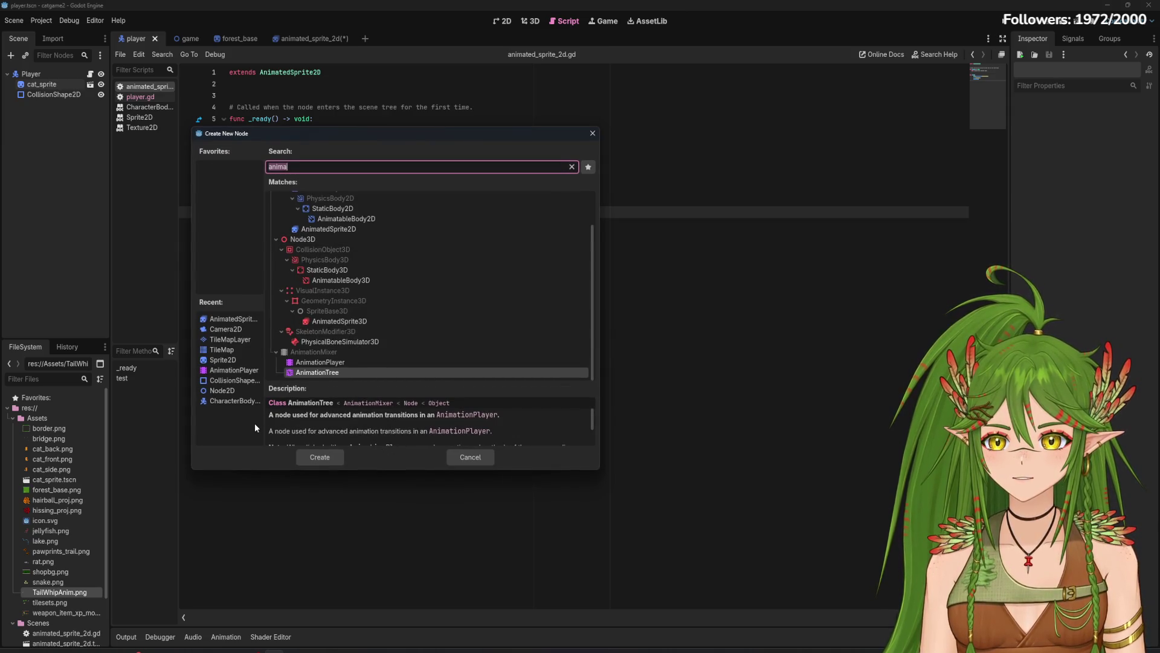
text(tail)
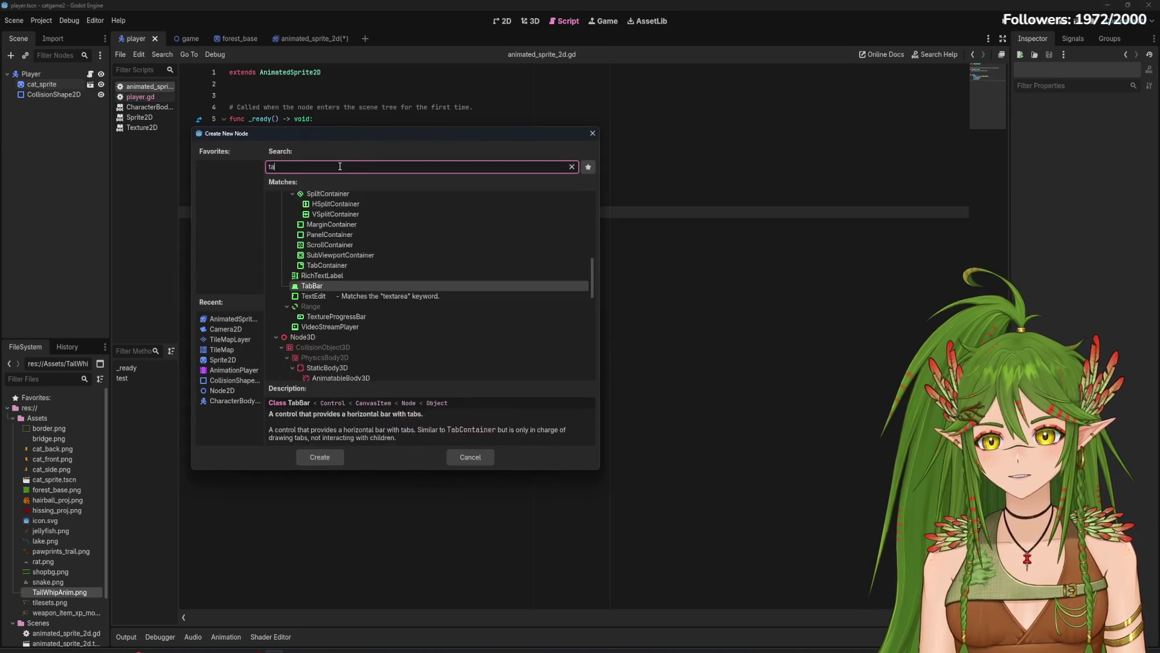
click(597, 134)
click(199, 39)
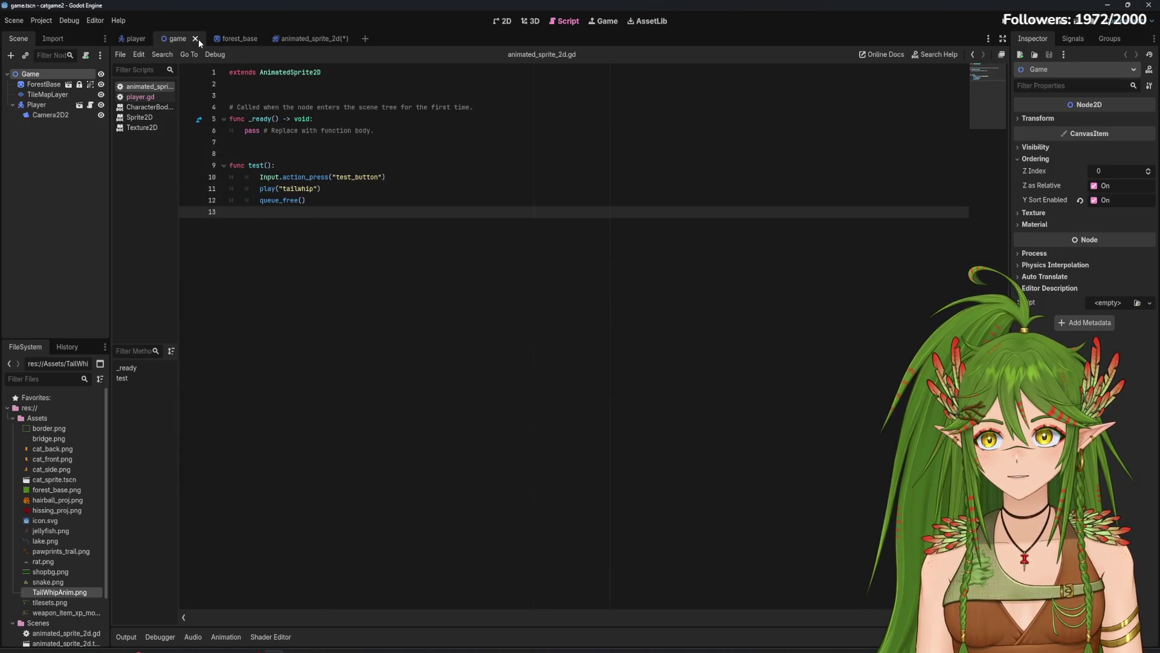
click(131, 39)
click(308, 39)
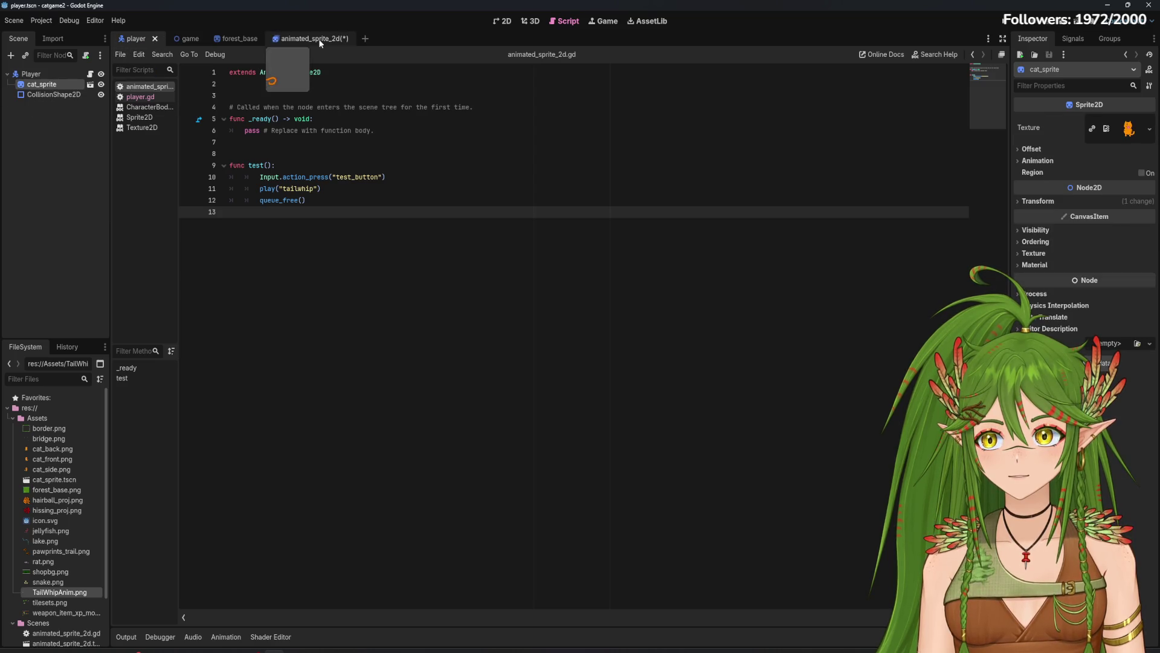
click(501, 22)
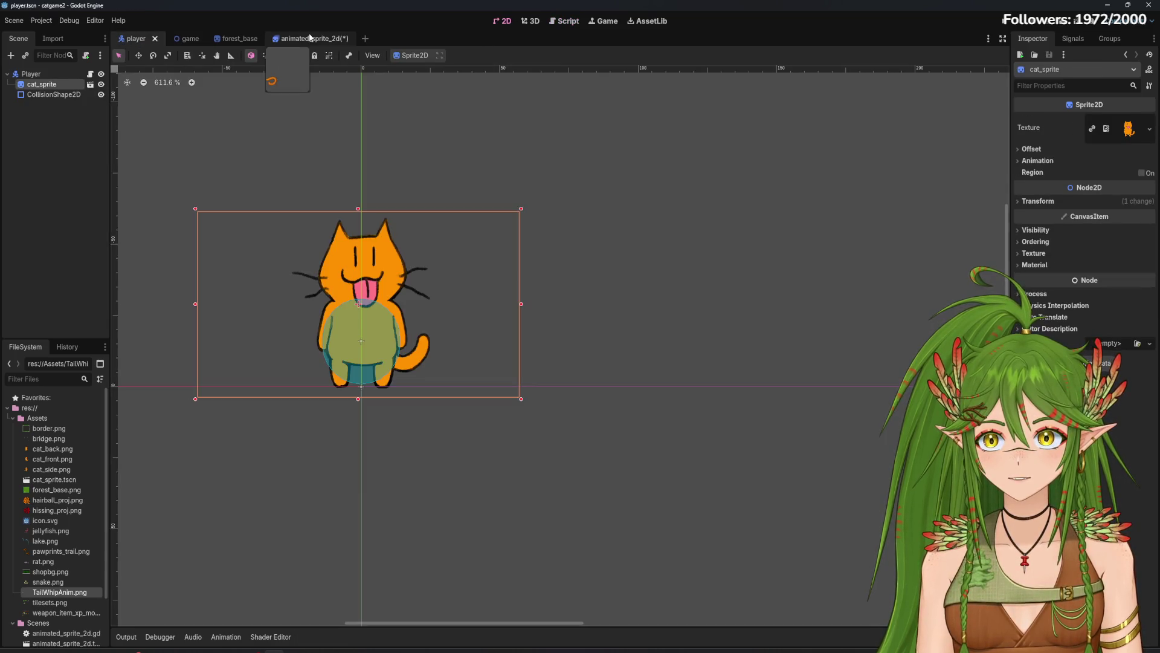
click(306, 40)
key(ctrl+s)
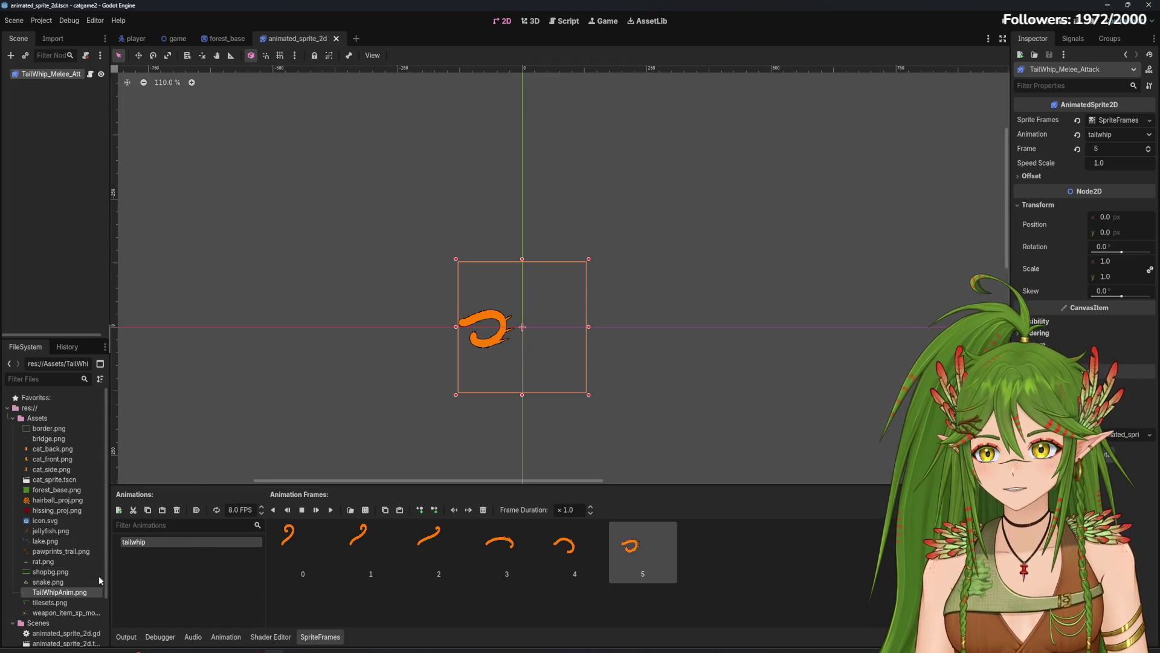
Step: Rename animated_sprite_2d.tscn to TailWhip_Melee_Attack in the FileSystem
click(76, 633)
scroll(76, 634, down, 2)
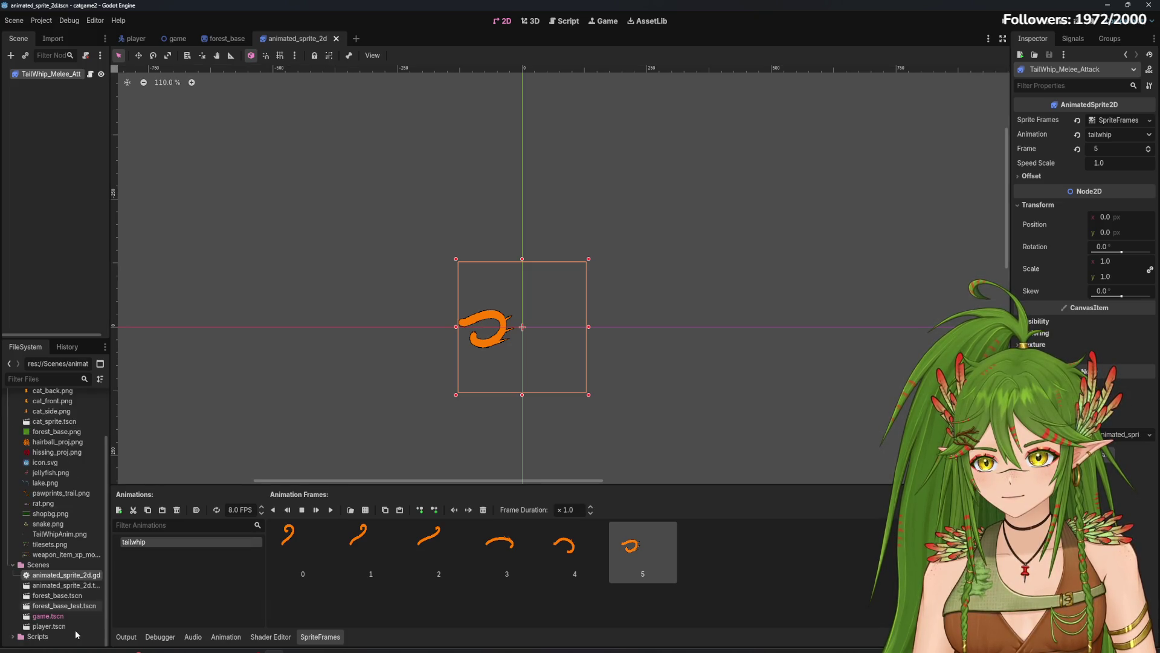
right_click(84, 586)
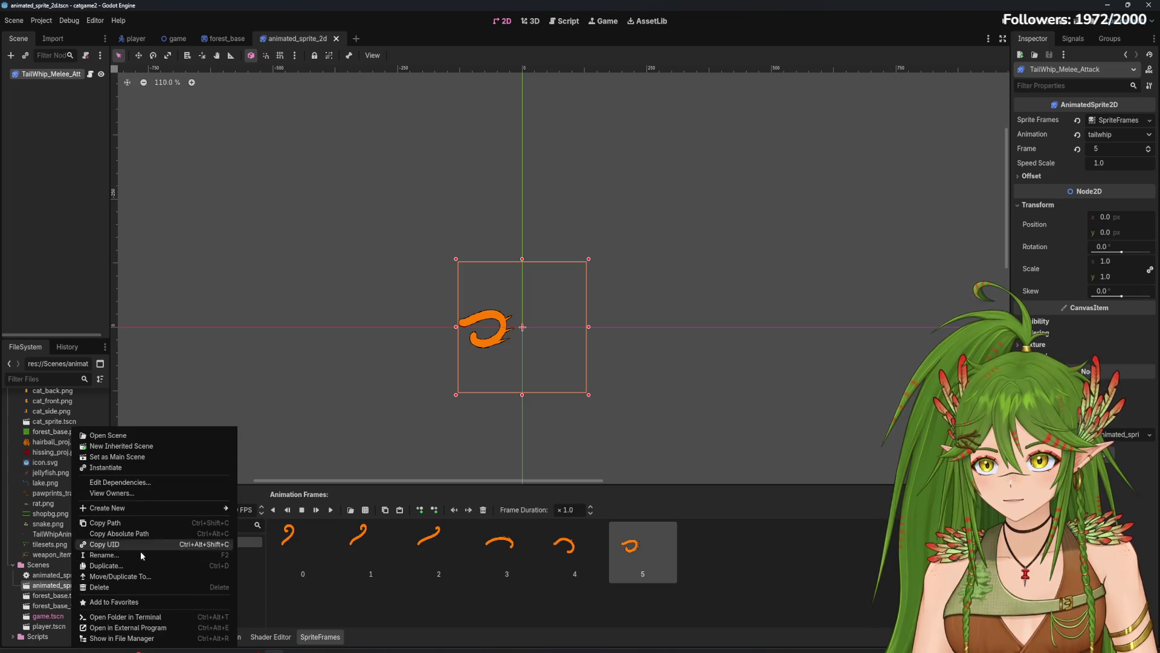
click(107, 555)
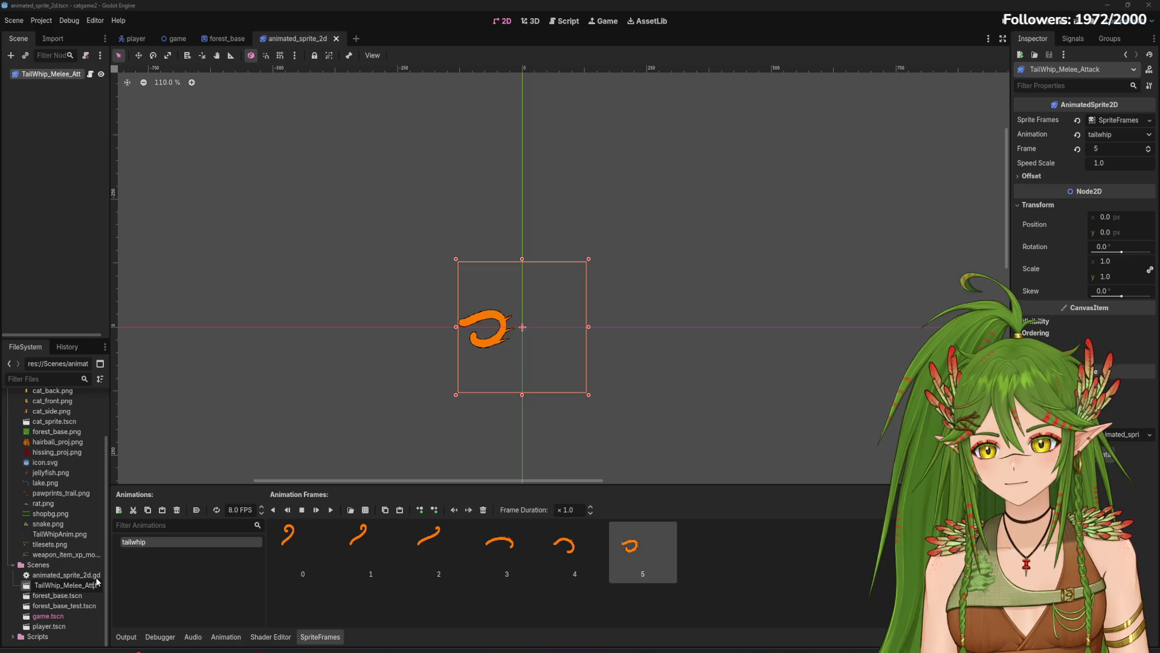
key(Return)
Step: Rename the tail whip script to TailWhip_Animation and return to the player scene
right_click(85, 575)
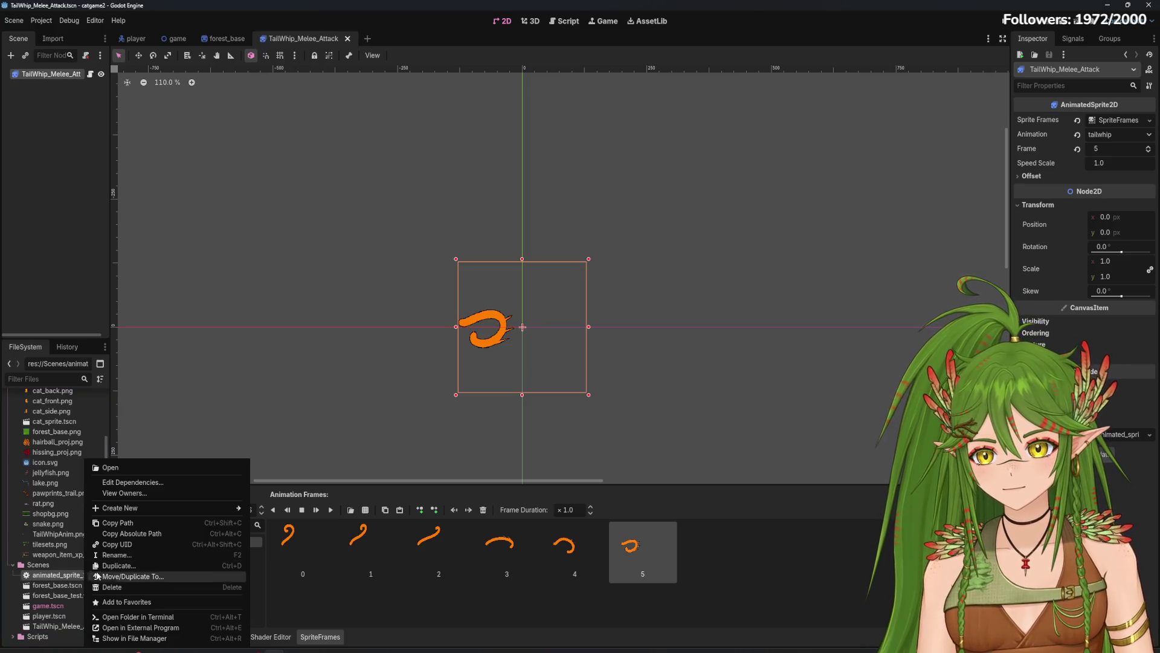
click(109, 554)
text(TailWhip_Animation)
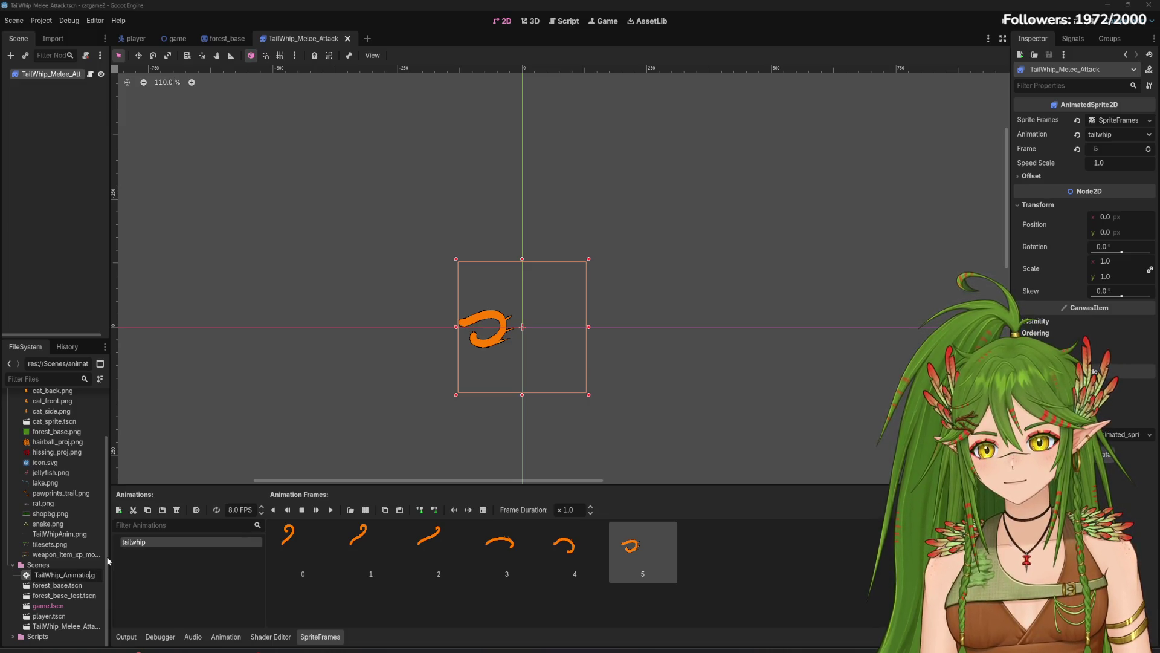
key(Return)
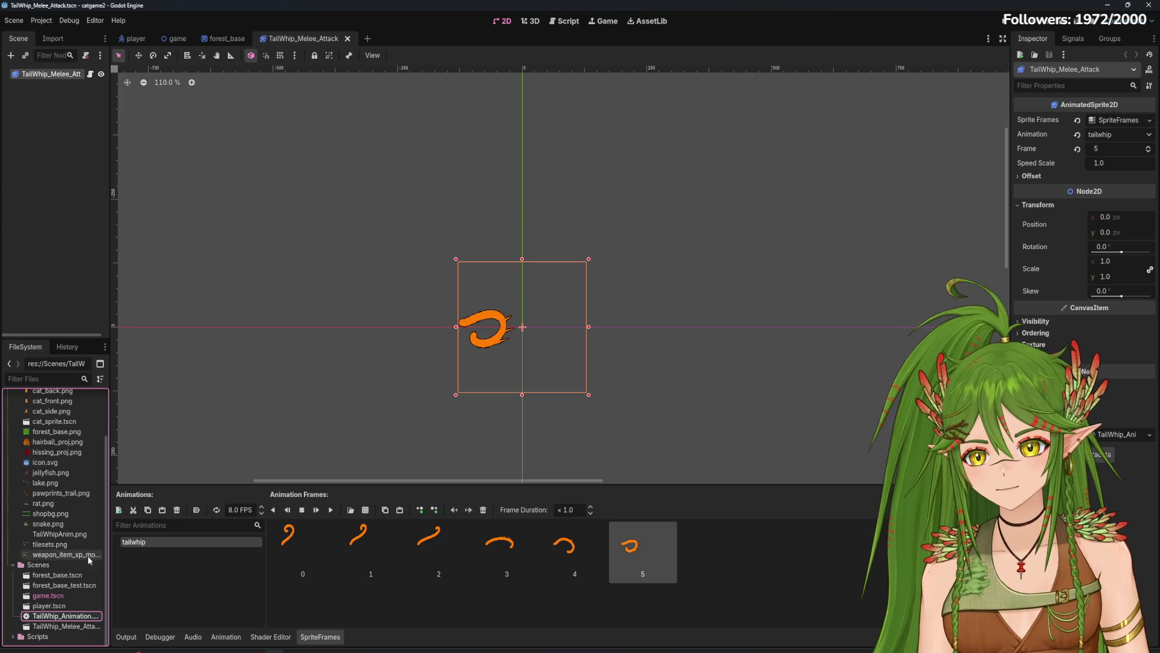
click(65, 282)
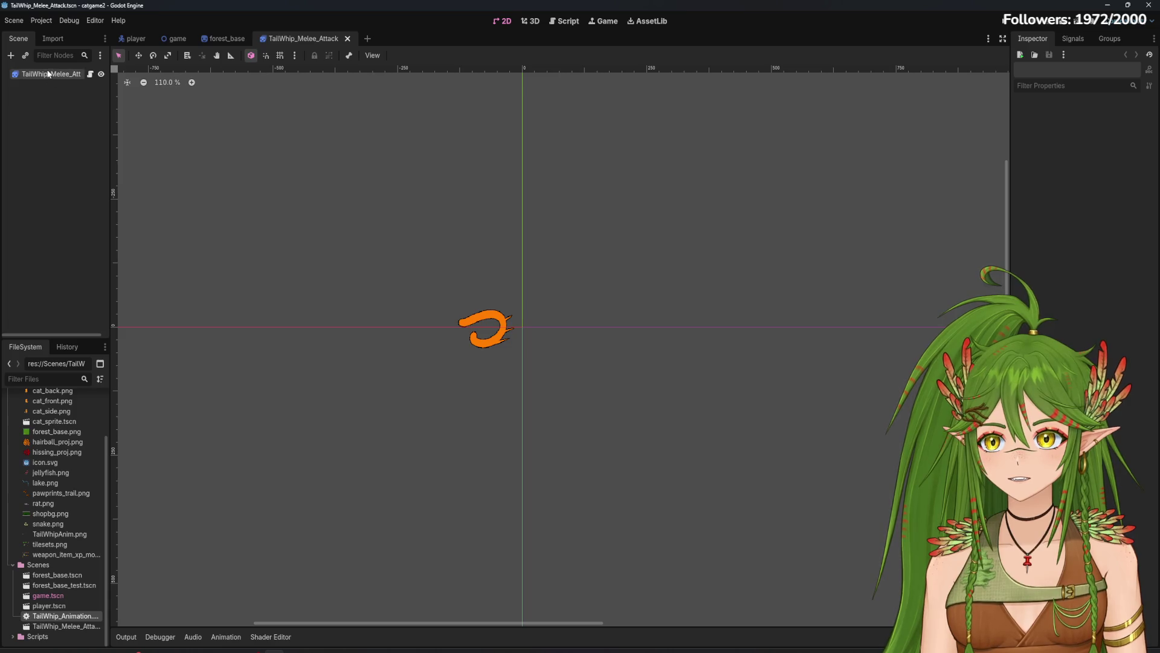
click(71, 75)
click(64, 126)
click(133, 39)
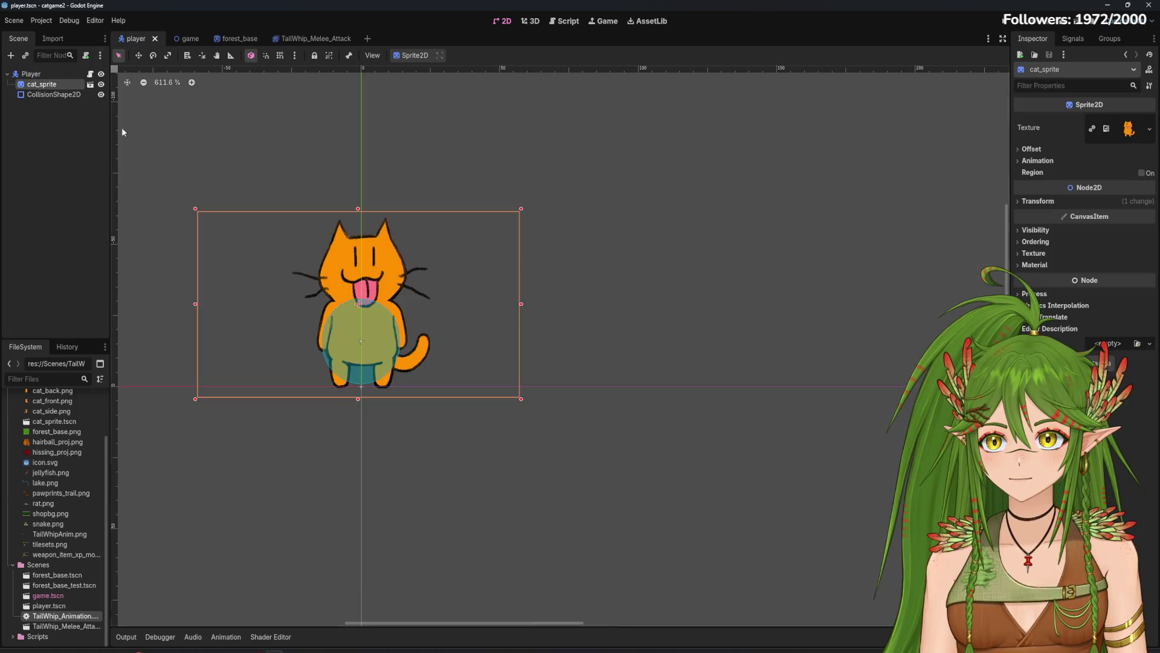
Step: Instance TailWhip_Melee_Attack.tscn into the player scene by dragging it onto the viewport
click(237, 38)
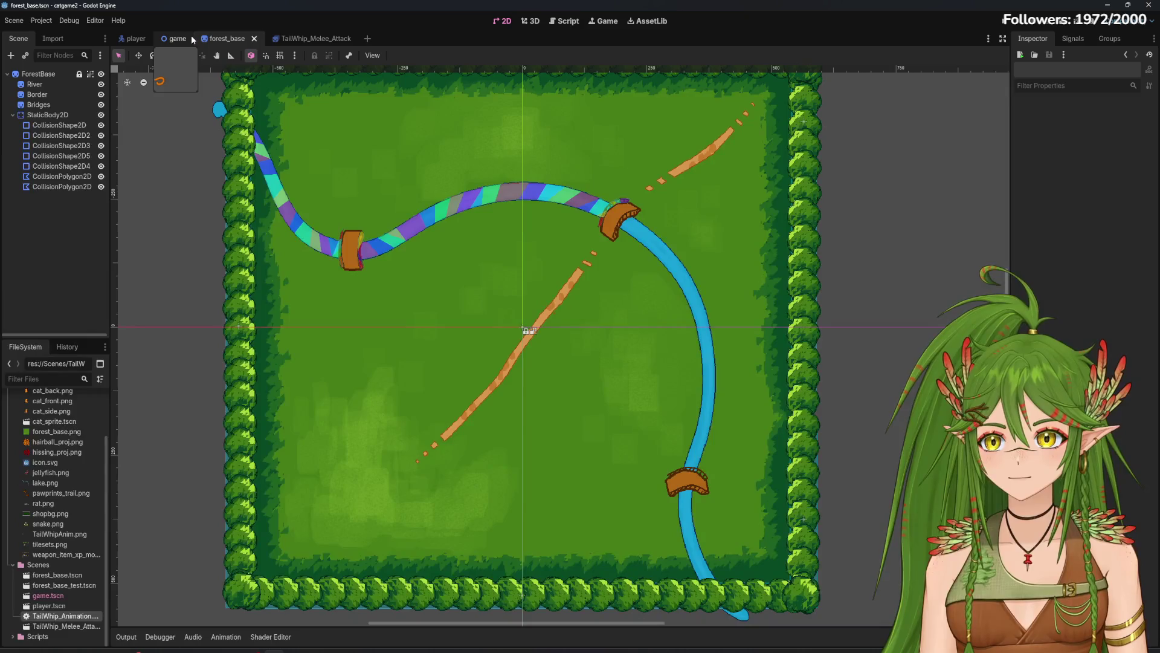
click(134, 38)
click(72, 627)
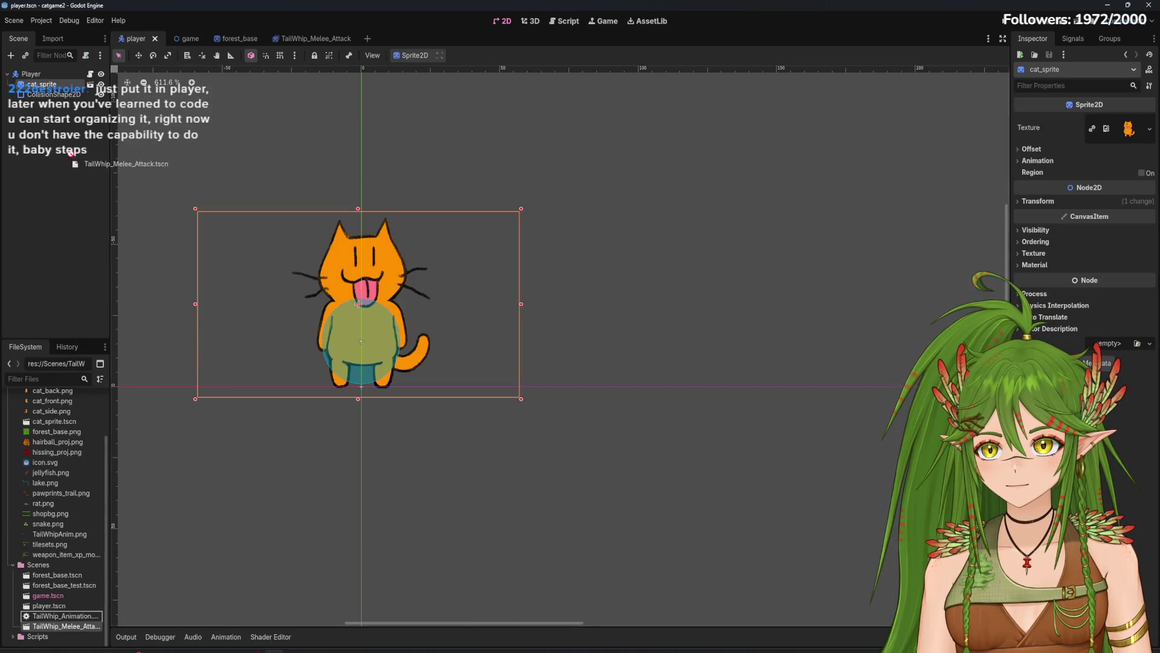
mouse_move(74, 631)
mouse_down()
mouse_move(248, 237)
mouse_move(633, 321)
mouse_move(734, 365)
mouse_move(707, 373)
mouse_up()
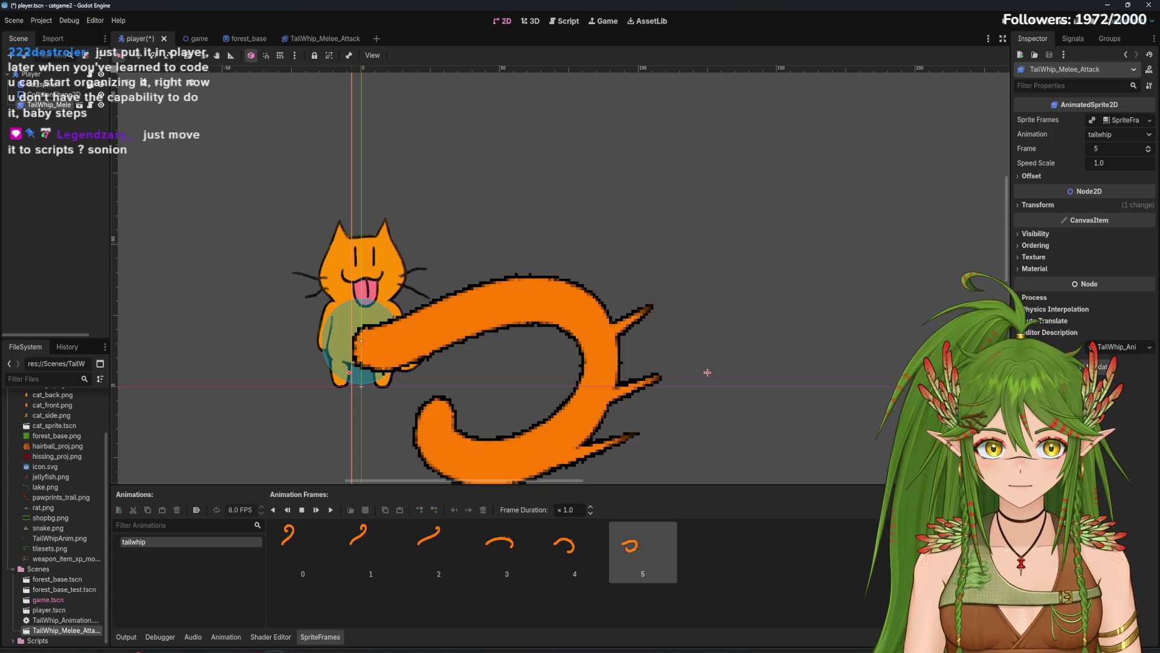
Step: Set the tail whip's Ordering Z Index to -1 with Y Sort enabled
click(1031, 245)
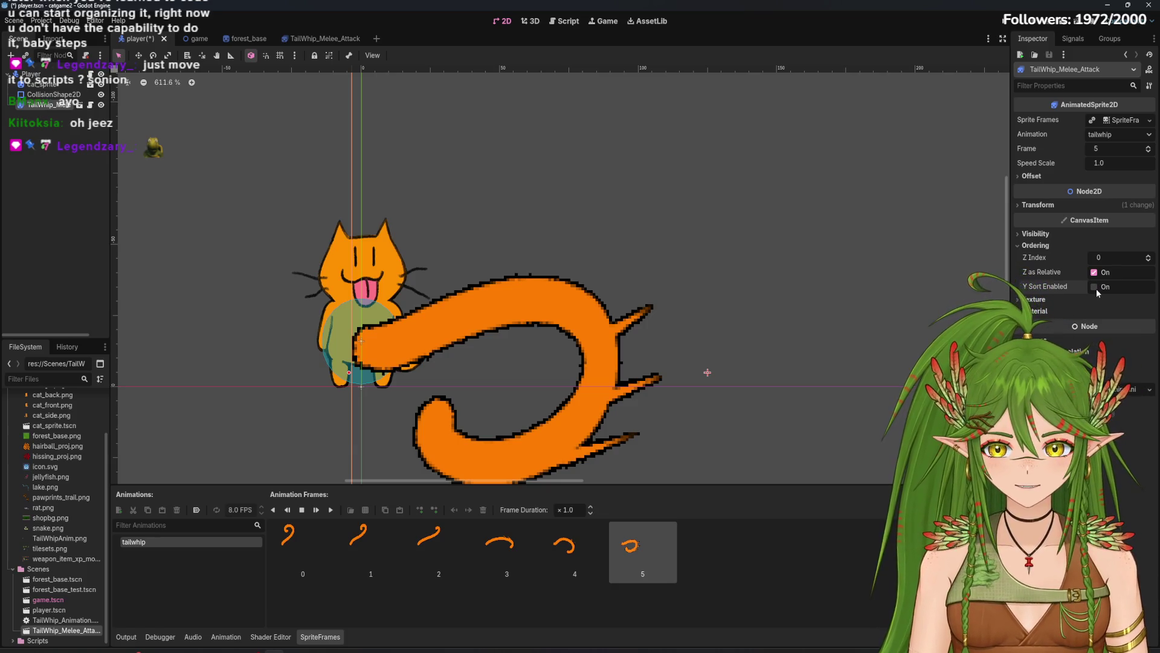
click(1150, 261)
click(1150, 255)
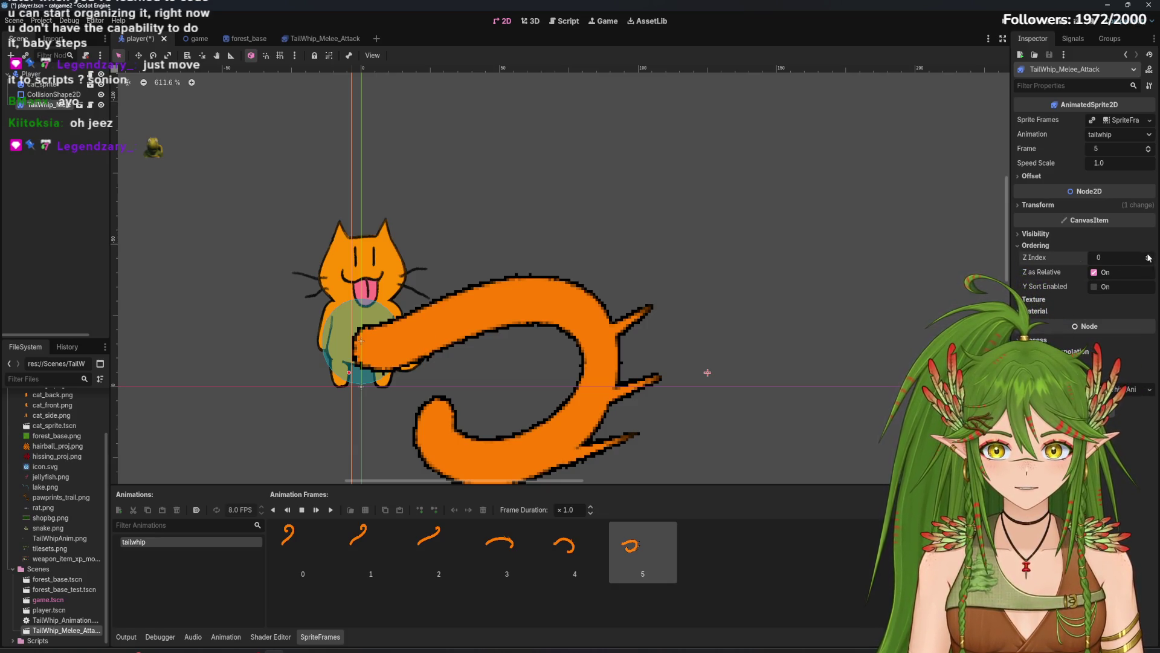
click(1095, 288)
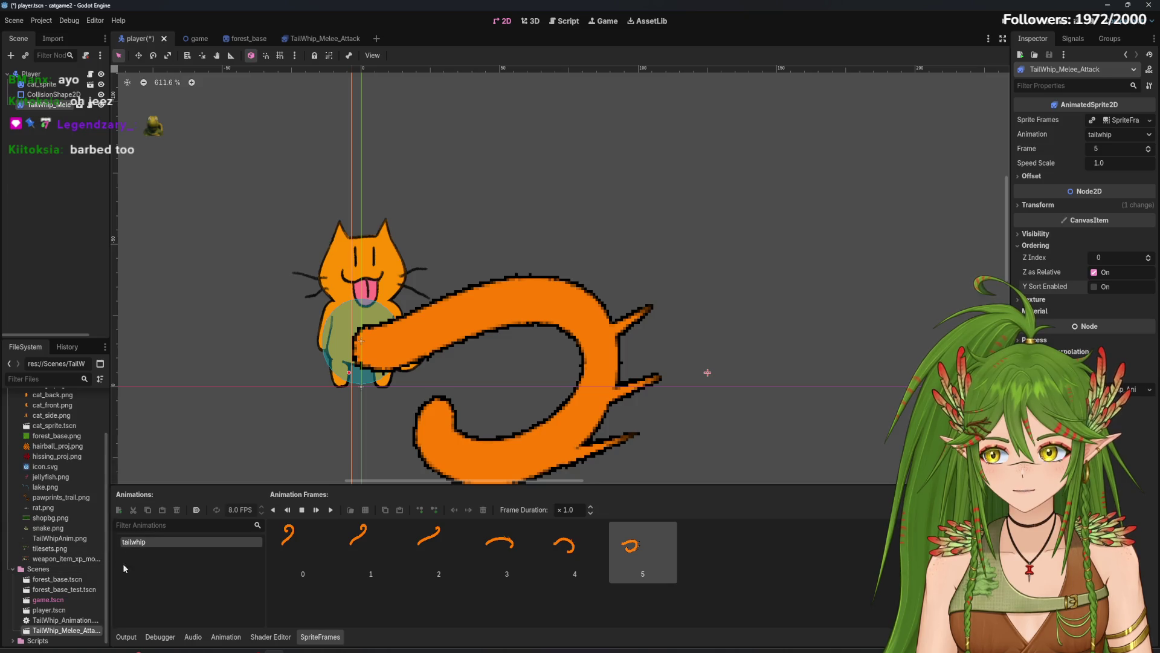
scroll(77, 590, down, 1)
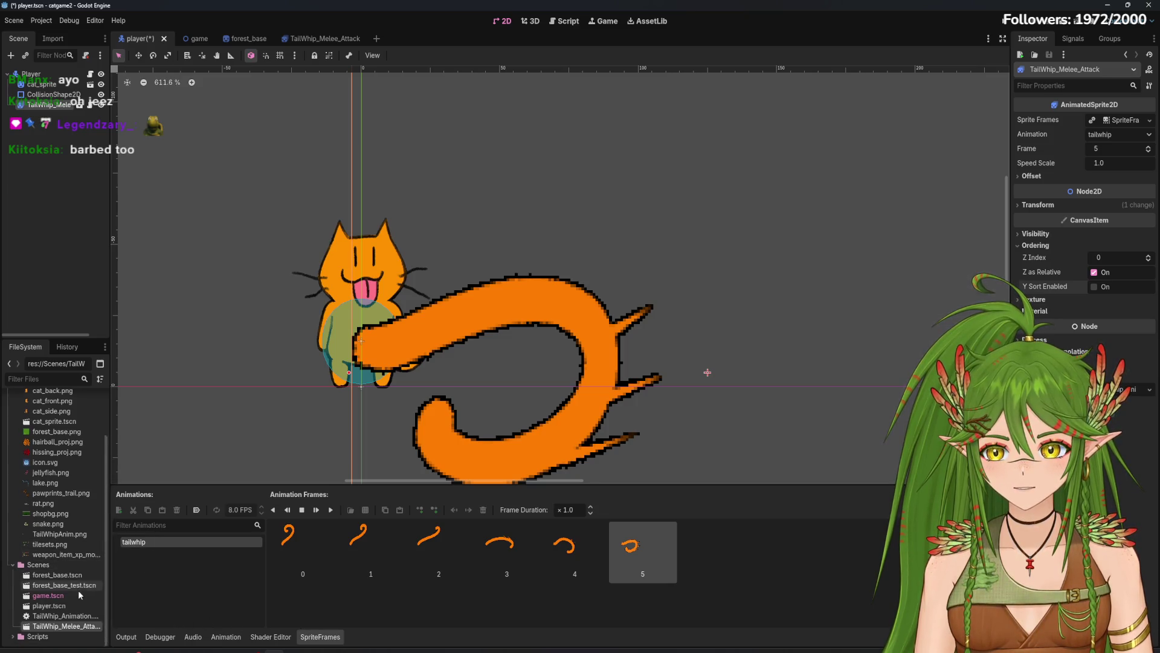
click(1149, 261)
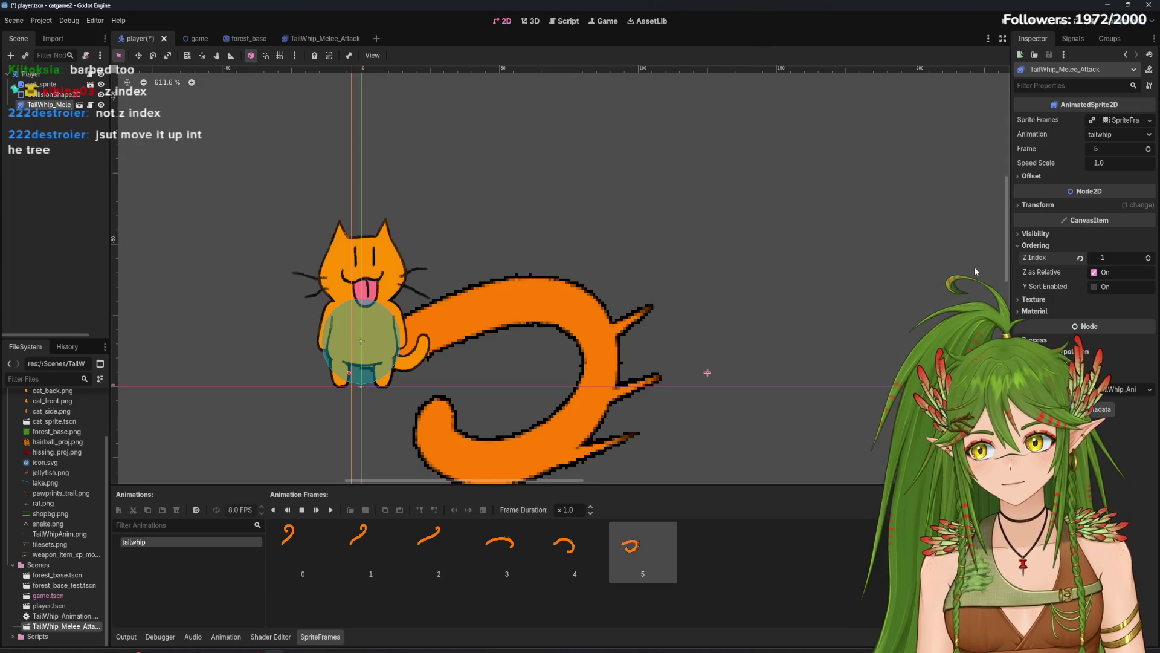
Step: Reset the Z Index and try reordering the tail whip node, undoing one move
click(1148, 256)
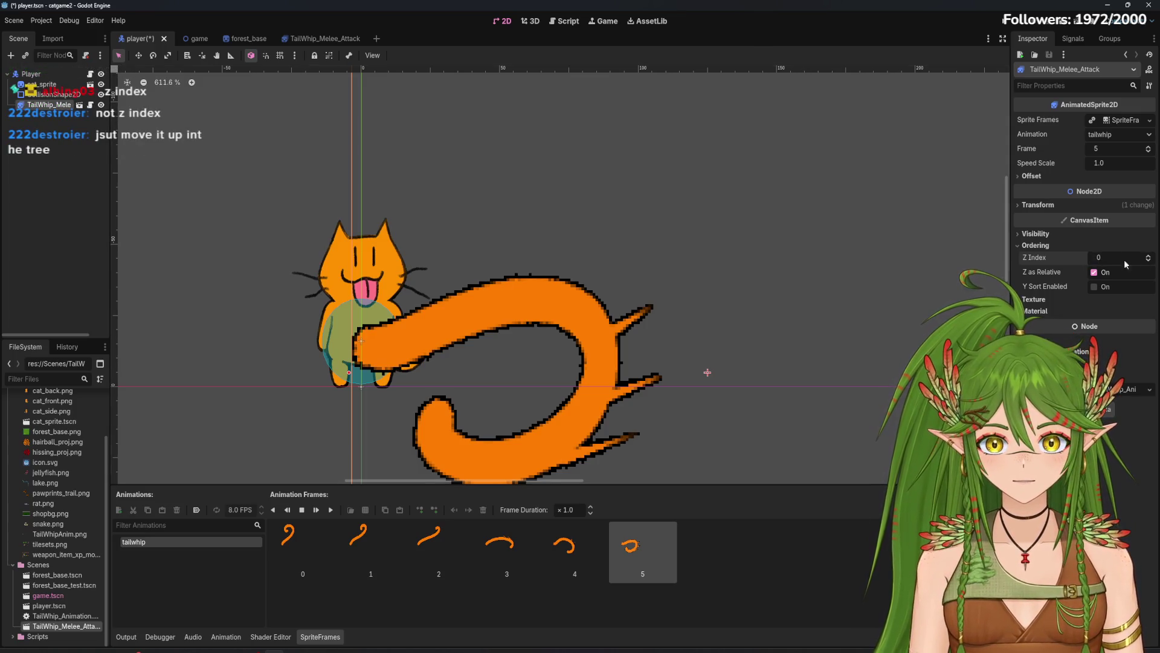
mouse_move(49, 105)
mouse_down()
mouse_move(75, 84)
mouse_move(45, 66)
mouse_move(61, 110)
mouse_move(53, 86)
mouse_move(53, 95)
mouse_up()
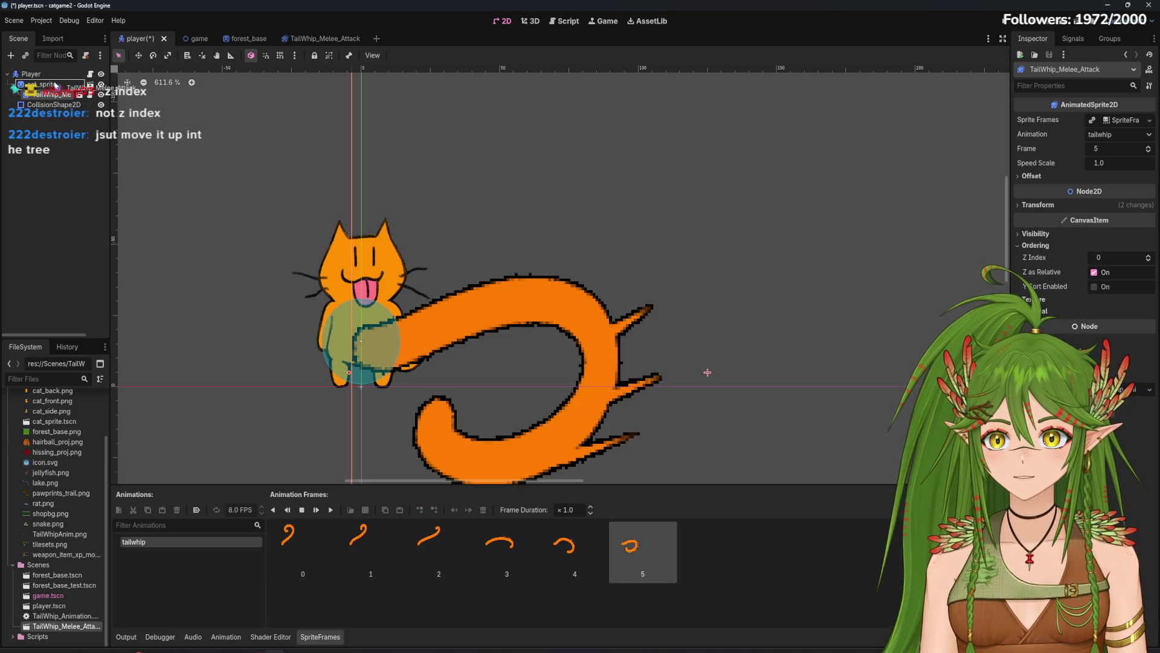
key(ctrl+z)
drag(52, 85, 54, 109)
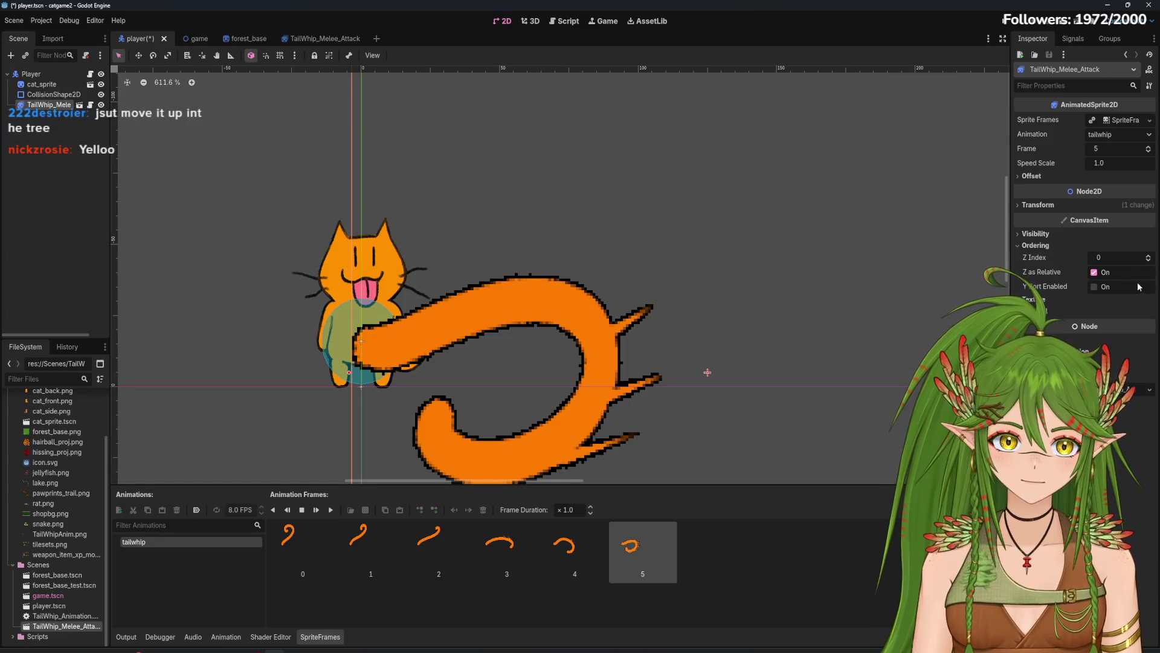
Step: Set the tail whip's Z Index back to -1, keep it under Player, then view forest_base
click(1148, 261)
scroll(540, 396, down, 3)
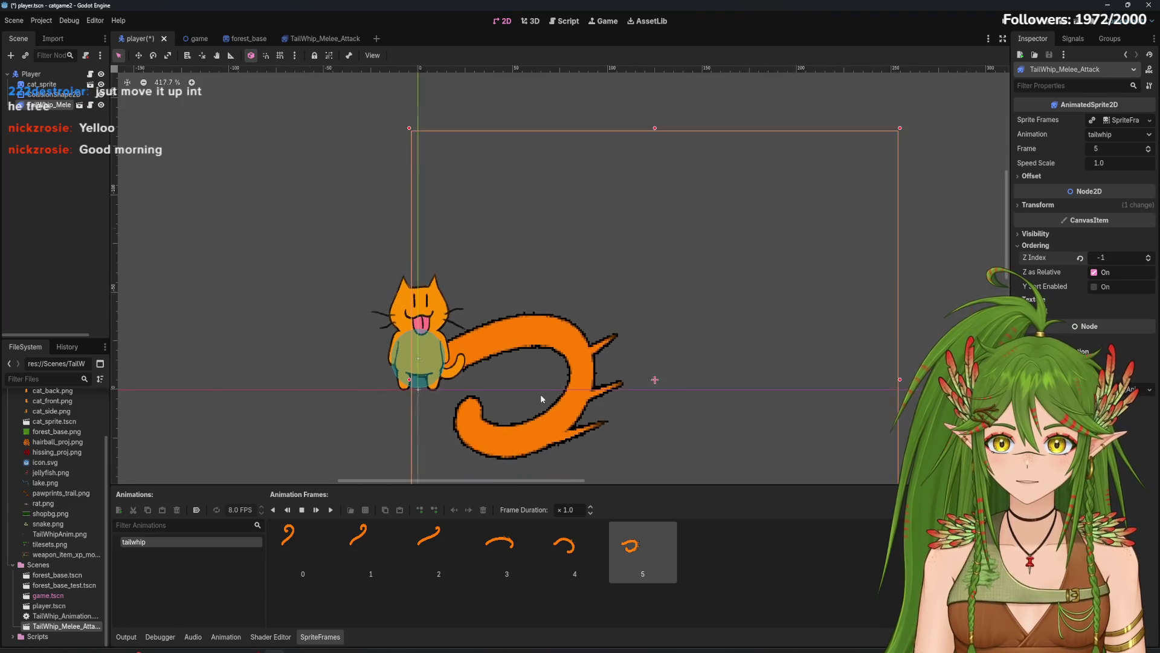
scroll(539, 394, up, 3)
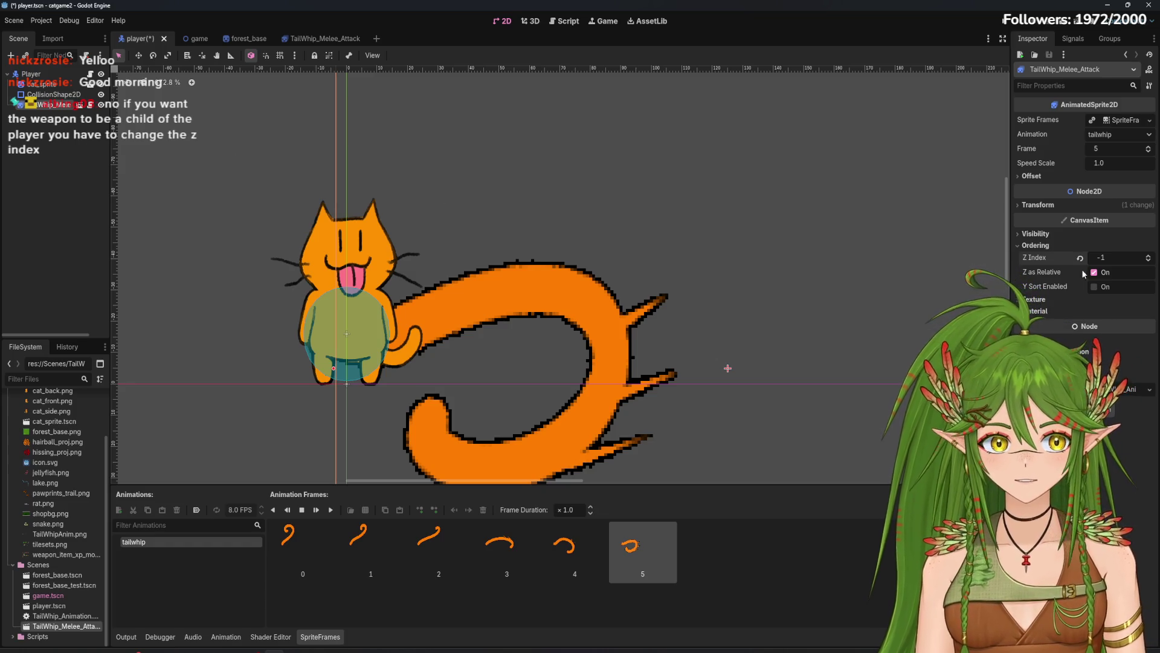
click(71, 114)
drag(55, 105, 43, 76)
click(579, 198)
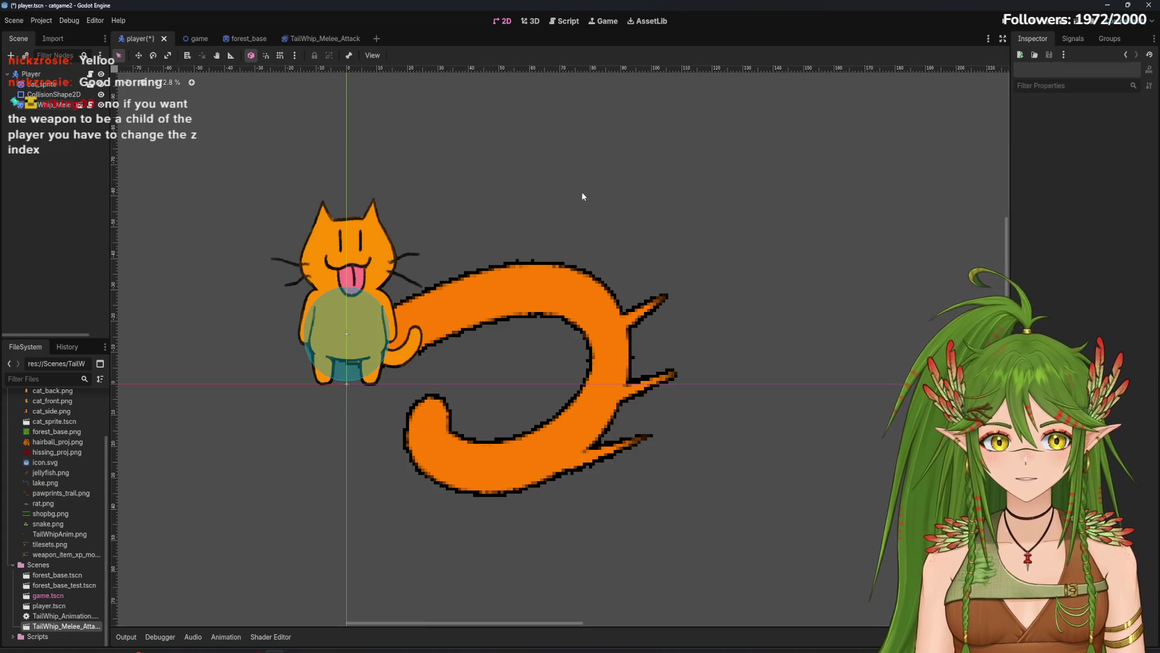
click(245, 38)
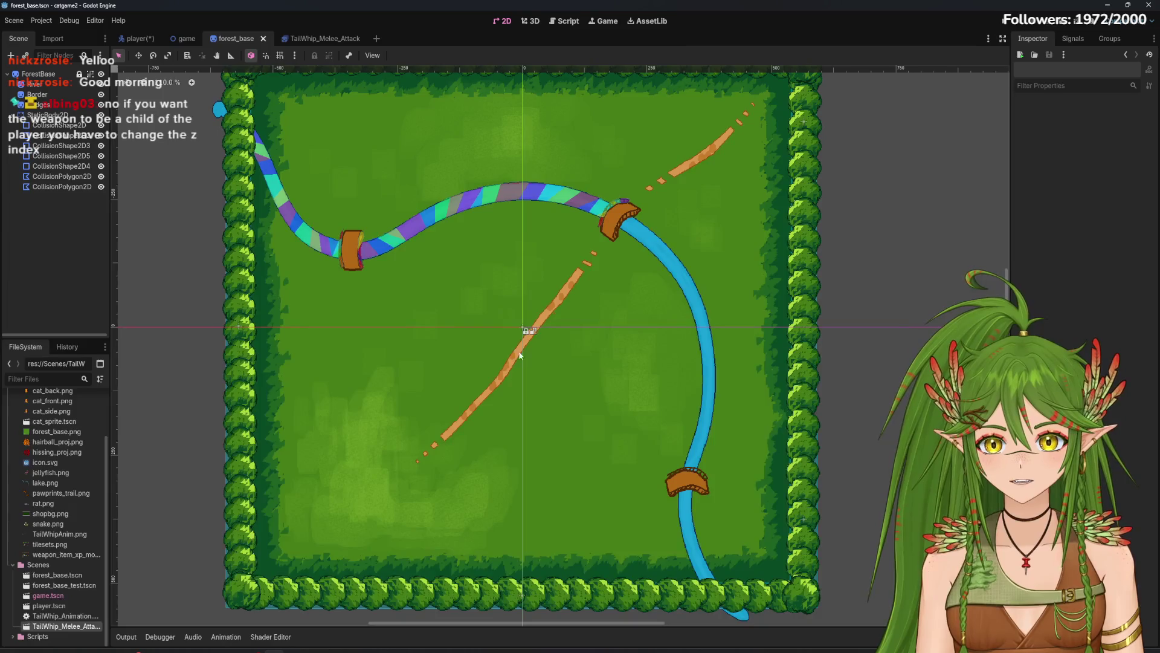
Step: Select the Player root node and save the player scene
scroll(579, 347, up, 5)
scroll(579, 348, down, 5)
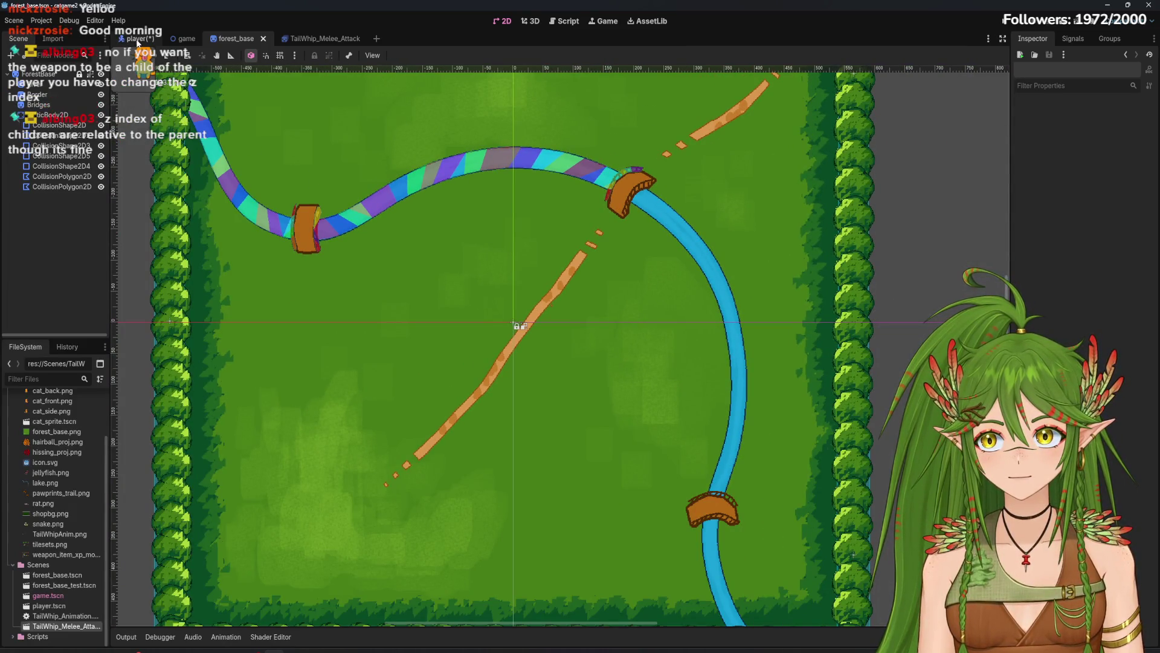
click(136, 38)
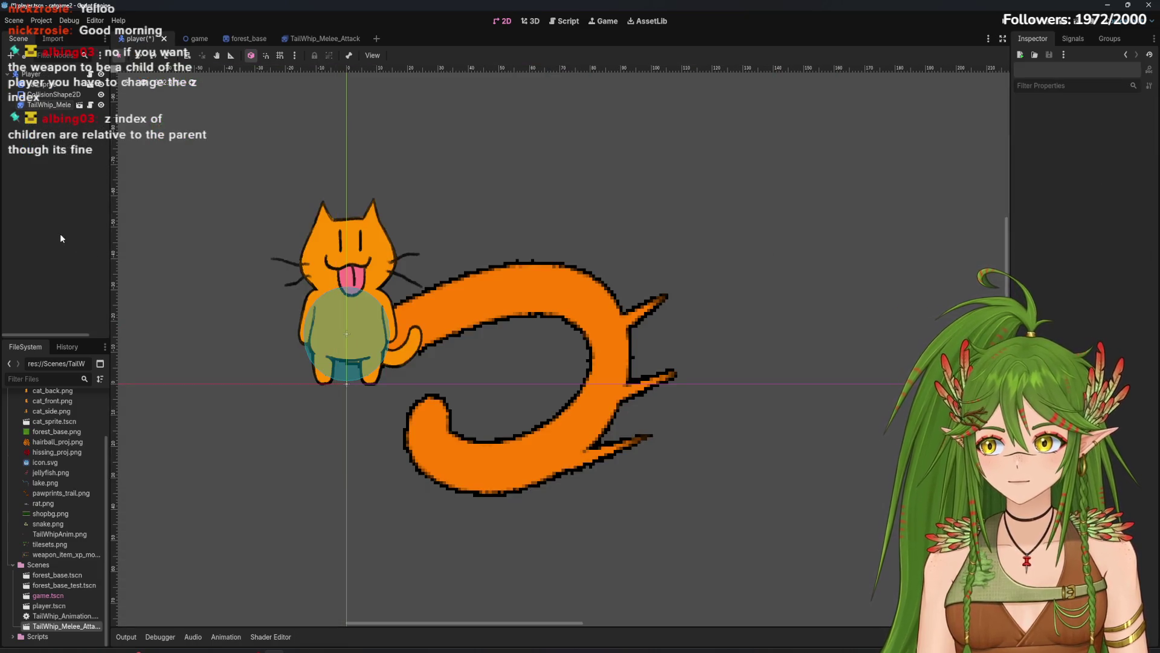
click(81, 74)
key(ctrl+s)
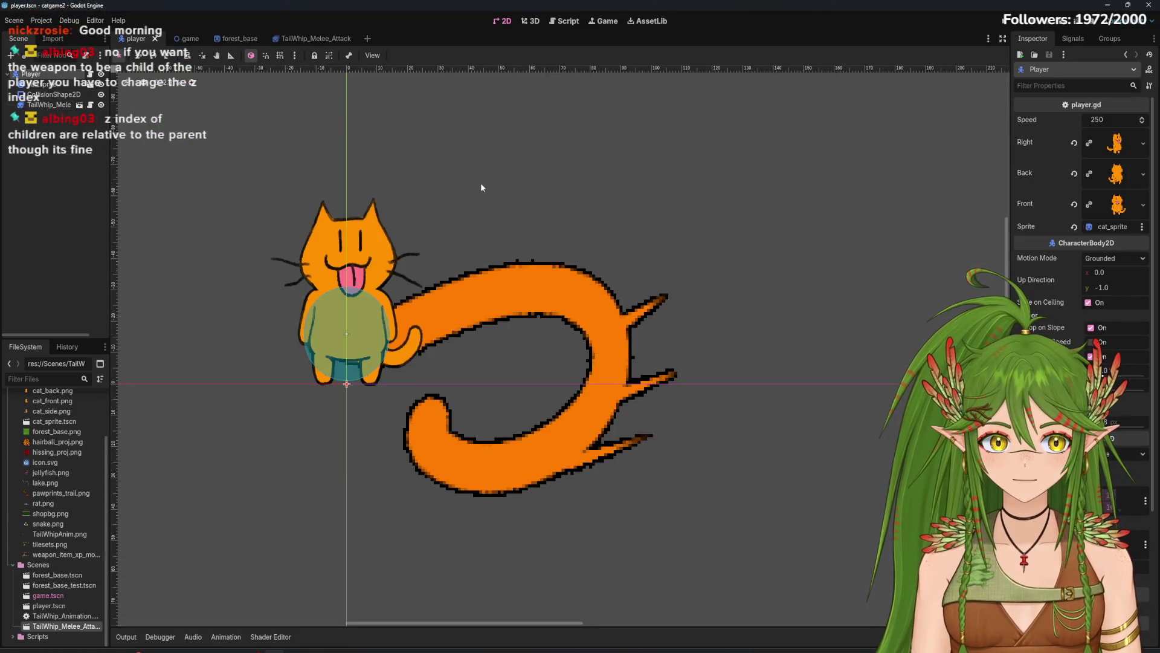
Step: Zoom in on the cat in the game scene to check the tail behind it
scroll(1082, 272, down, 3)
scroll(1082, 242, down, 5)
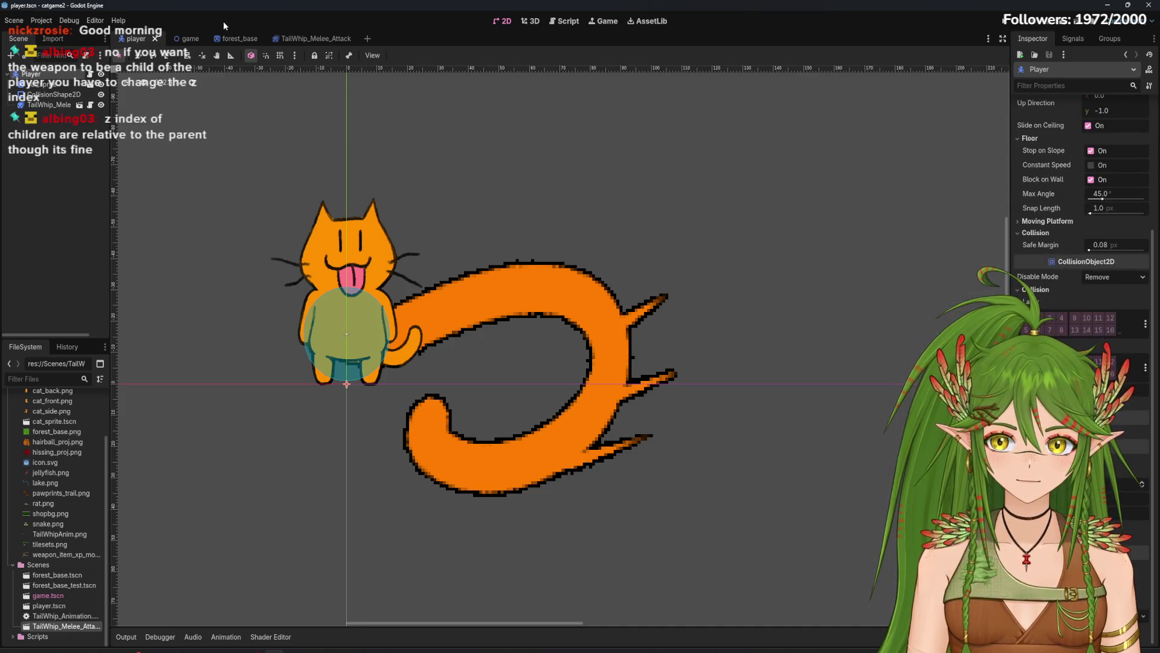
click(181, 38)
scroll(606, 354, up, 4)
scroll(606, 355, up, 7)
scroll(606, 355, up, 2)
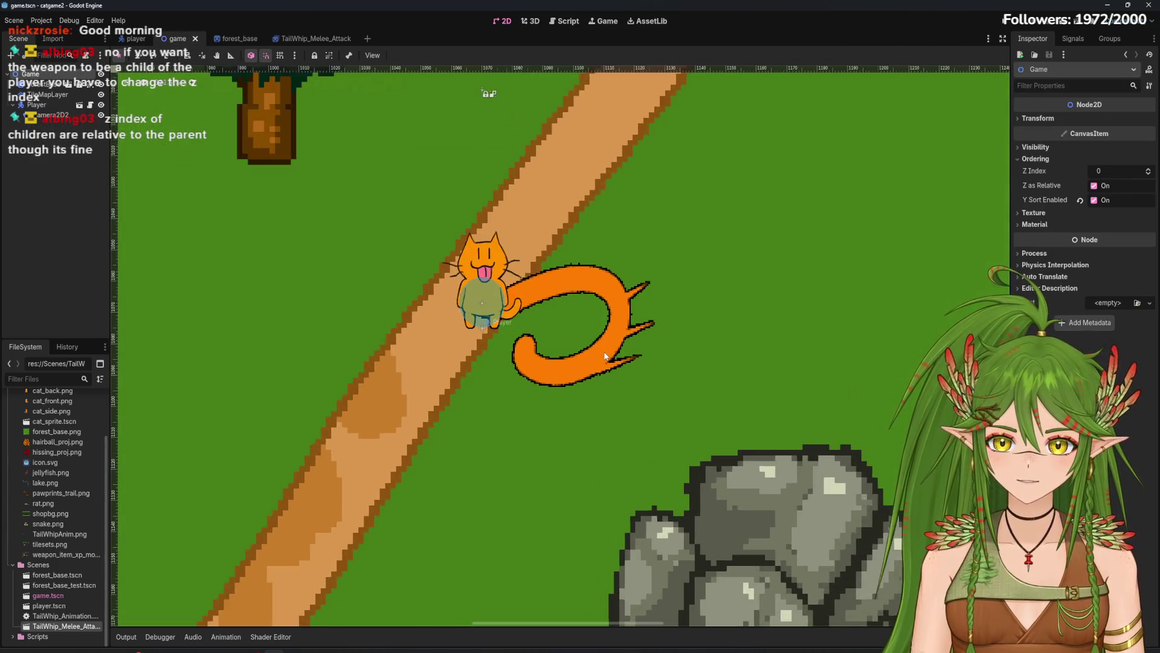
scroll(502, 312, up, 2)
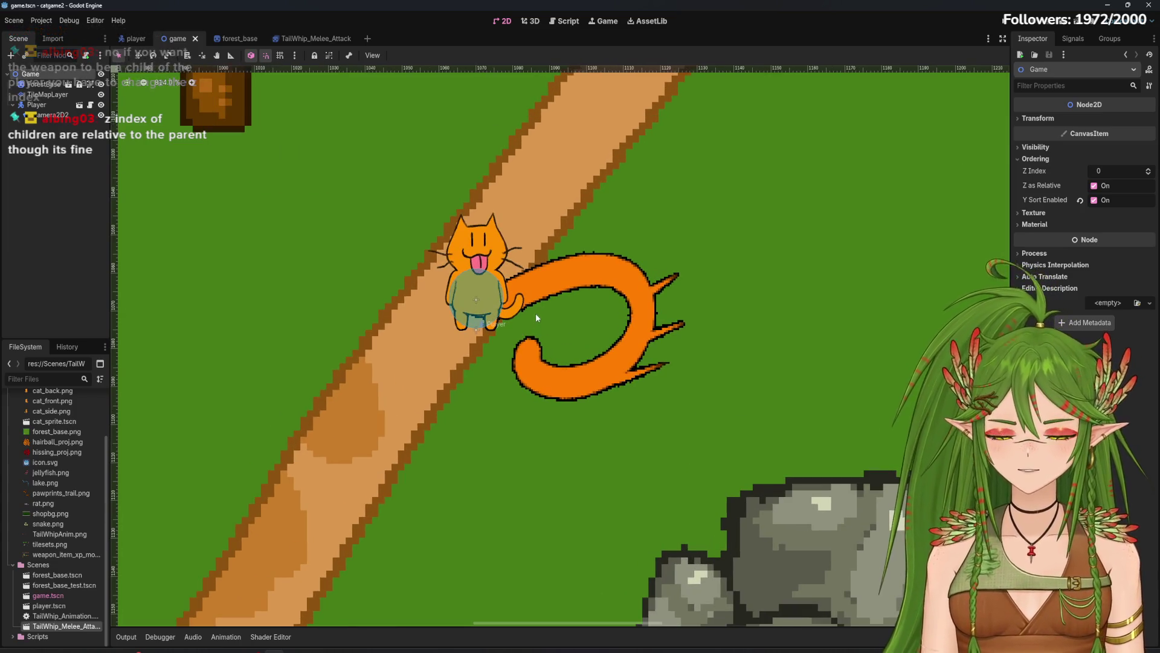
scroll(525, 318, up, 3)
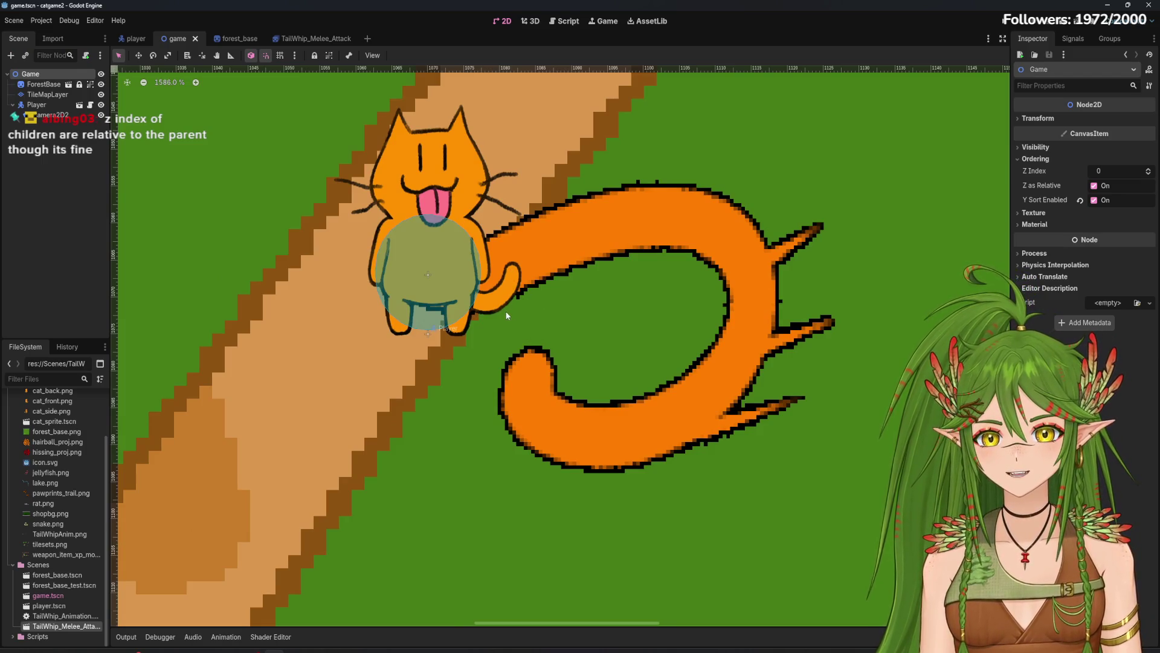
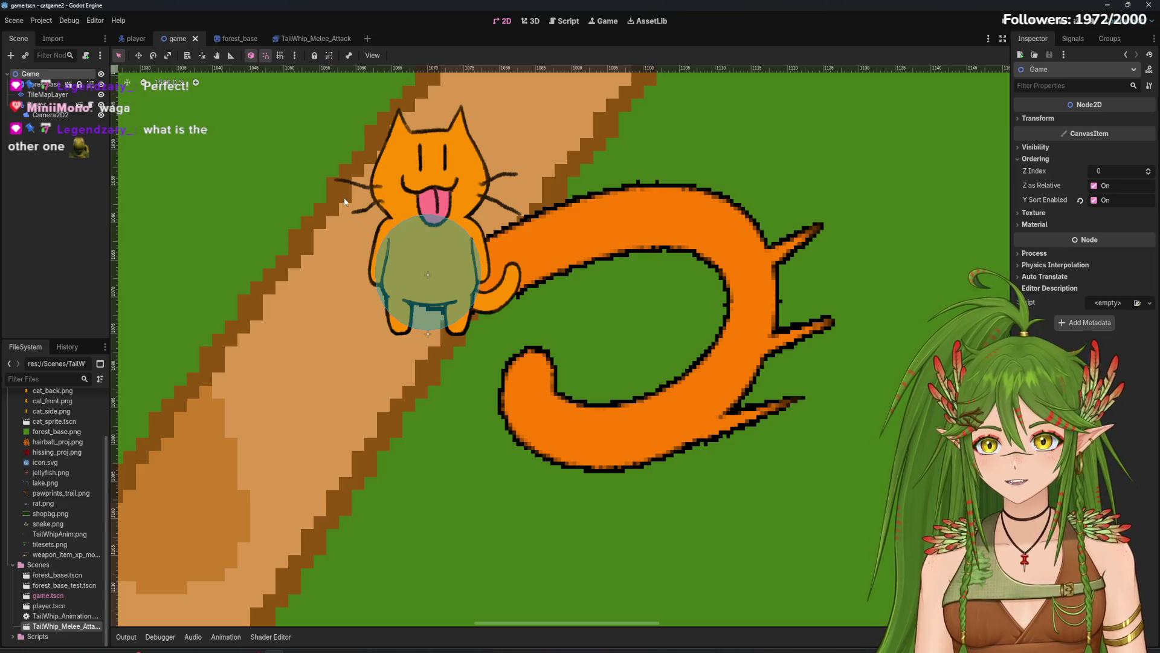
Step: Run the project from the player scene to play-test the cat
click(137, 39)
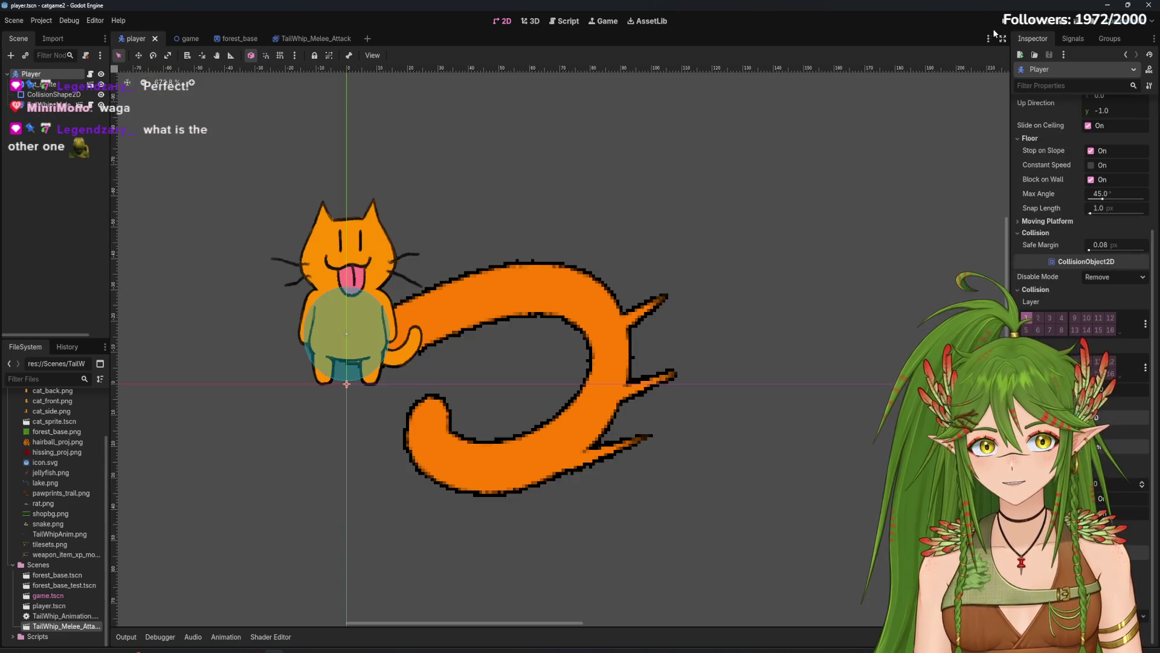
click(1009, 22)
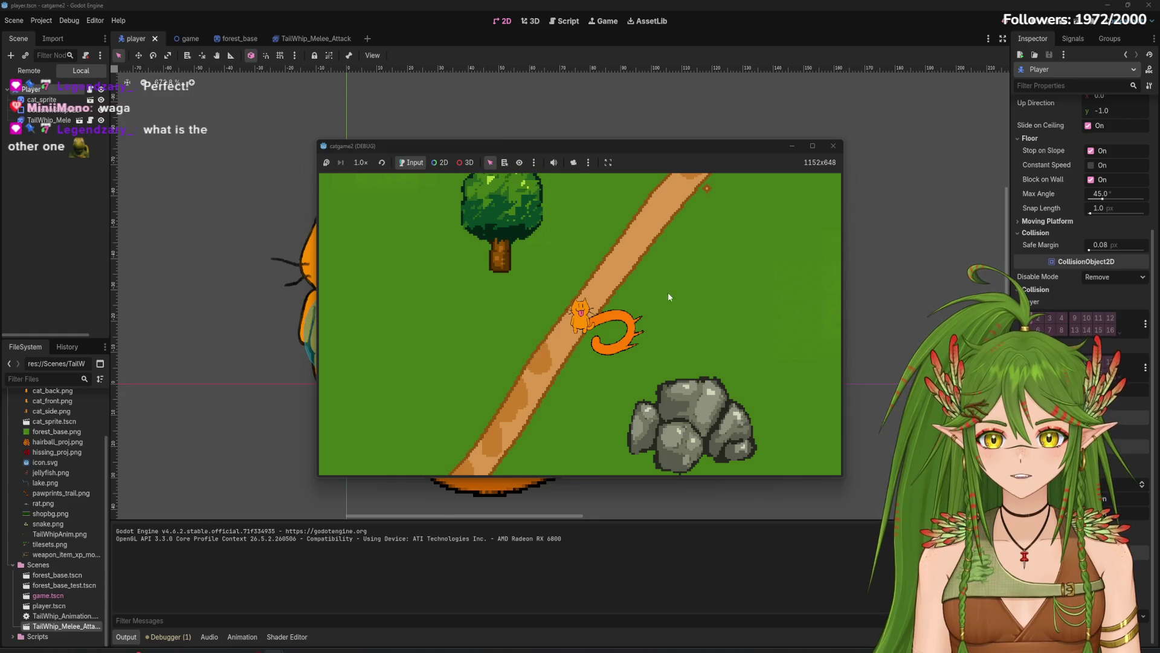
drag(670, 146, 658, 154)
Step: Walk the cat around the forest and beside the tree using the WASD keys
key(d)
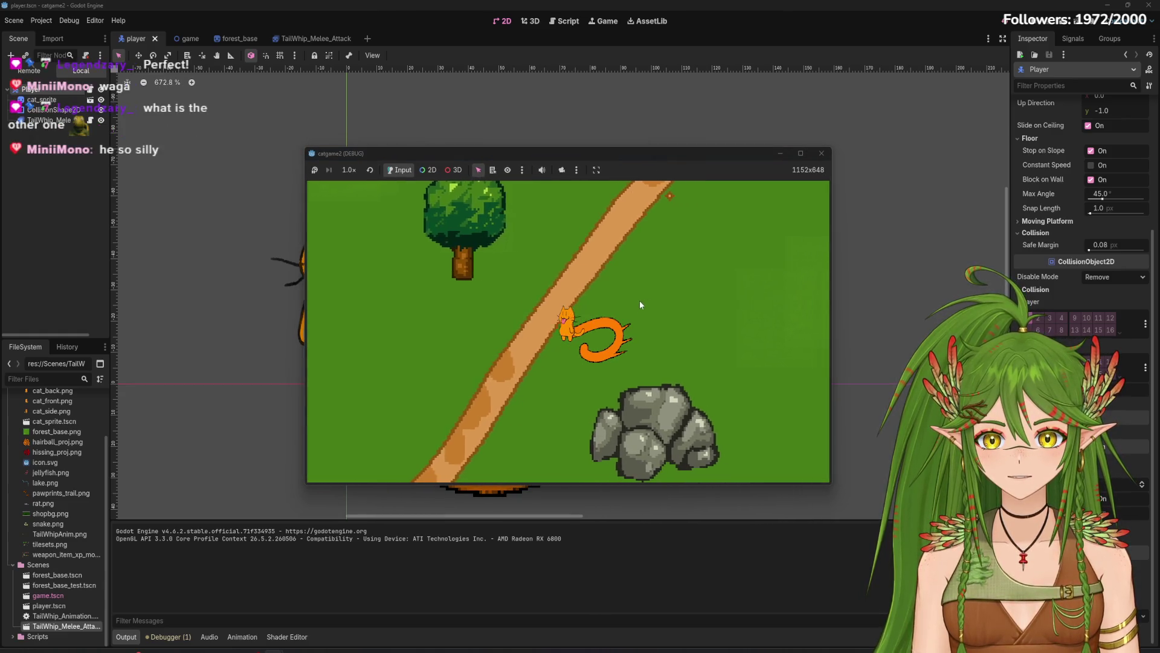
key(a)
key(s)
key(w)
key(d)
key(s)
key(w)
key(d)
key(a)
key(w)
key(s)
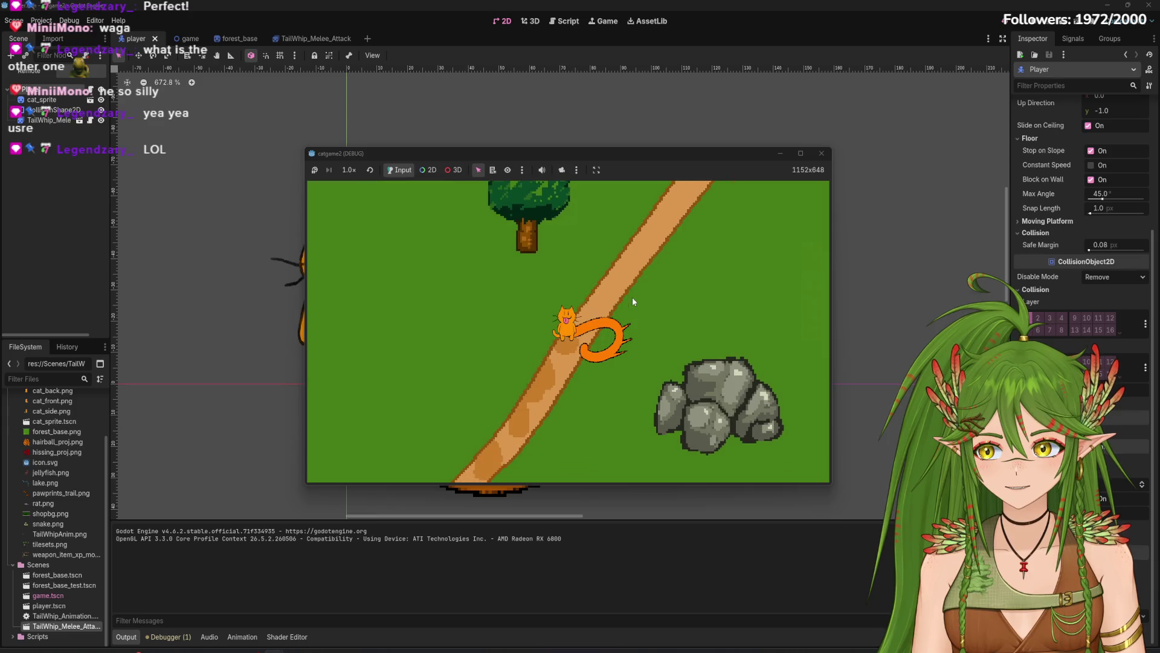
key(d)
key(s)
key(a)
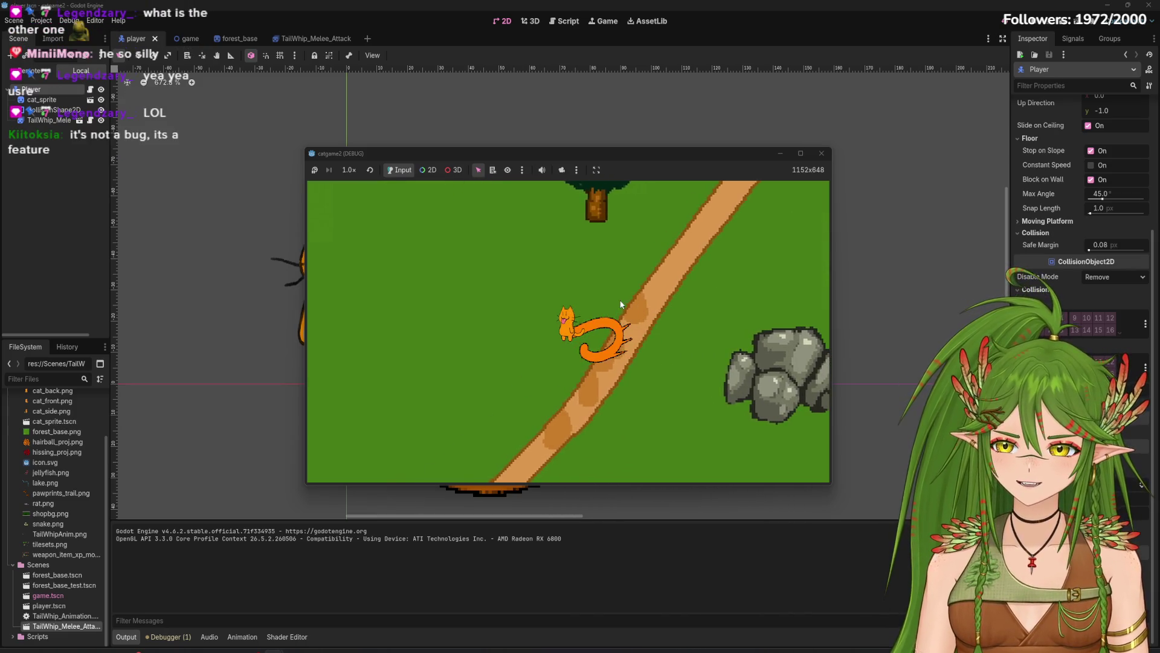
key(w)
key(a)
key(d)
key(s)
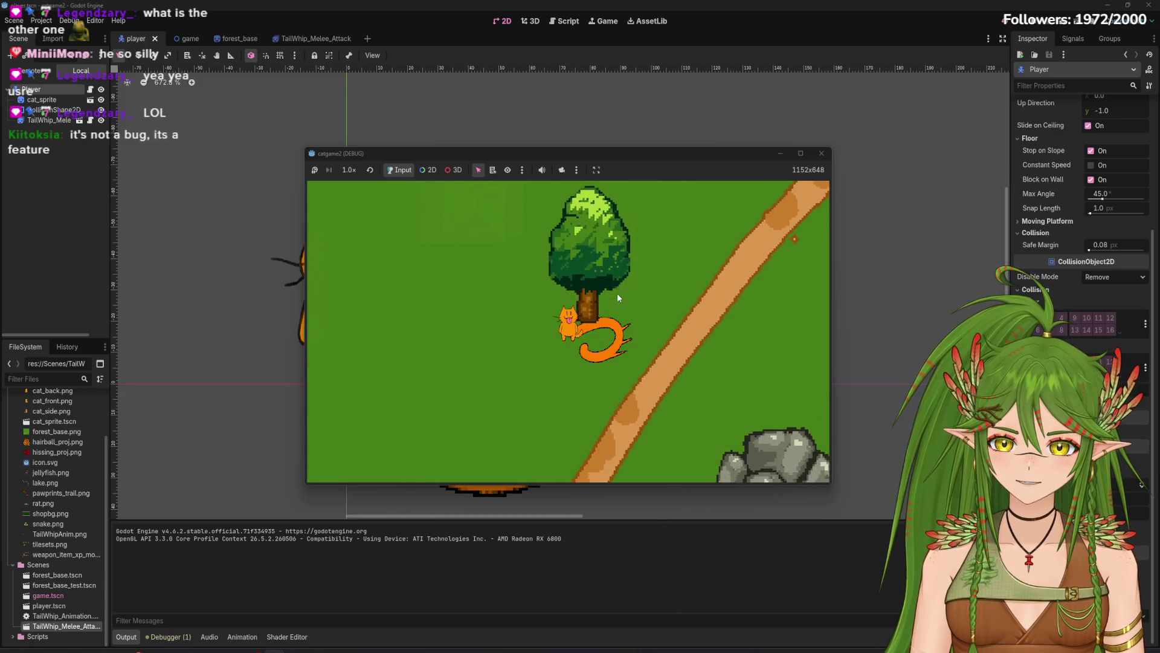
key(a)
key(w)
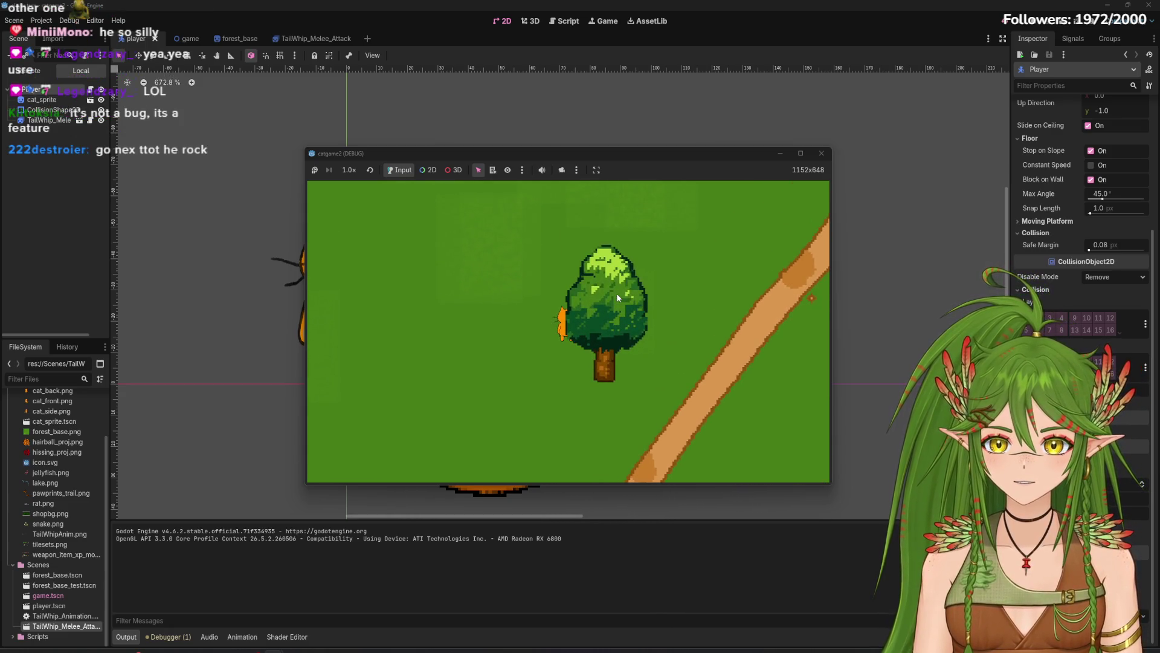
key(d)
Step: Trigger the tail-whip attack four times, then stop the game with F8
click(616, 292)
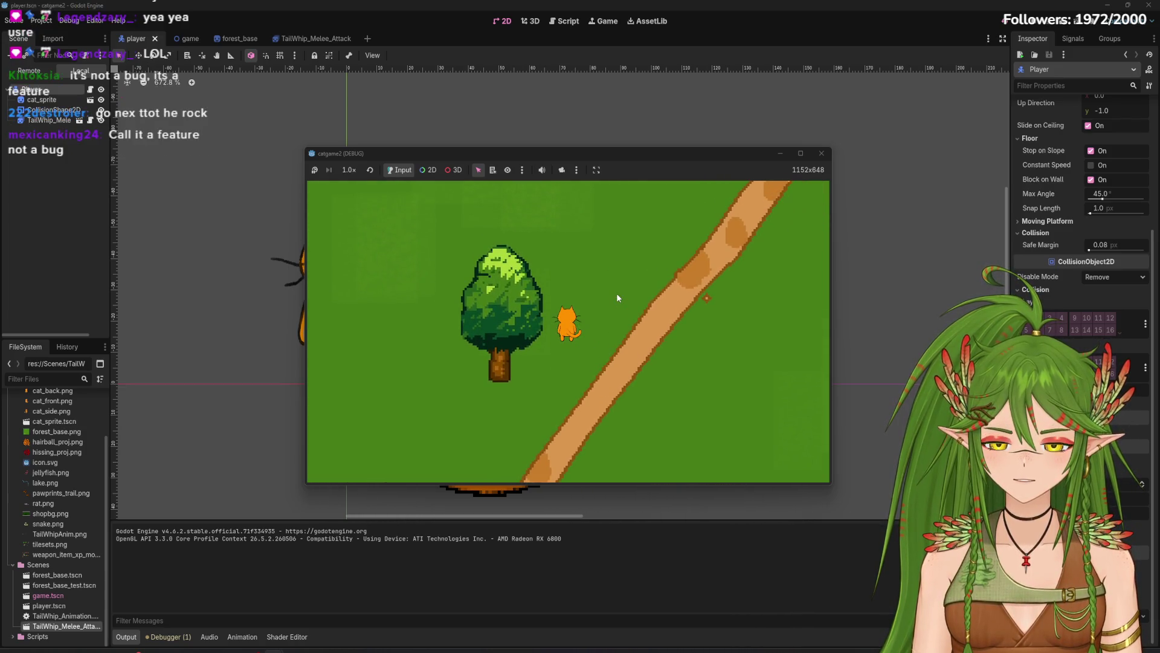
click(617, 292)
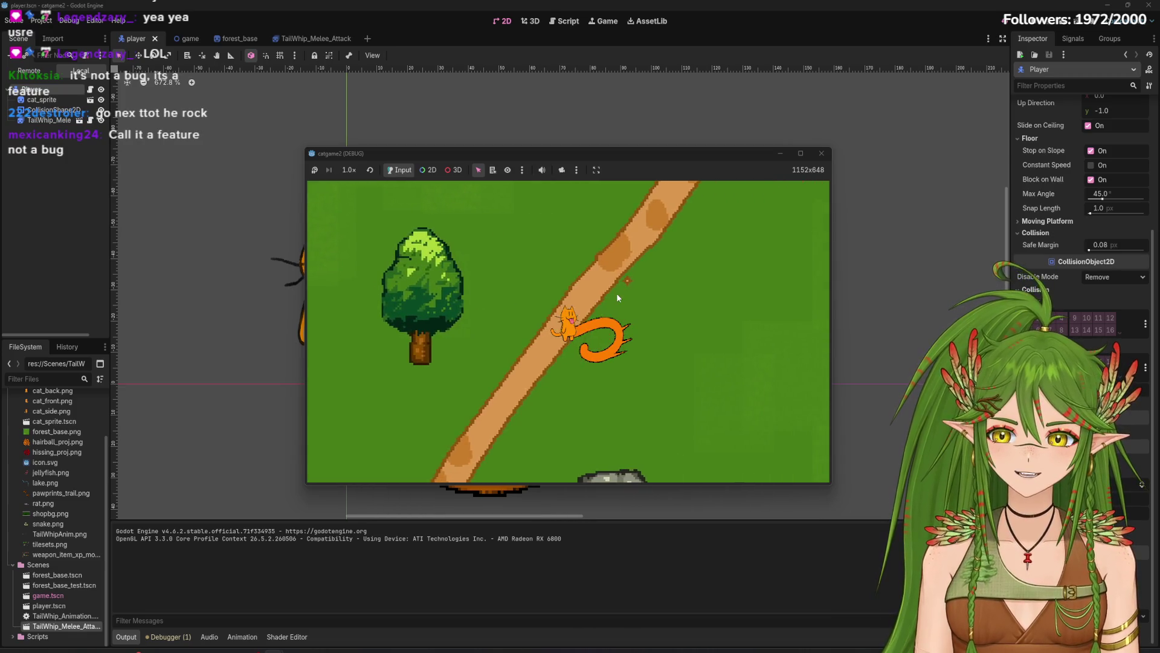
click(616, 292)
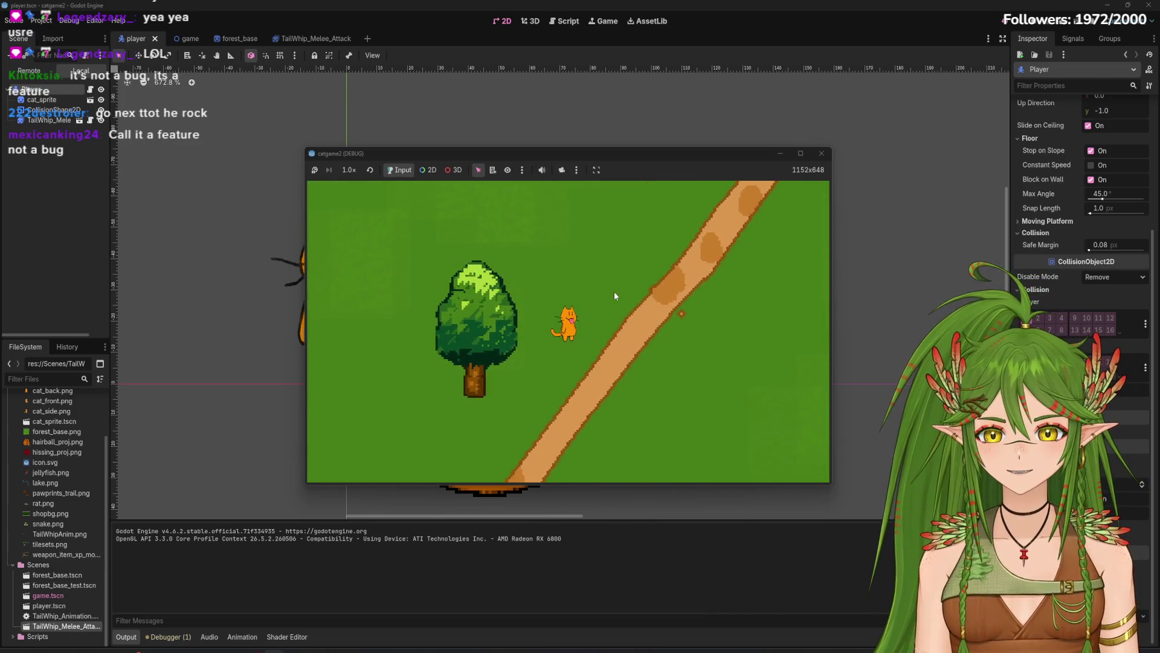
click(614, 292)
key(F8)
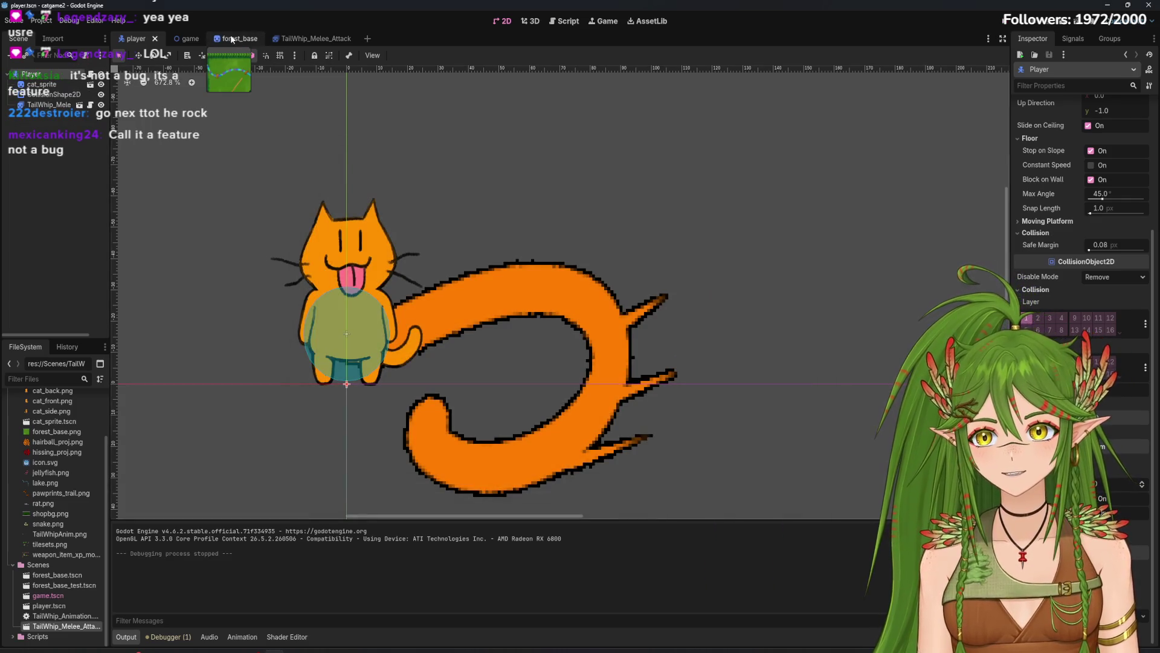
click(236, 39)
Step: Change a node's Z Index in the game scene, then save and run the project
click(174, 39)
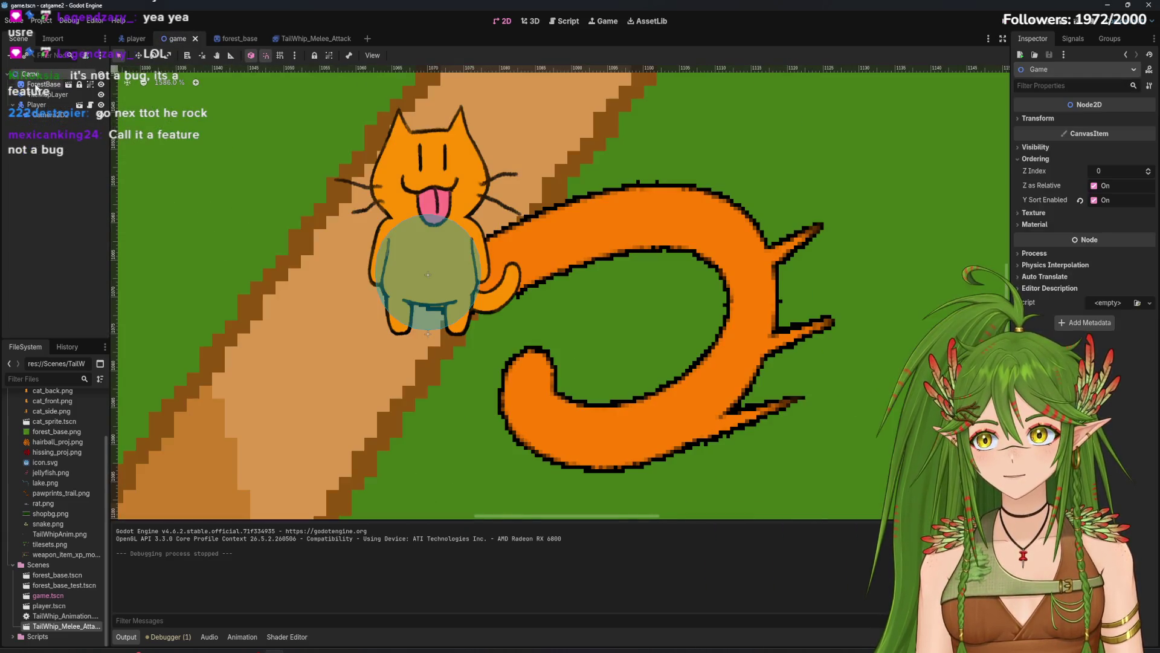
click(1142, 511)
click(1007, 23)
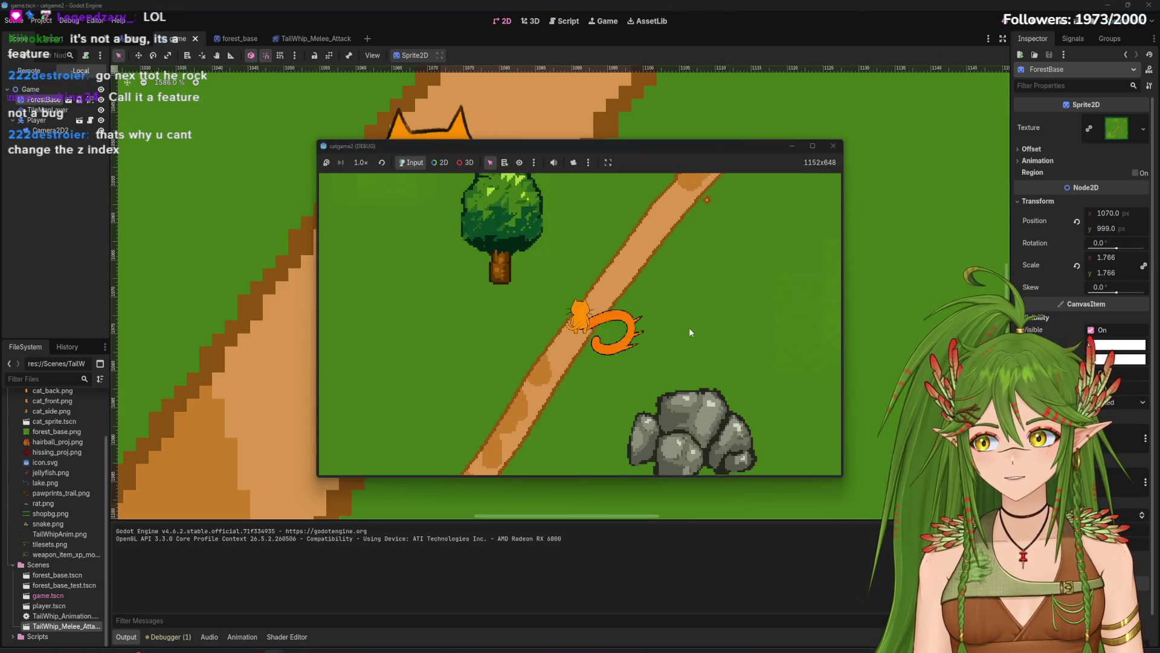
Step: Walk the cat along the forest path, then close the game window
key(s)
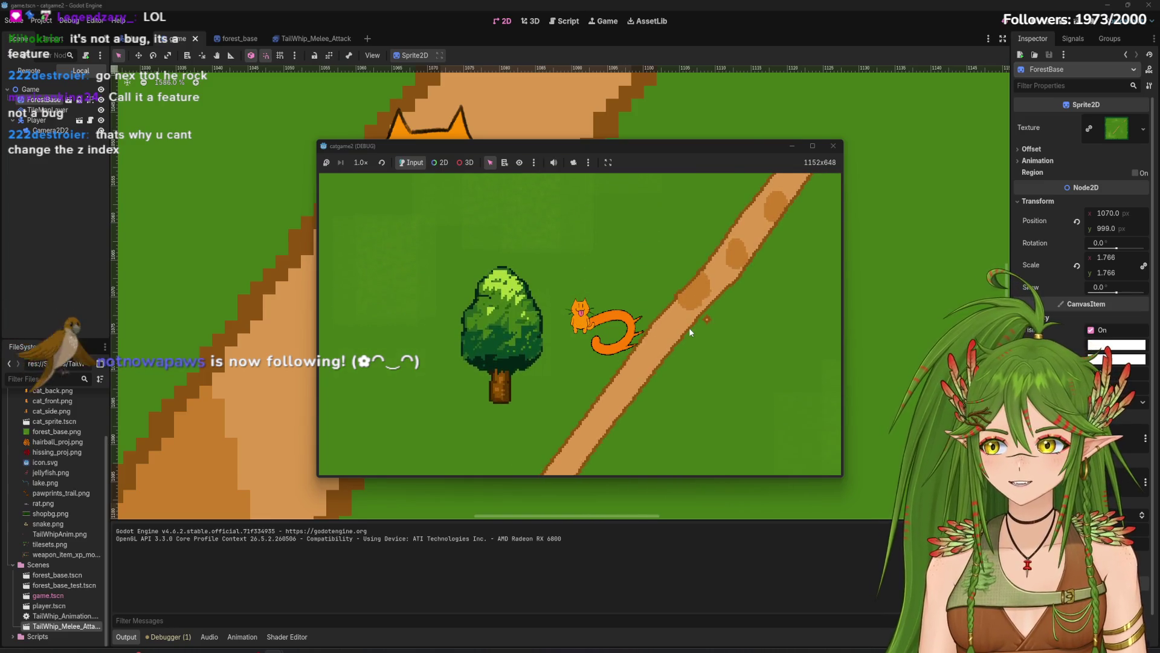
key(d)
key(w)
key(a)
key(s)
key(d)
key(s)
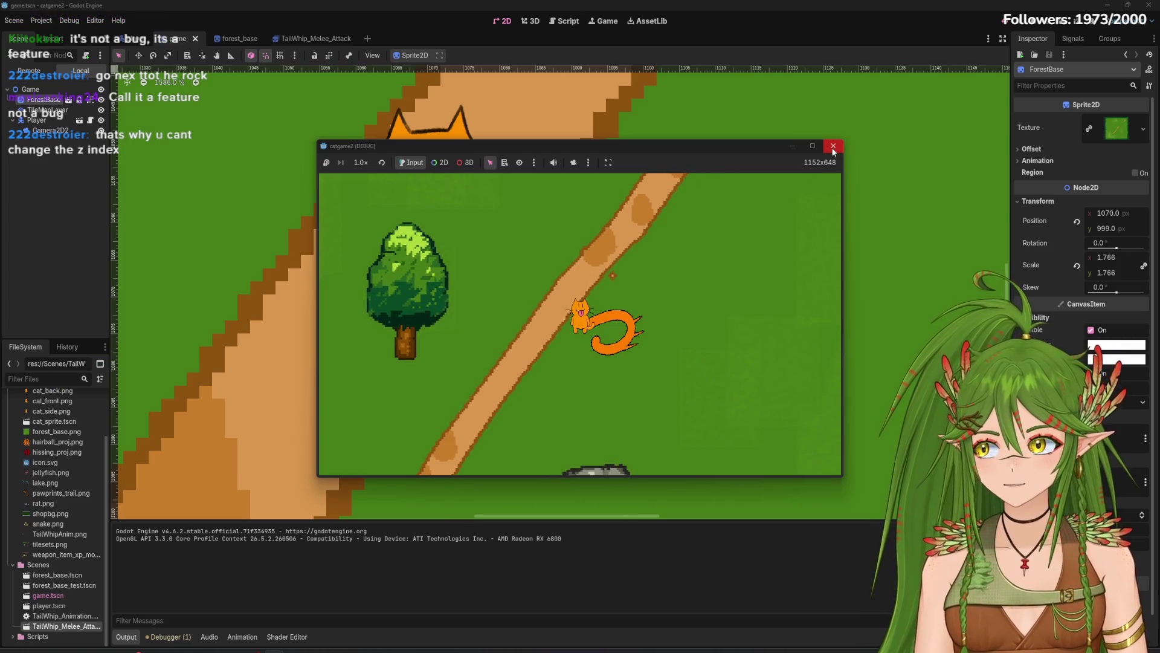
click(833, 146)
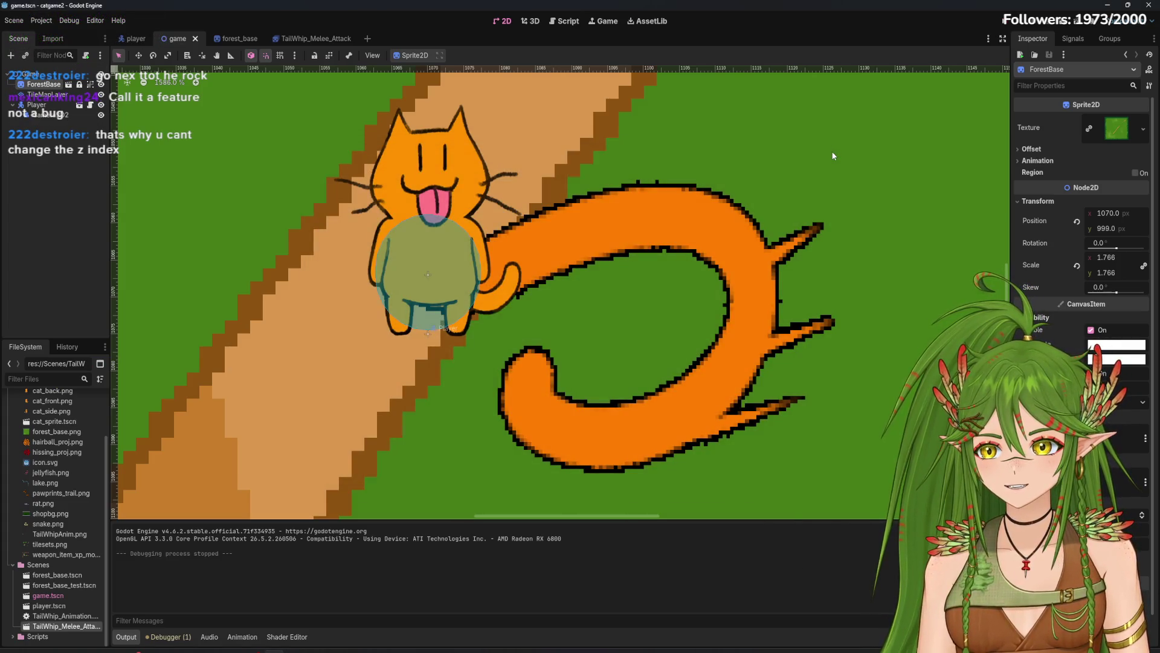
Step: Rerun the game, walk the cat to the path's end, and close it again
click(1028, 21)
key(w)
key(d)
key(w)
key(d)
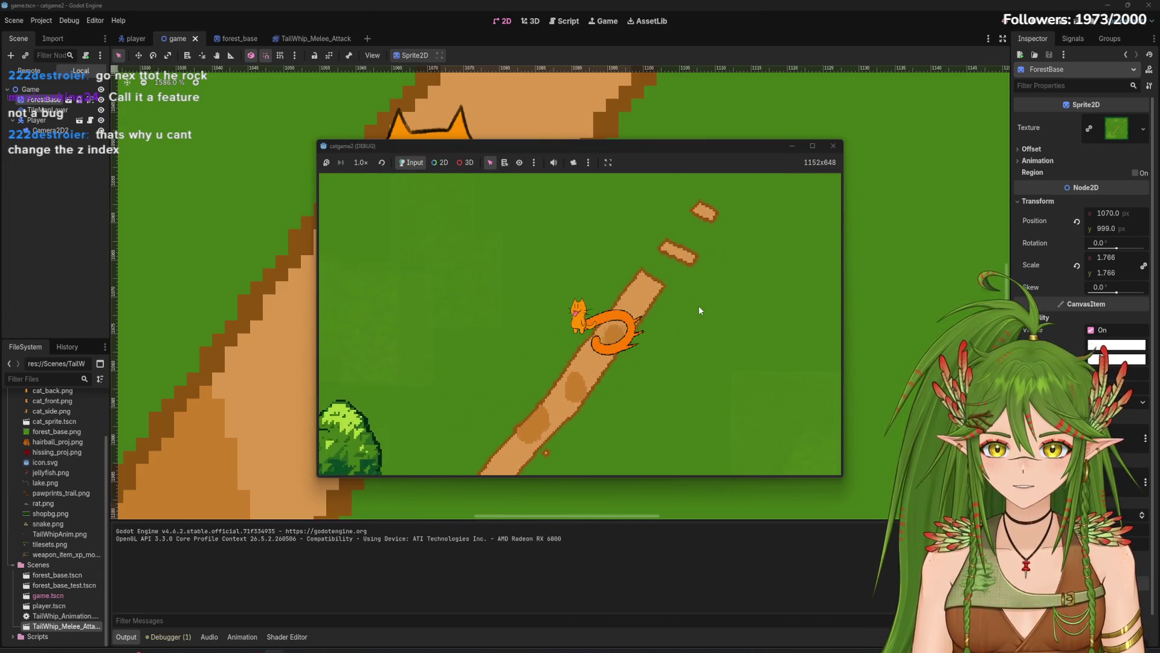
click(833, 146)
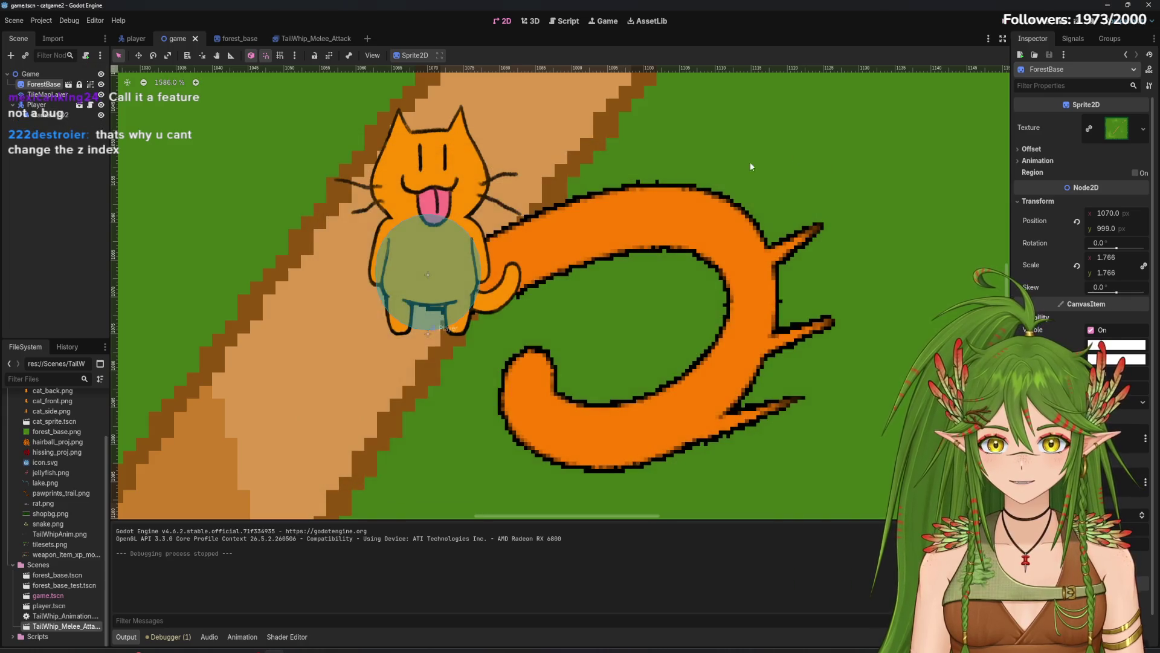
Step: Select the TailWhip_Melee_Attack node in the player scene and open its attached script
click(43, 105)
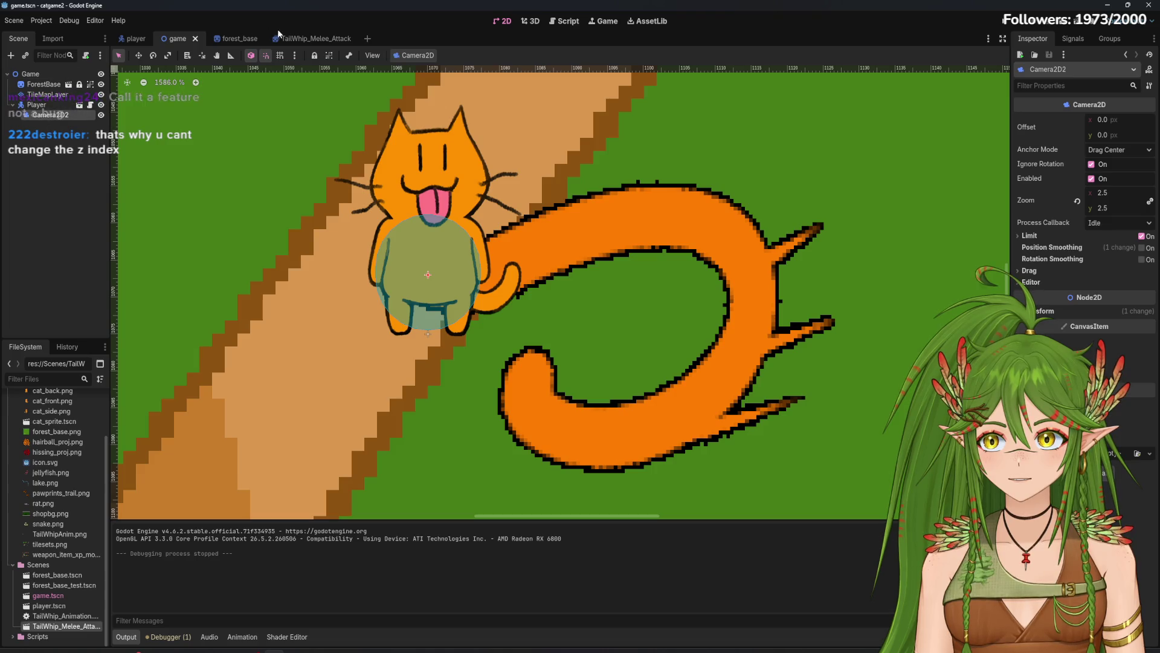
click(131, 38)
click(44, 105)
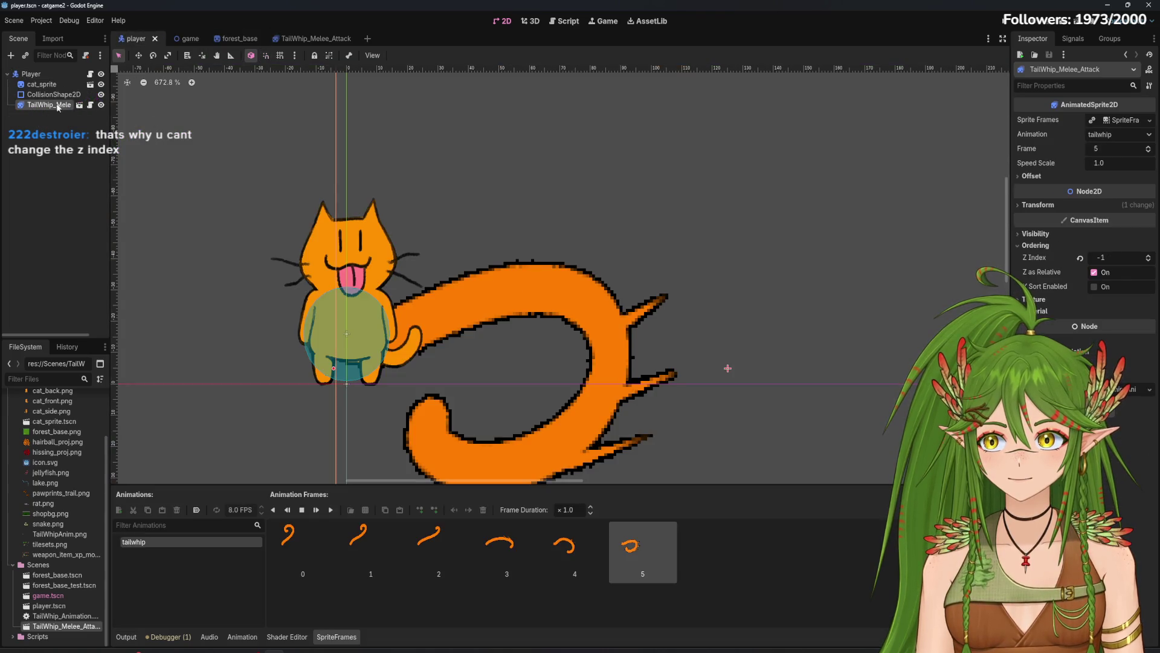
click(90, 106)
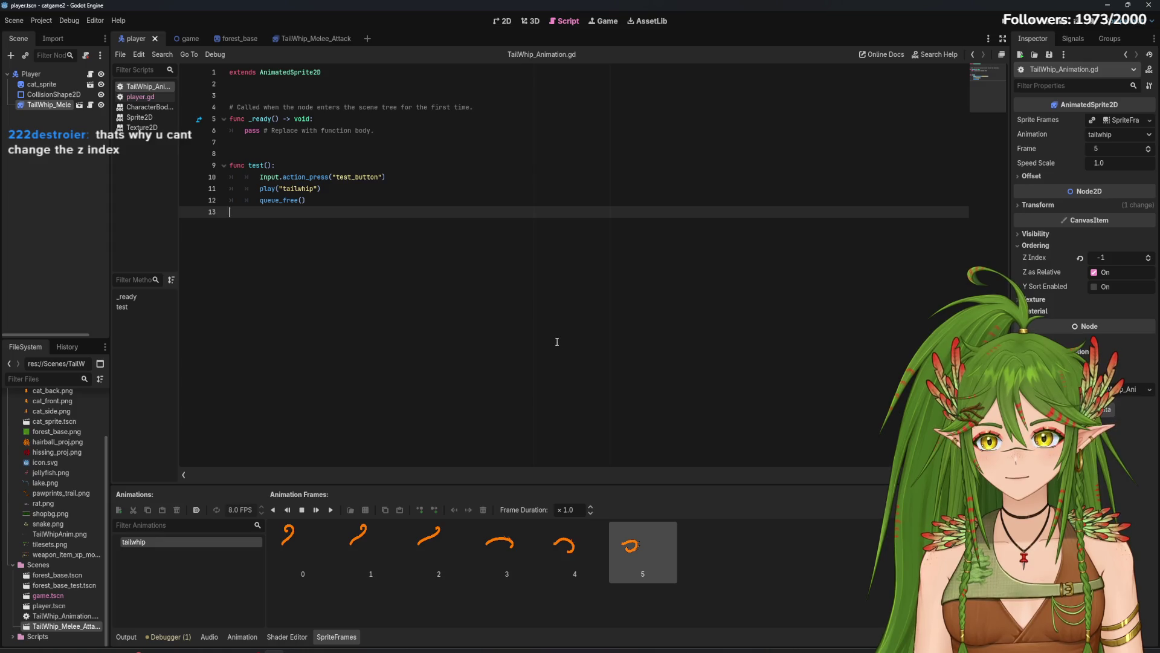
Step: Add a hide() call inside _ready(), then remove it again
click(286, 168)
key(Return)
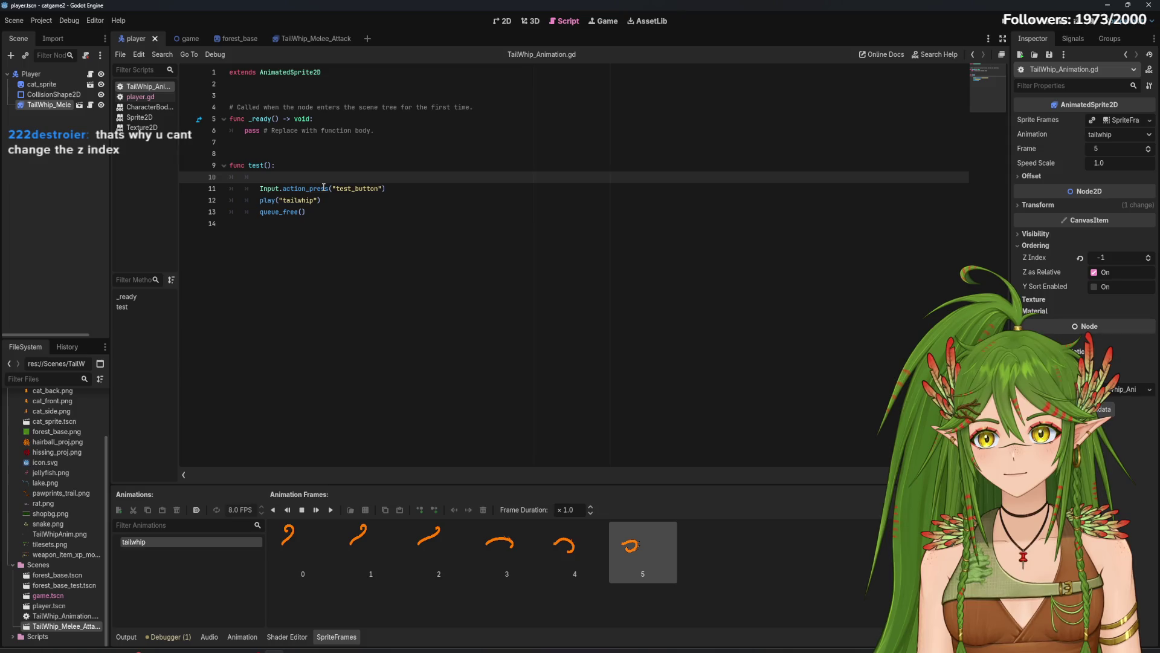
click(344, 119)
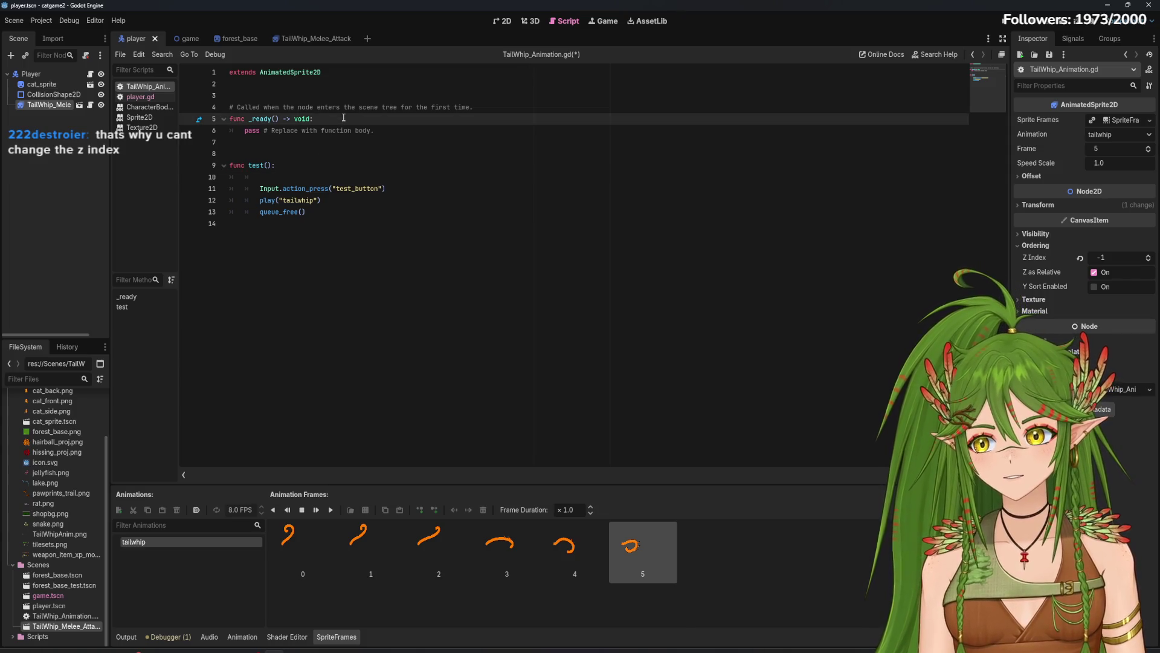
key(Return)
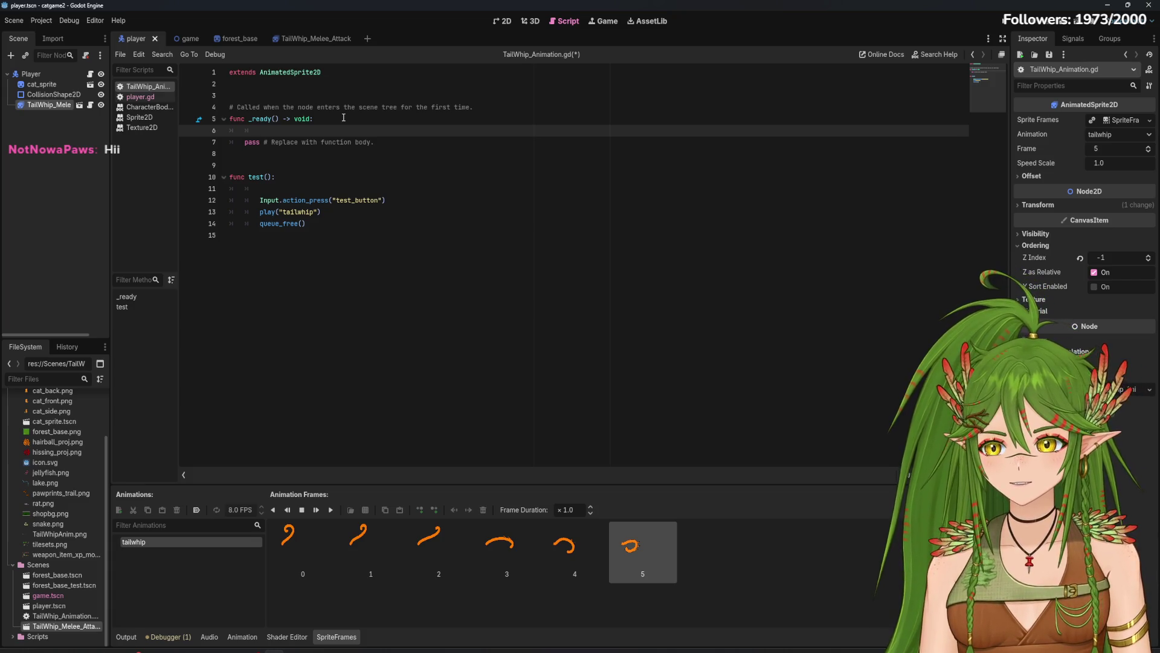
text(hide)
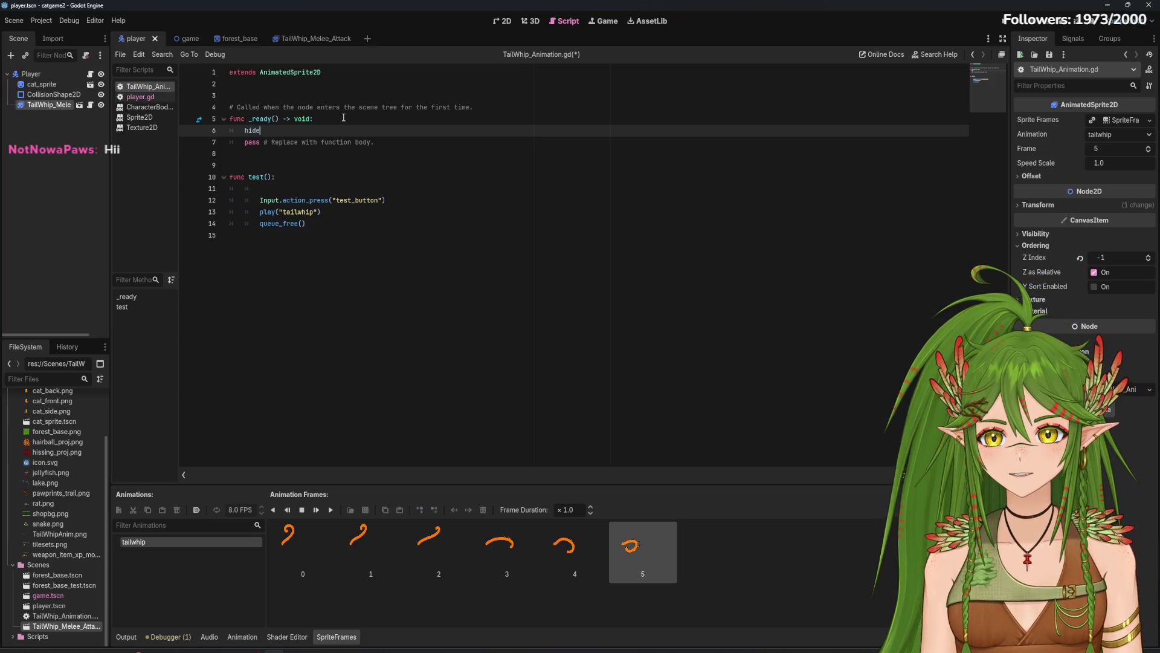
key(Return)
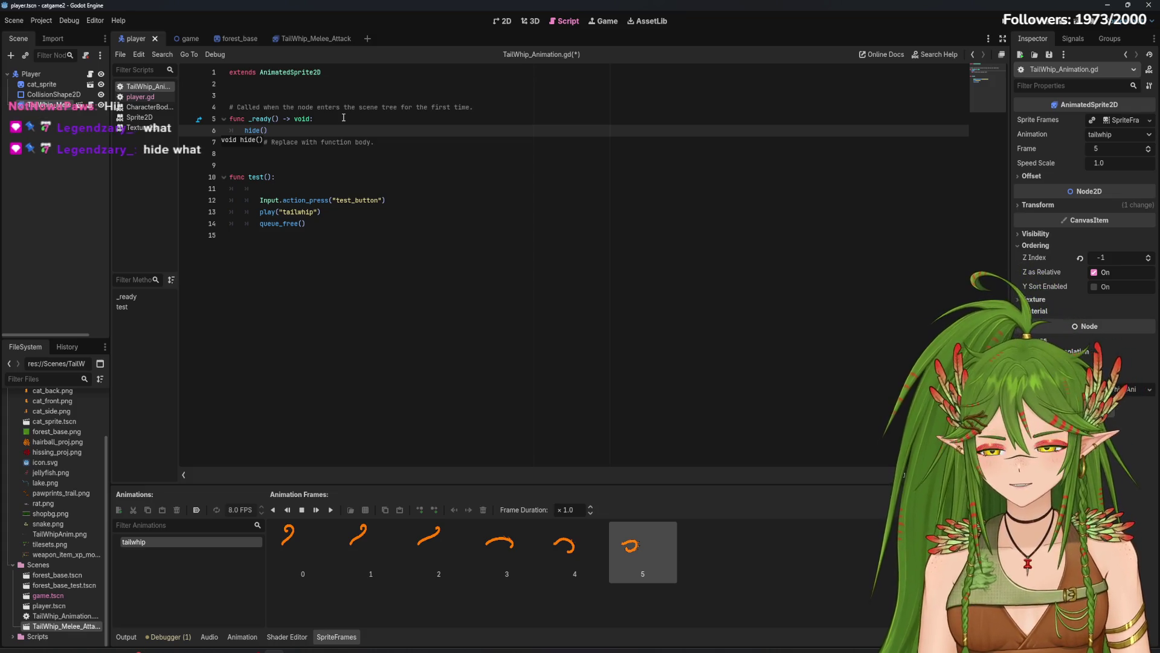
key(BackSpace)
key(BackSpace)
key(BackSpace)
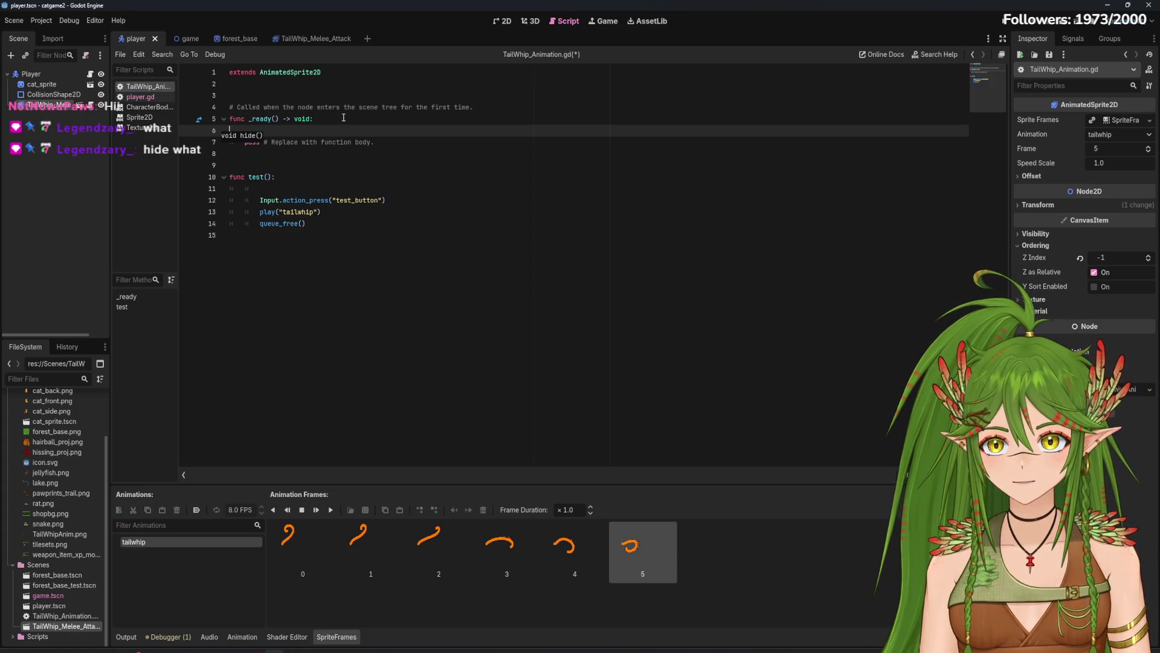
Step: Delete the extra blank line in test() and show the sprite's available signals
click(282, 178)
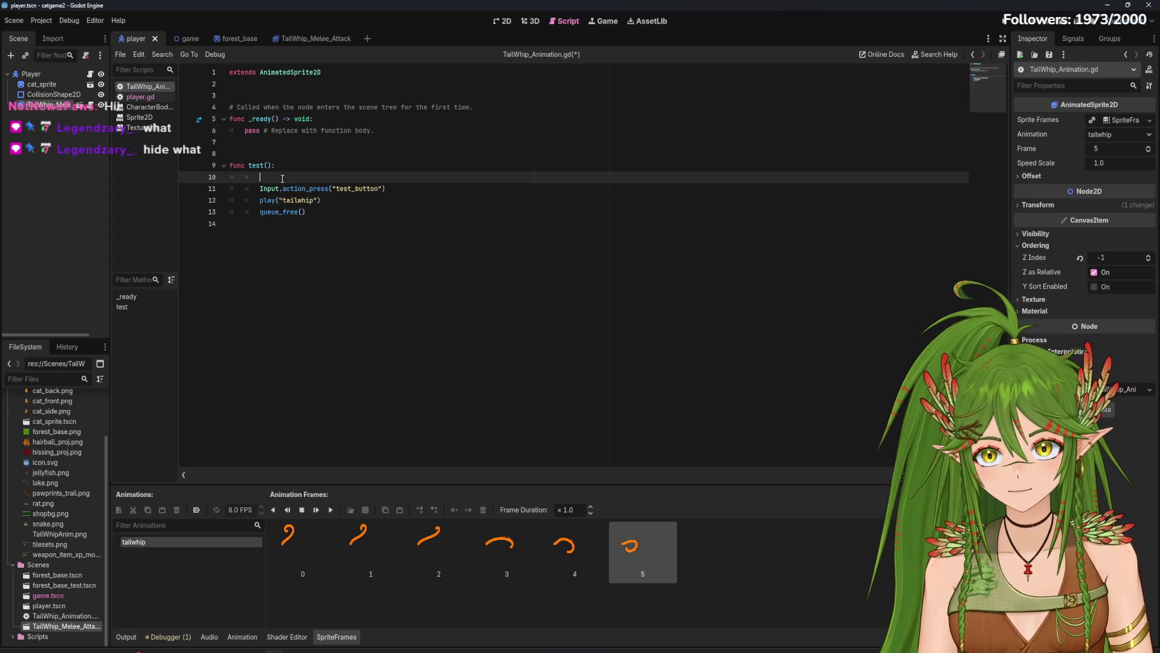
key(BackSpace)
key(Up)
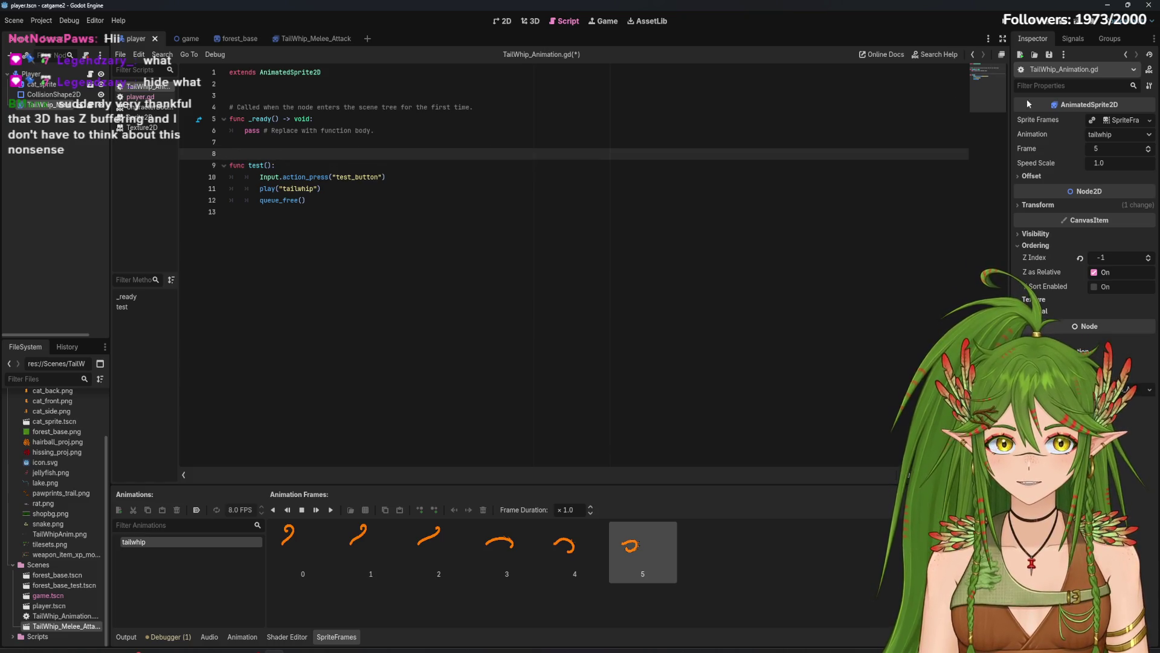
click(1074, 37)
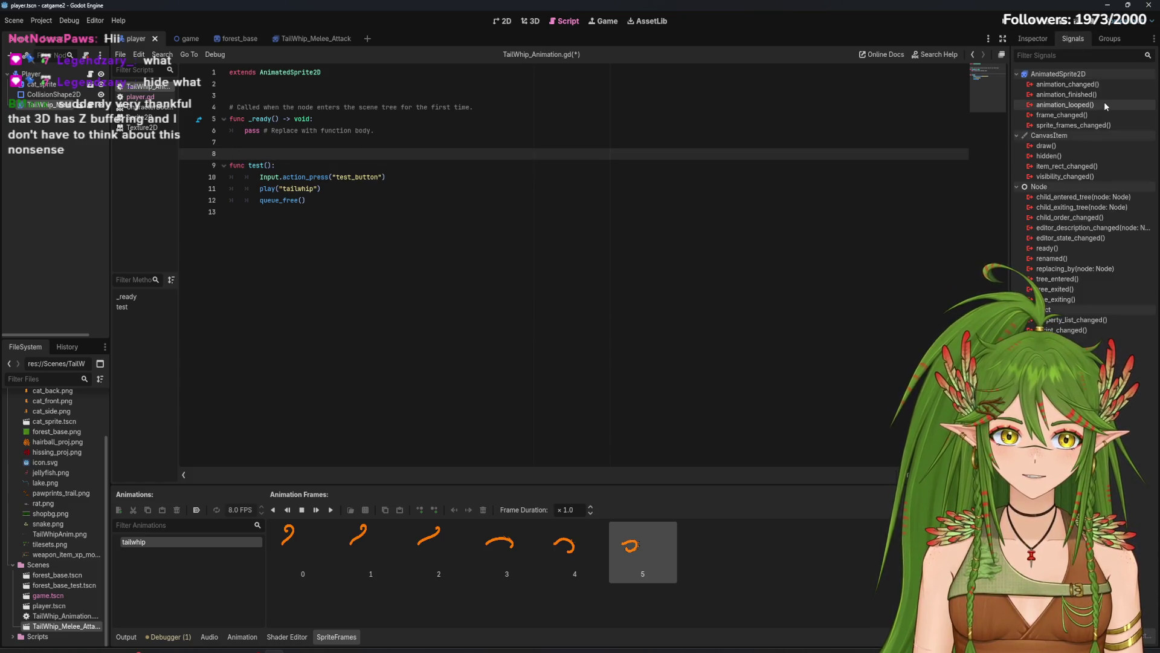
Step: Review the queue_free() line, glance at the 2D view, and return to the script
mouse_move(1104, 102)
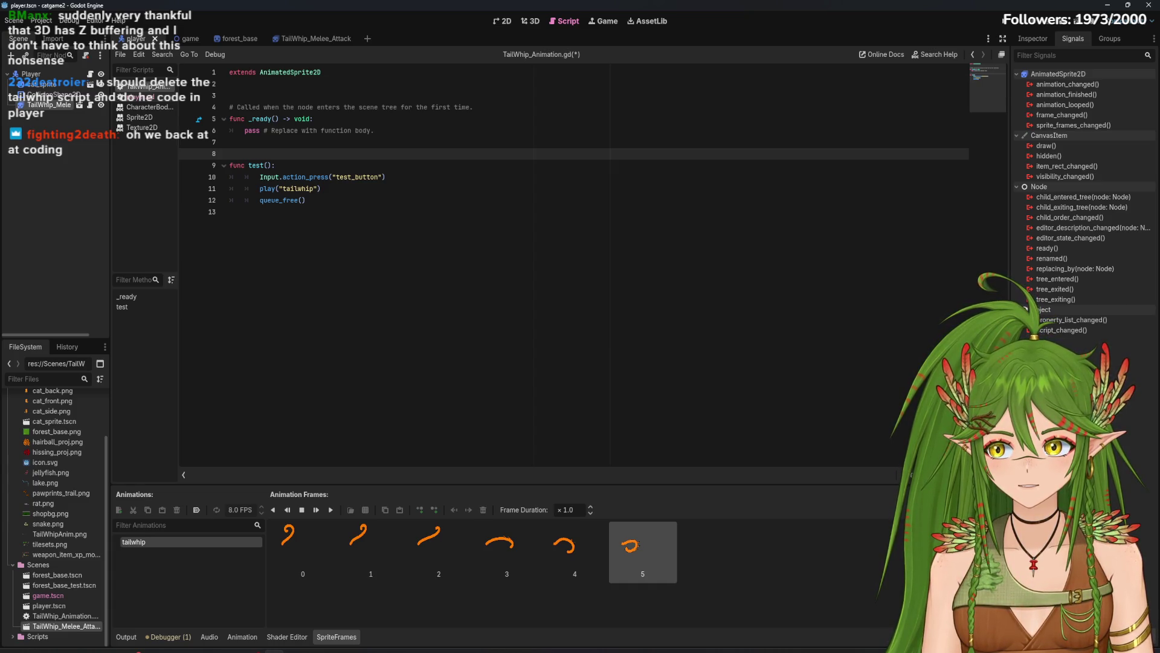
click(425, 273)
click(313, 201)
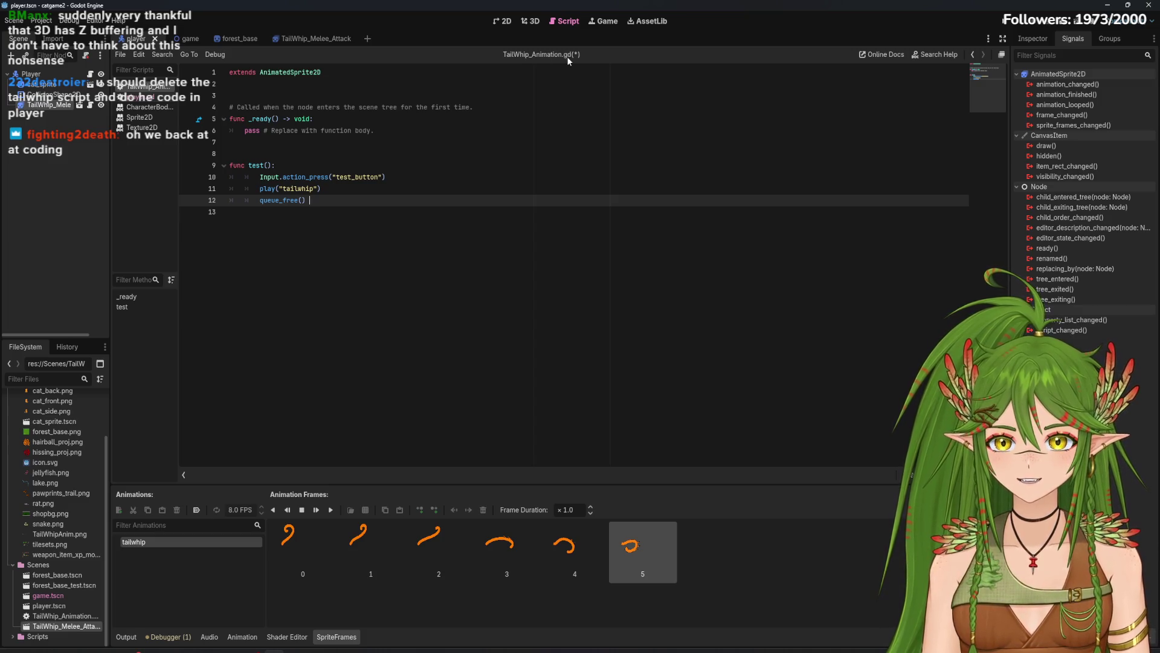
click(504, 21)
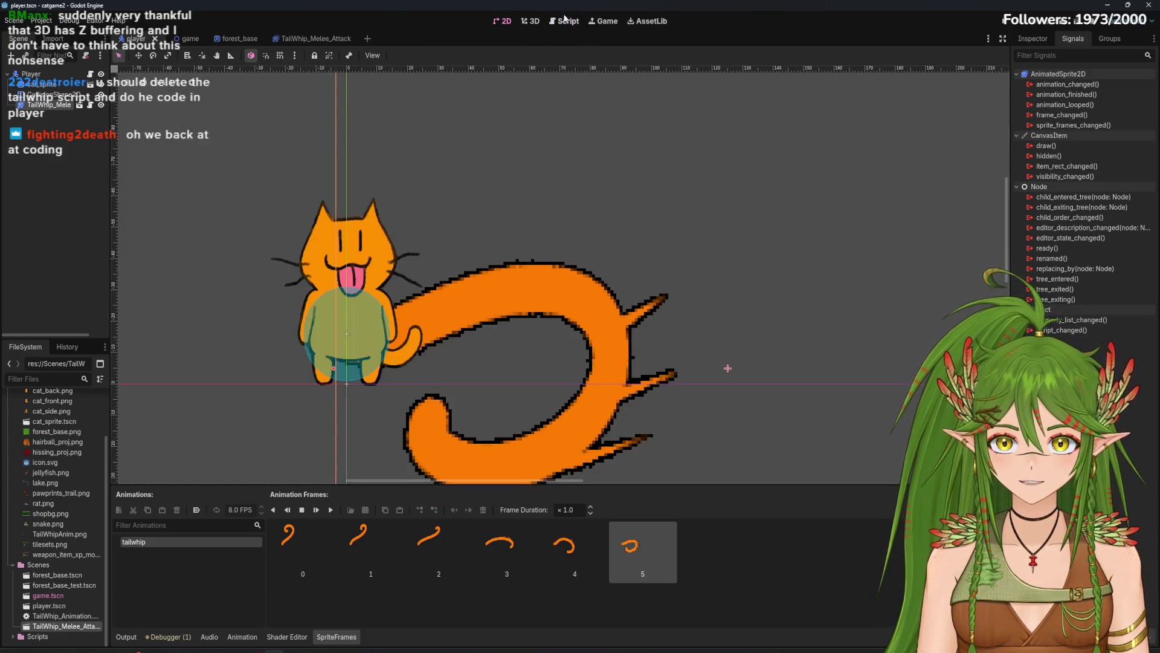
click(567, 20)
Step: Inspect test()'s Input.action_press line, then switch to the TailWhip_Melee_Attack scene
click(446, 154)
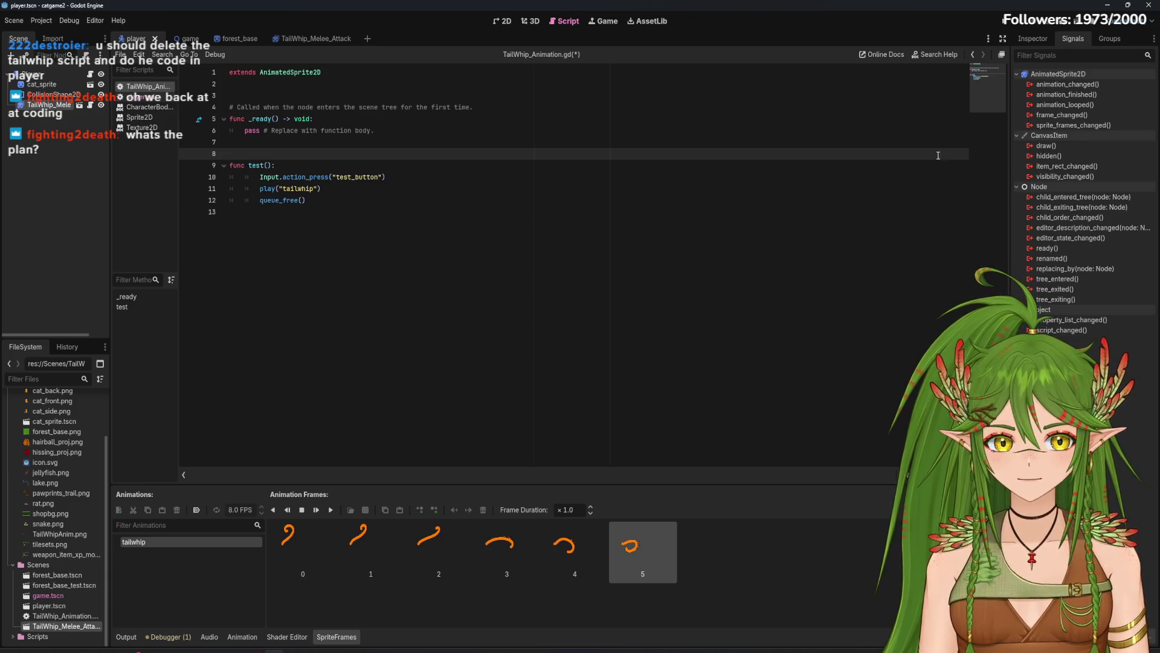
click(373, 177)
click(326, 154)
click(312, 169)
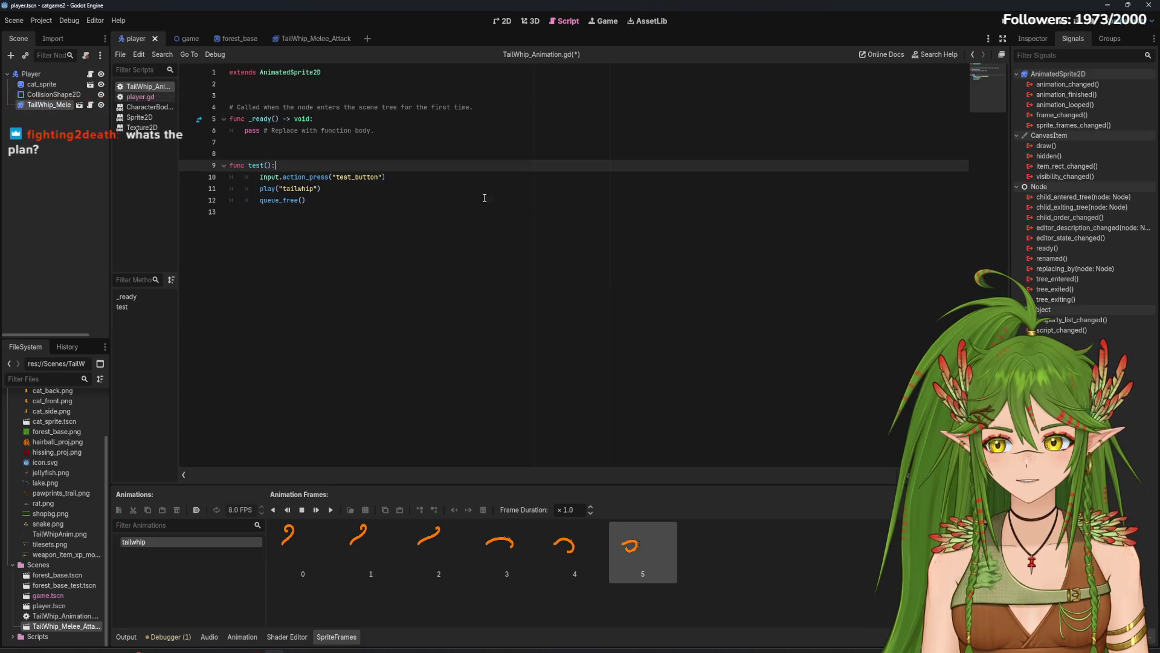
triple_click(414, 175)
click(405, 165)
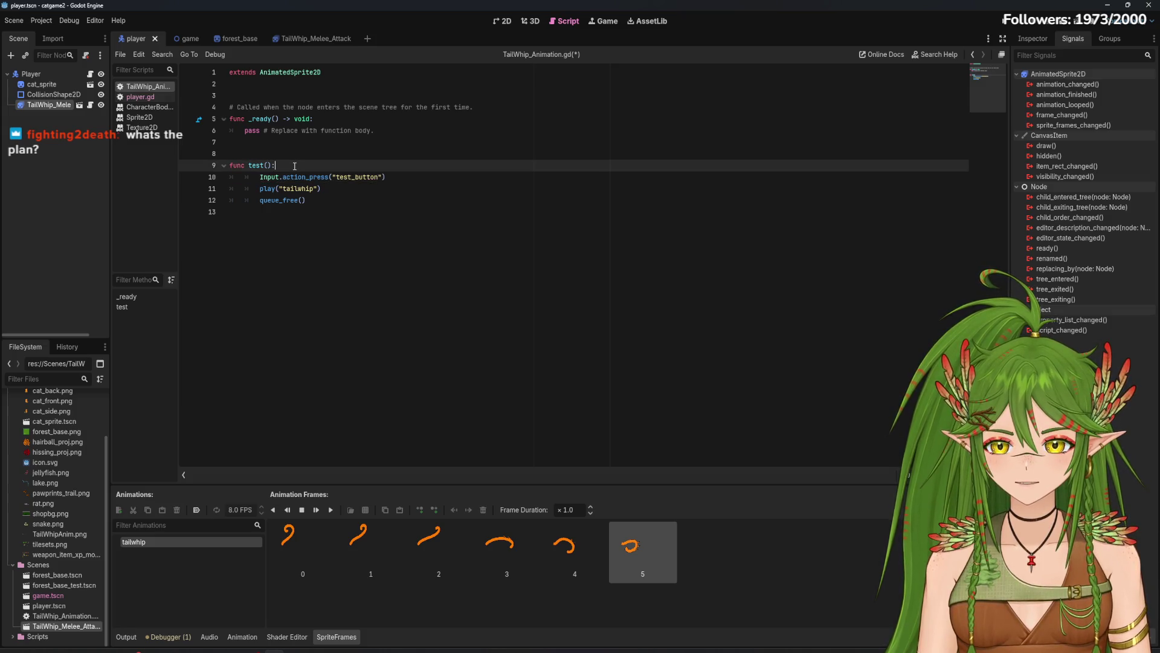
click(313, 41)
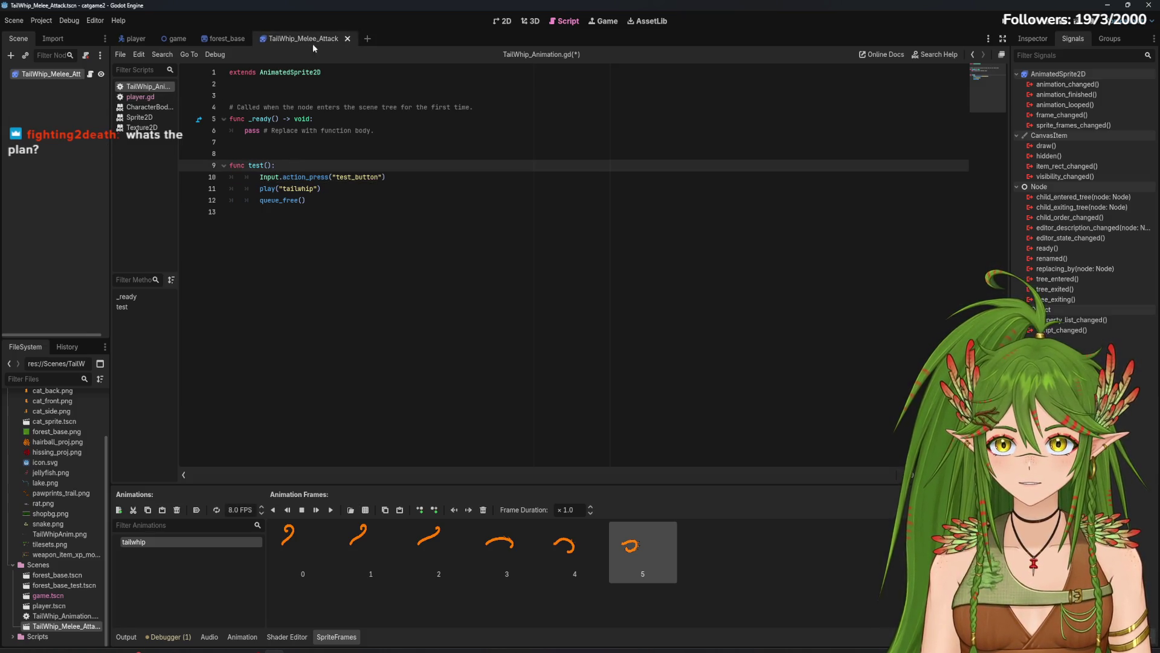
Step: Drag TailWhip_Melee_Attack.tscn under Player in the game scene and test-run it with F5
click(175, 39)
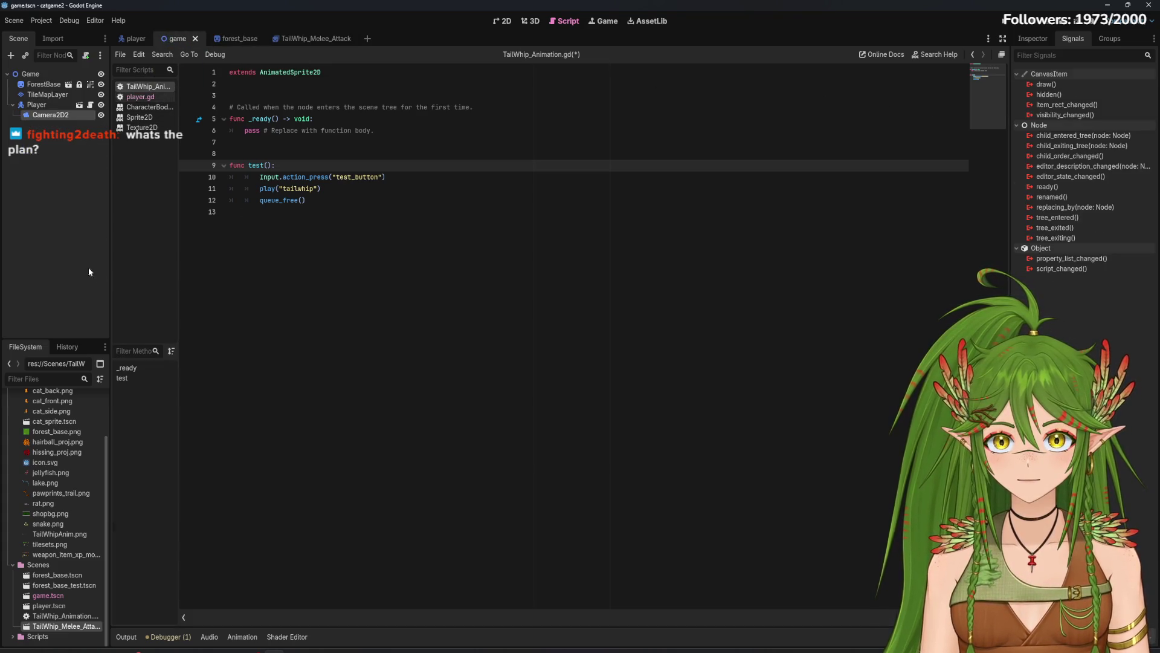
click(502, 20)
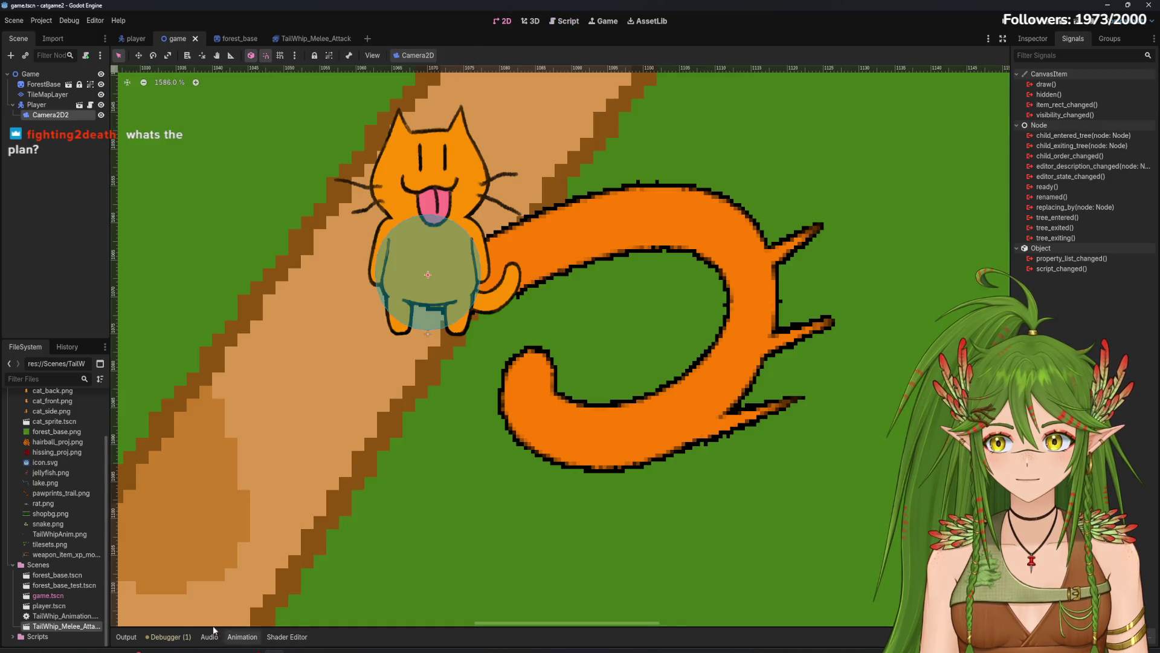
mouse_move(73, 626)
mouse_down()
mouse_move(101, 220)
mouse_move(55, 179)
mouse_move(93, 607)
mouse_move(342, 470)
mouse_move(450, 389)
mouse_up()
scroll(450, 390, down, 3)
key(F5)
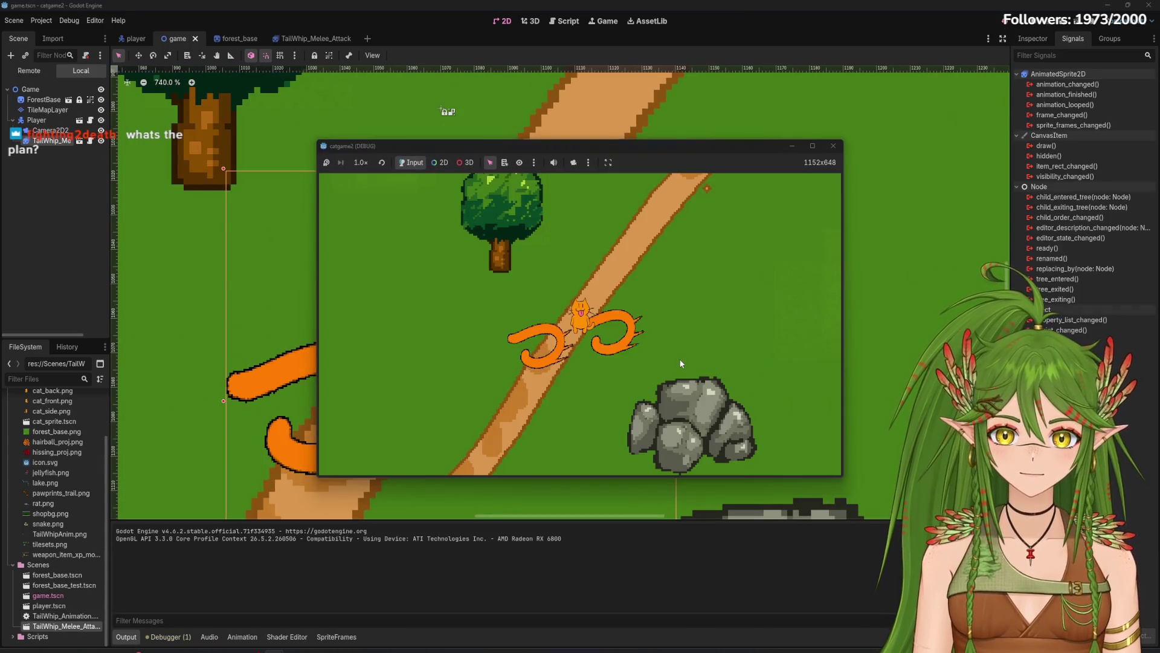
click(834, 146)
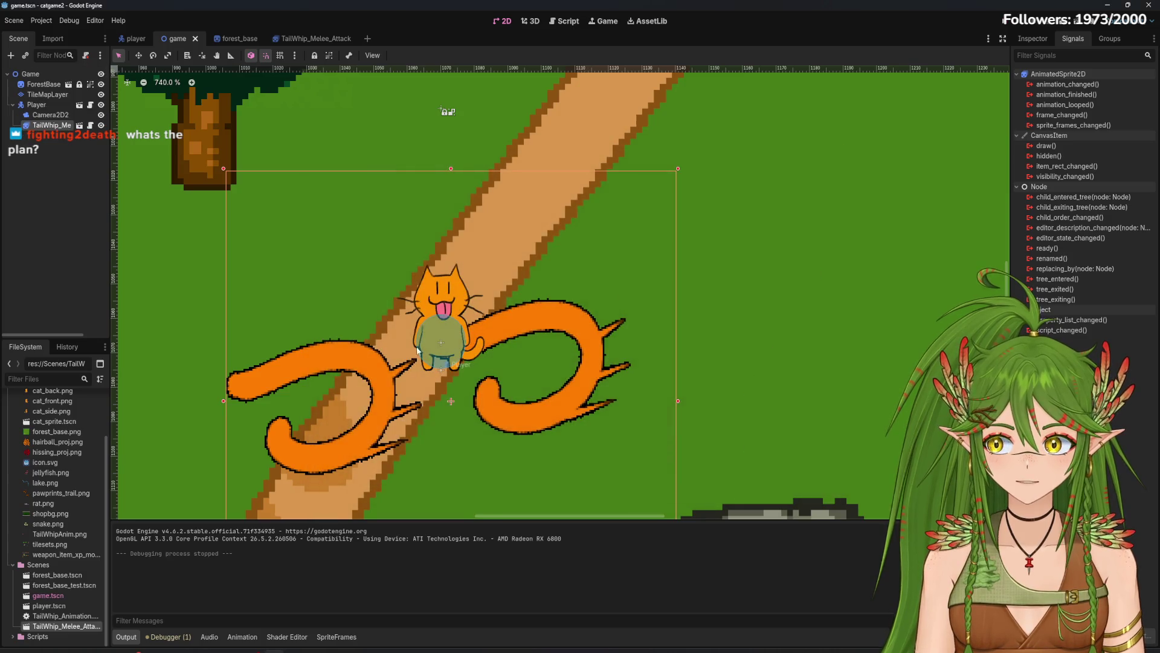
click(289, 38)
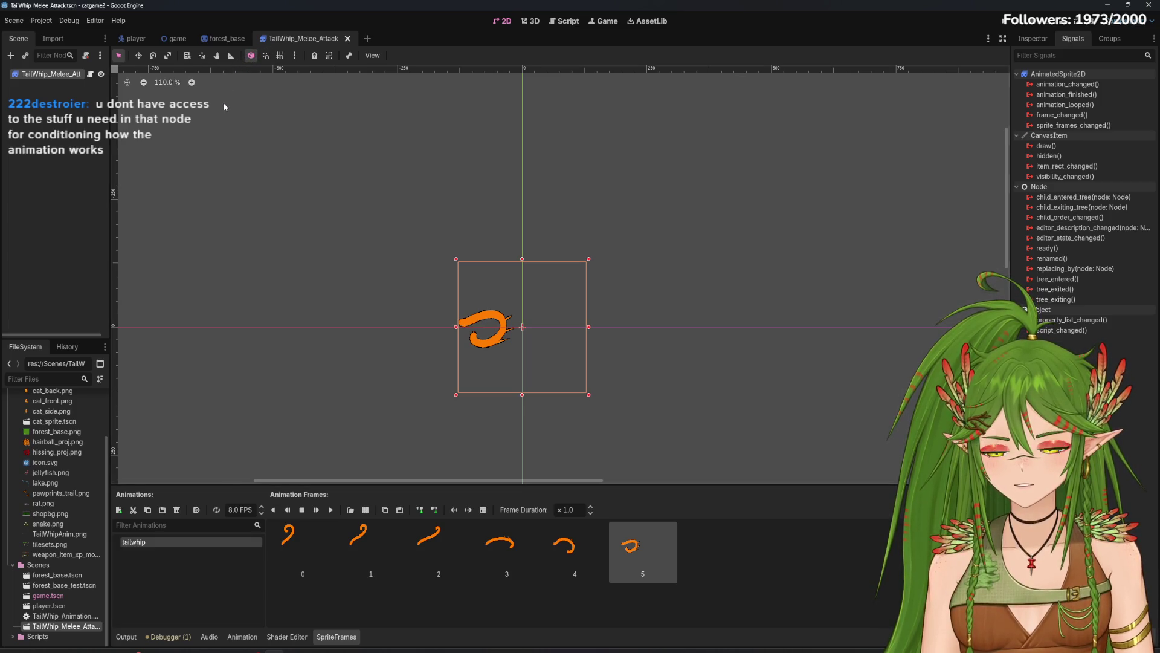
Step: Delete the empty line above func test() and add an indented line inside it
click(90, 74)
key(Down)
key(Down)
key(Up)
key(Up)
key(Up)
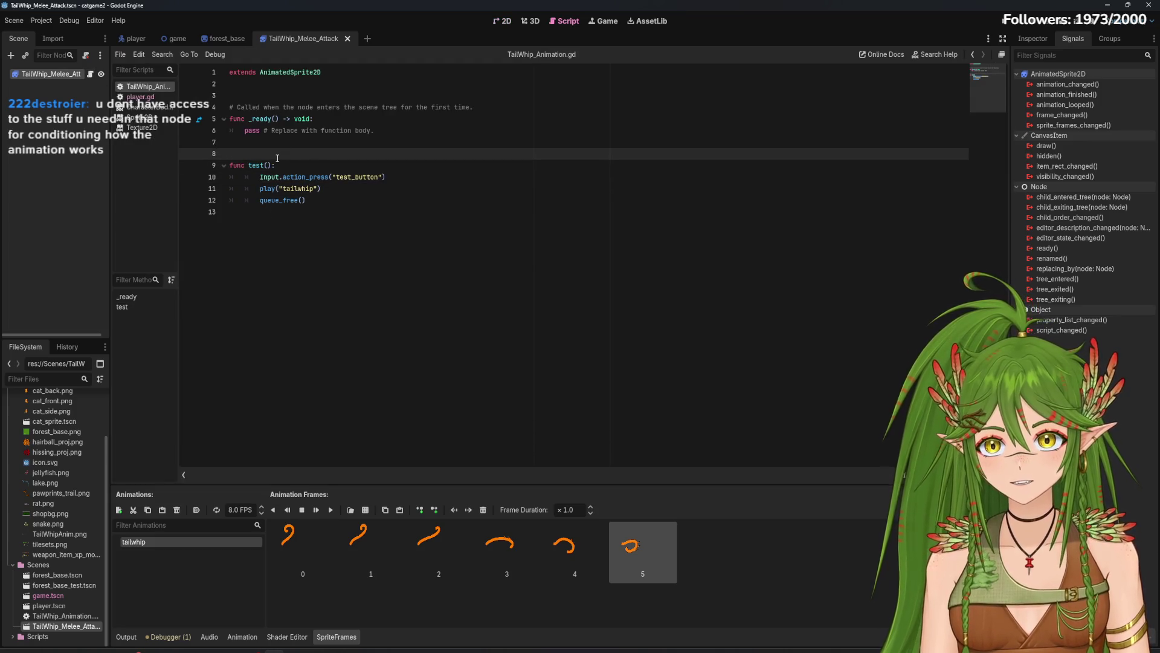
key(BackSpace)
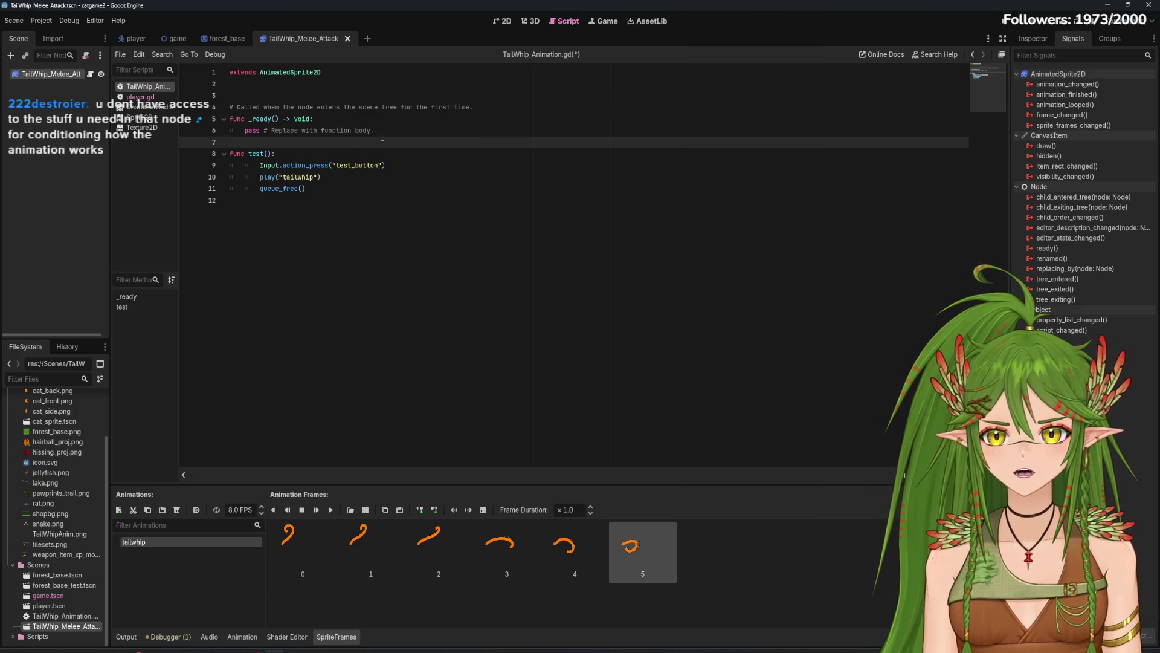
click(296, 150)
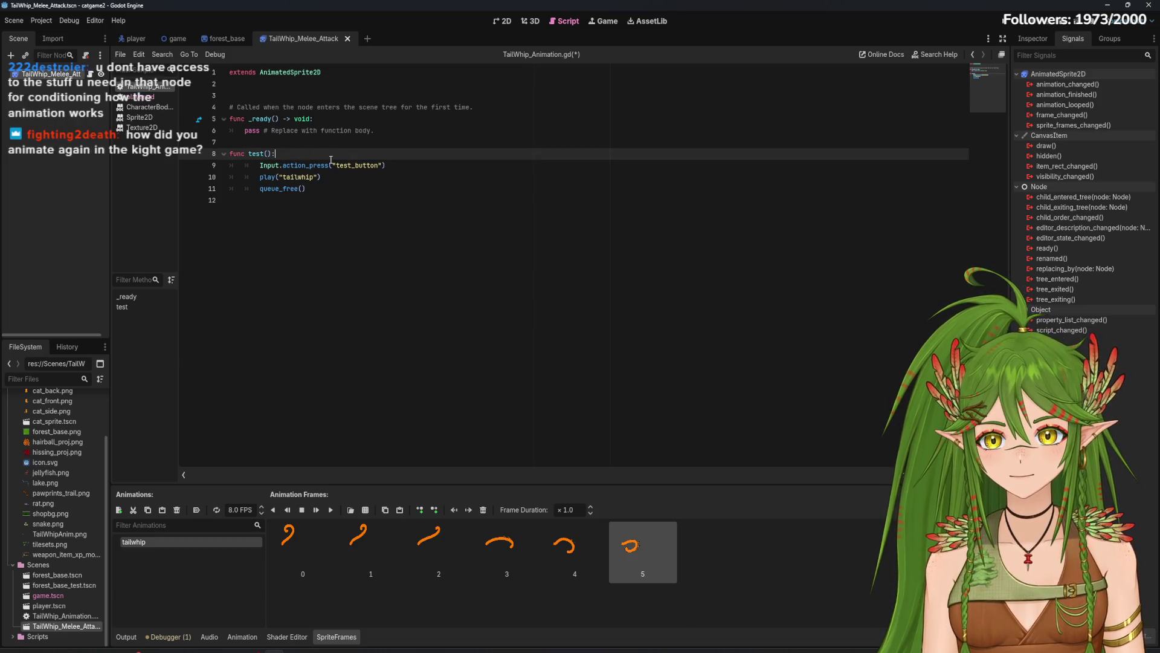
key(Return)
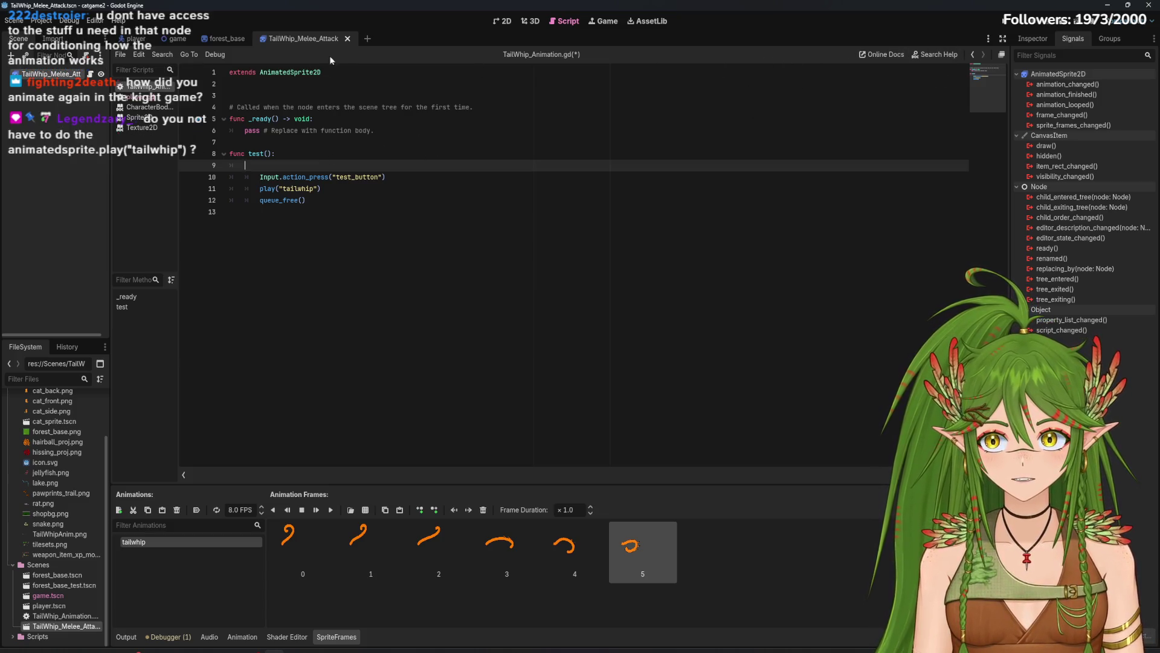
Step: Preview the six-frame tailwhip animation in the 2D view
click(503, 22)
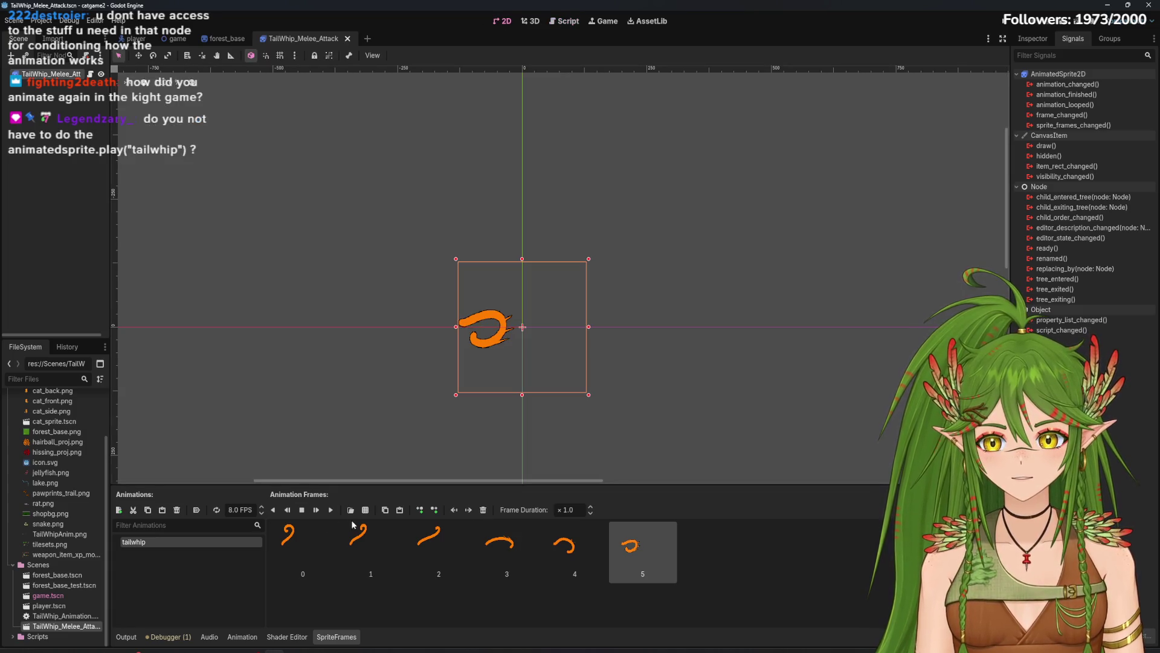
click(330, 512)
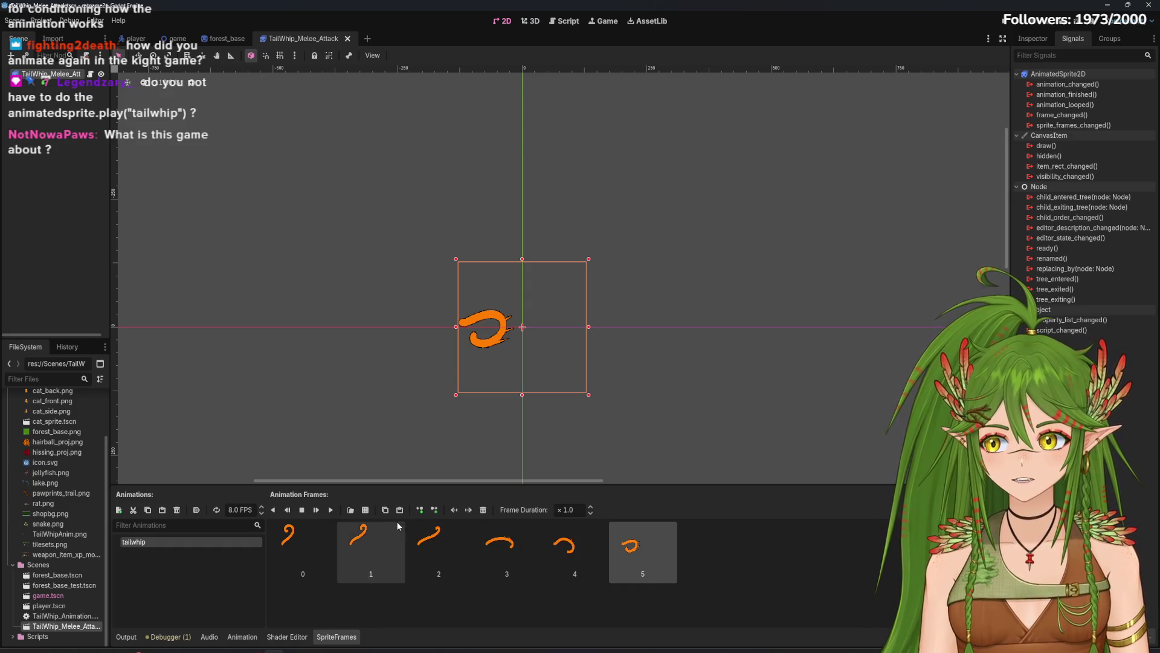
click(329, 511)
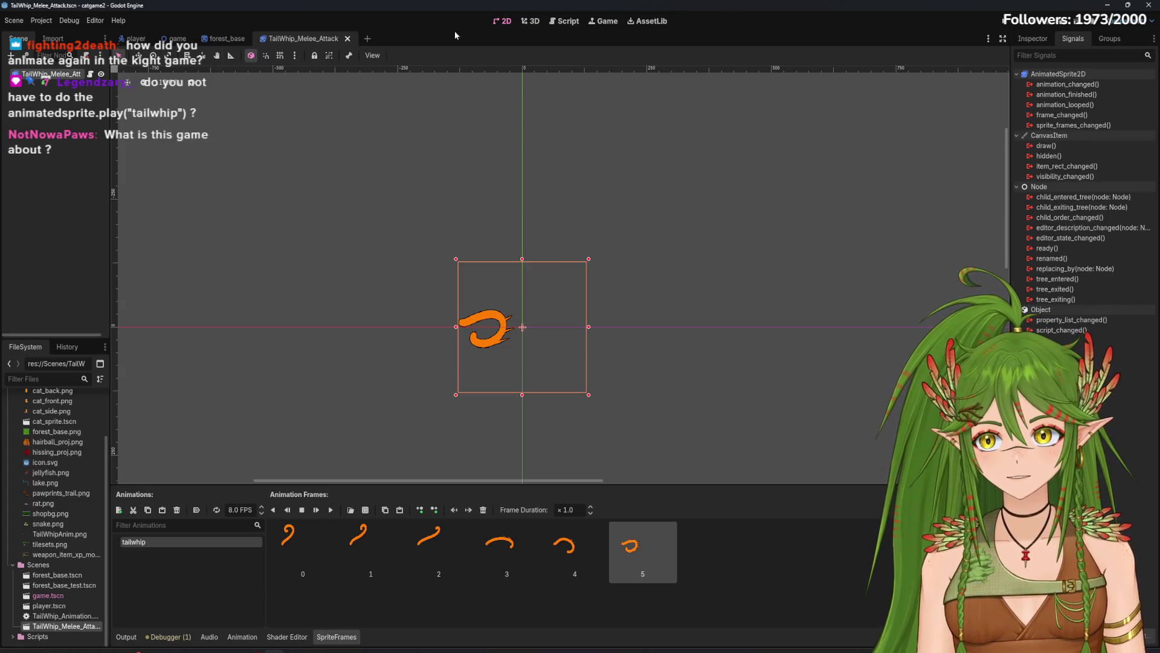
Step: Back in the script, select the play("tailwhip") line on line 11
click(564, 22)
click(385, 181)
click(335, 193)
triple_click(320, 189)
click(359, 193)
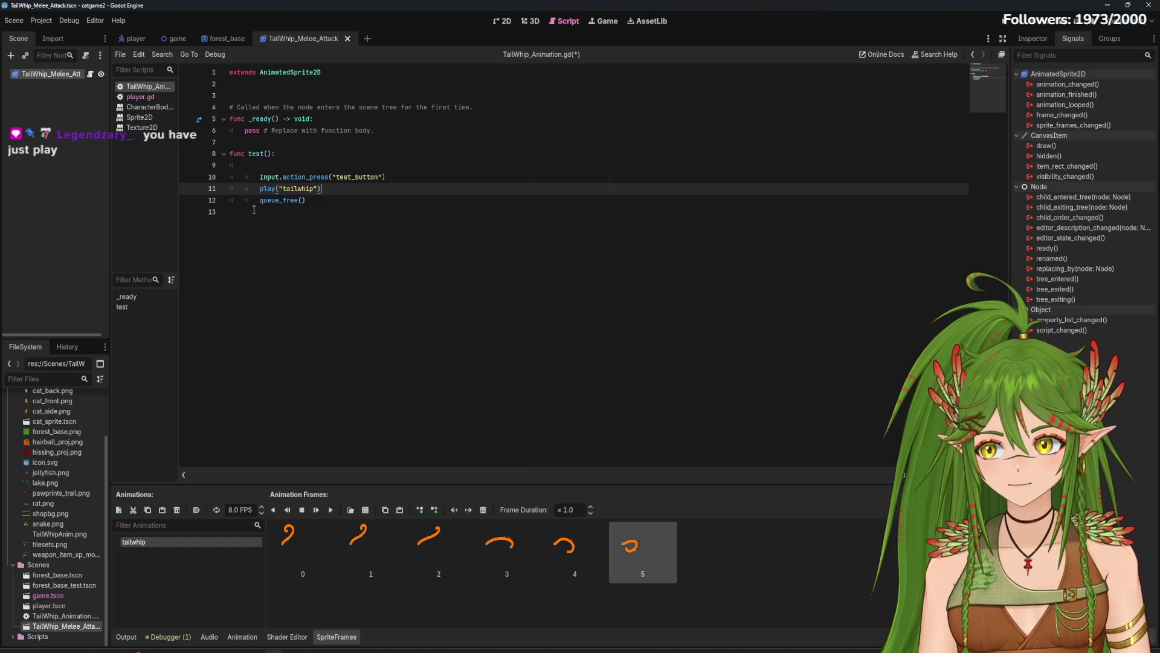
Step: Try animatedsprite.play("tailwhip") instead of play, then remove the animatedsprite. prefix again
drag(321, 189, 260, 189)
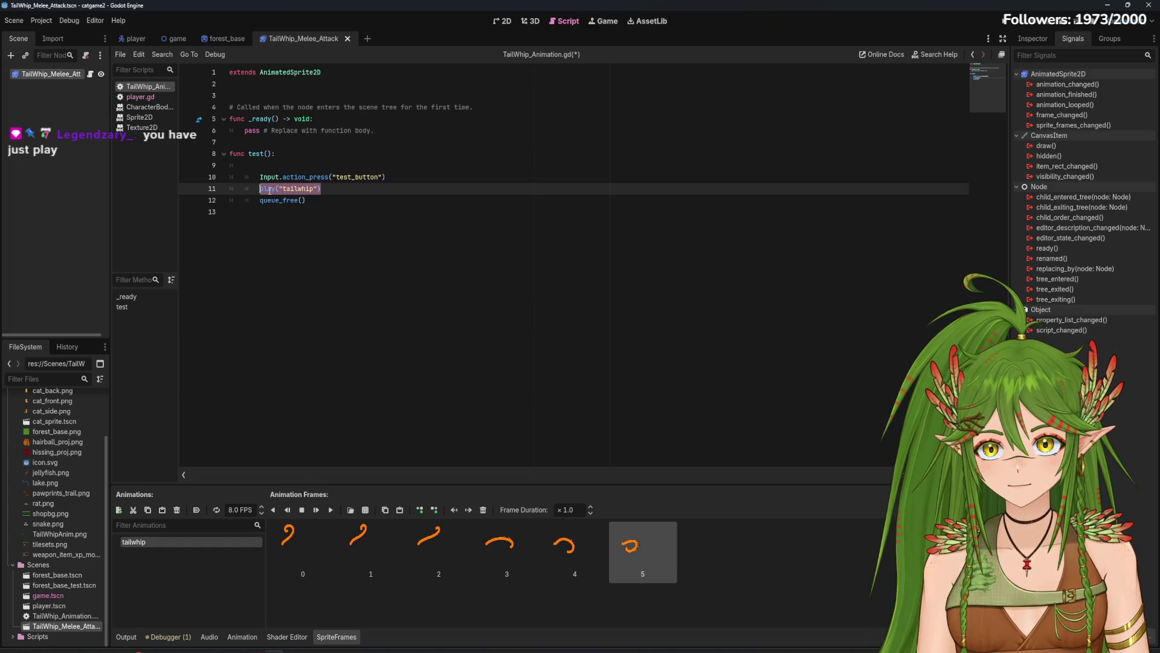
text(anima)
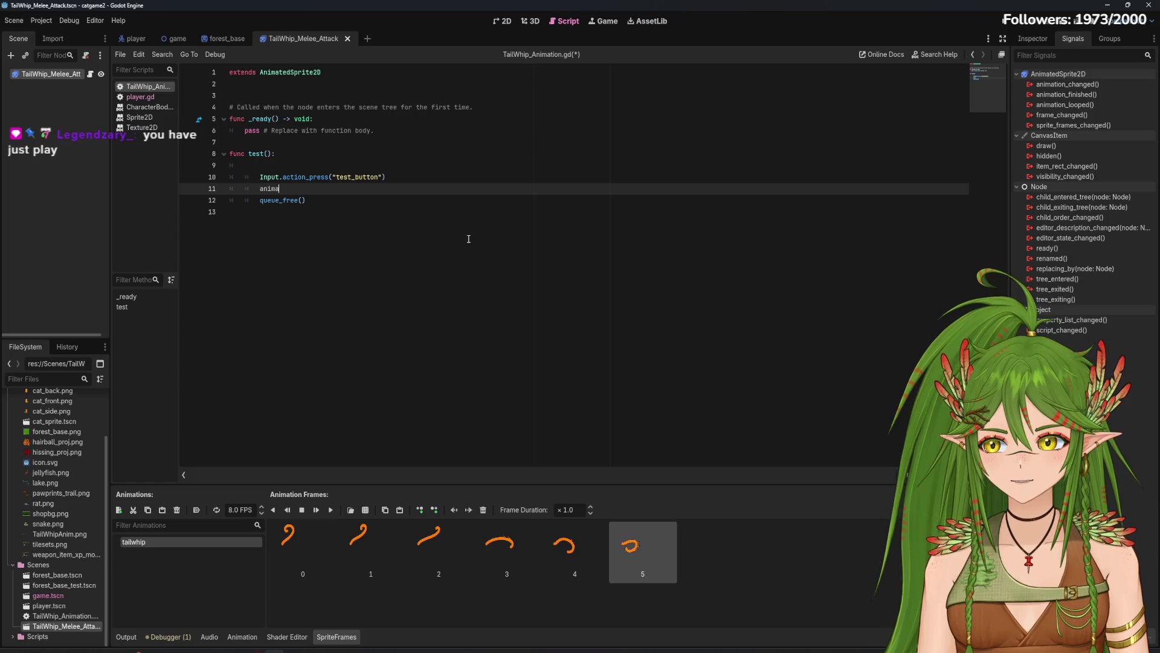
text(tedsprite.pla)
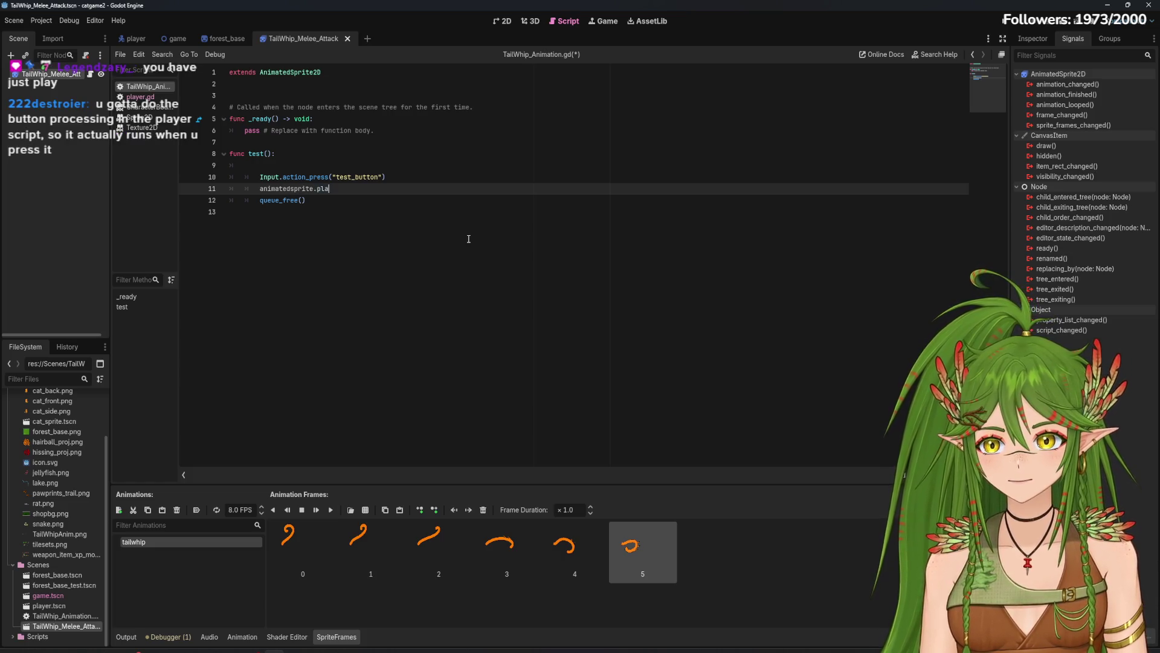
text(y("tailwhip)
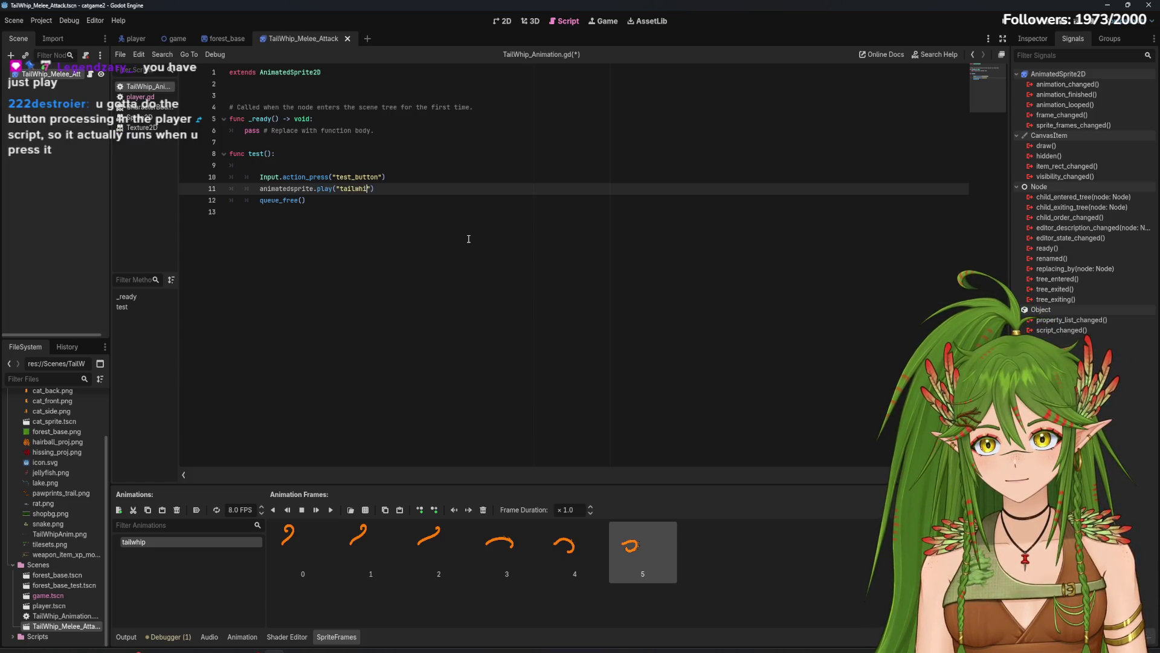
click(465, 238)
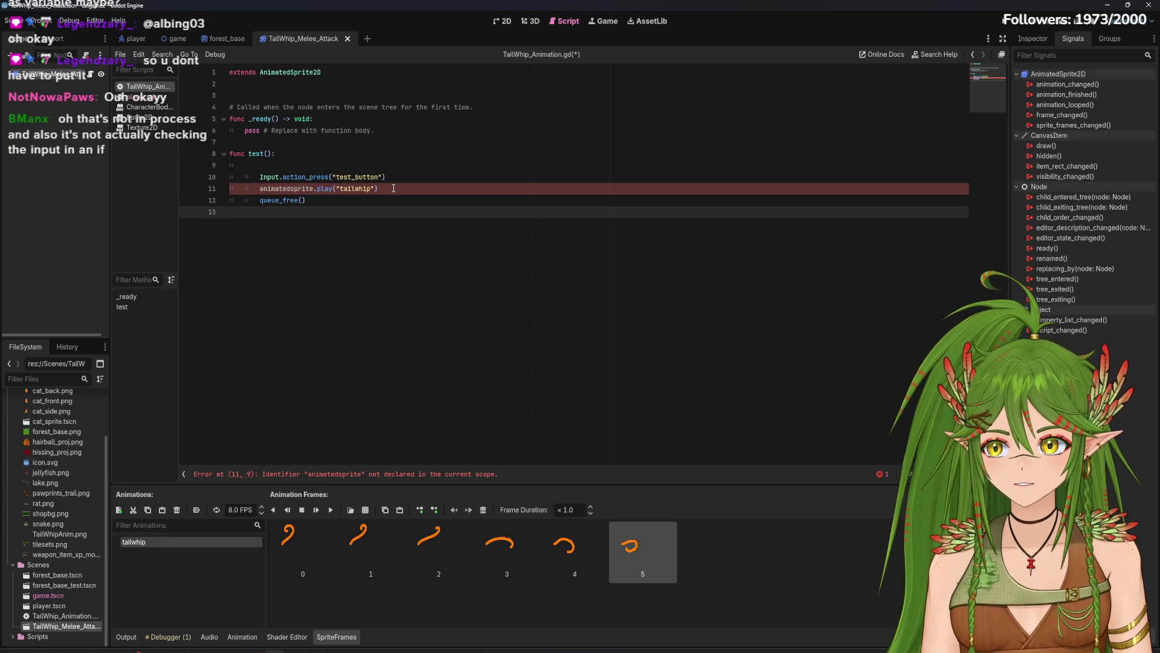
drag(259, 189, 282, 188)
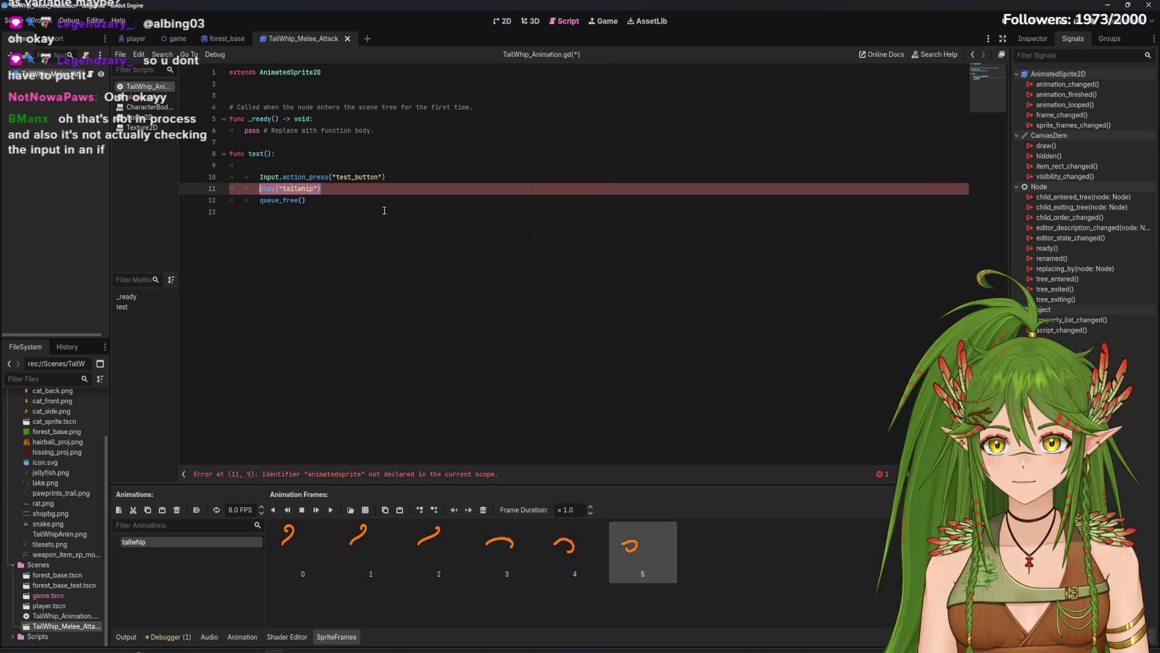
key(BackSpace)
Step: Review the Input.action_press and play lines in test(), then open player.gd
click(328, 165)
key(BackSpace)
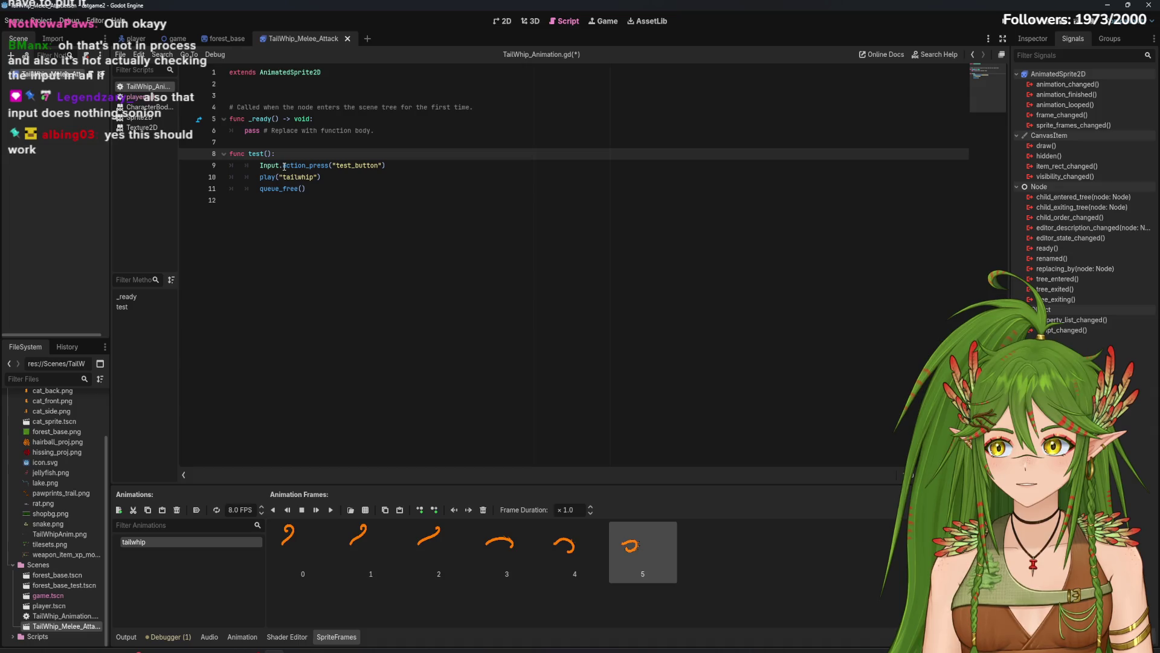
drag(265, 170, 415, 168)
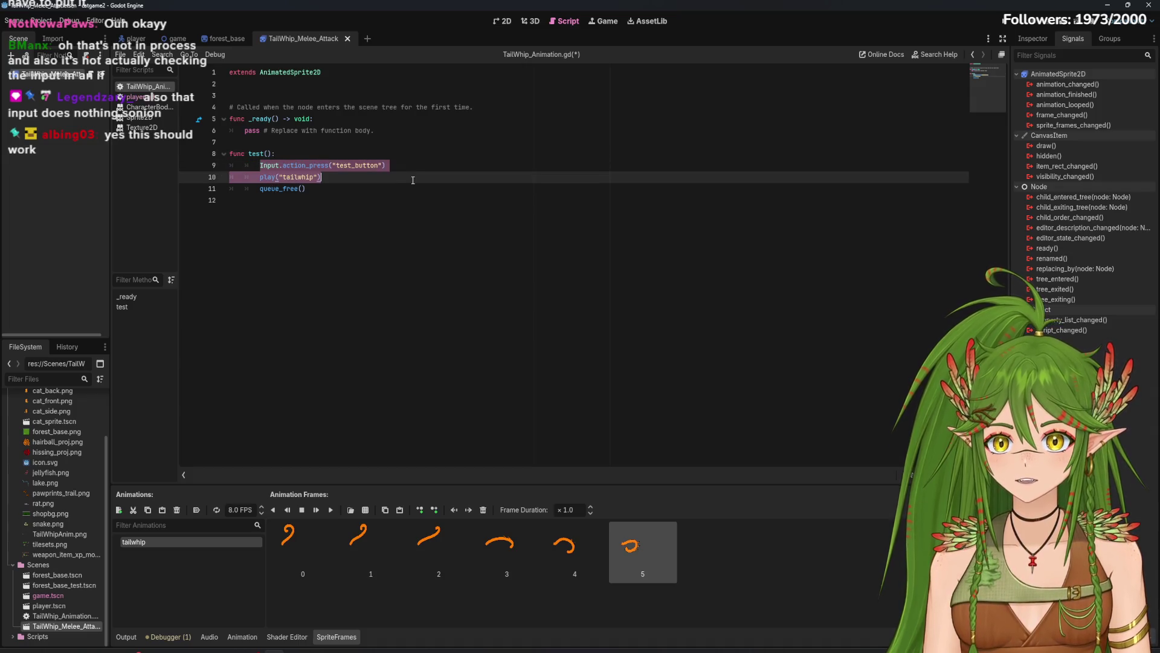
click(415, 169)
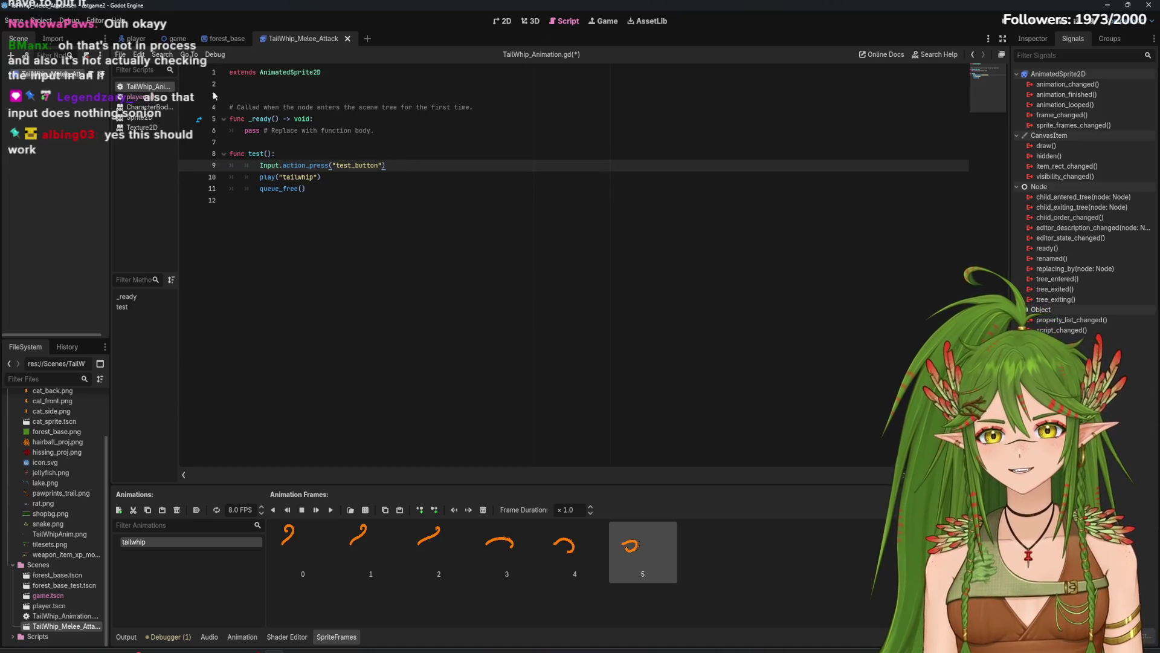
click(136, 97)
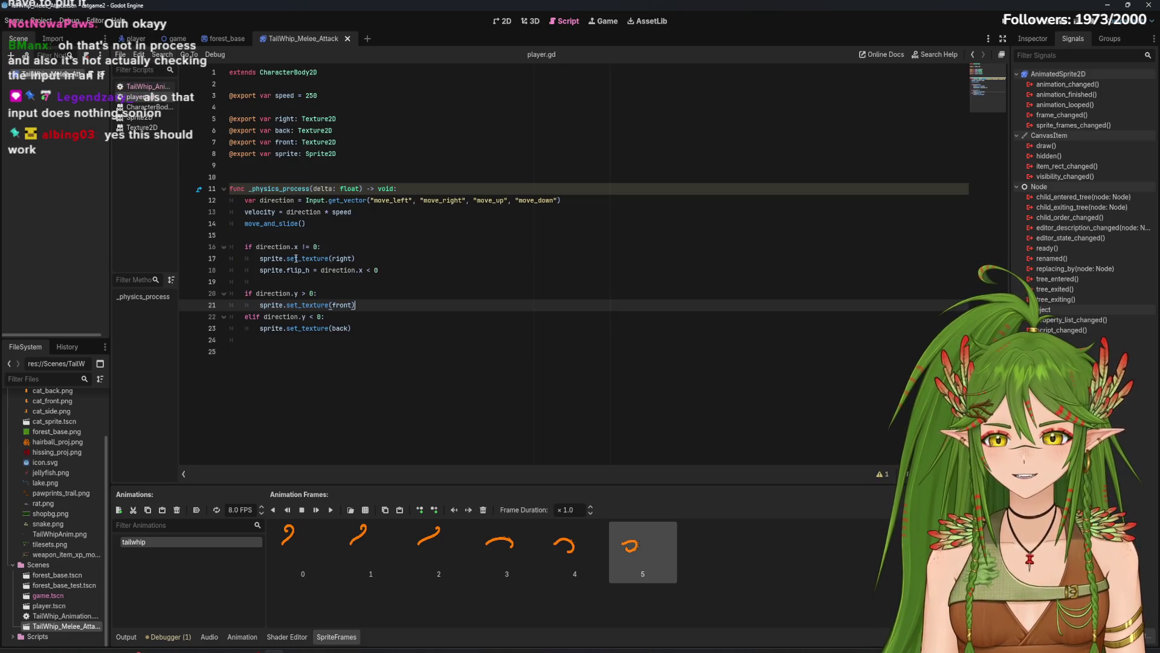
Step: Inspect line 12 of player.gd, then return to the tail-whip script
mouse_move(247, 203)
mouse_down()
mouse_move(303, 214)
mouse_move(423, 193)
mouse_move(562, 202)
mouse_up()
click(584, 203)
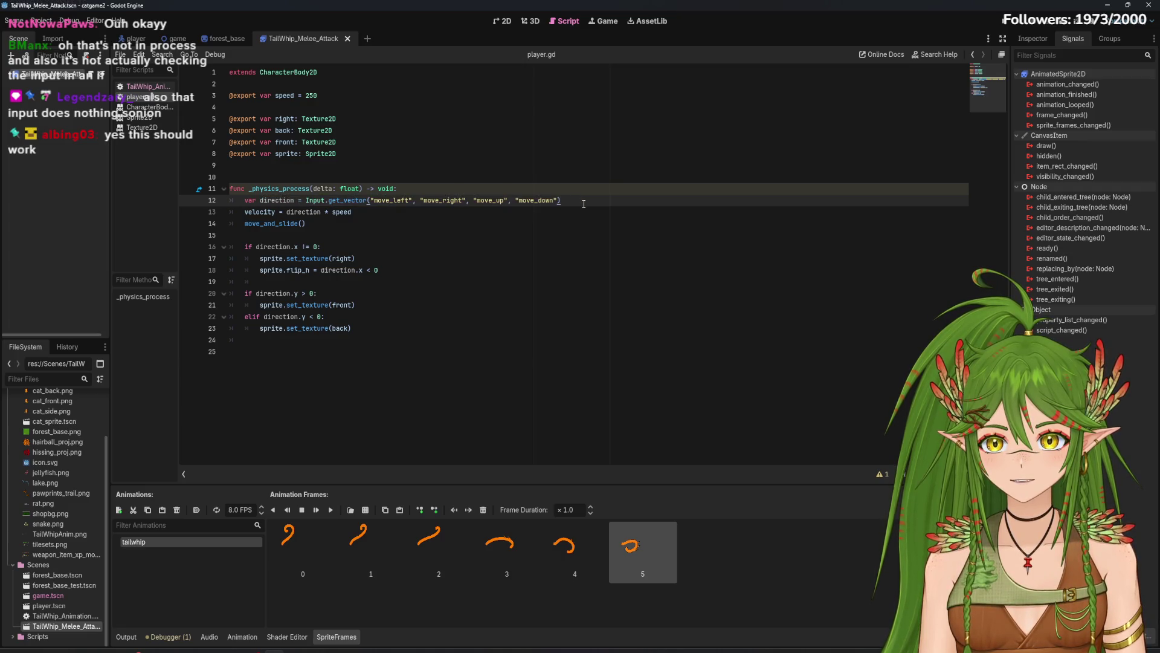
click(145, 87)
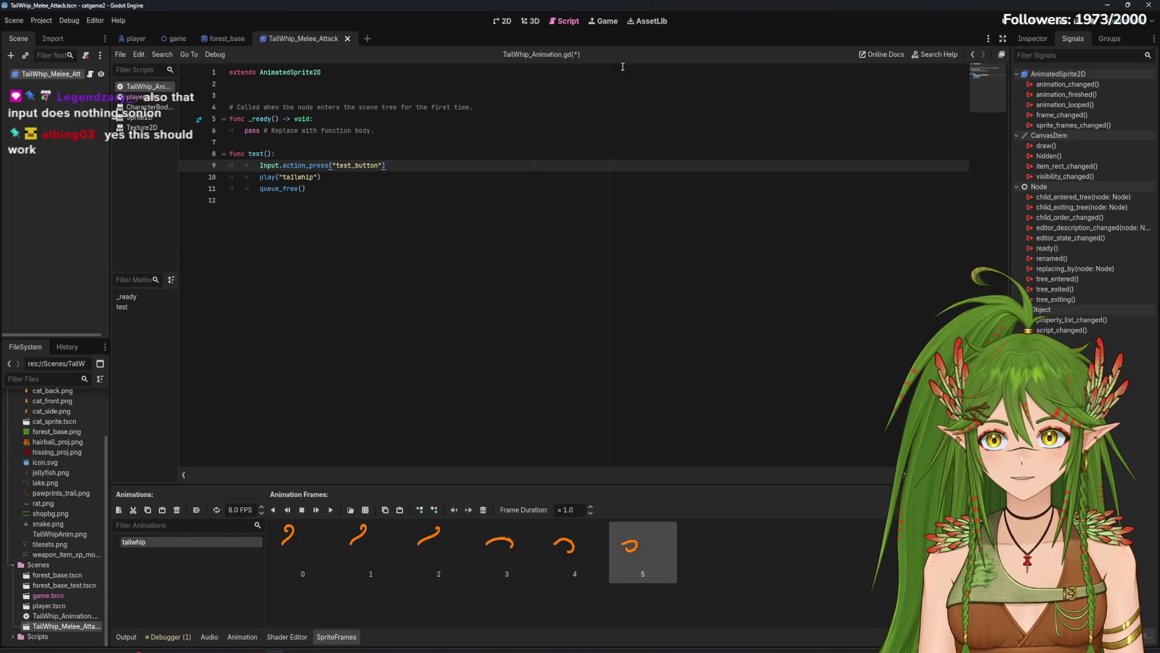
Step: Save and run the game from the game scene, then stop it
click(175, 38)
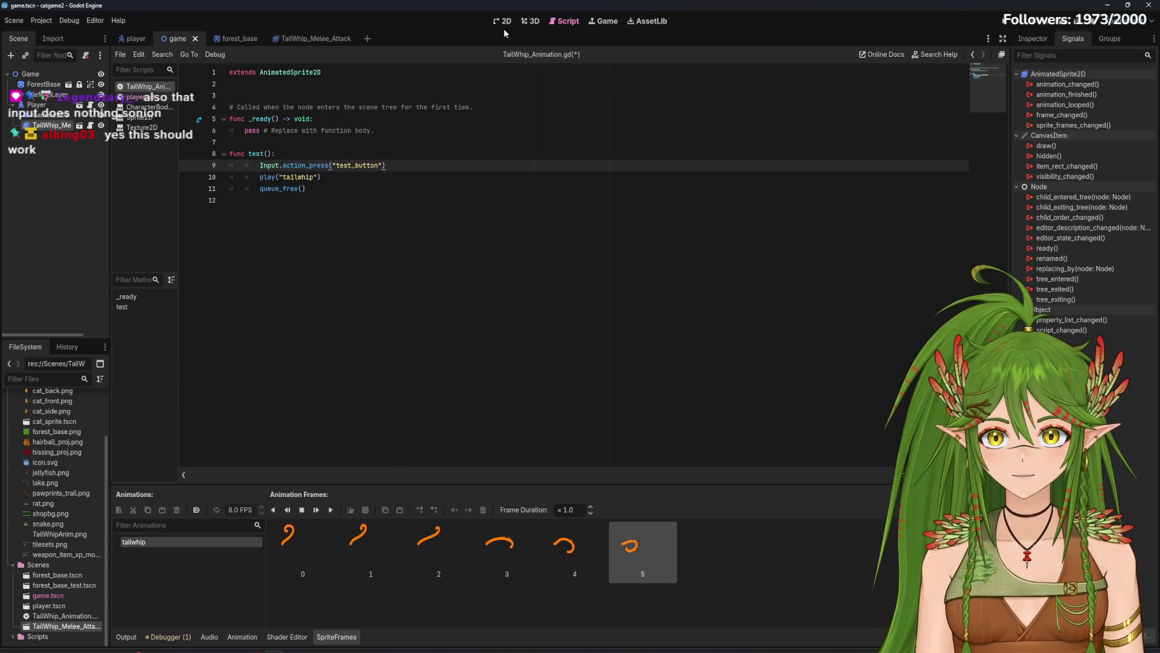
key(F5)
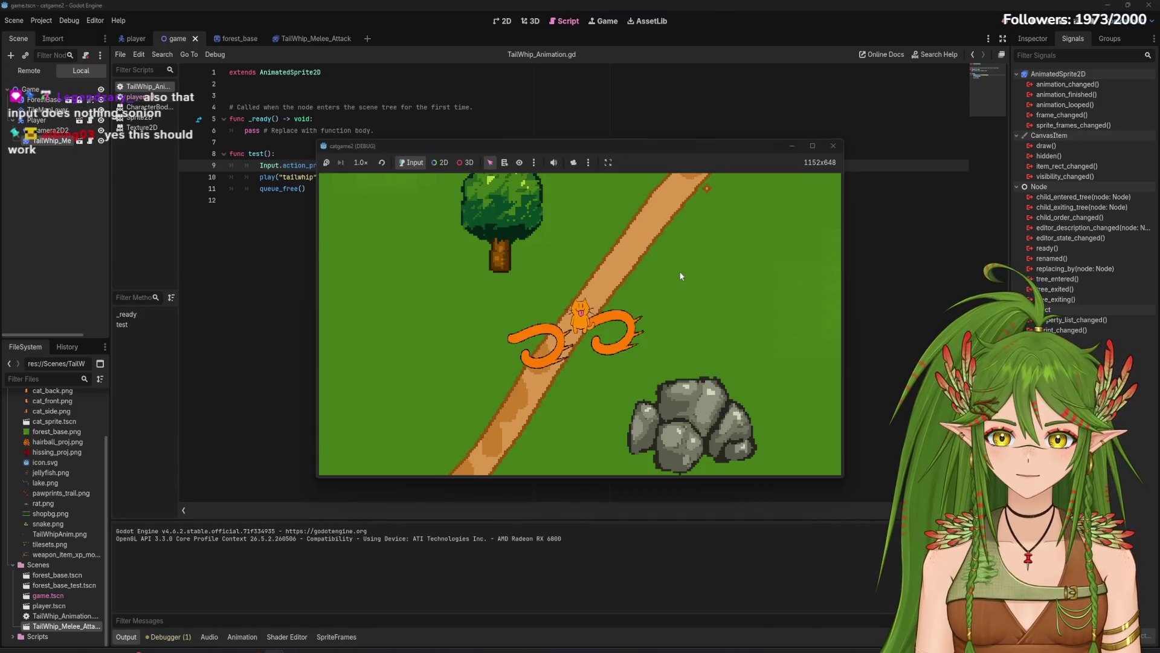
click(834, 145)
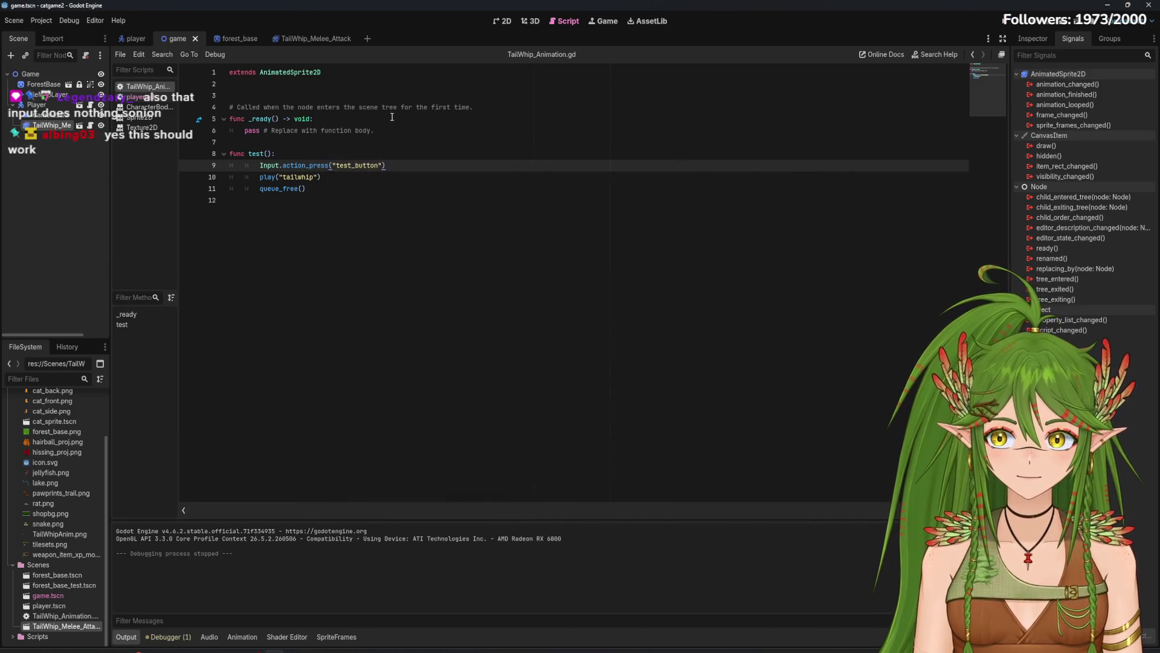
Step: Look over the test() function's action_press, tailwhip and queue_free() lines
click(348, 187)
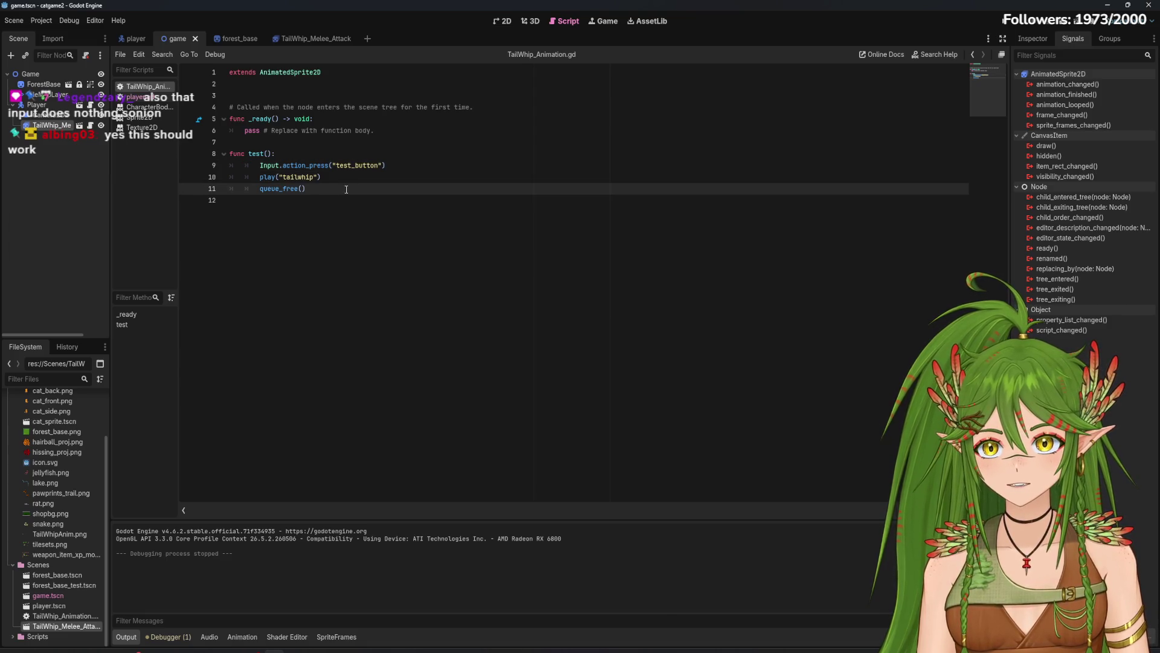
drag(249, 154, 363, 189)
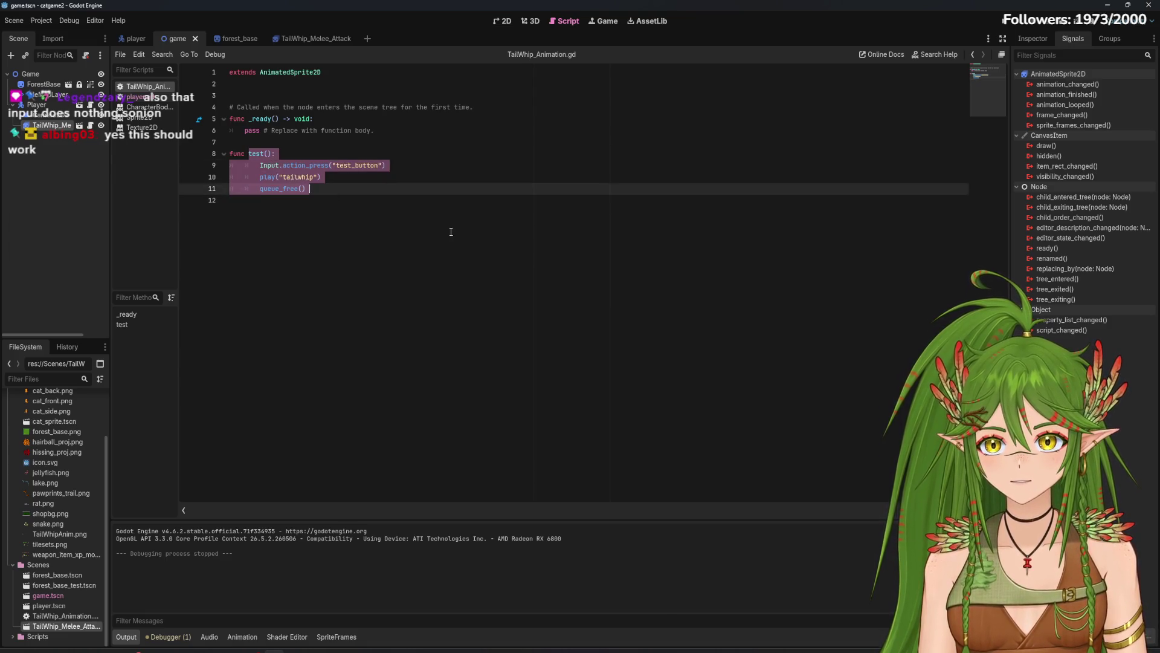
click(216, 152)
click(305, 166)
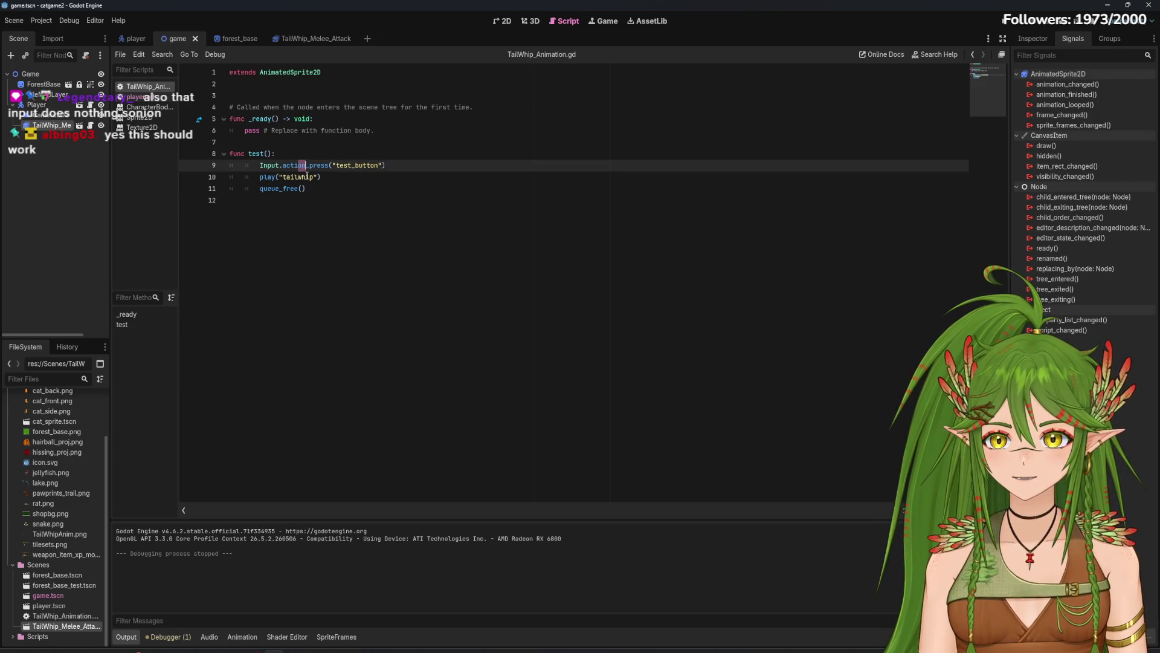
click(288, 177)
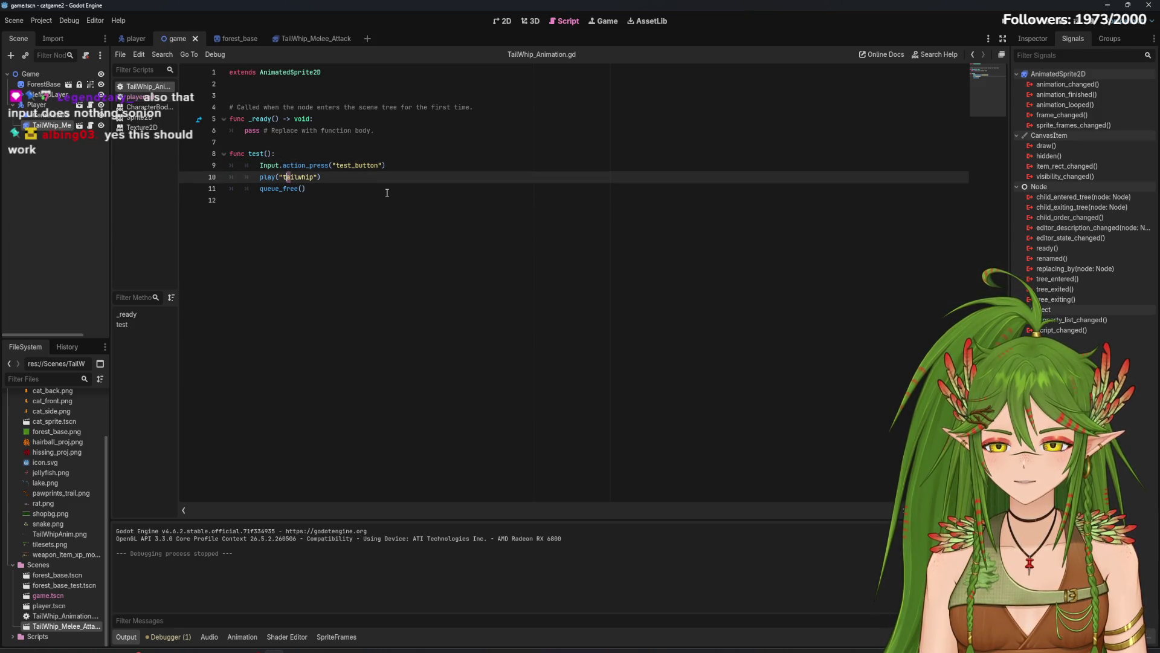
click(331, 165)
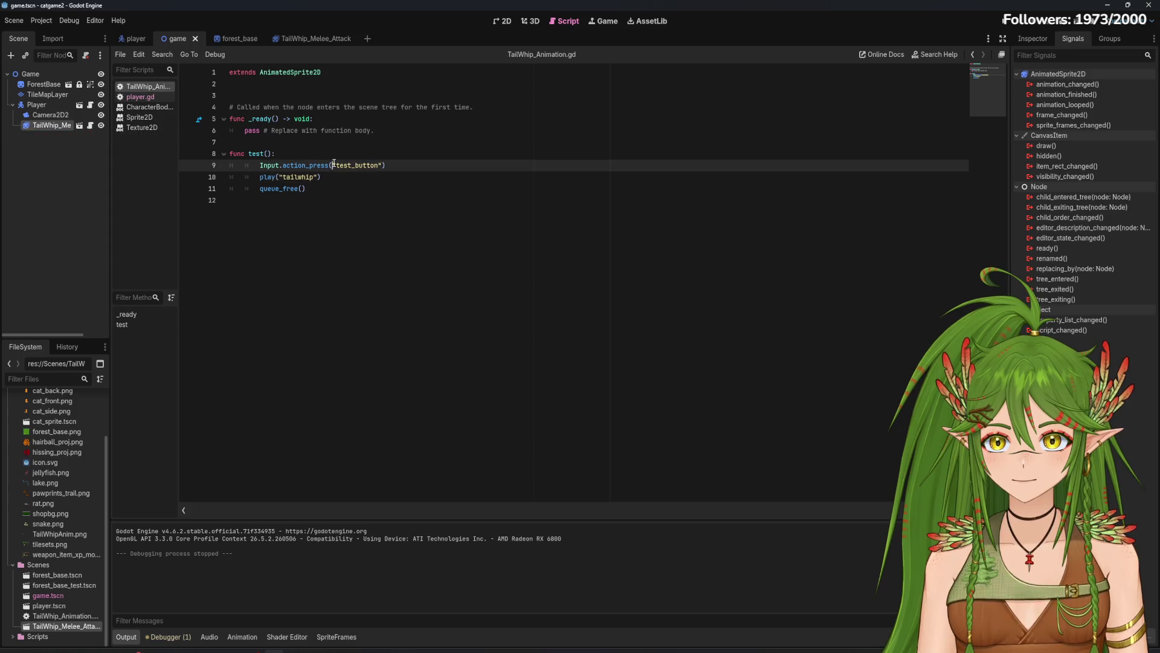
Step: Review the input actions in Project Settings, then close it
click(41, 21)
click(51, 36)
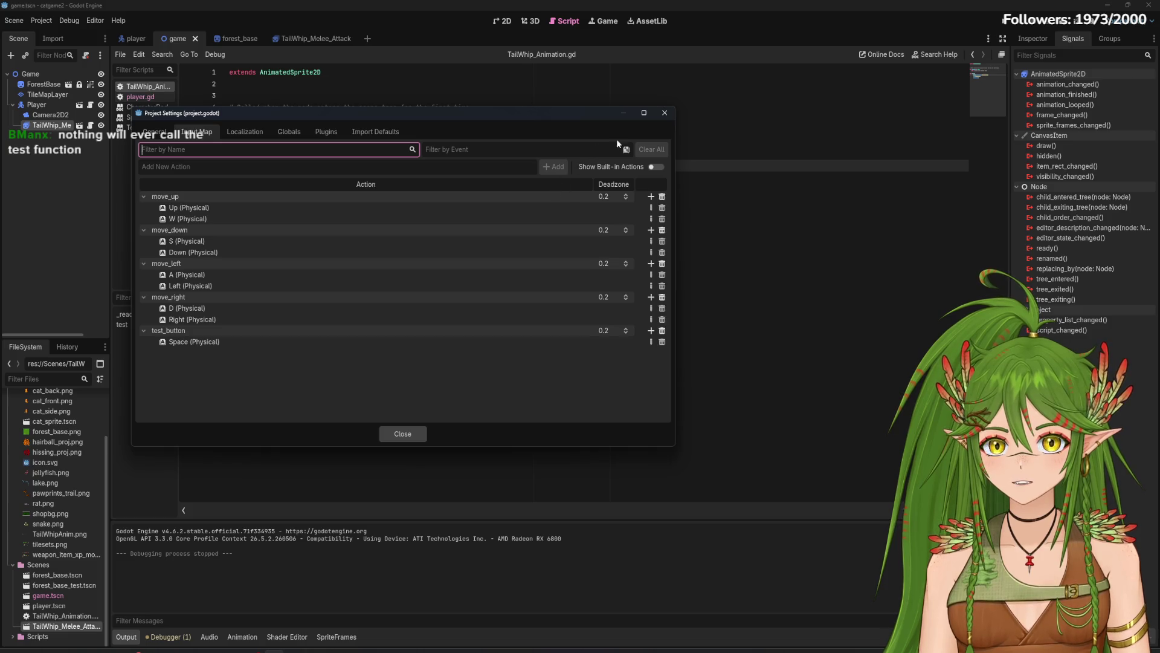
click(665, 113)
Step: Replace pass in _ready() with a call to test()
click(291, 143)
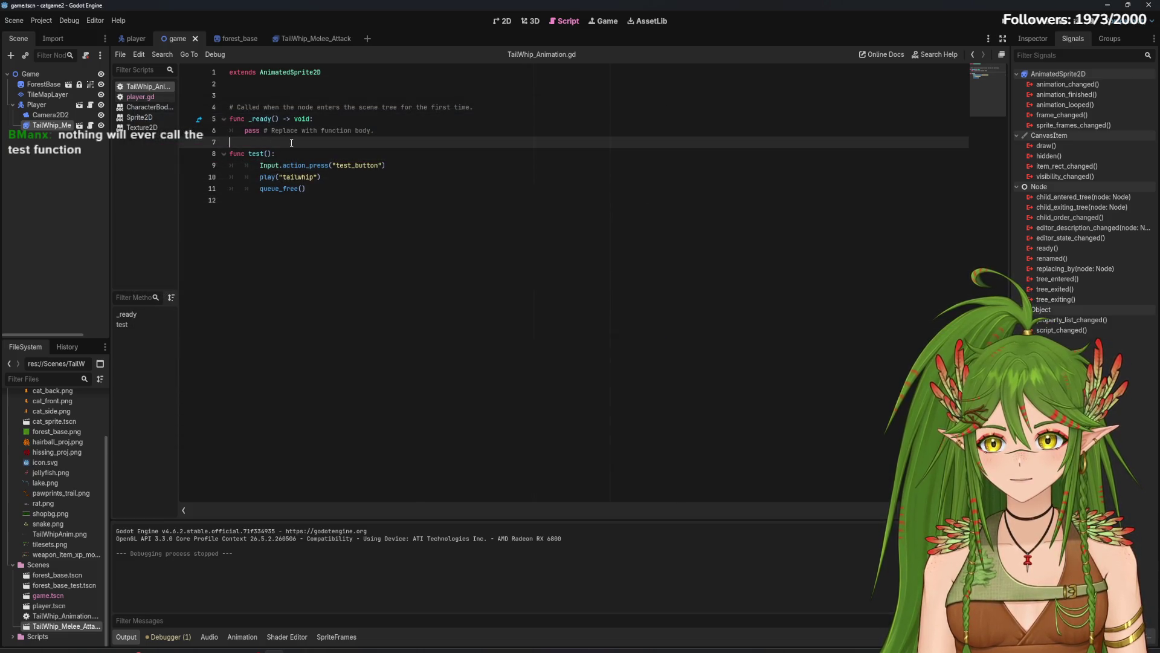
click(336, 123)
click(392, 131)
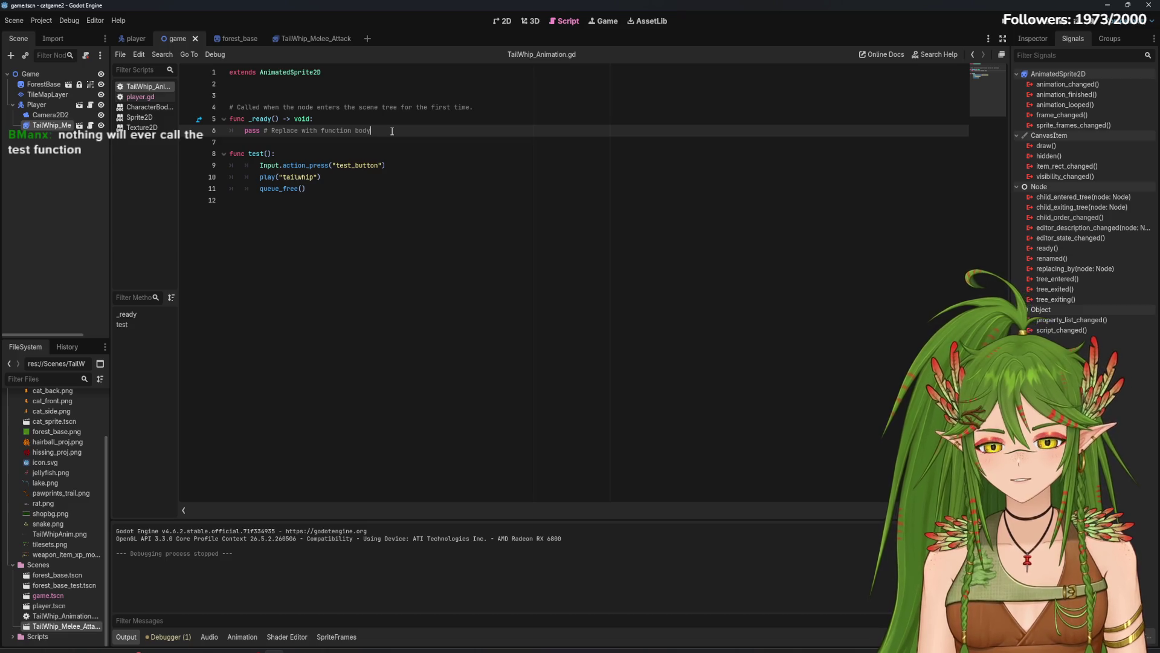
key(BackSpace)
key(BackSpace)
key(BackSpace)
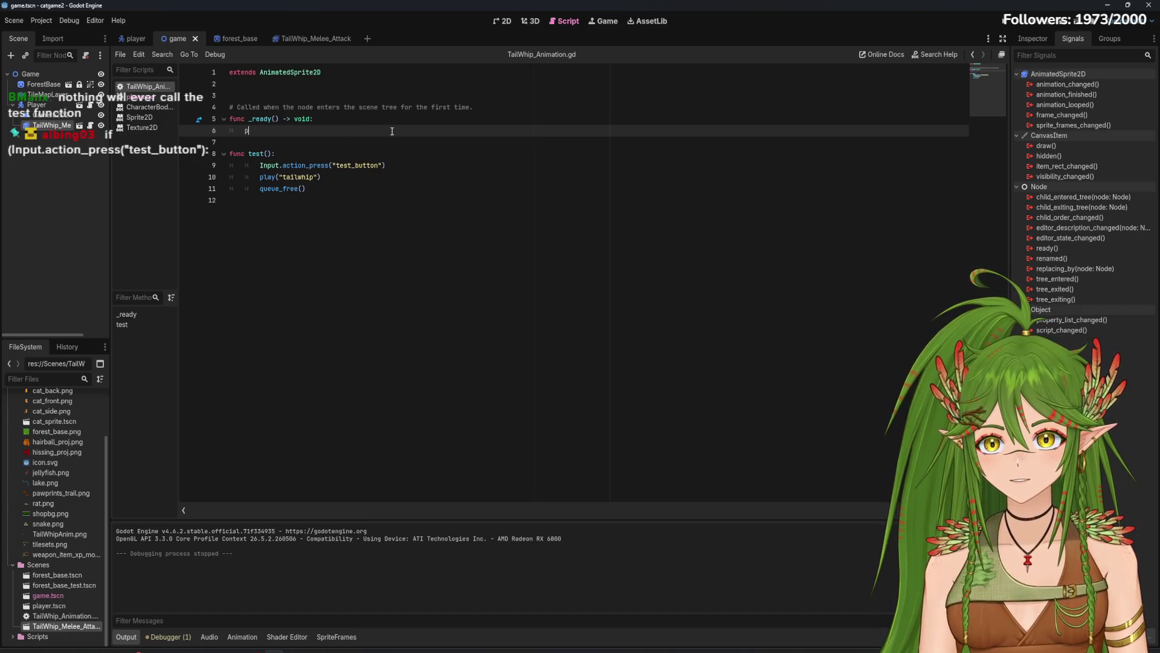
key(BackSpace)
key(BackSpace)
text(te)
key(Return)
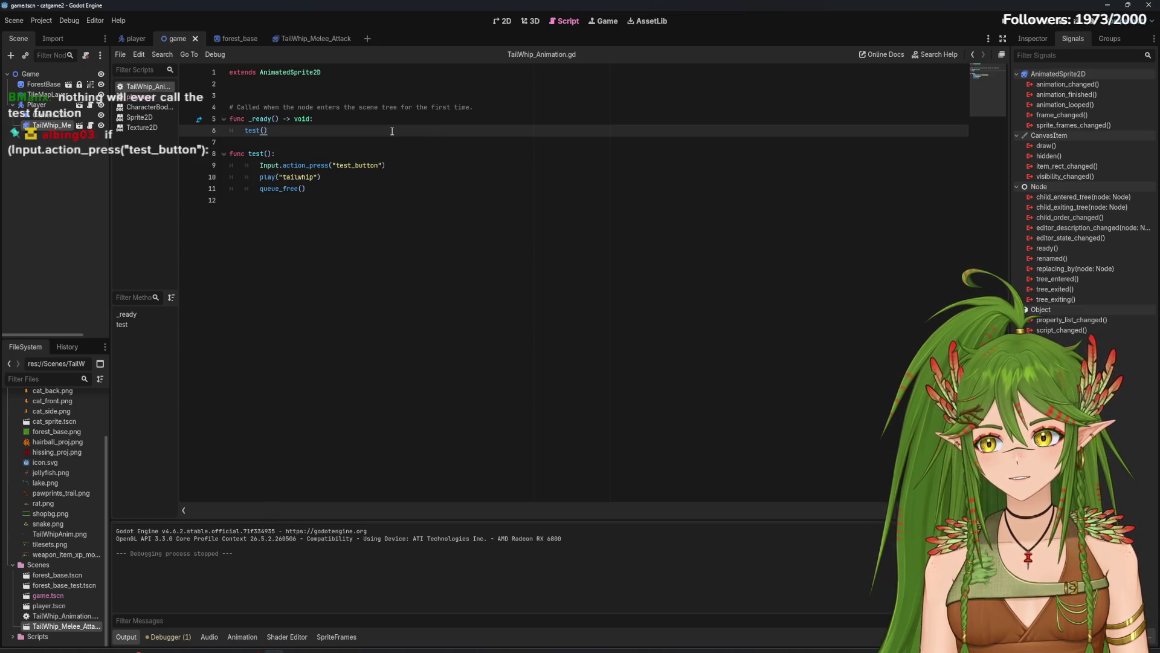
Step: Save and run the game, walk the cat down, then stop it
click(485, 179)
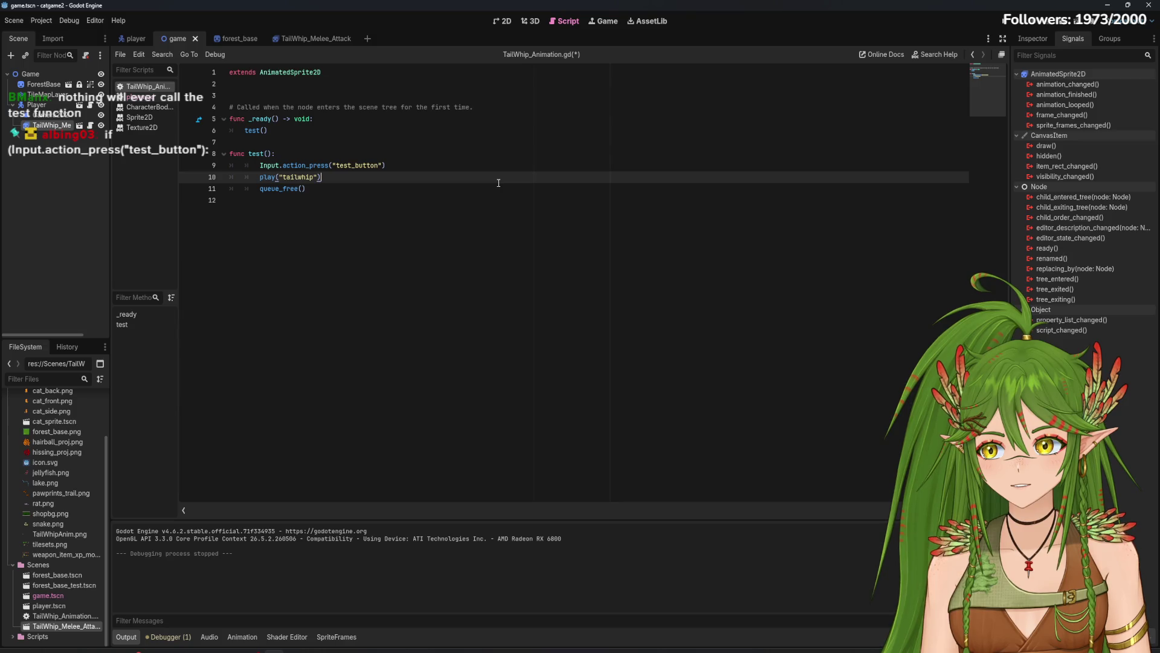
key(F5)
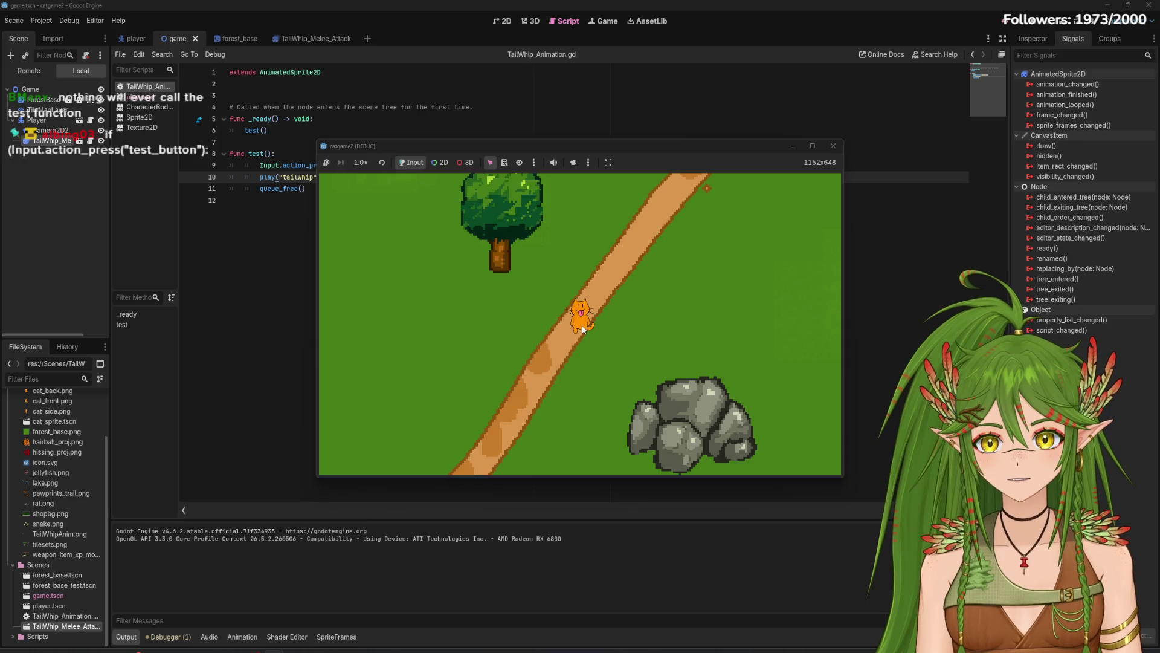
key(s)
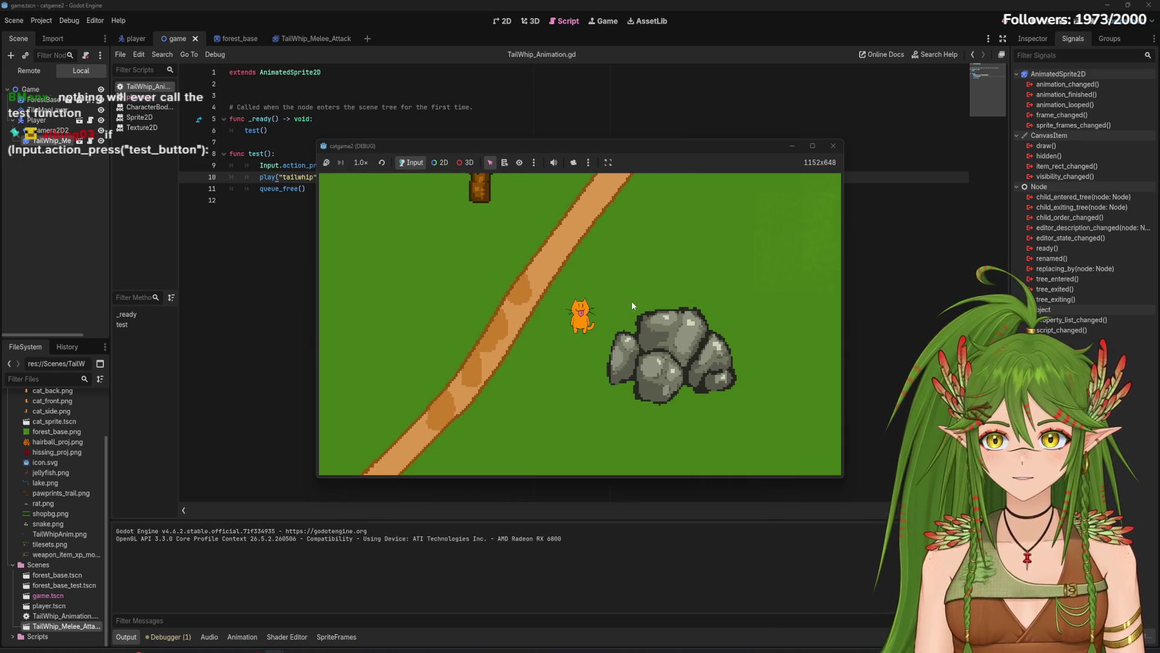
click(833, 146)
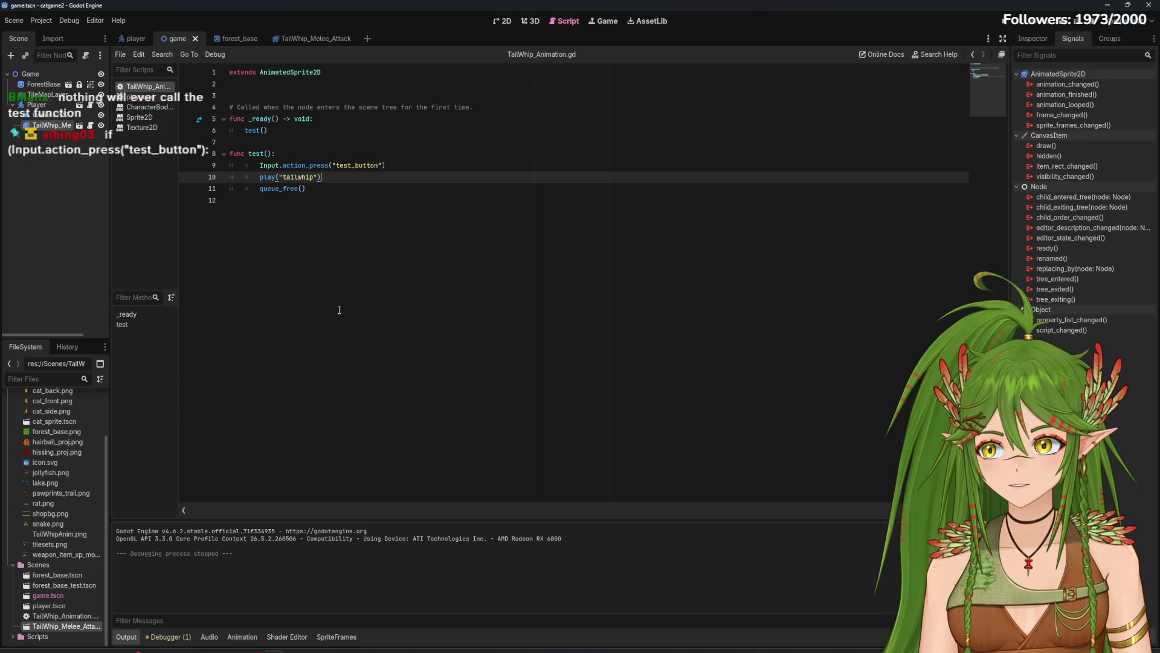
Step: Begin an indented if line inside test() and bring up the 2D sprite animation docs
click(290, 153)
key(Return)
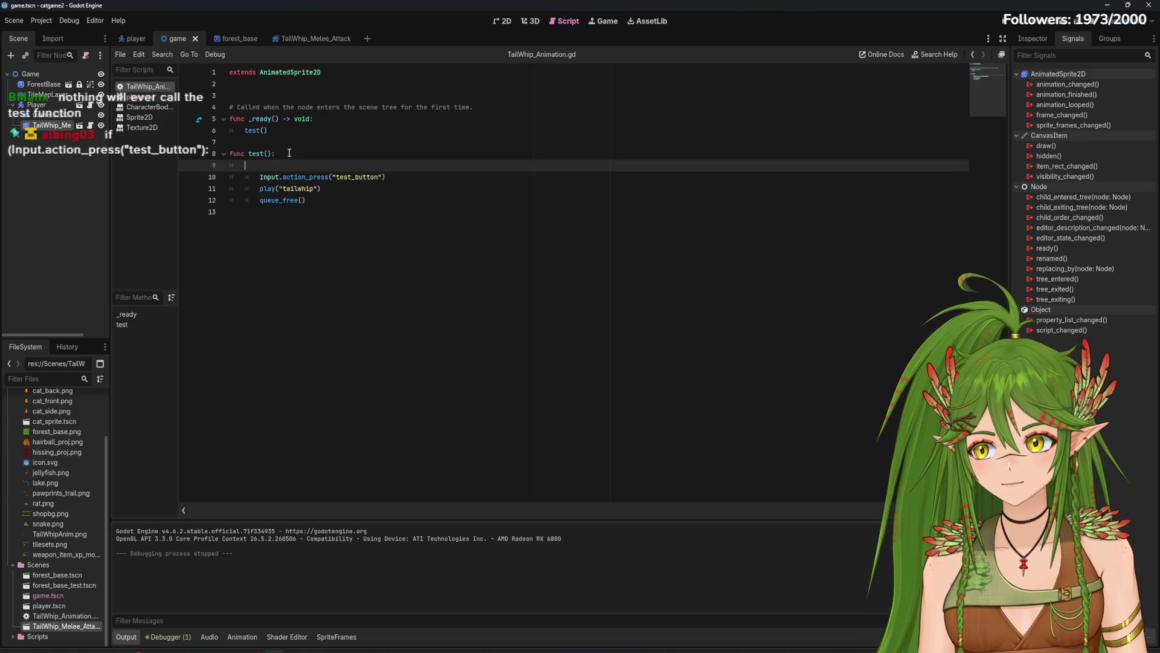
text(i)
key(Tab)
text(if)
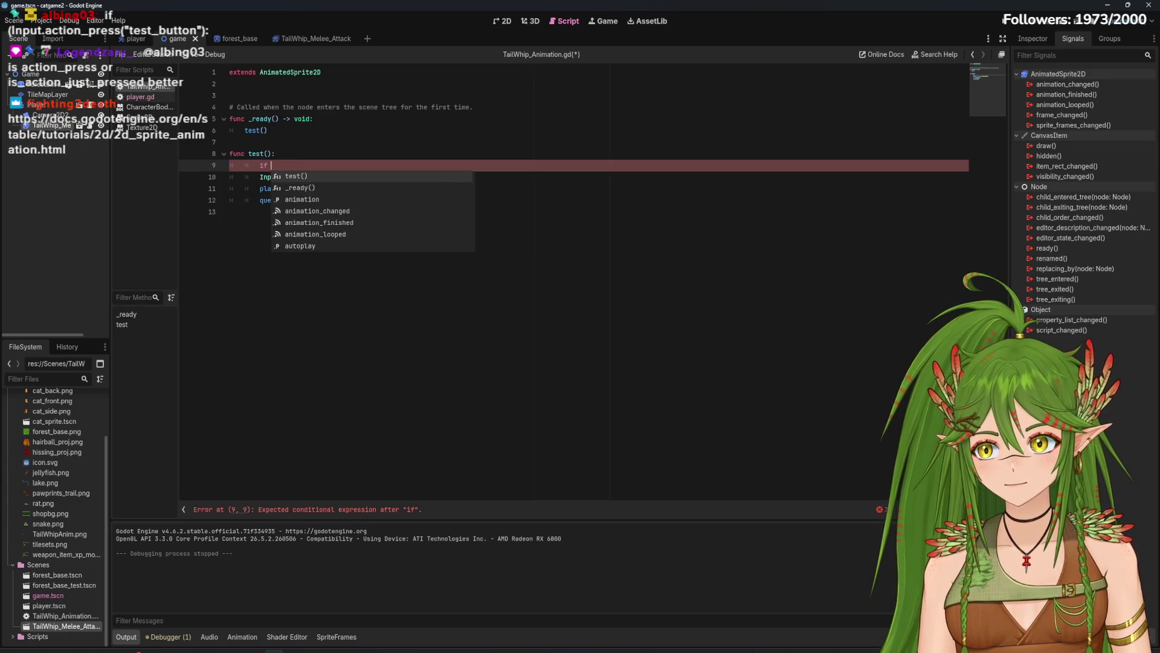
drag(1159, 143, 408, 143)
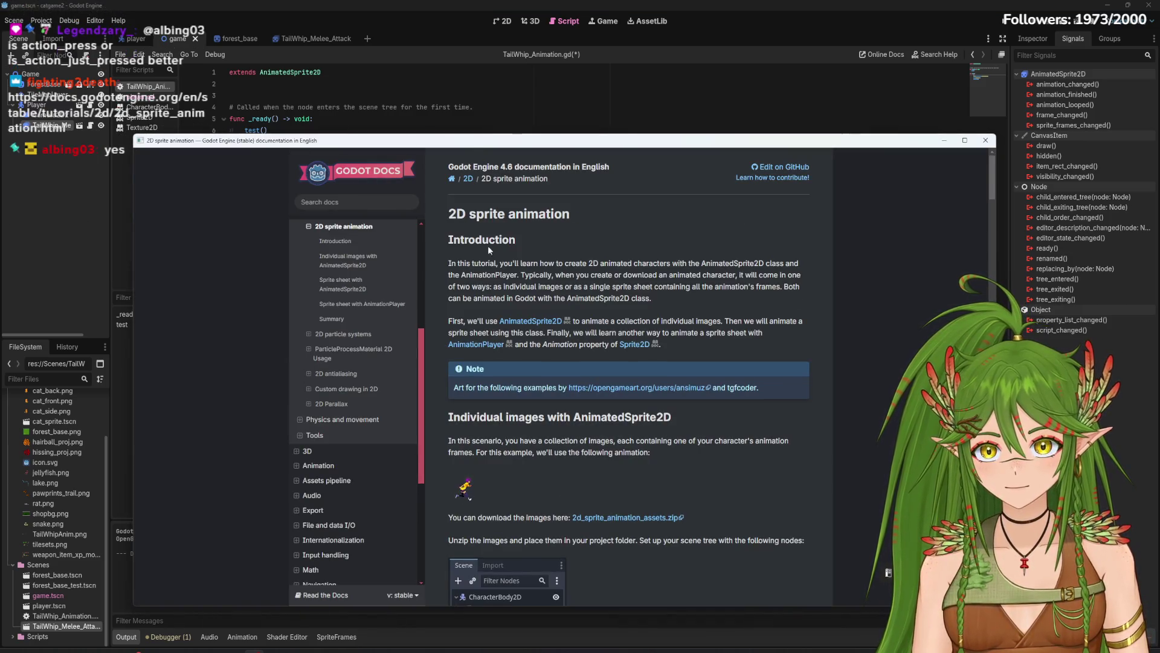
Step: Arrange the docs window beside the script and find the if/else sample in Controlling the animation
drag(997, 180, 996, 292)
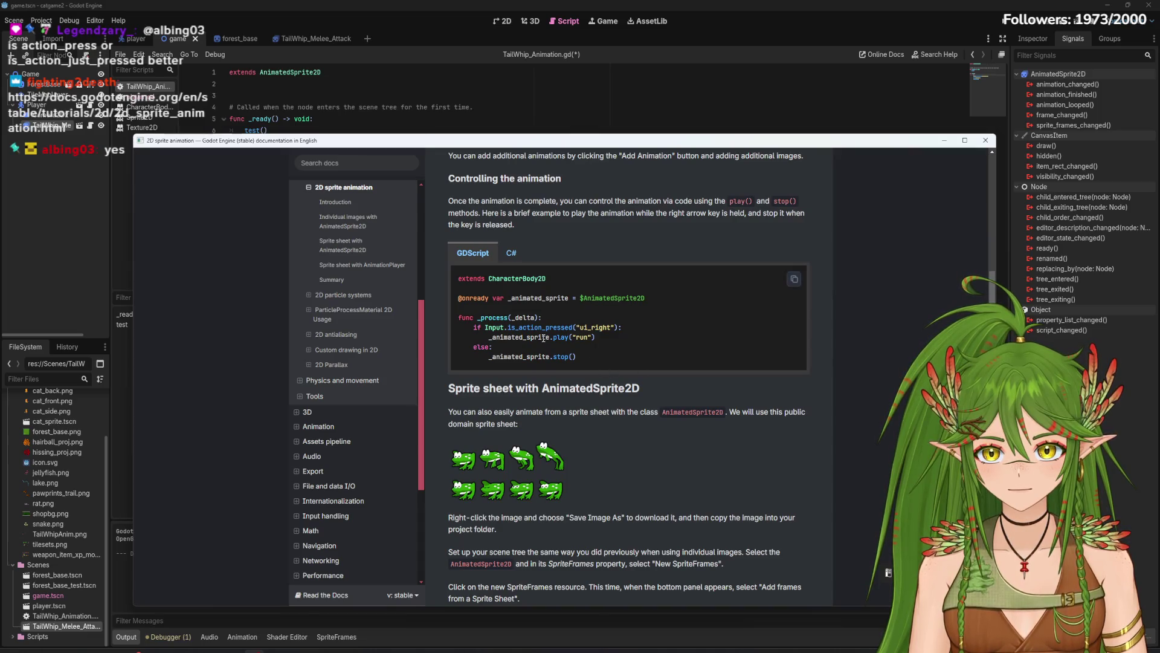
drag(762, 134, 763, 152)
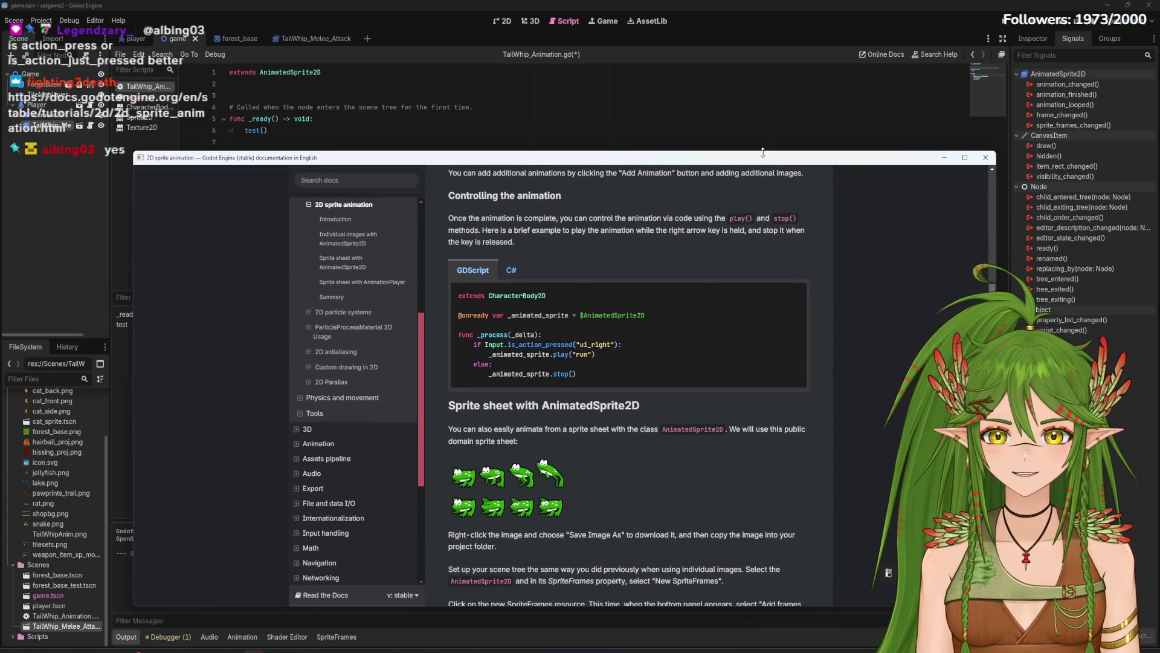
key(alt+Tab)
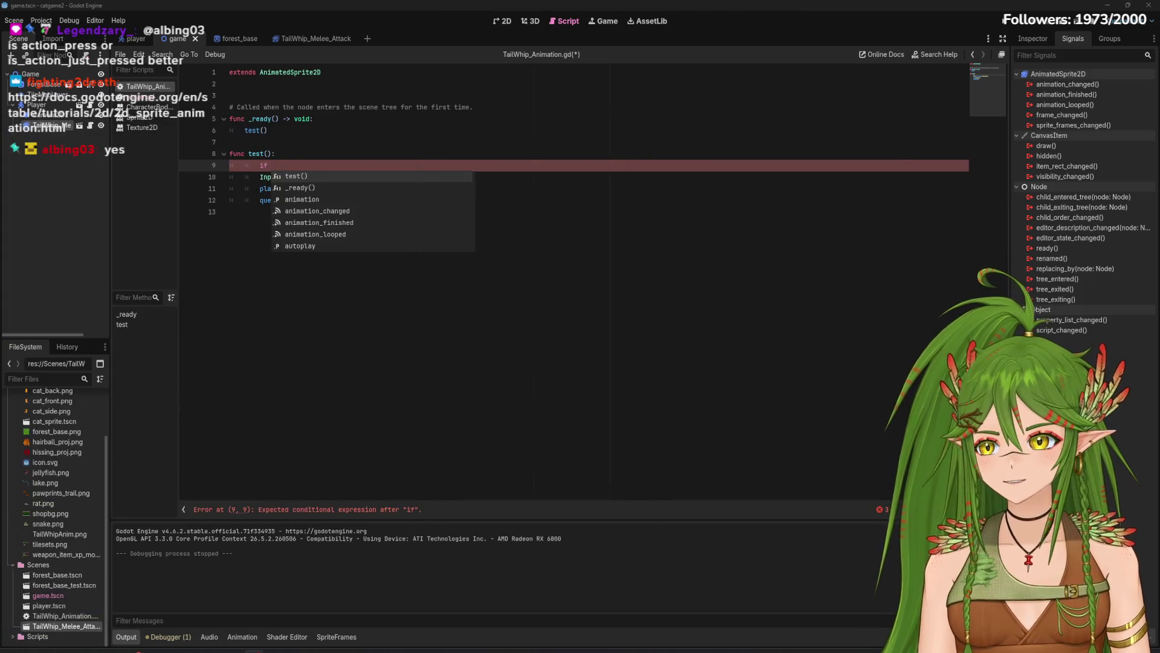
key(alt+Tab)
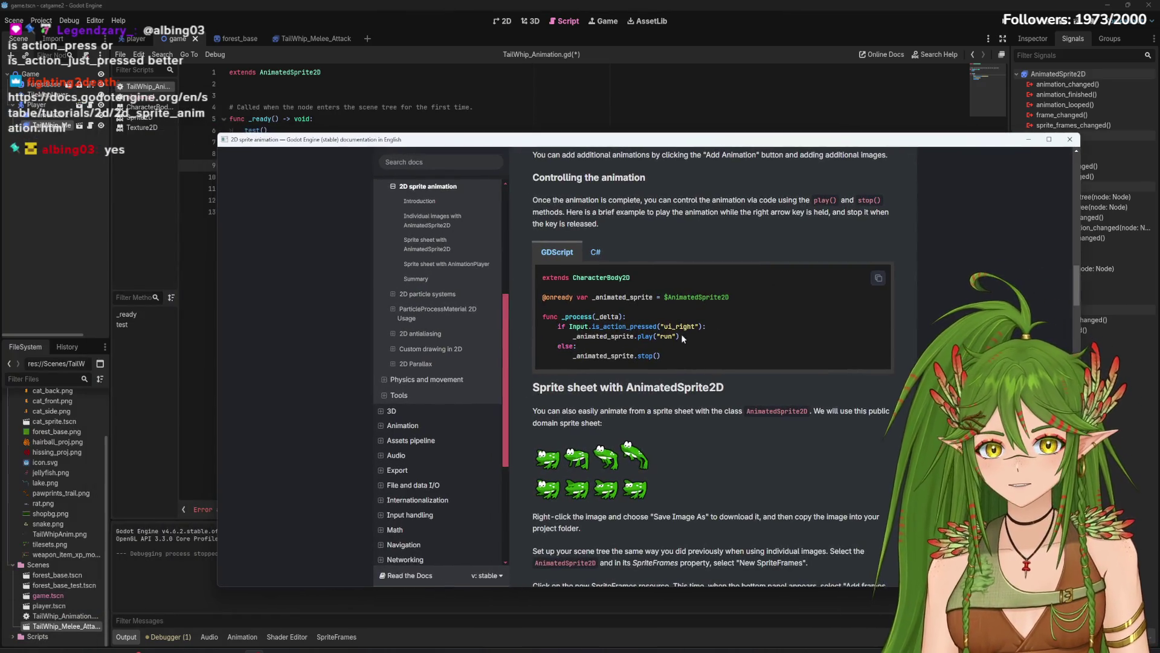
drag(590, 297, 715, 297)
click(632, 295)
double_click(613, 297)
drag(685, 354, 557, 326)
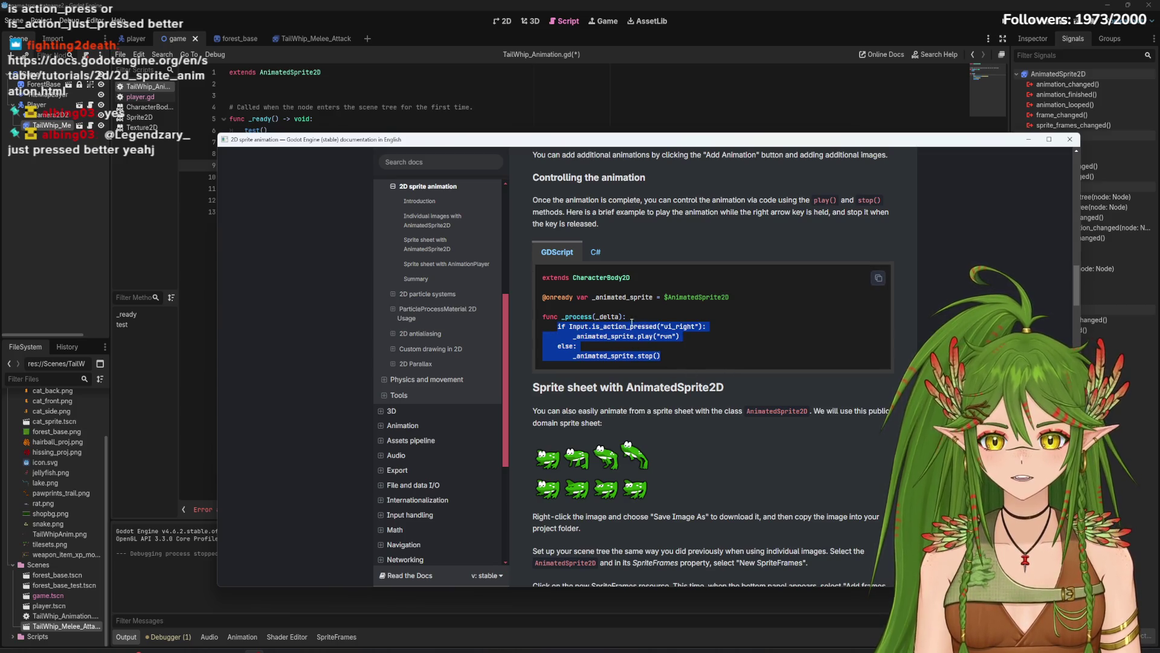
click(698, 358)
Step: Copy the if/else input-check lines from the docs sample and minimize the docs window
drag(594, 173, 597, 272)
mouse_move(674, 457)
mouse_down()
mouse_move(559, 441)
mouse_move(558, 423)
mouse_up()
right_click(576, 430)
click(589, 433)
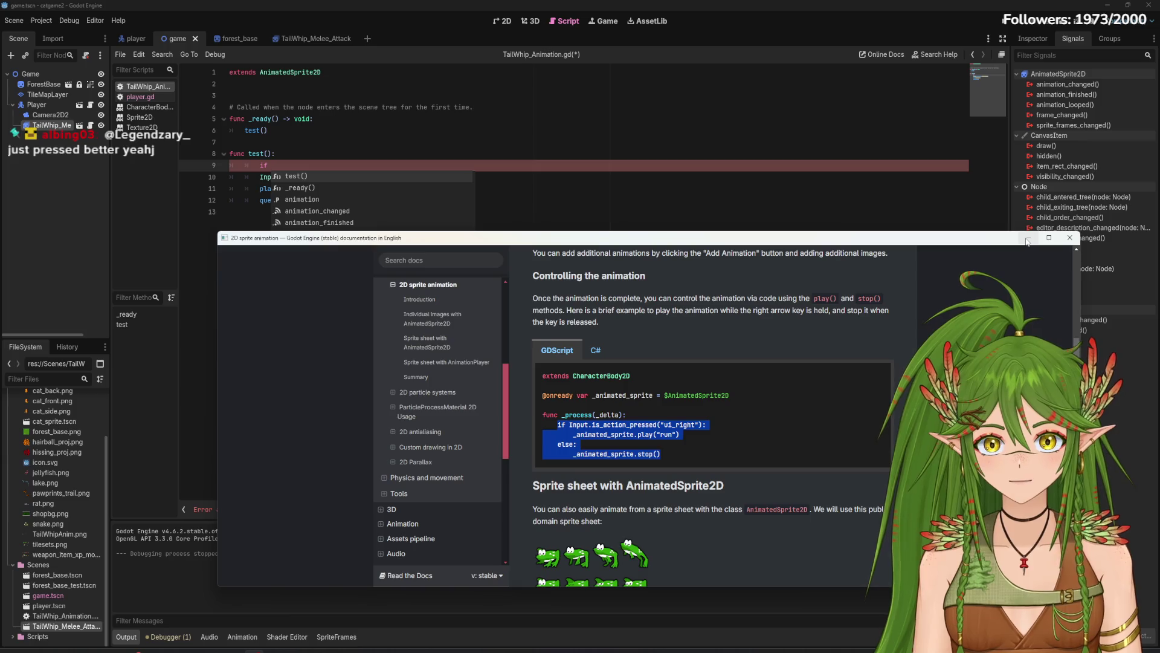
click(1028, 241)
click(575, 251)
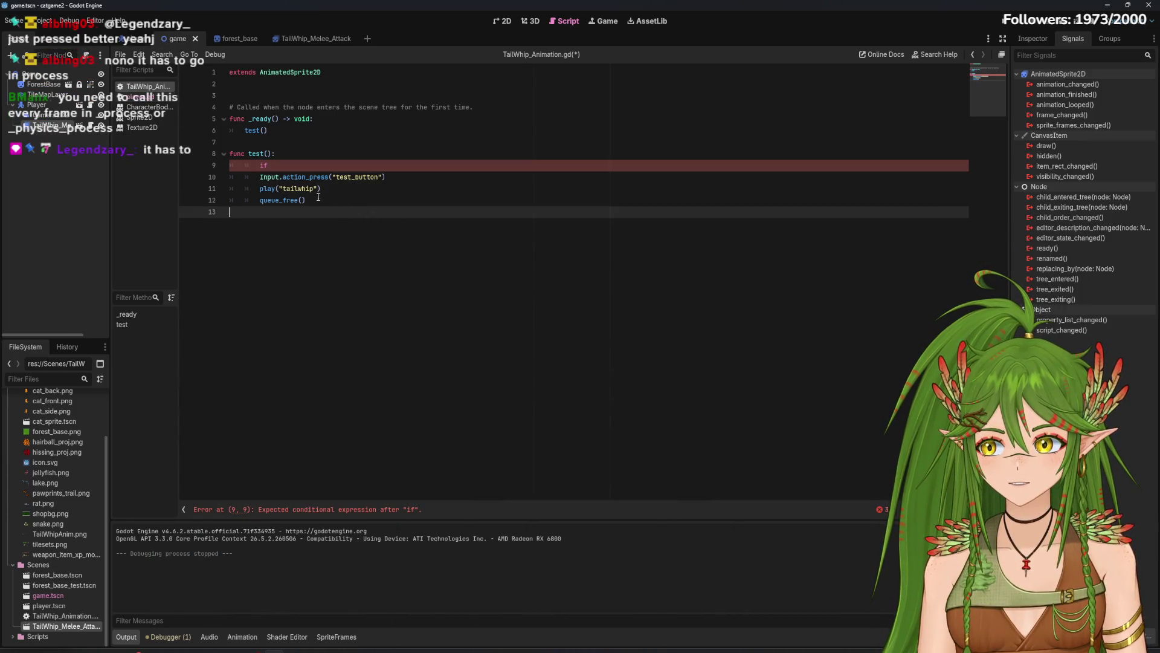
Step: Paste the copied if/else block into _ready, replacing the test() call
click(286, 128)
key(Return)
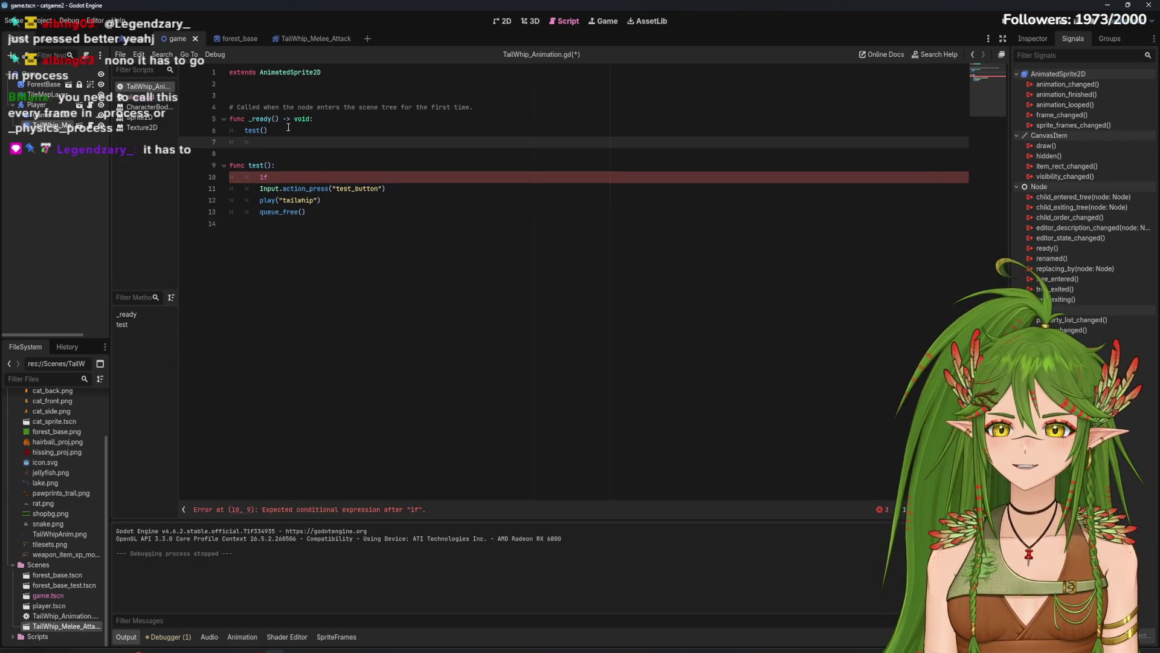
key(ctrl+v)
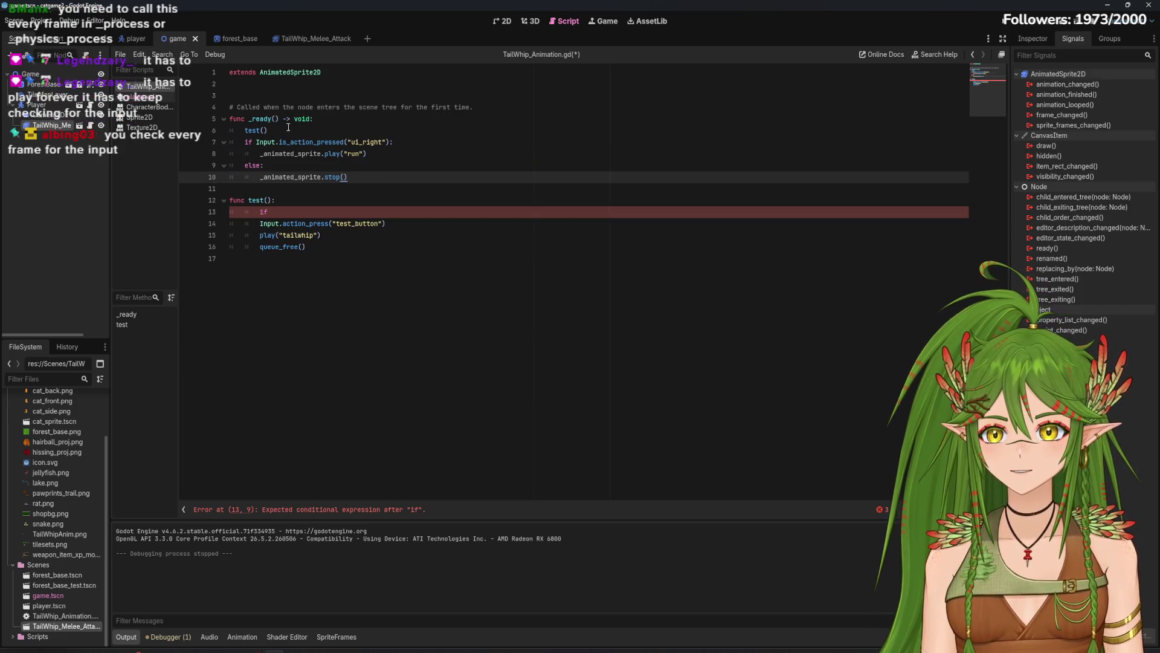
drag(289, 129, 230, 130)
key(BackSpace)
Step: Comment out the whole func test() block with Toggle Comment
click(377, 177)
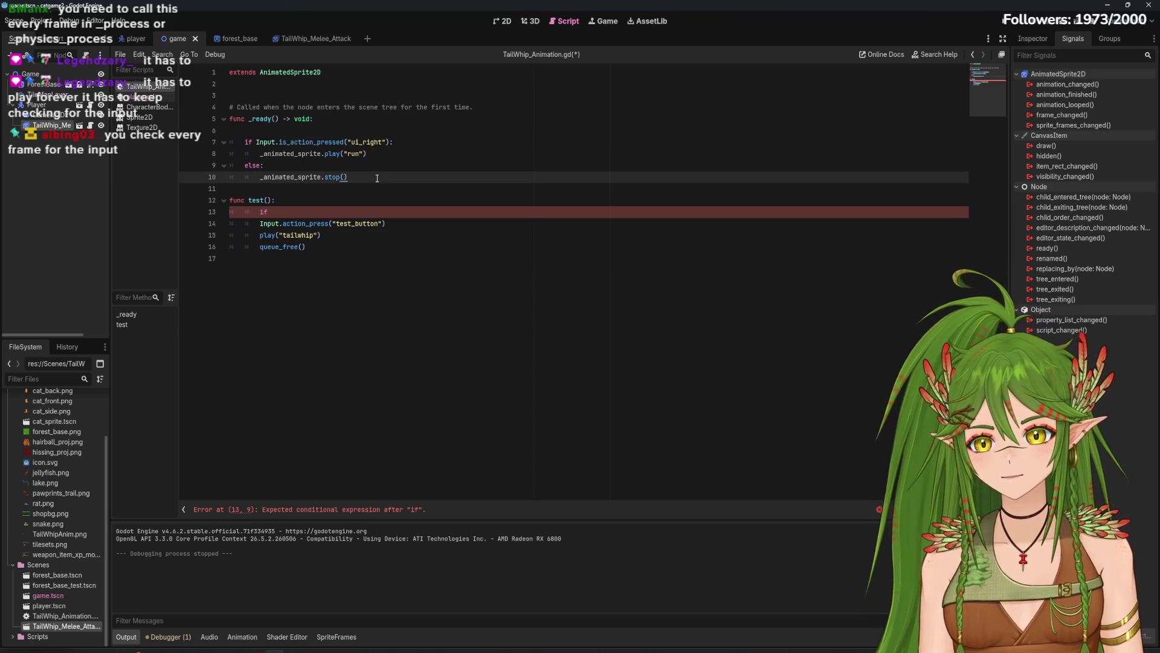
drag(230, 200, 307, 247)
right_click(253, 225)
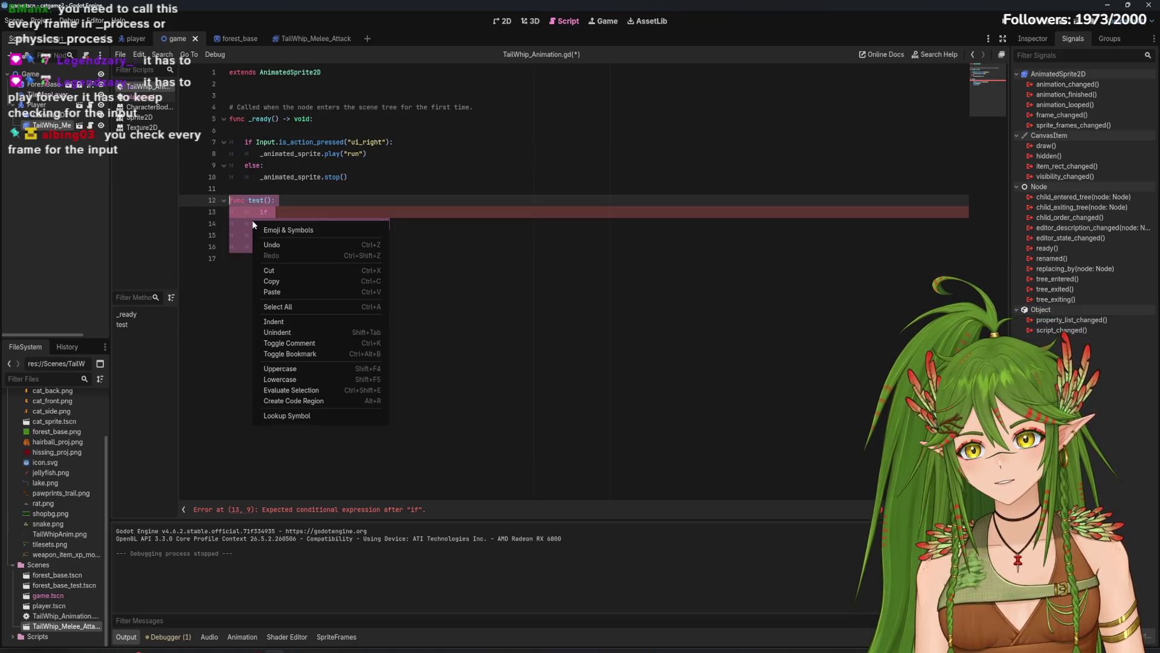
click(290, 343)
click(398, 278)
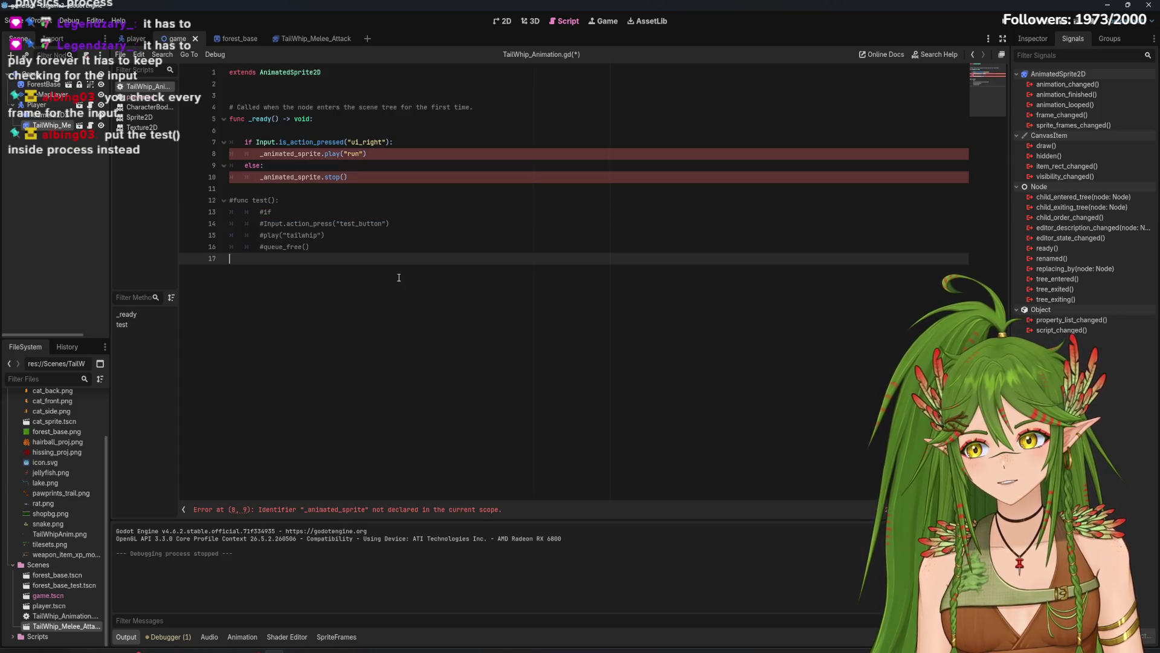
click(372, 182)
Step: In the if/else, change "ui_right" to "test_button" and the "run" animation to "tailwhip"
click(383, 142)
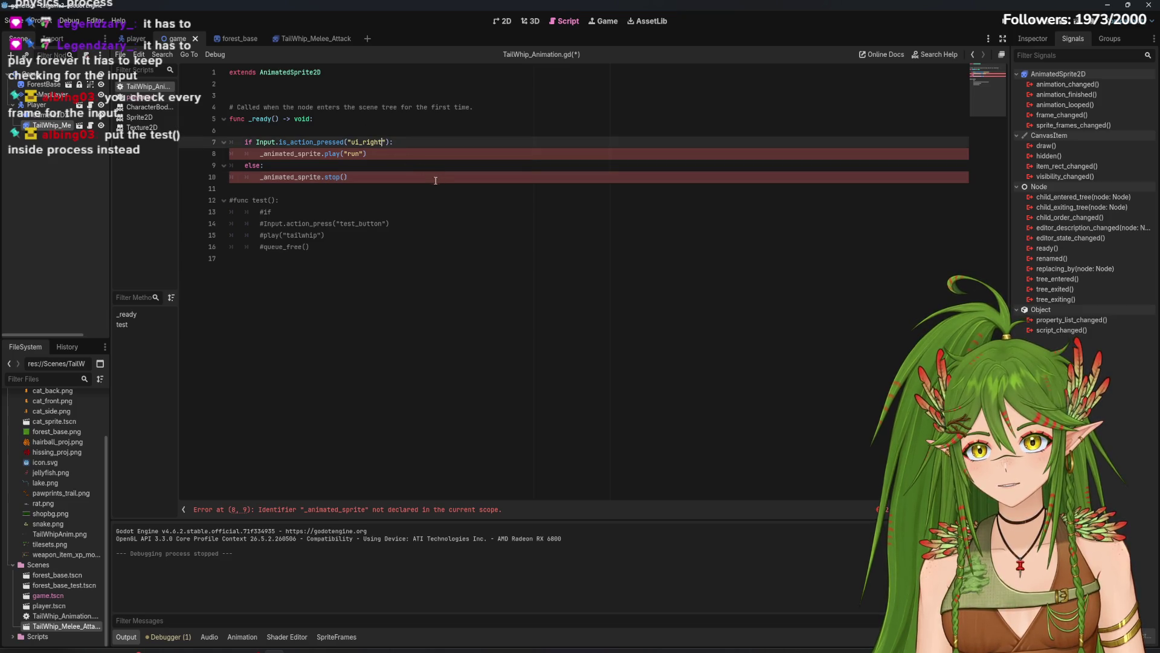
key(BackSpace)
key(BackSpace)
key(BackSpace)
text(te)
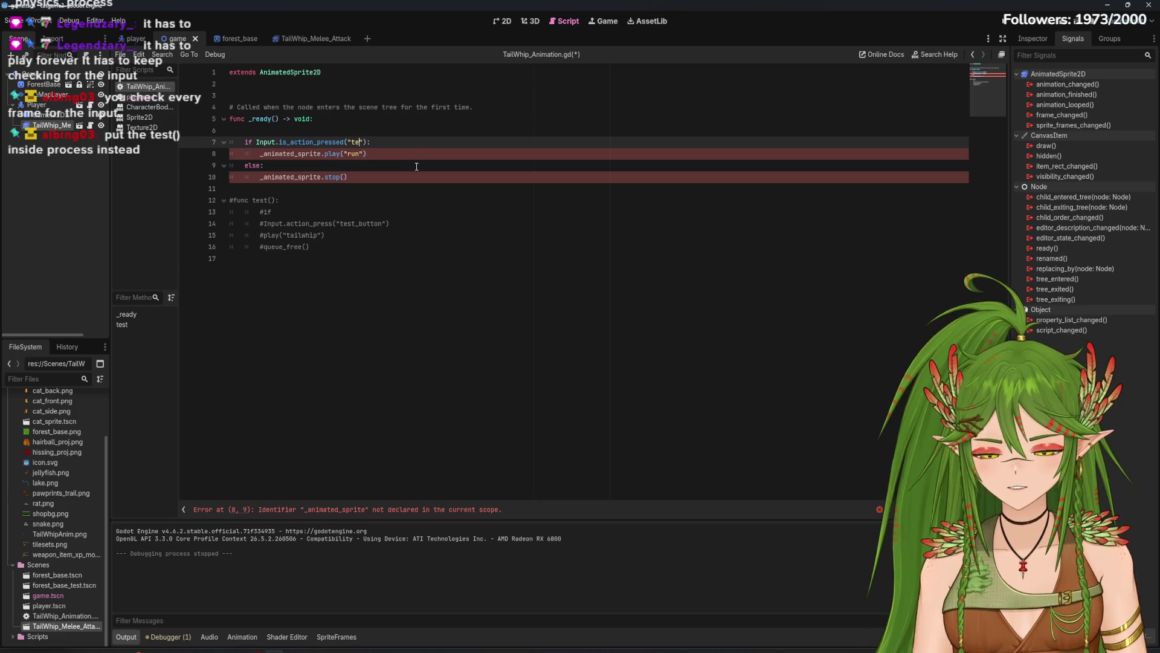
text(st_b)
key(Return)
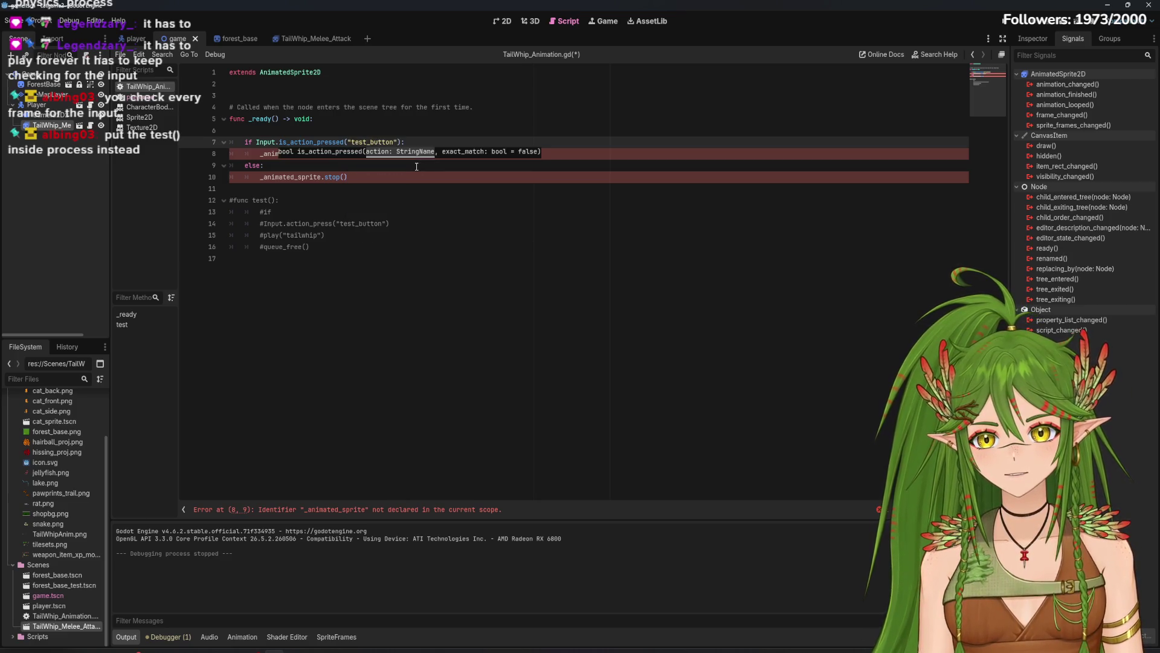
click(359, 152)
key(BackSpace)
key(BackSpace)
key(BackSpace)
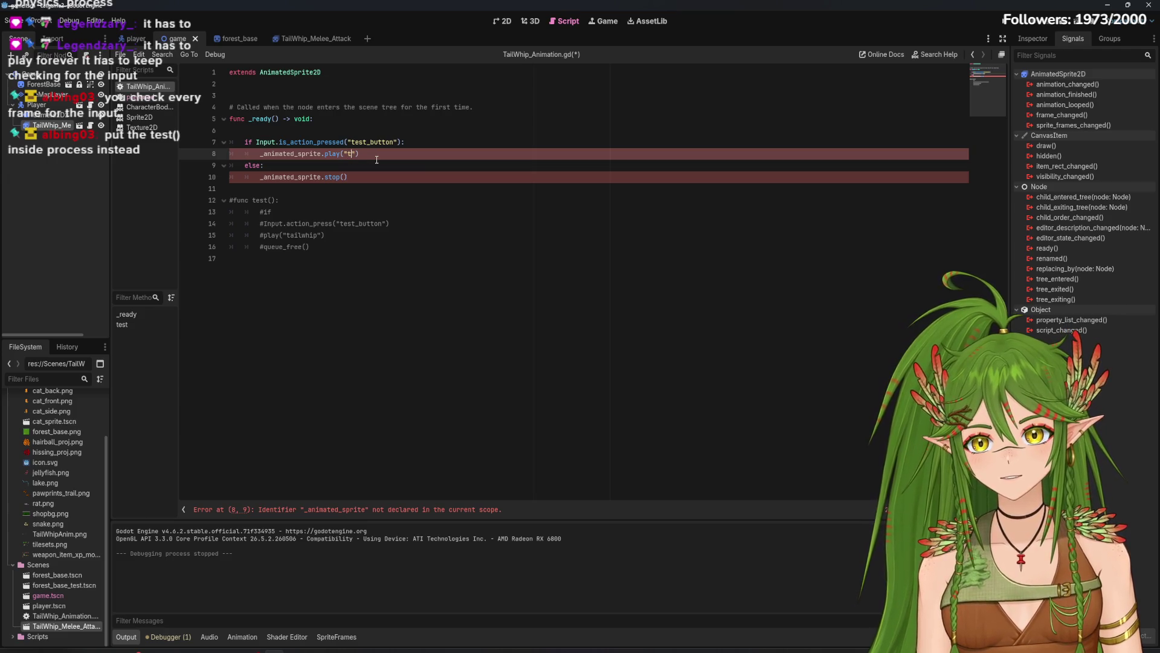
text(tailwhi)
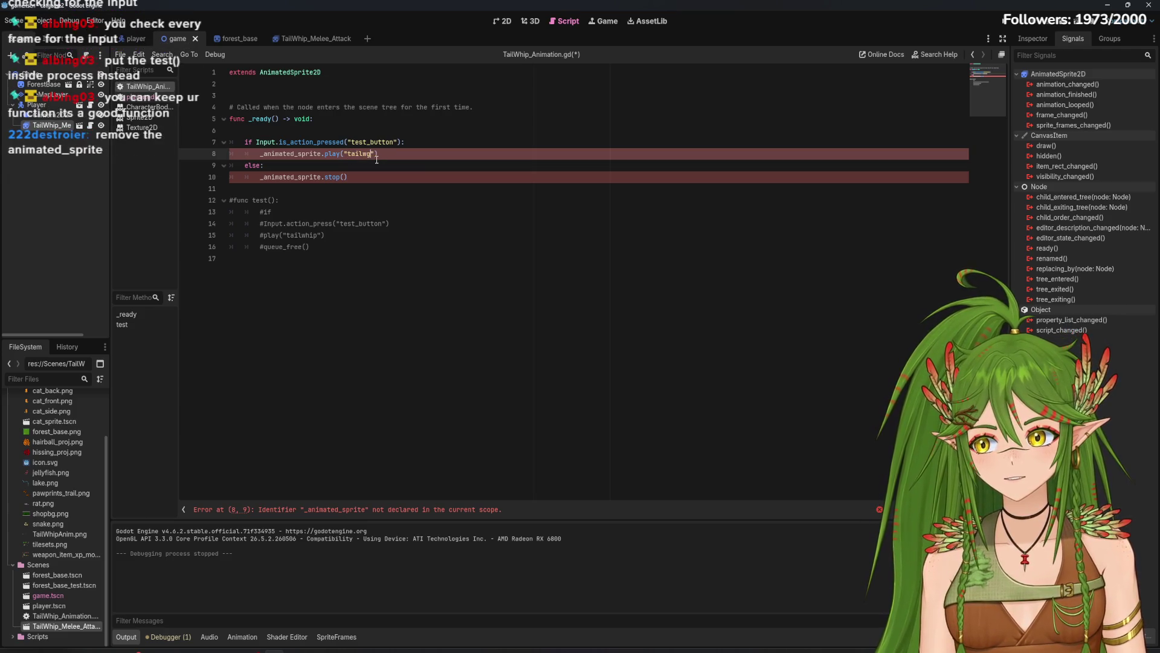
text(hip)
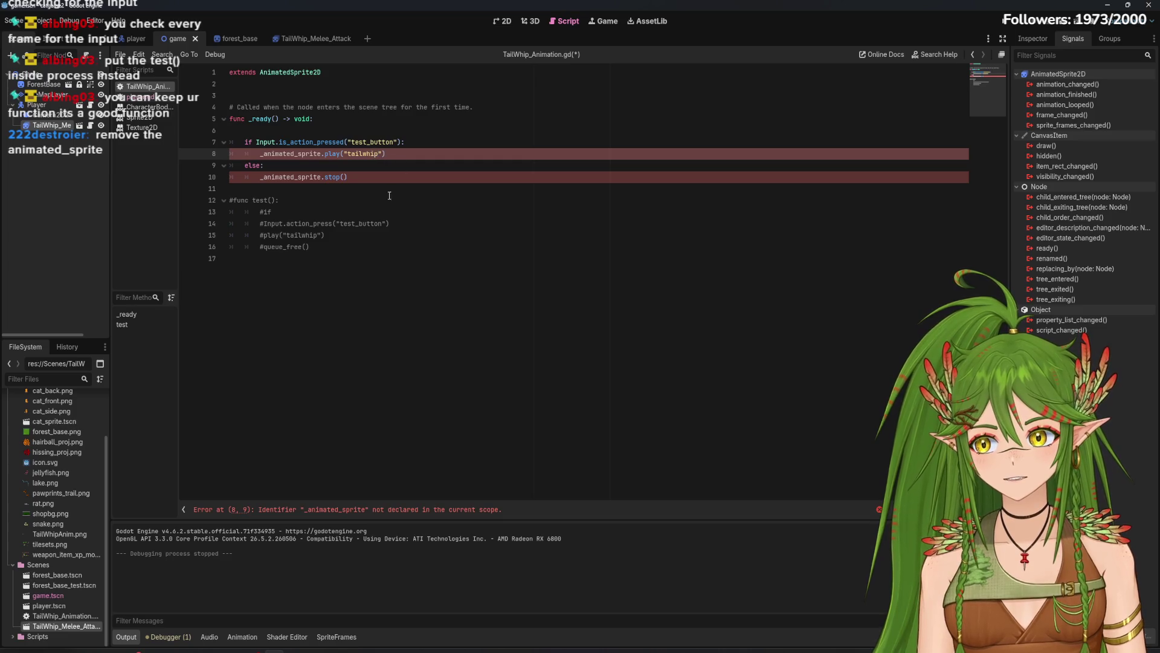
Step: Restore the editor window and bring the 2D sprite animation docs back into view
click(348, 236)
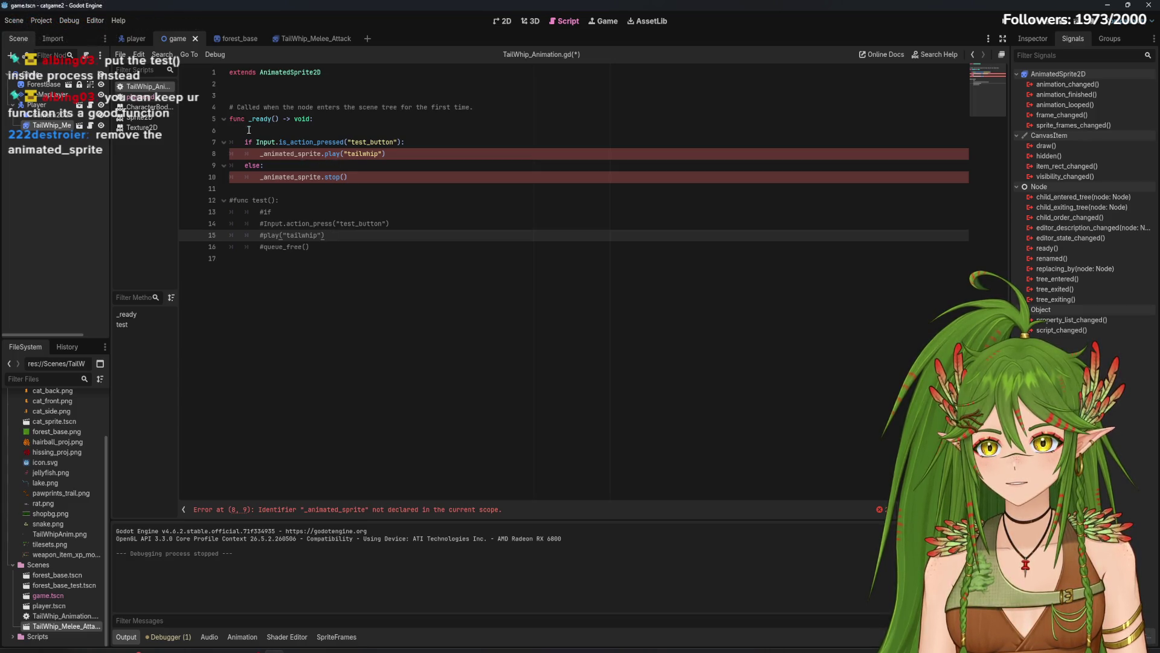
click(321, 154)
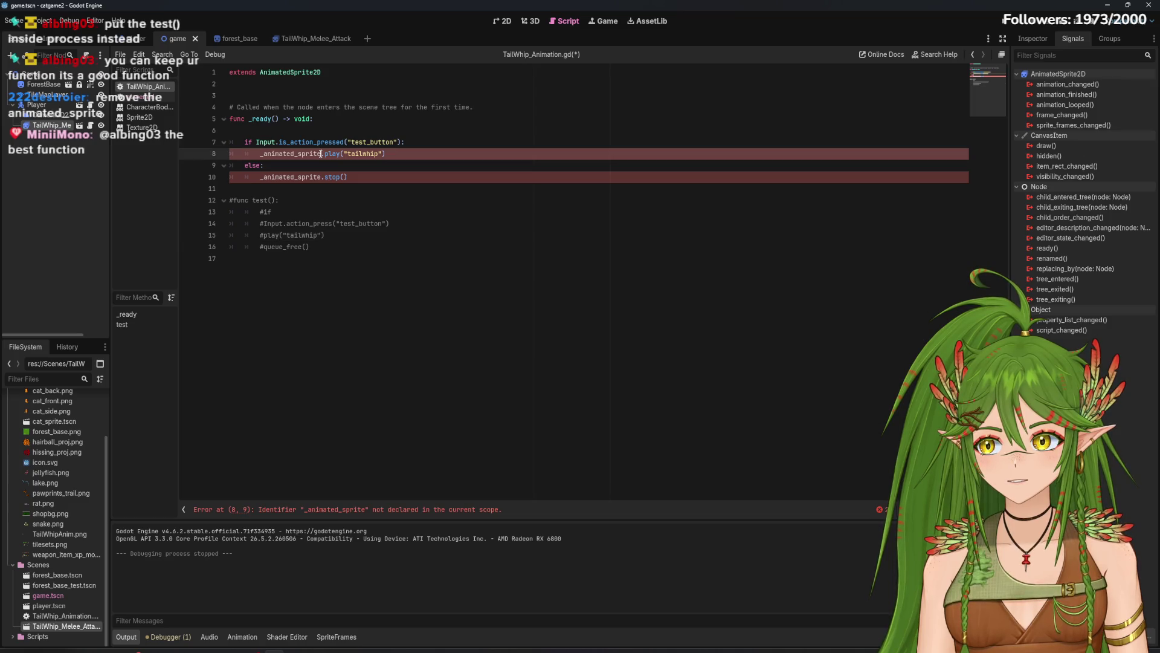
key(super+Down)
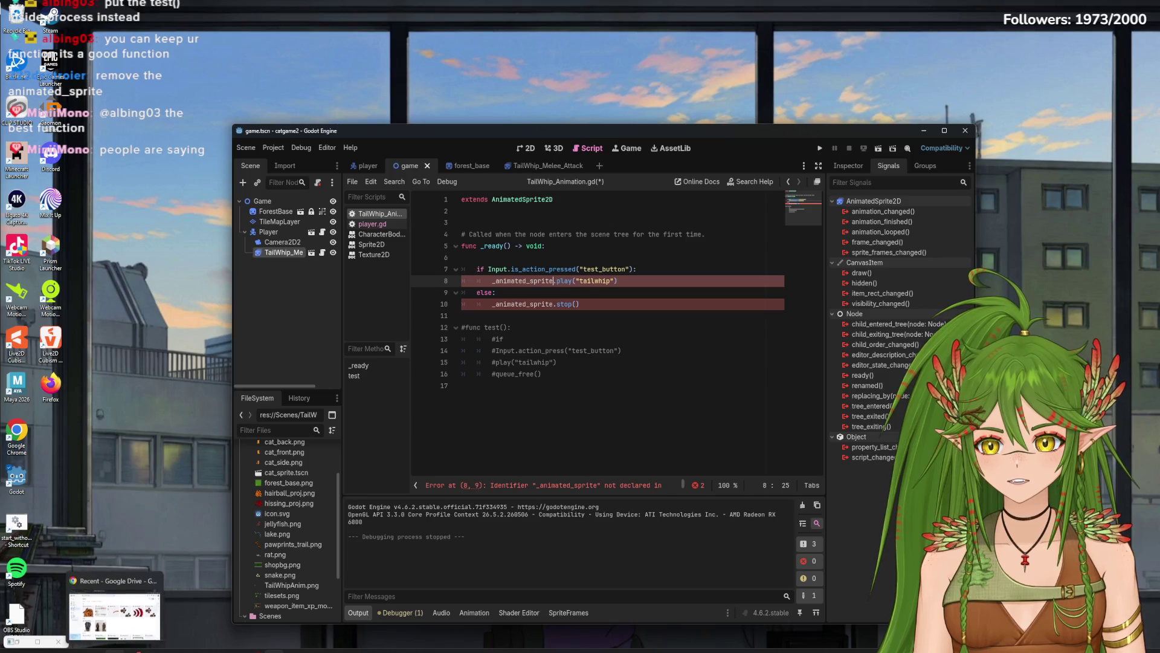
mouse_move(131, 651)
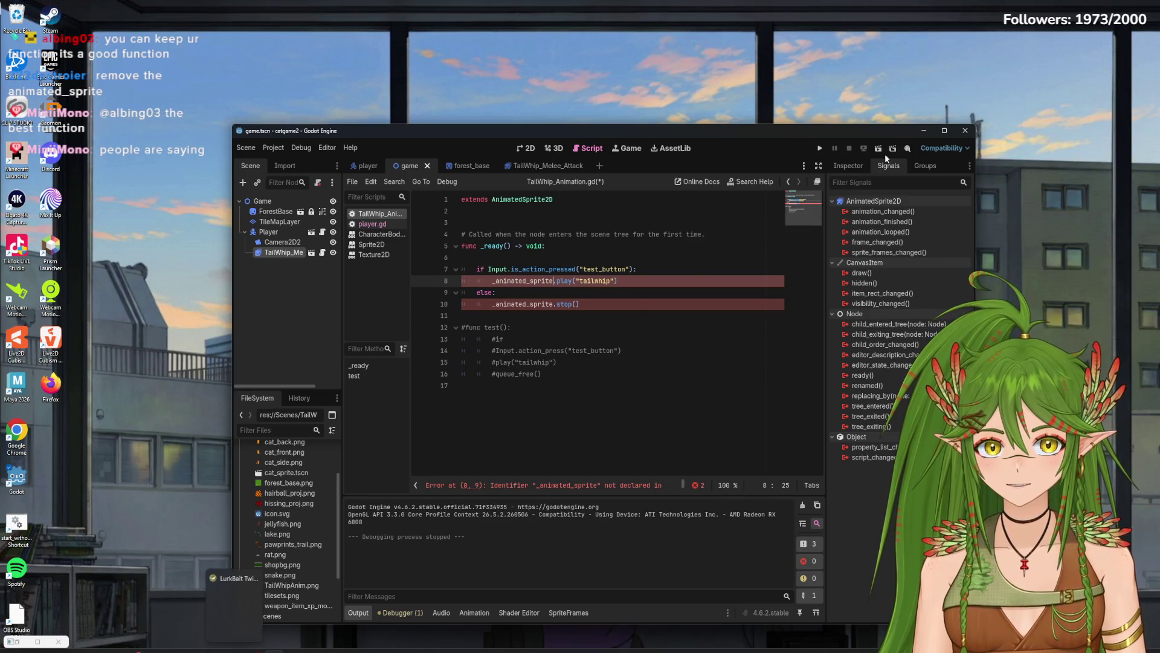
click(938, 129)
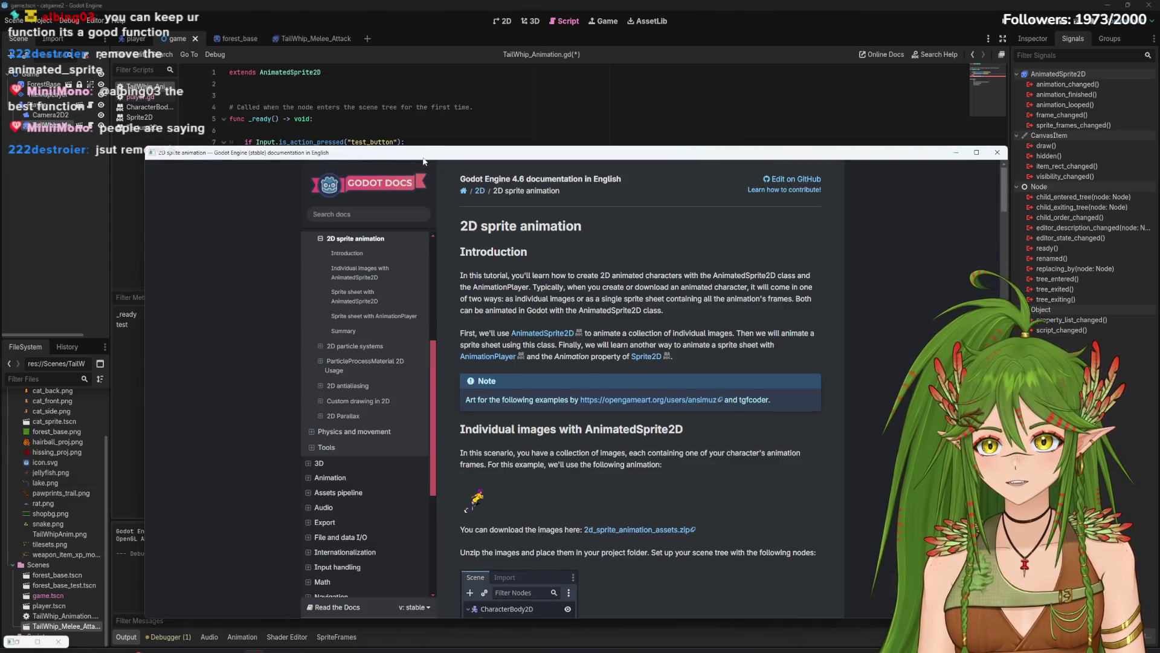
mouse_move(425, 149)
mouse_down()
mouse_move(481, 120)
mouse_move(543, 260)
mouse_move(543, 144)
mouse_up()
Step: Delete the stray characters before the play and stop calls on lines 8 and 10
scroll(567, 394, down, 5)
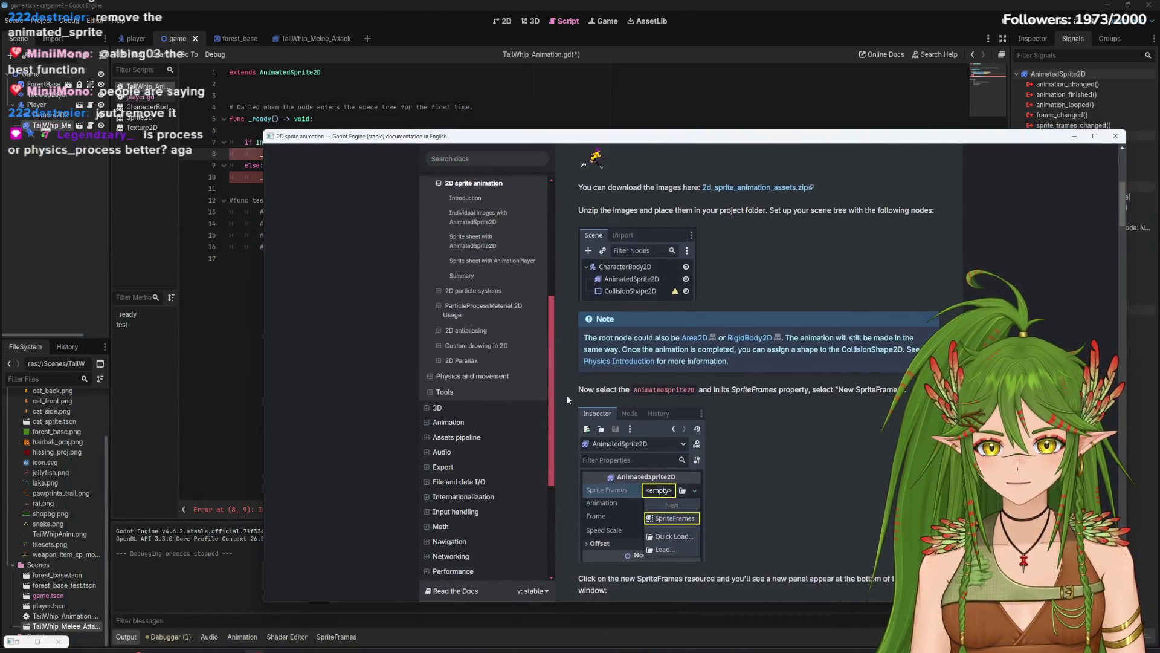
scroll(567, 395, down, 1)
click(24, 125)
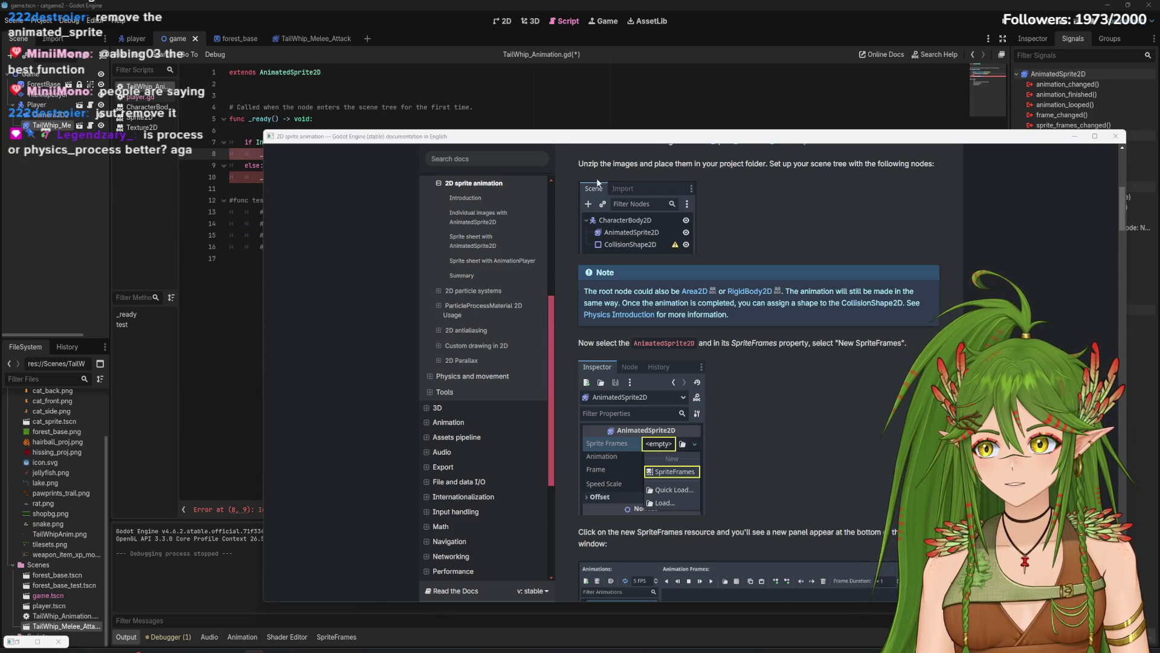
click(229, 285)
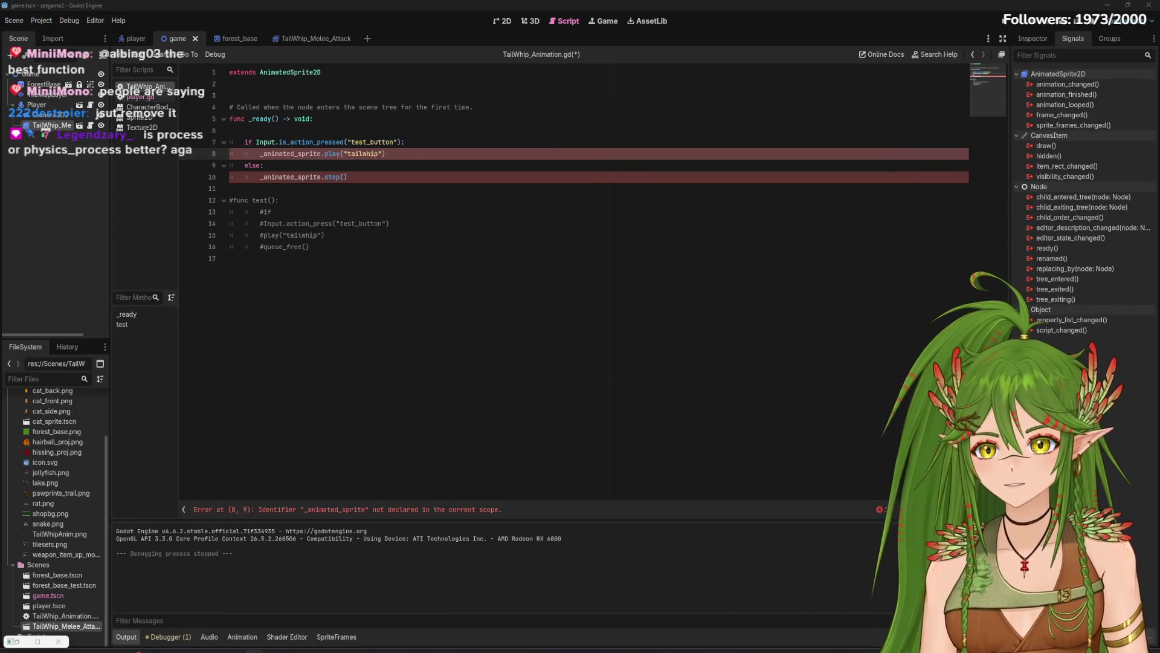
click(324, 153)
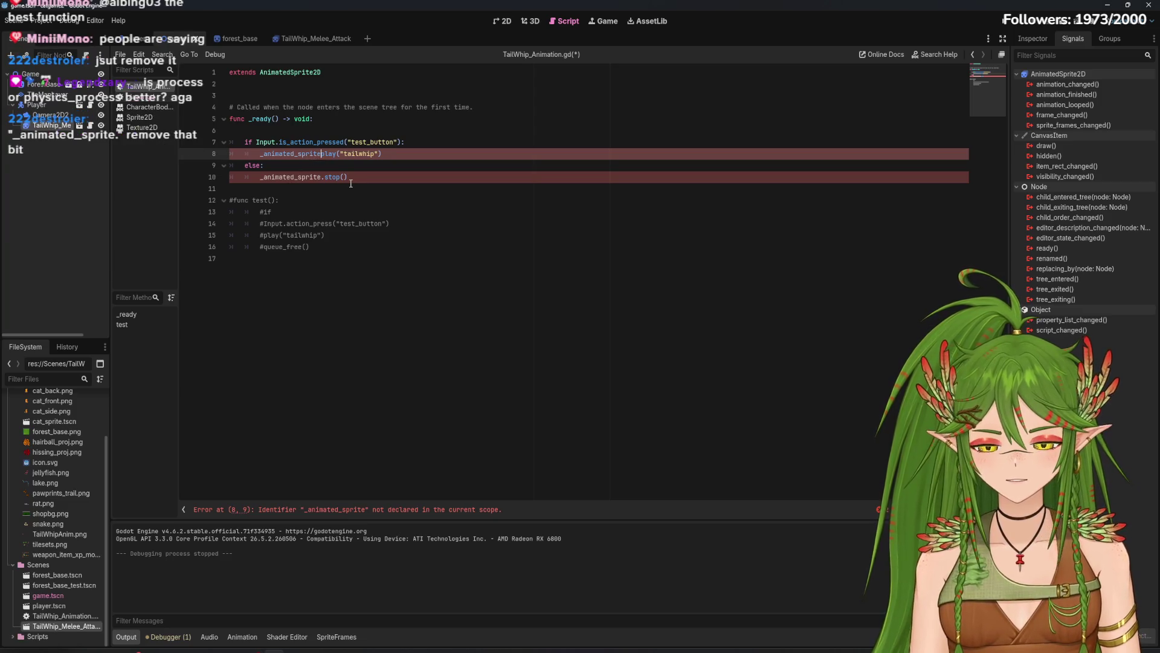
key(BackSpace)
key(BackSpace)
key(BackSpace)
key(BackSpace)
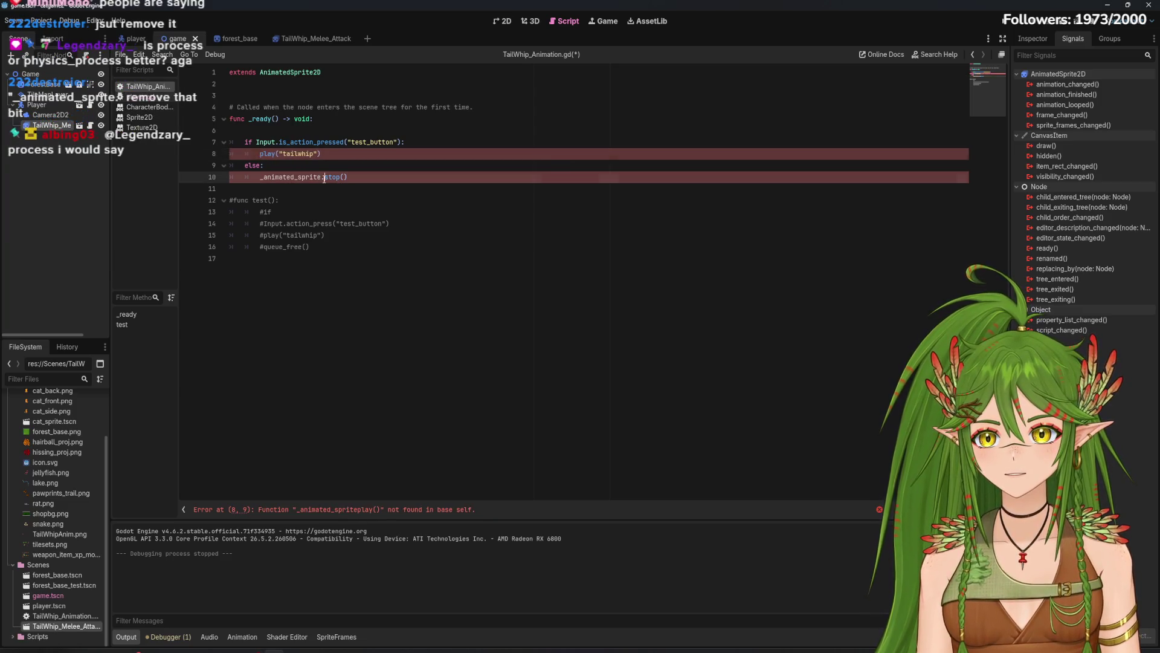
click(324, 177)
key(BackSpace)
key(BackSpace)
key(BackSpace)
key(BackSpace)
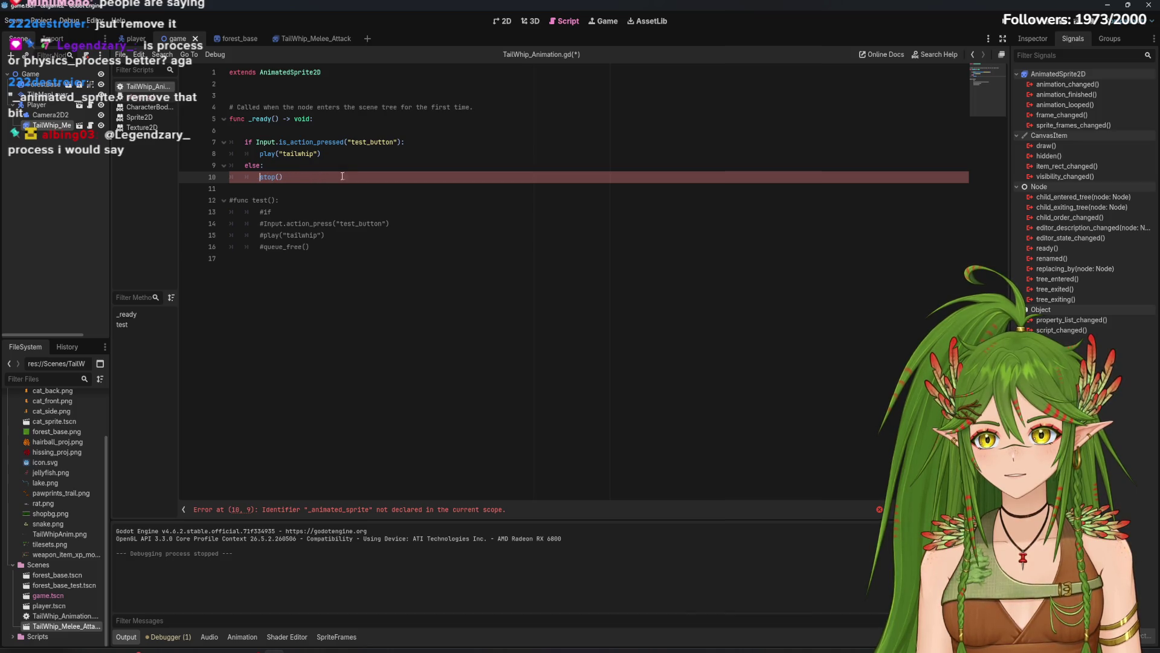
key(Up)
Step: Scroll through the sprite animation docs once more, then close the documentation window
key(alt+Tab)
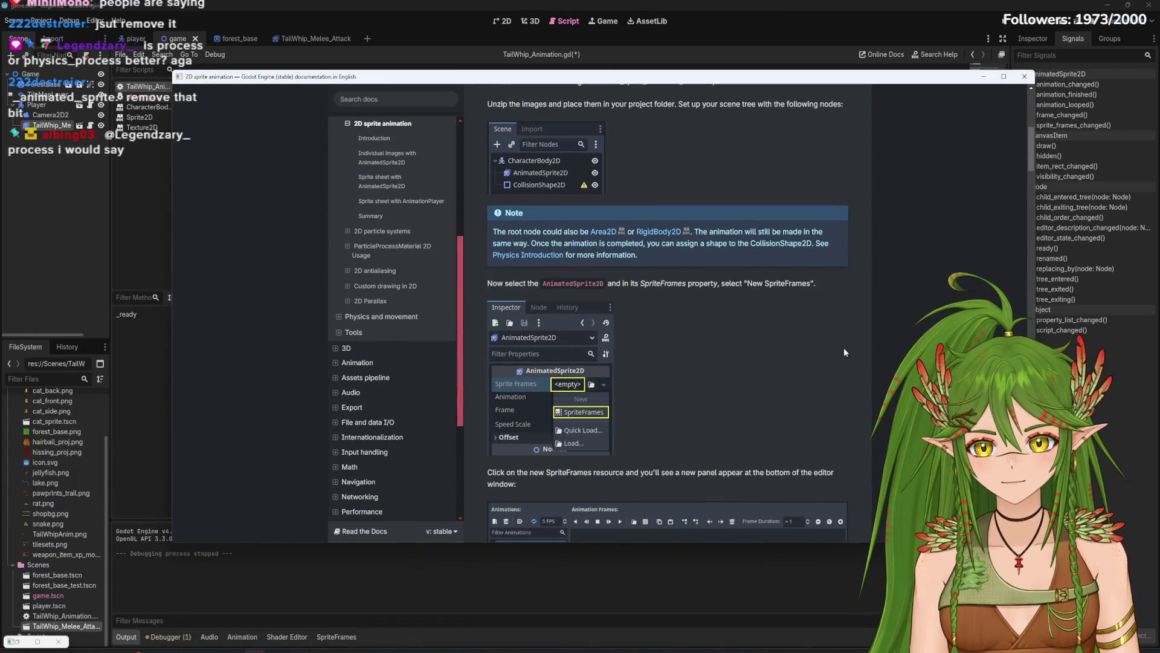
scroll(681, 287, down, 7)
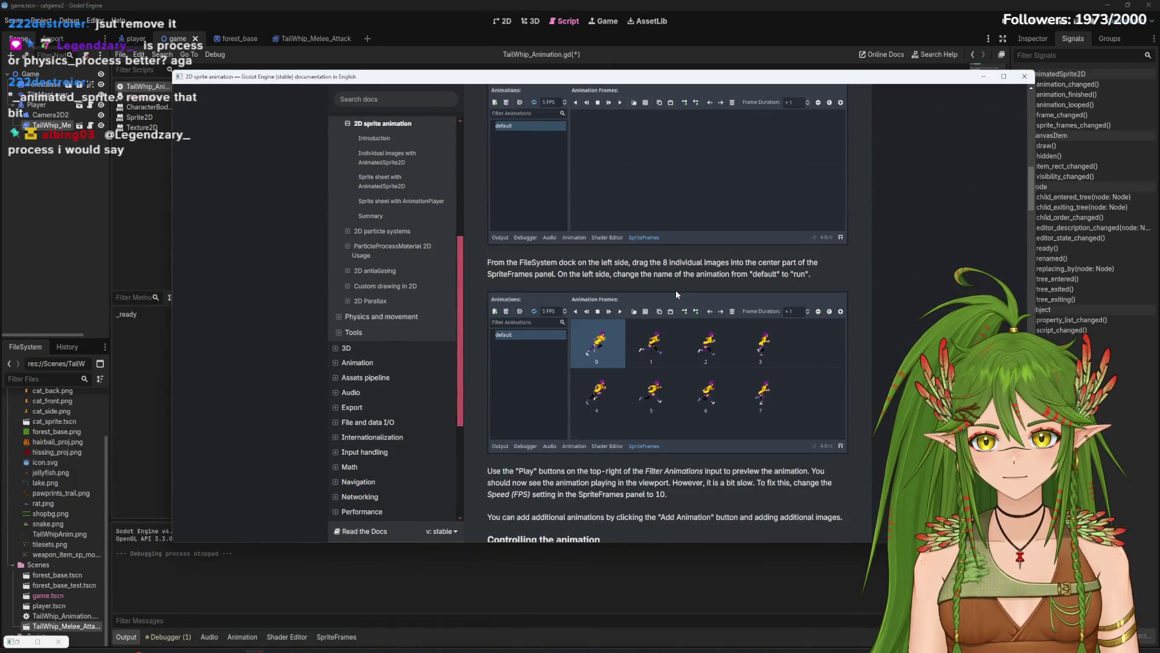
scroll(676, 290, down, 7)
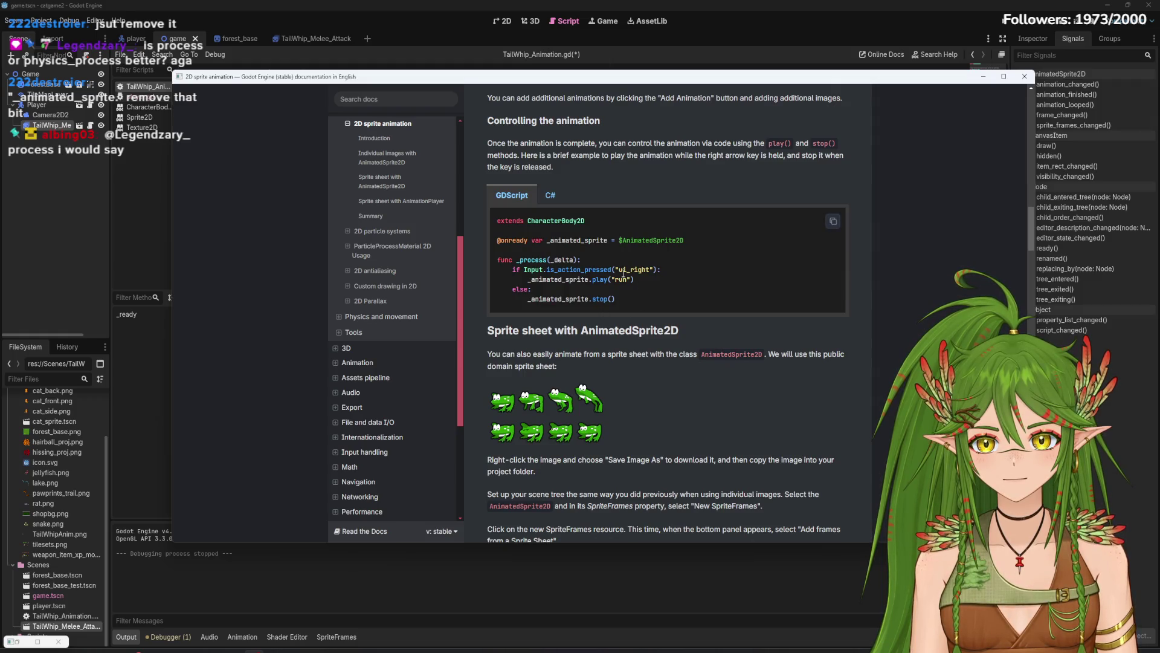
mouse_move(584, 77)
mouse_down()
mouse_move(528, 422)
mouse_move(620, 144)
mouse_up()
scroll(664, 332, down, 2)
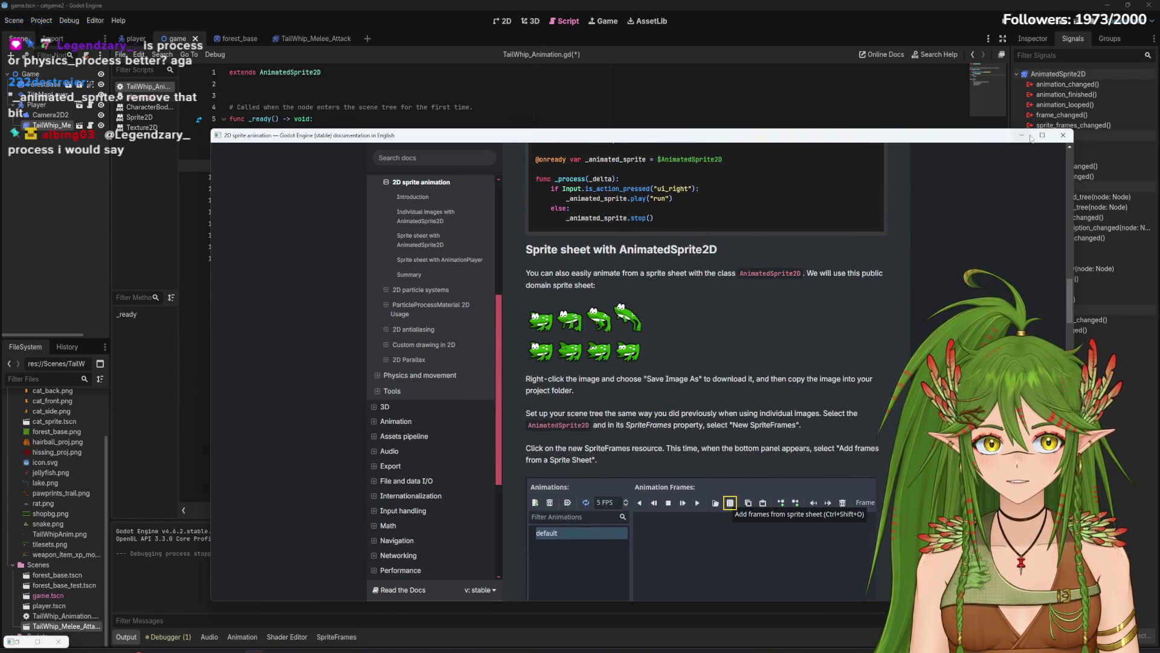
click(1064, 135)
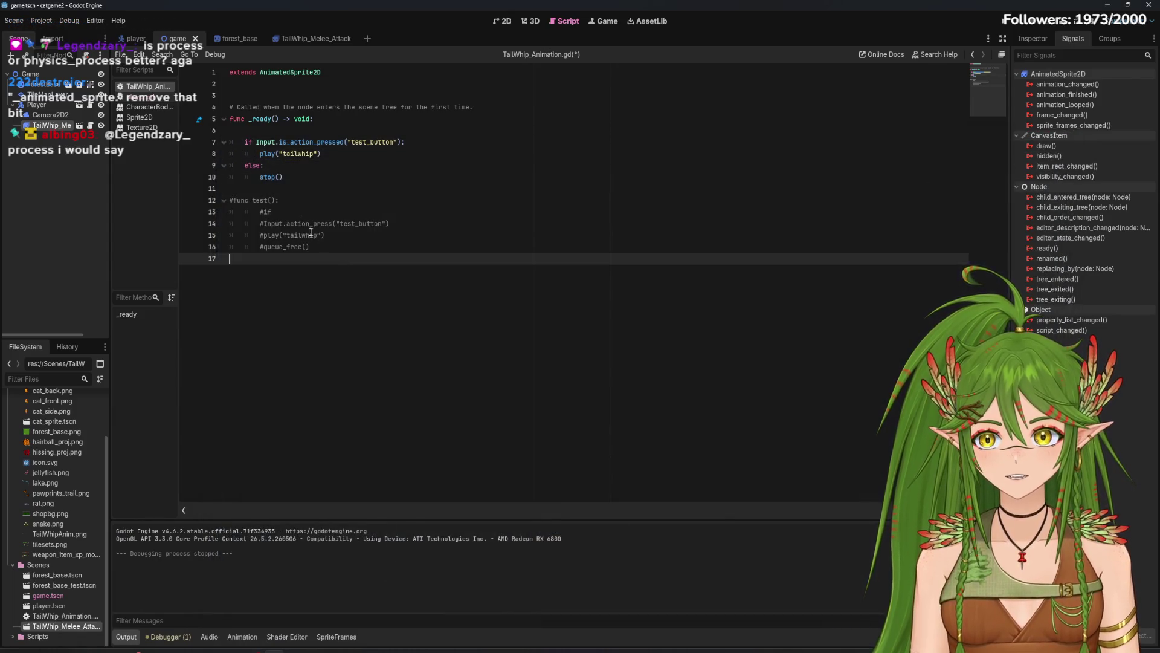
Step: Tidy _ready by removing the blank line inside it around the play and stop lines
drag(245, 142, 321, 153)
drag(281, 223, 334, 259)
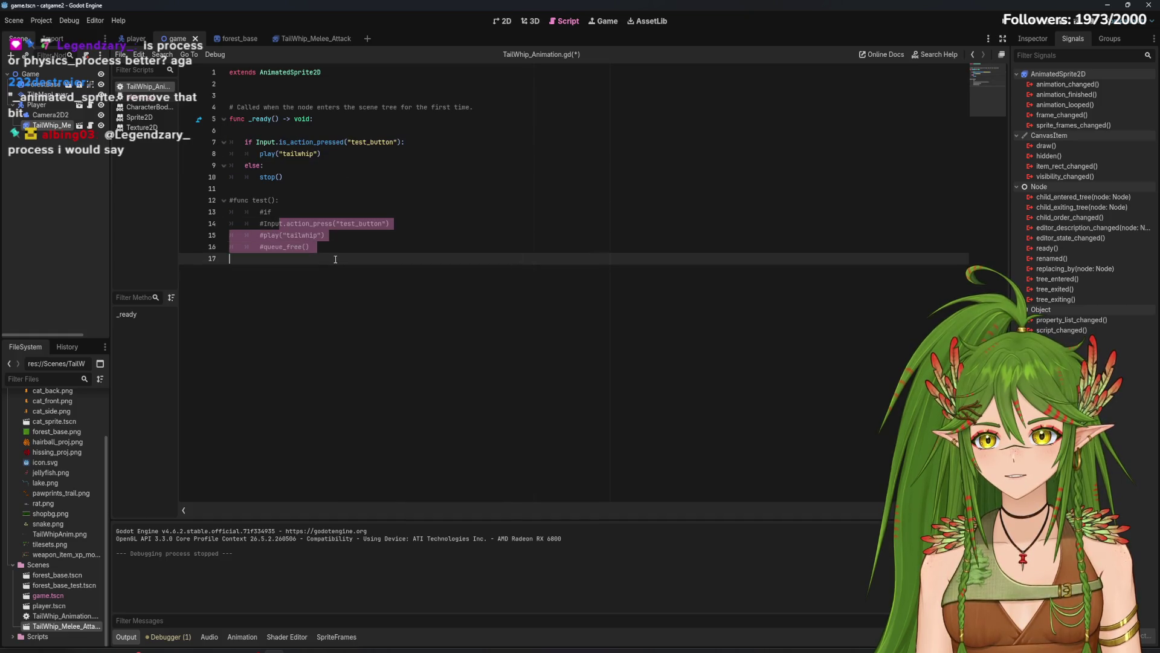
click(252, 132)
key(BackSpace)
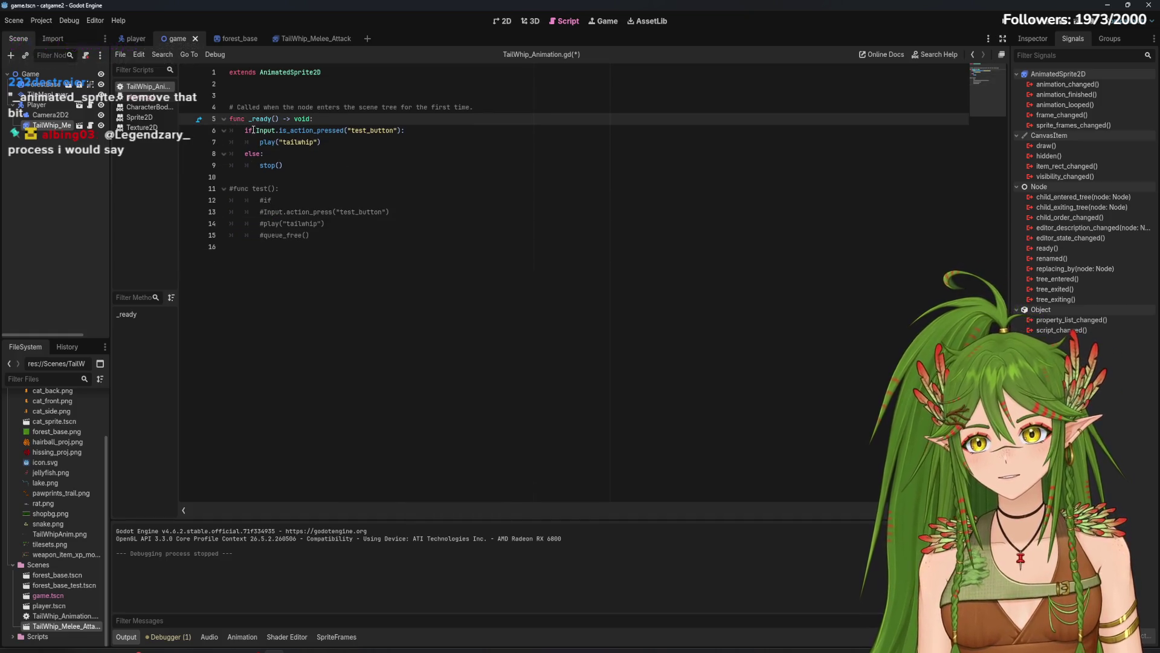
drag(283, 165, 265, 143)
click(300, 182)
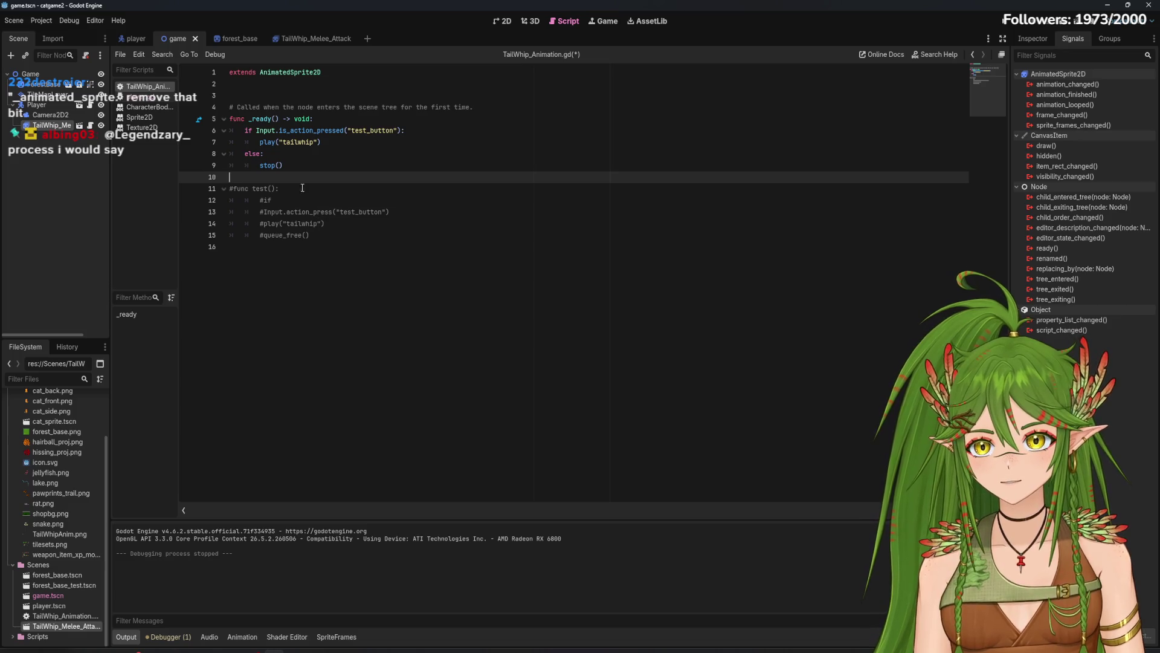
click(295, 167)
key(Return)
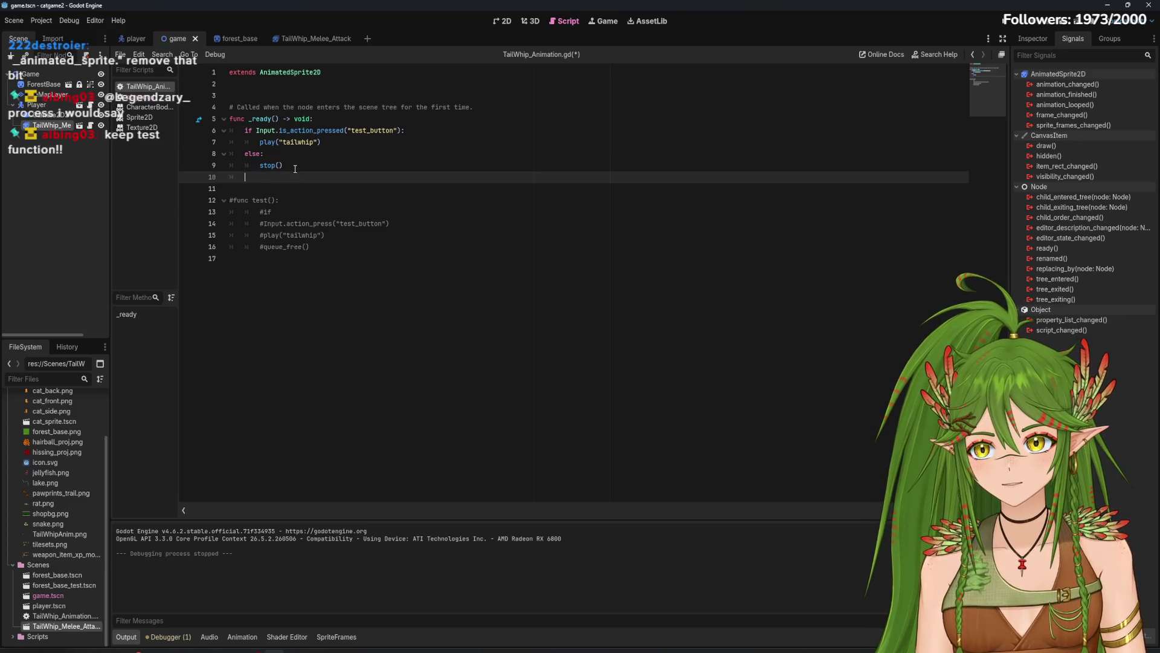
key(BackSpace)
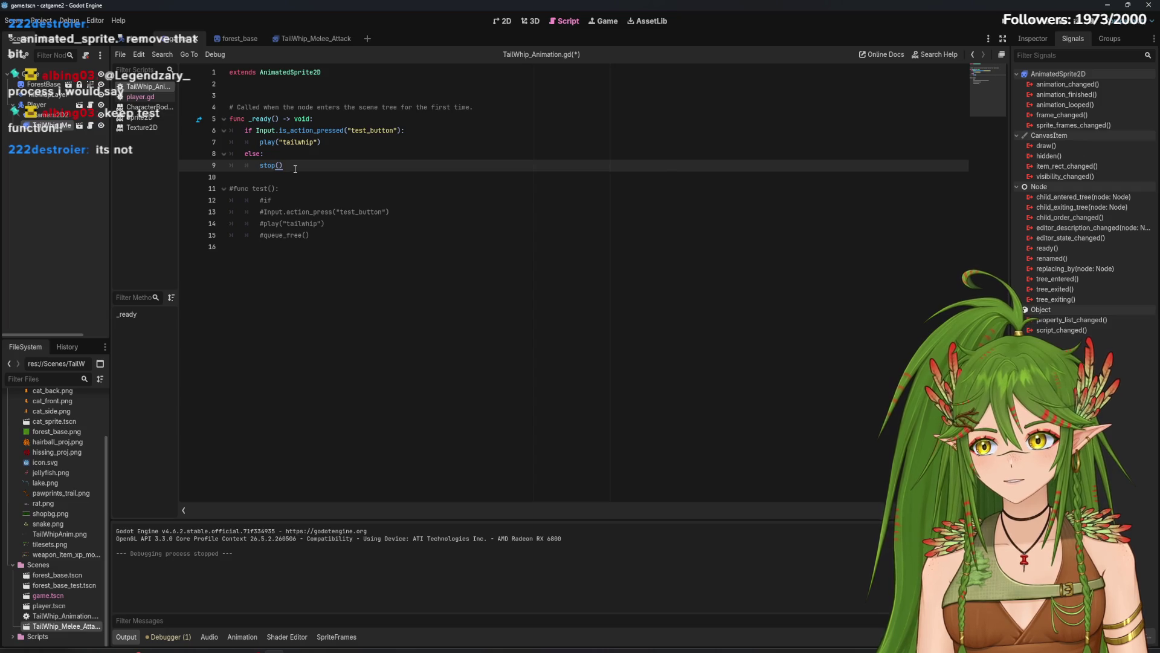
Step: Remove the stray #if line and uncomment the four test() function lines
drag(307, 235, 210, 188)
key(ctrl+z)
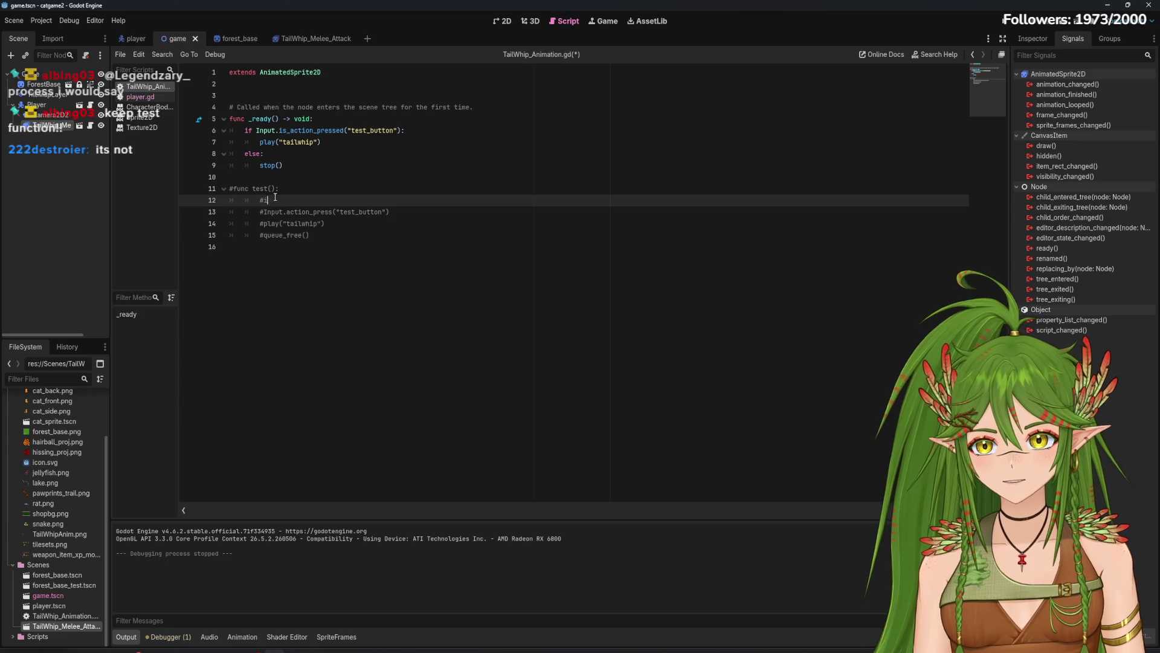
key(ctrl+z)
key(ctrl+z)
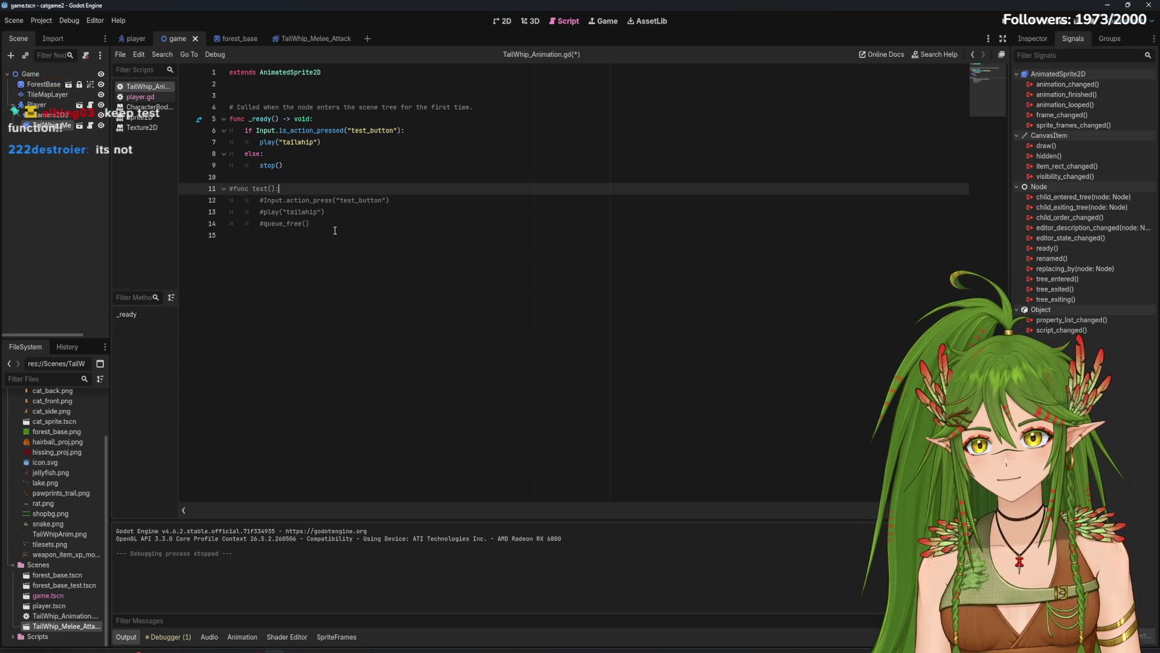
right_click(274, 205)
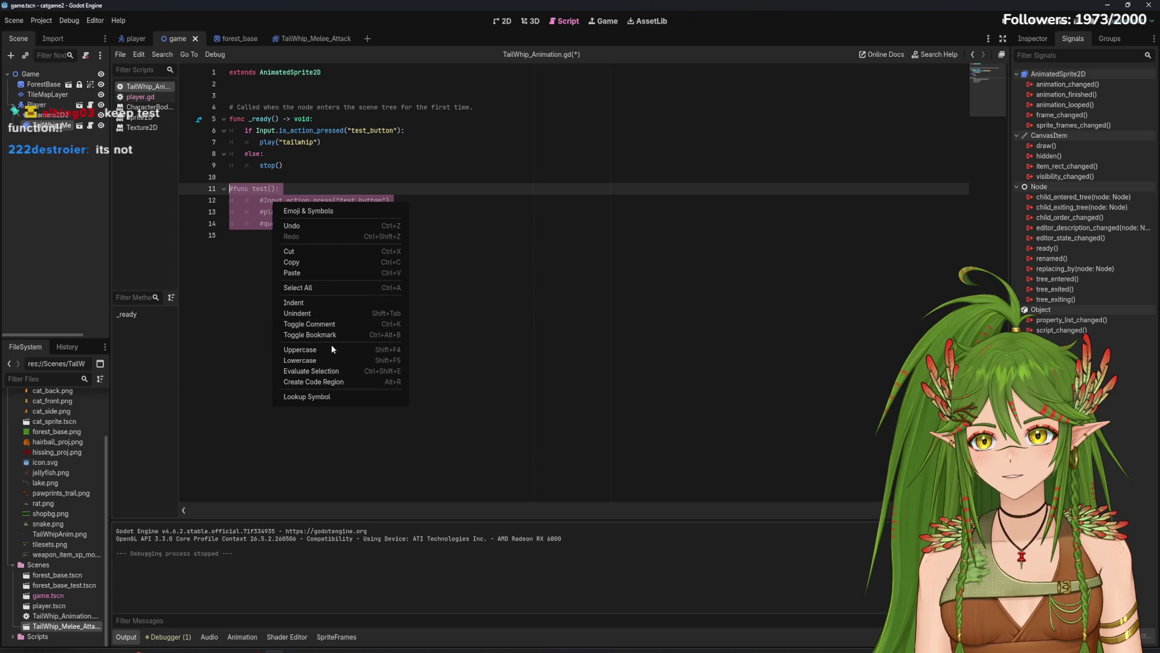
click(323, 324)
click(345, 225)
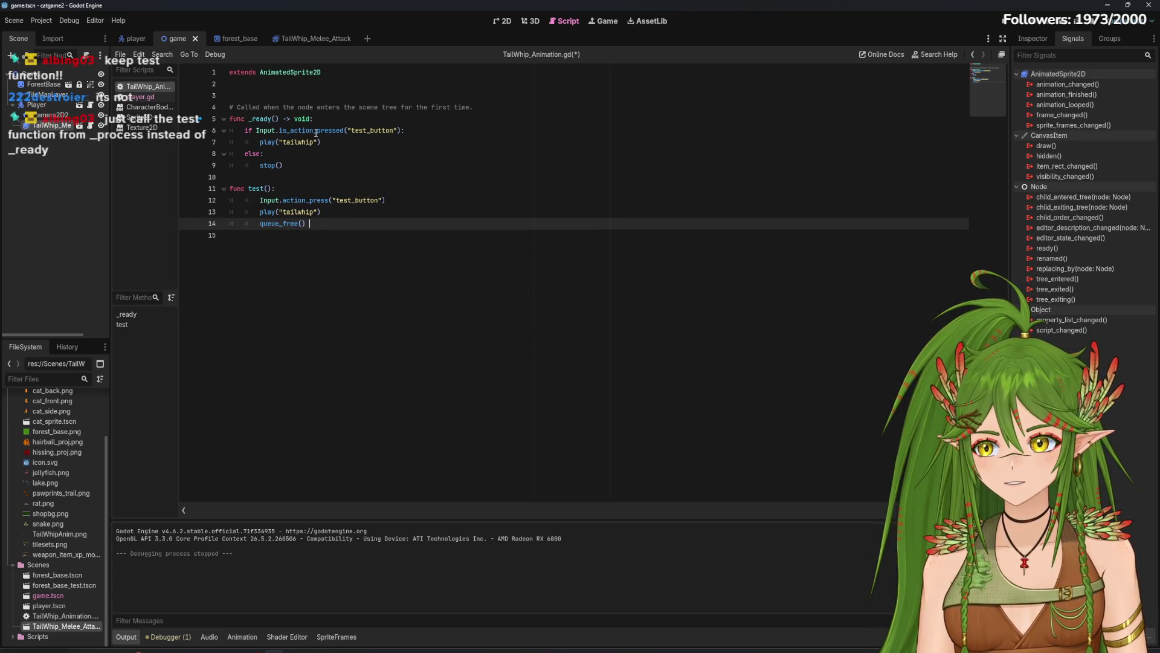
click(307, 164)
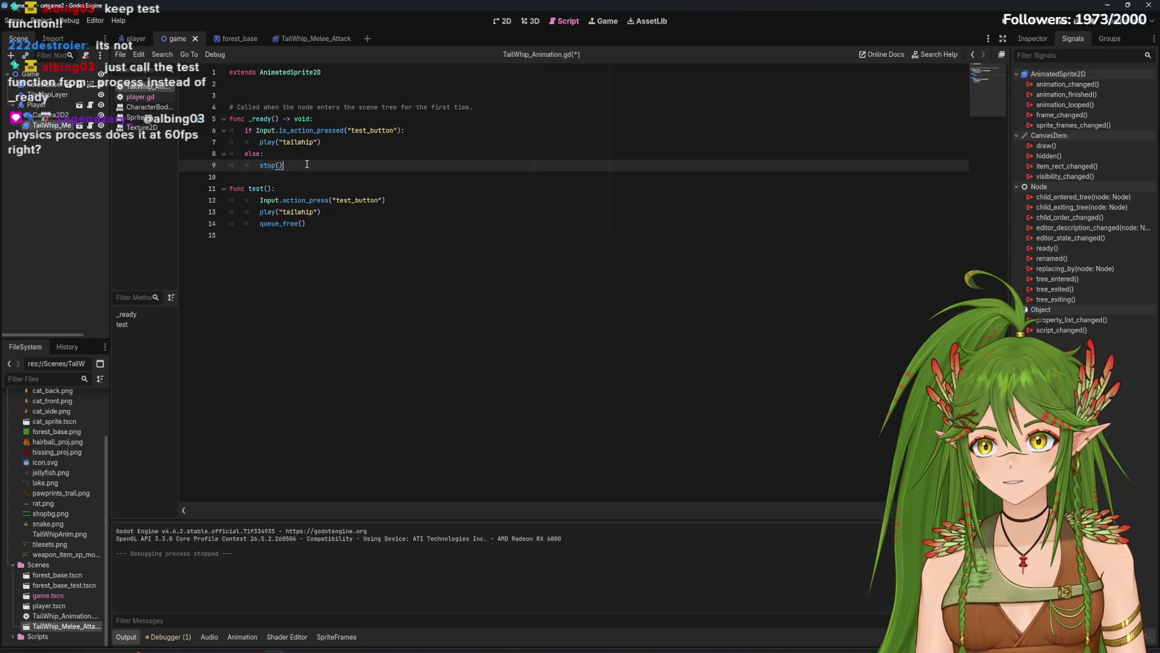
Step: Add a 'func _process' line below stop(), then view player.gd's _physics_process for reference
click(273, 119)
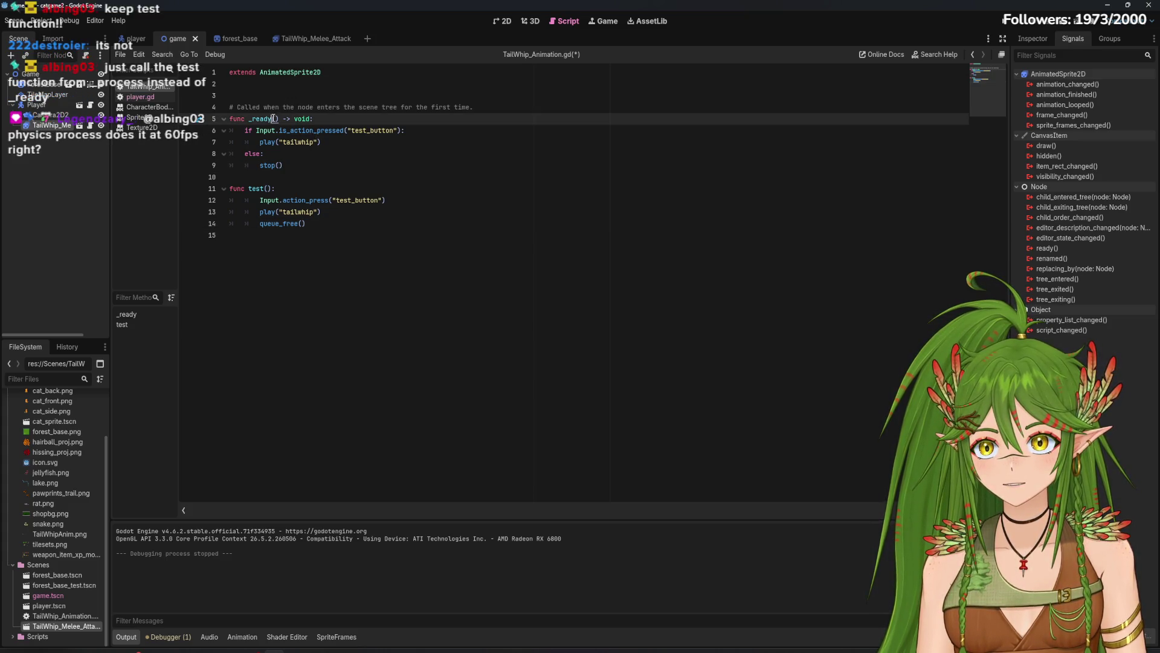
mouse_move(305, 131)
click(303, 223)
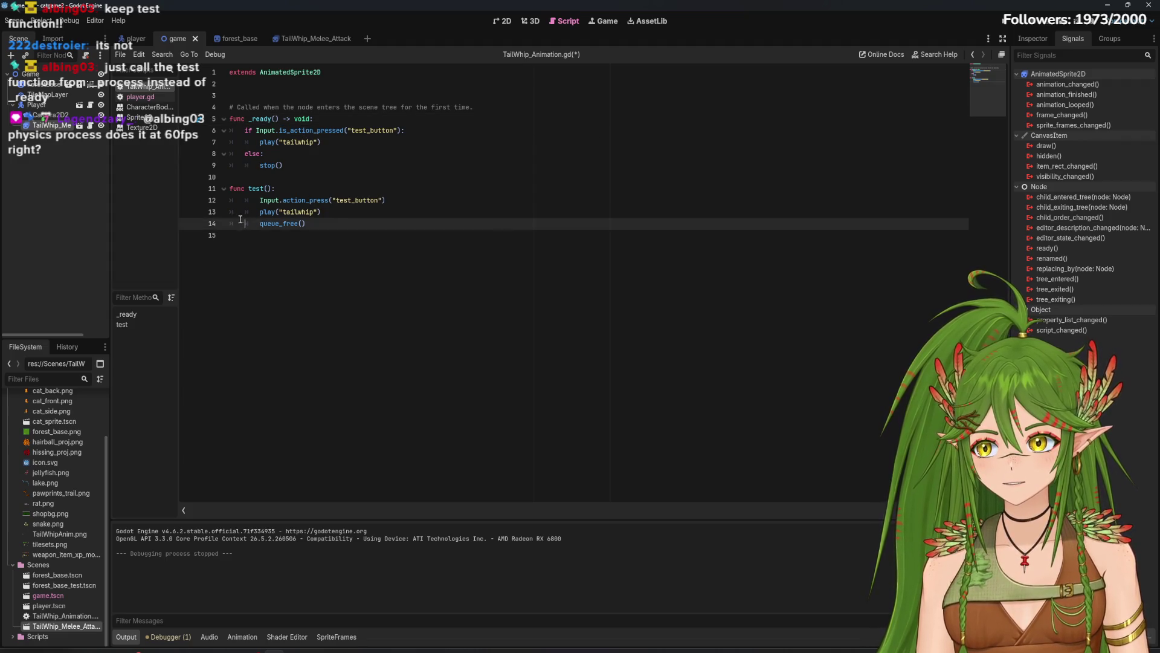
click(297, 166)
key(Return)
key(Return)
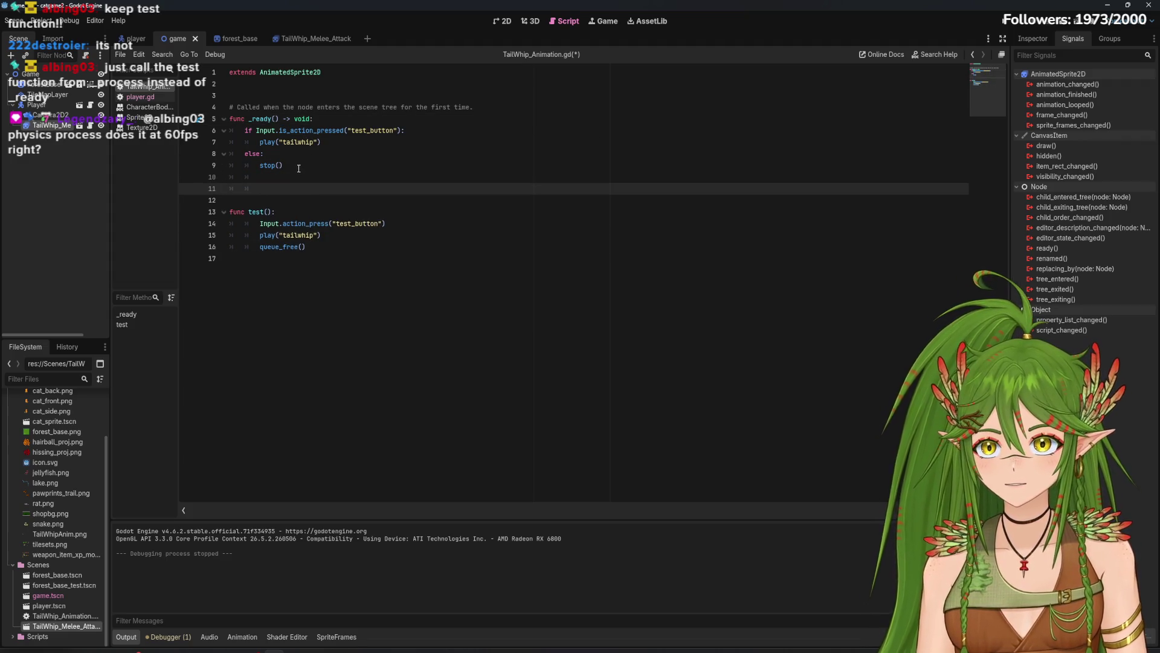
text(func )
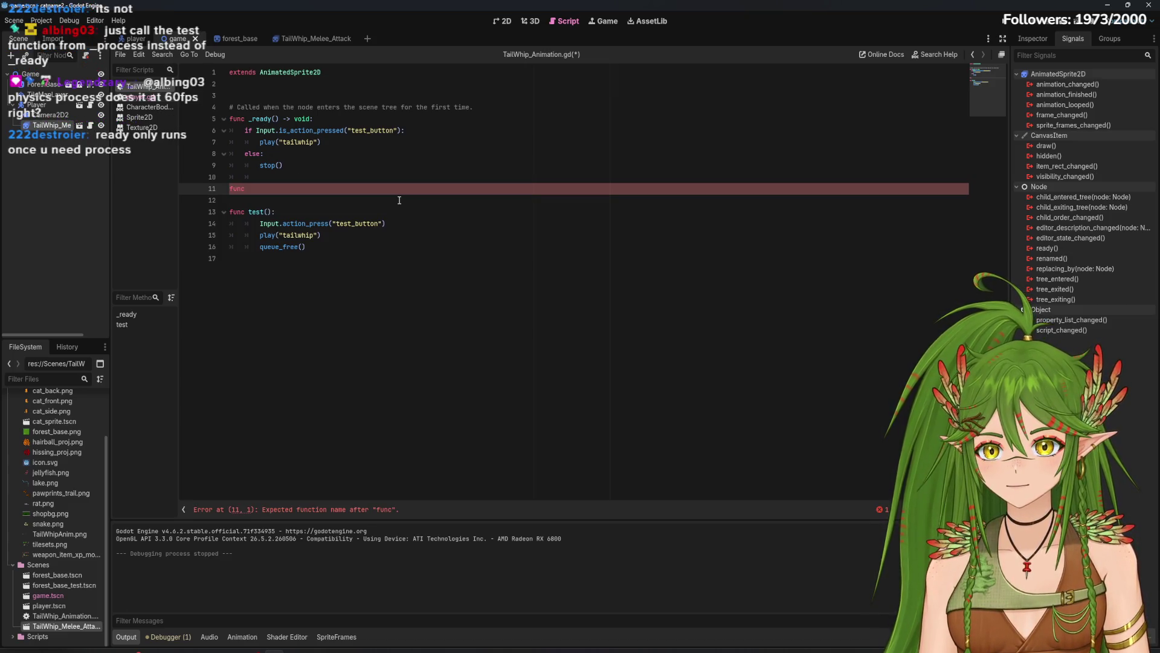
text(_process)
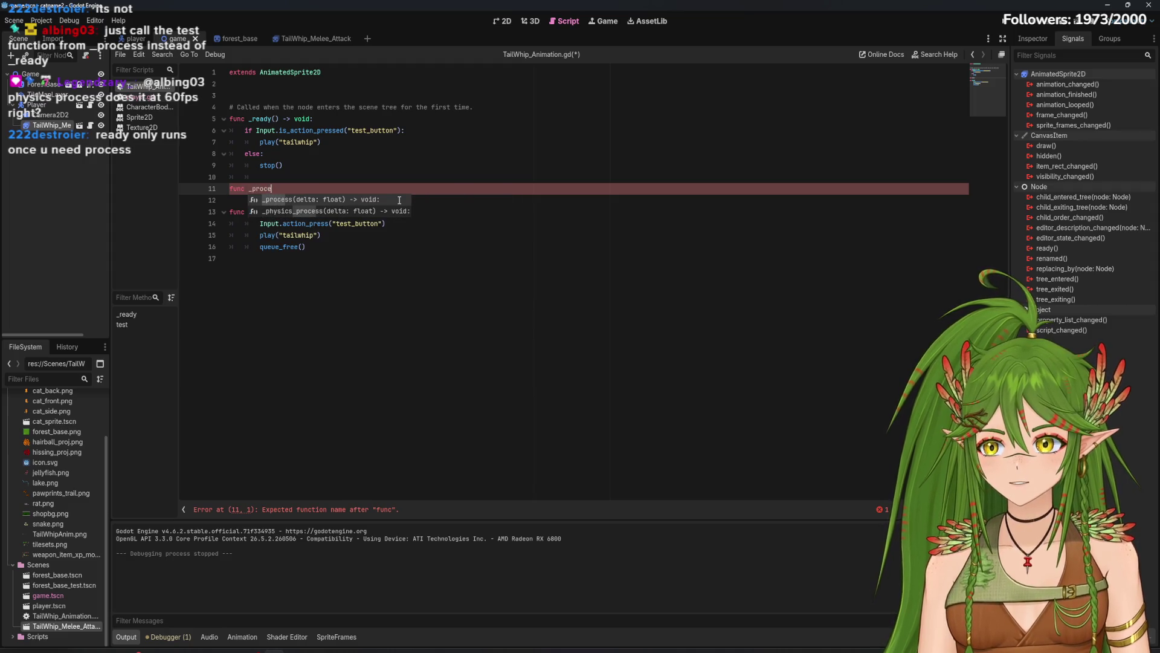
click(150, 100)
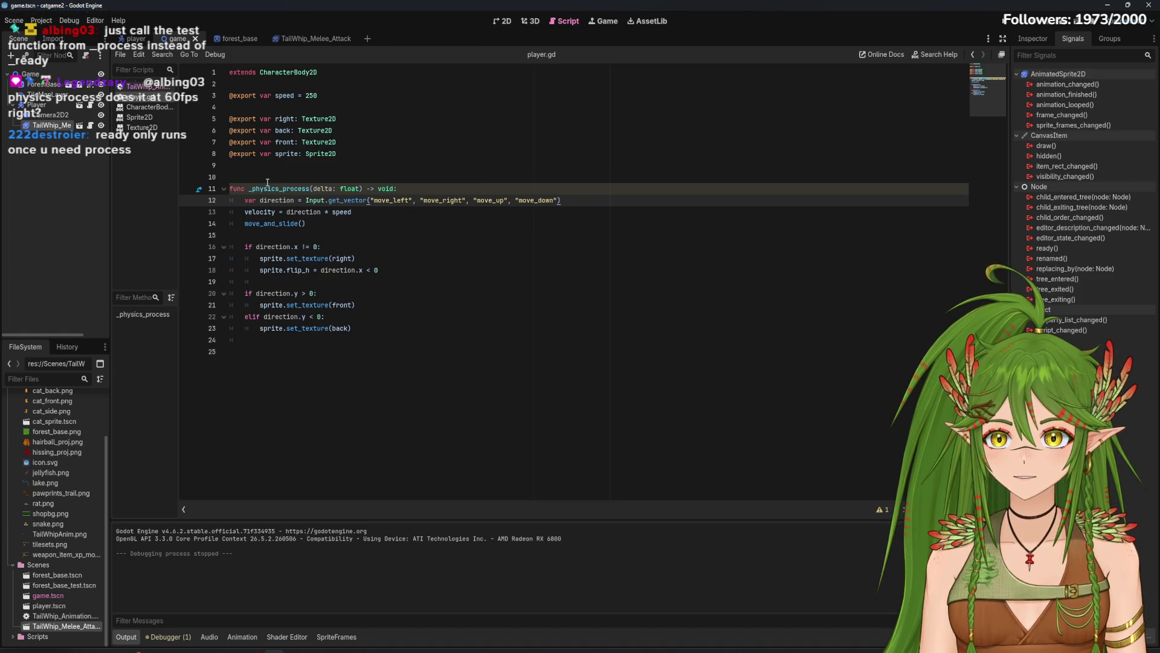
Step: Rename the _ready function to _process in TailWhip_Animation.gd
click(301, 189)
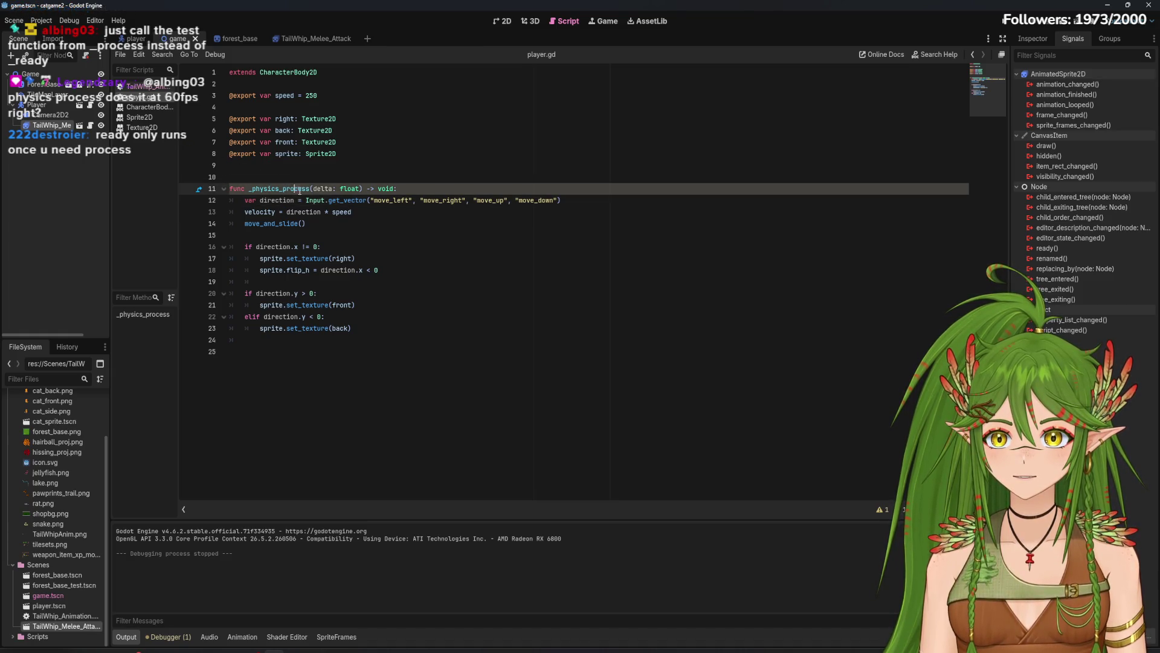
click(145, 86)
click(272, 119)
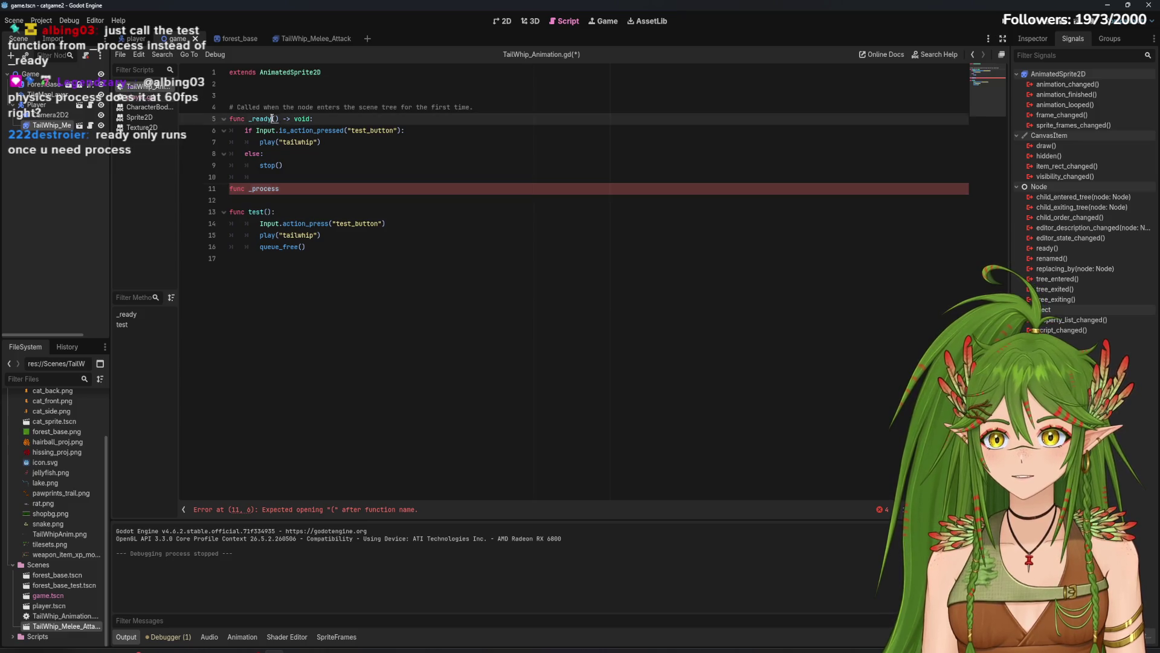
key(BackSpace)
key(BackSpace)
key(BackSpace)
text(proce)
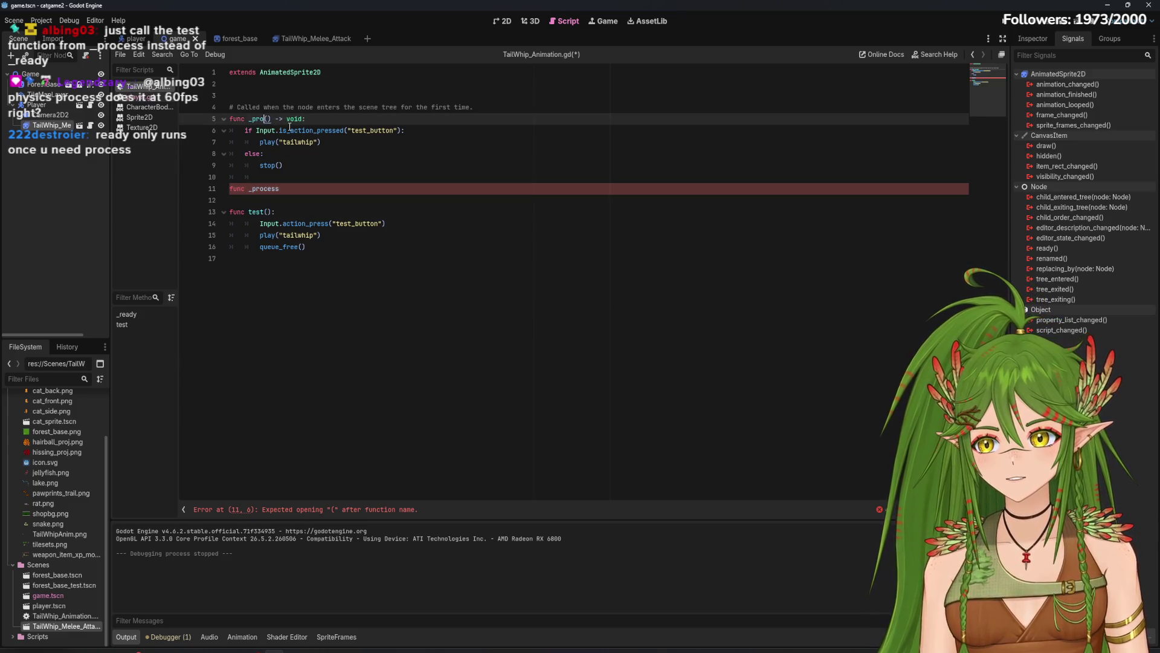
text(ss)
Step: Replace the leftover 'func _process' line with a test() call
click(320, 192)
drag(304, 193, 226, 180)
key(BackSpace)
key(BackSpace)
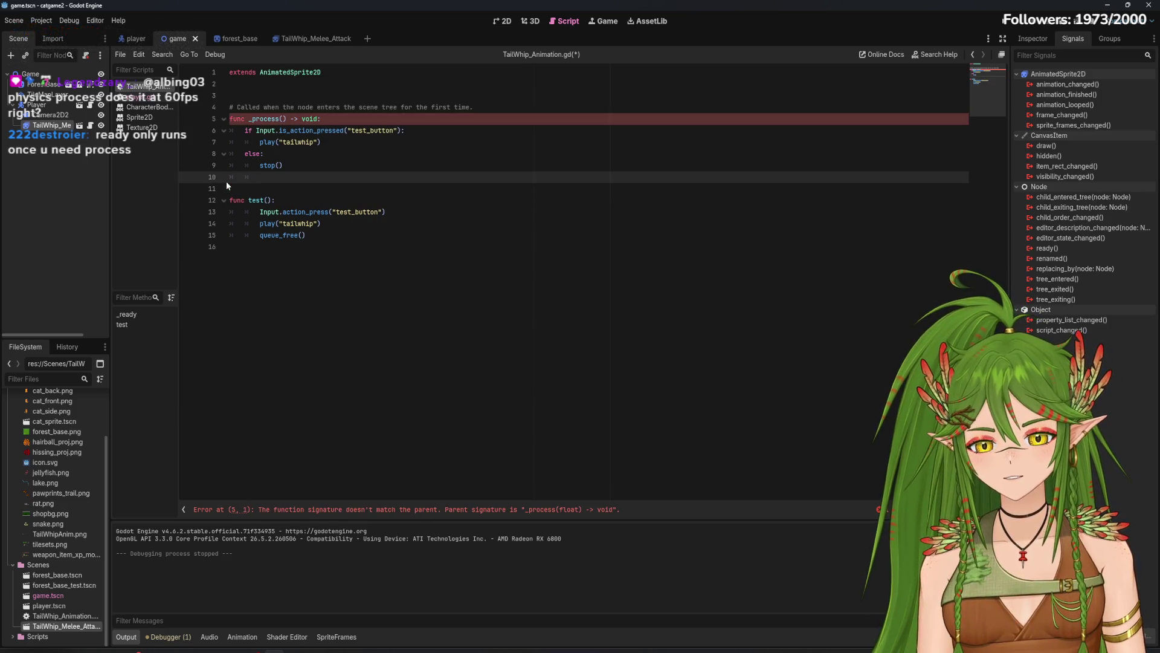
text(test)
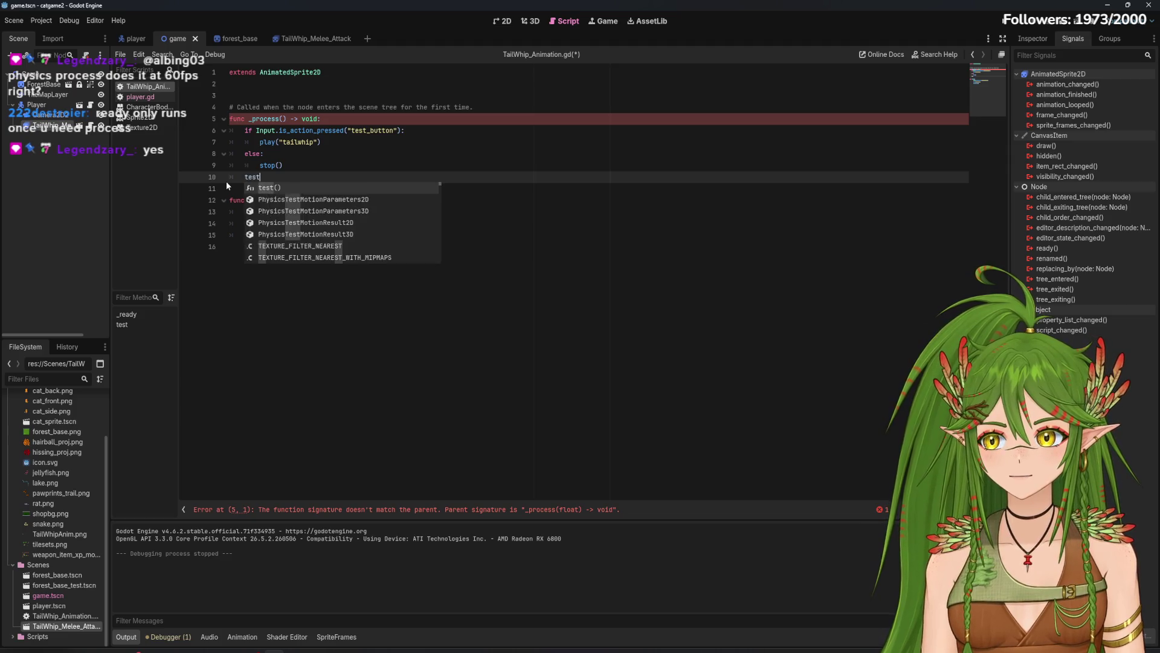
key(Return)
Step: Give _process a delta parameter, matching player.gd's signature
click(347, 248)
click(334, 119)
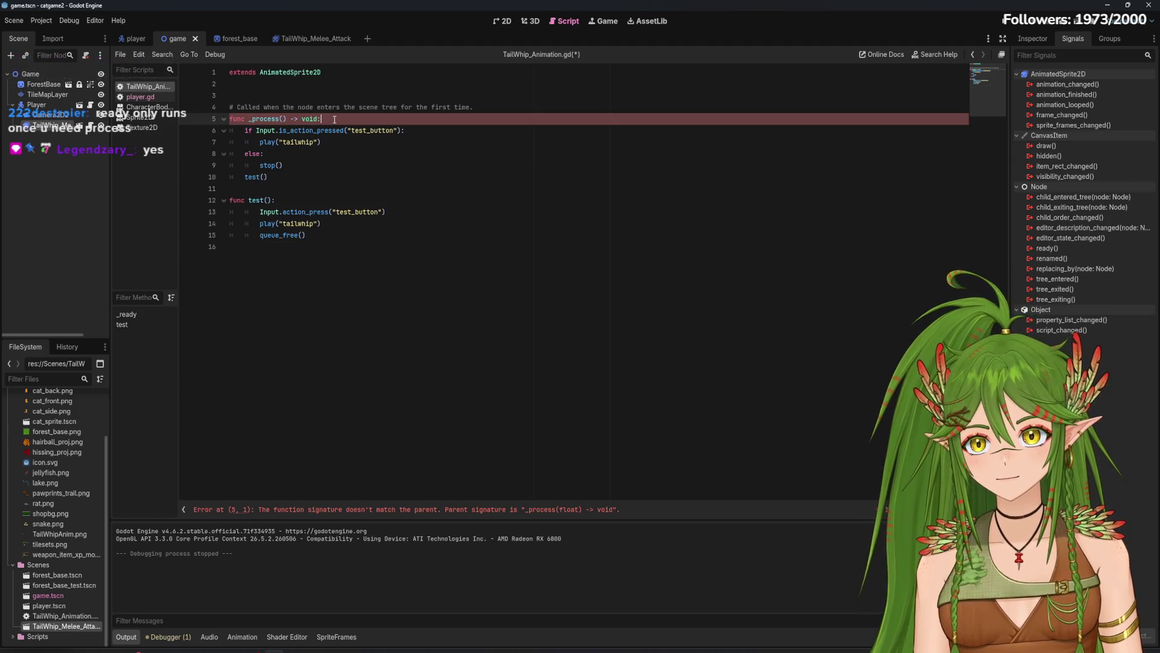
mouse_move(279, 121)
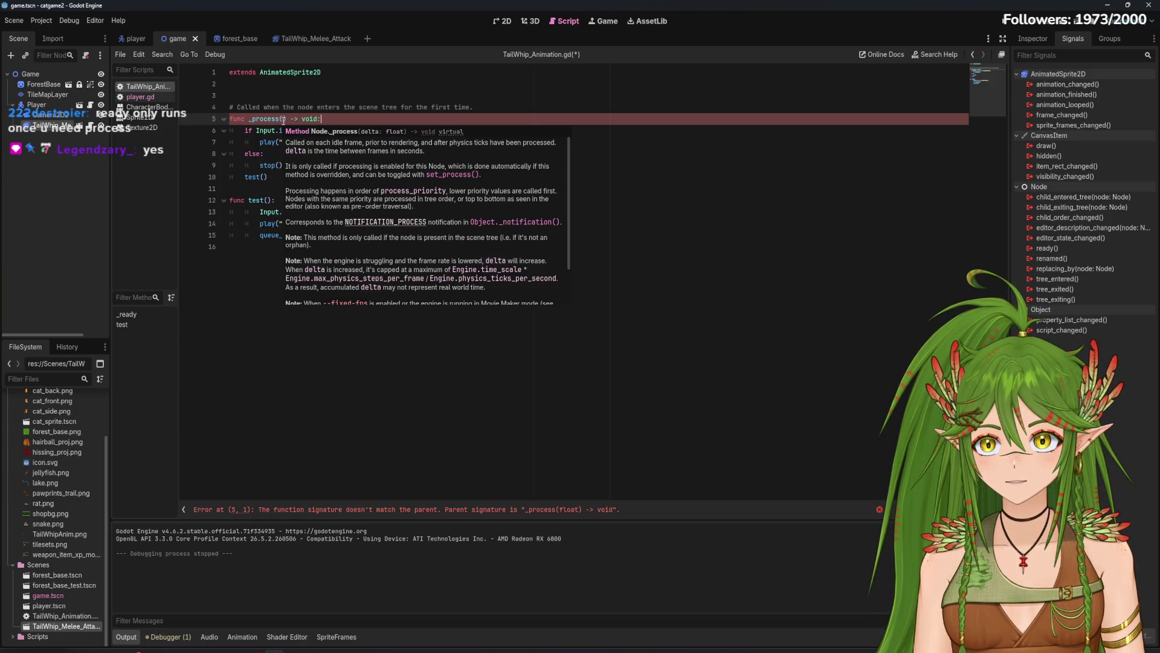
click(140, 97)
click(330, 186)
click(132, 85)
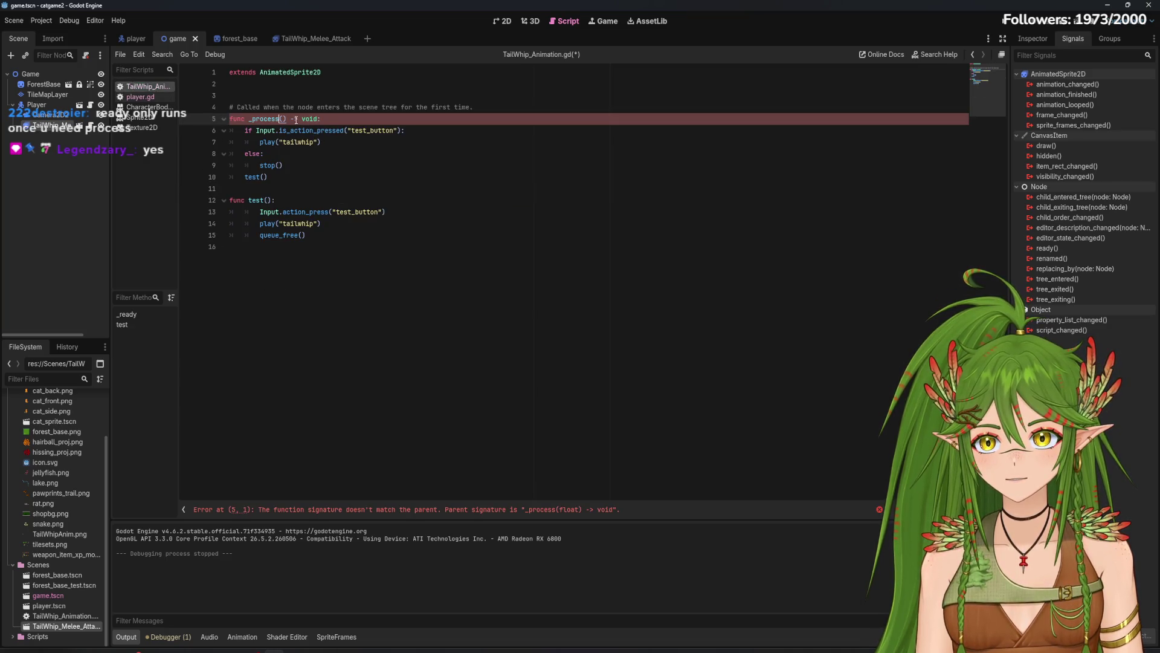
text(delta)
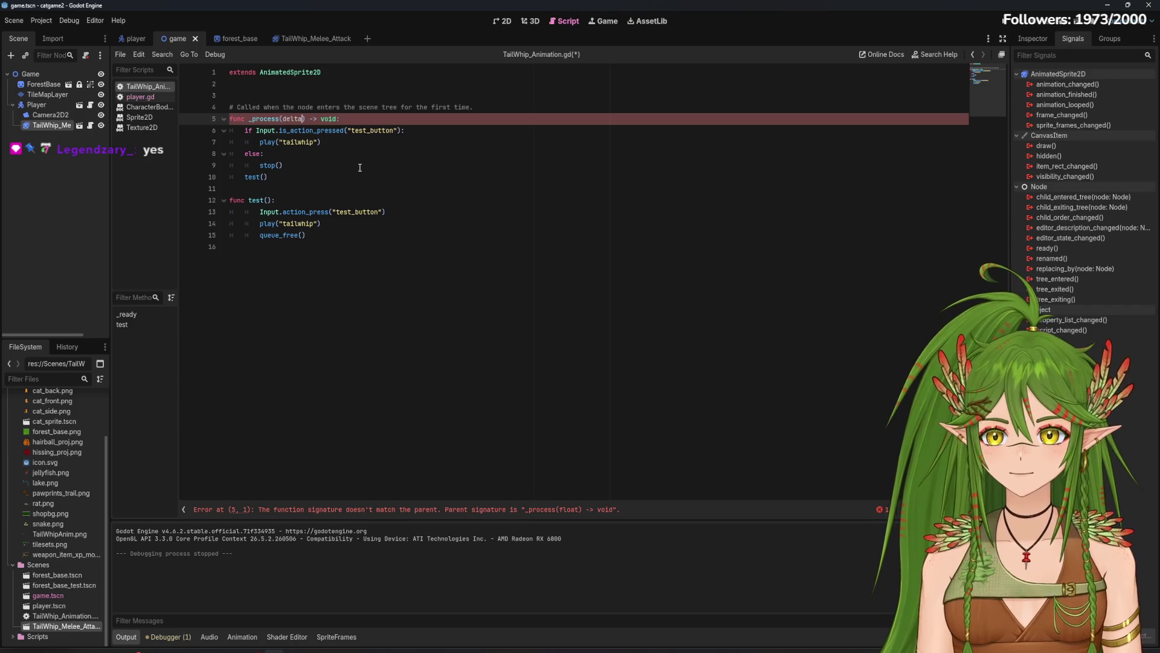
Step: Save TailWhip_Animation.gd
click(368, 185)
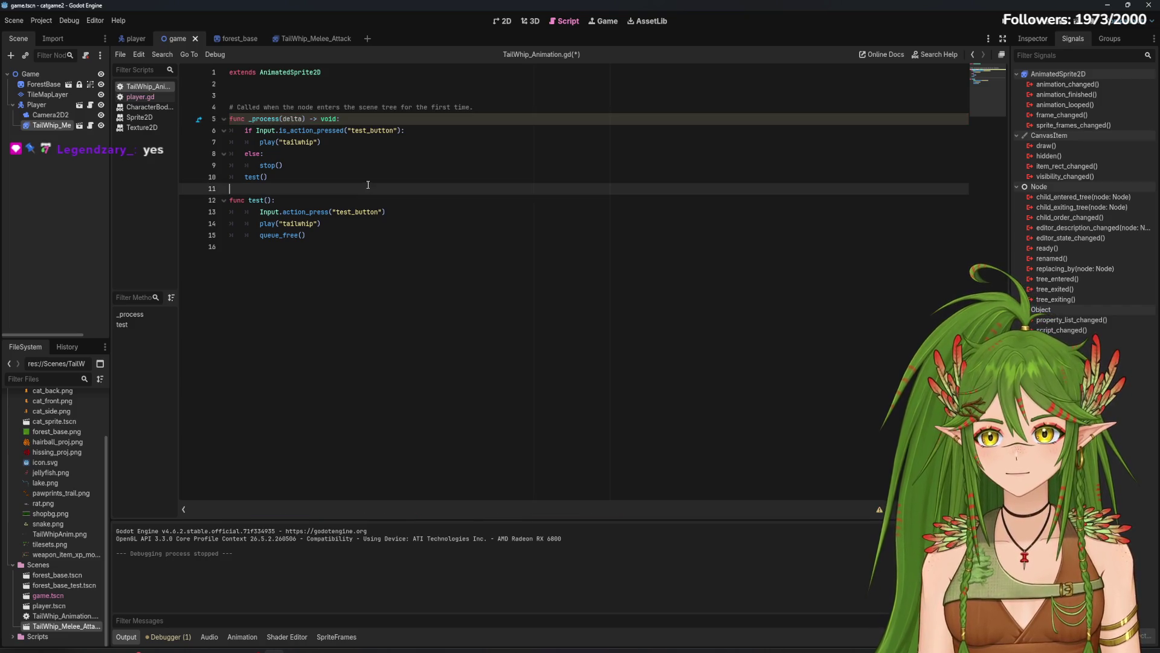
click(415, 224)
key(ctrl+s)
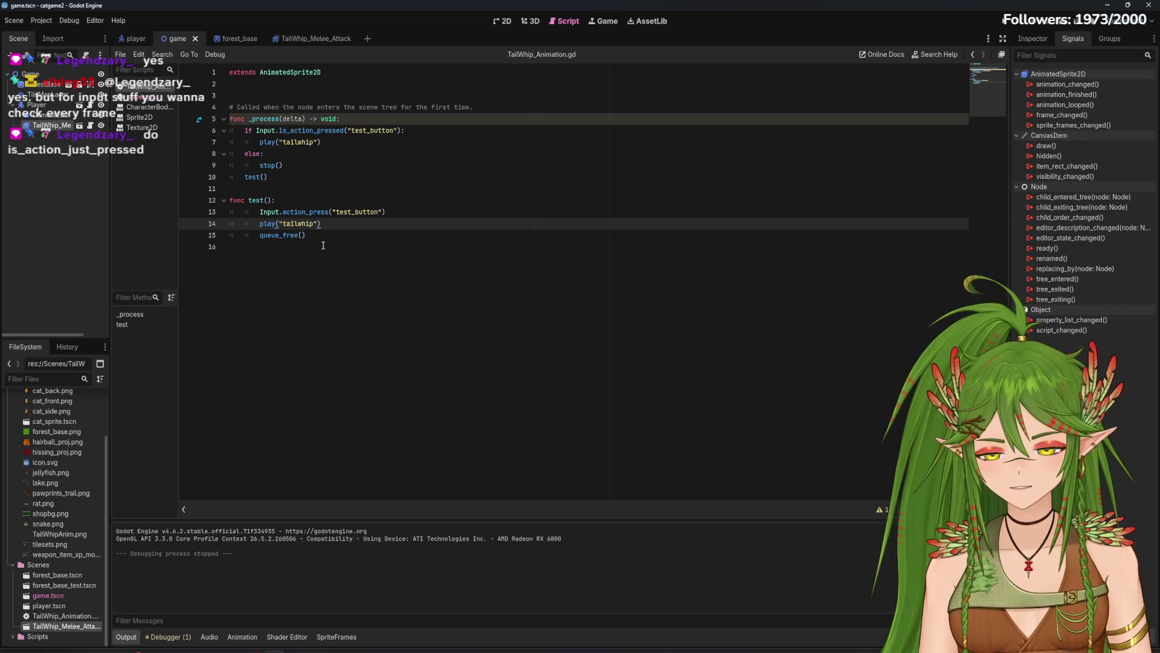
Step: Delete the Input.action_press line from the test() function
mouse_move(324, 212)
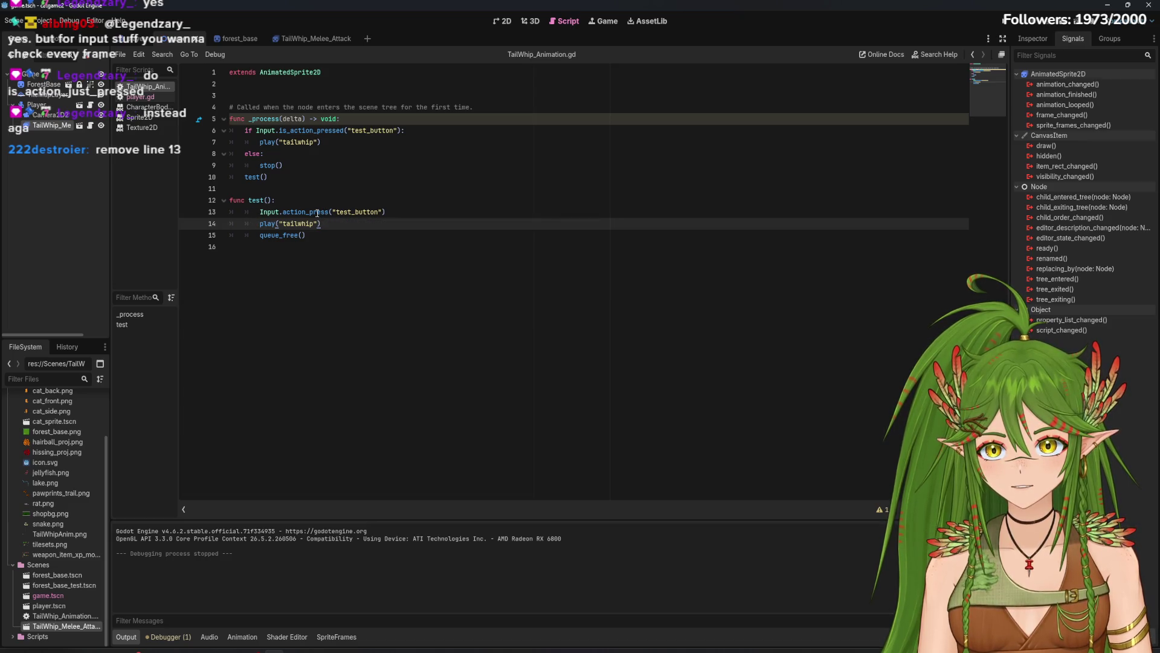
click(327, 212)
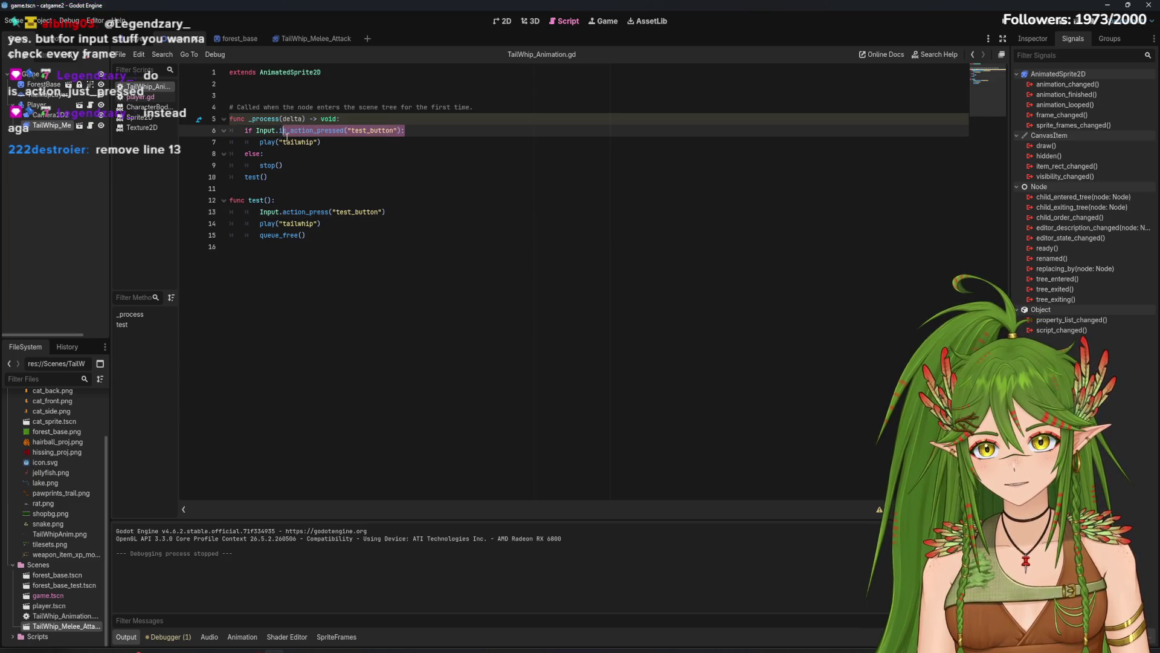
drag(386, 212, 251, 212)
click(327, 212)
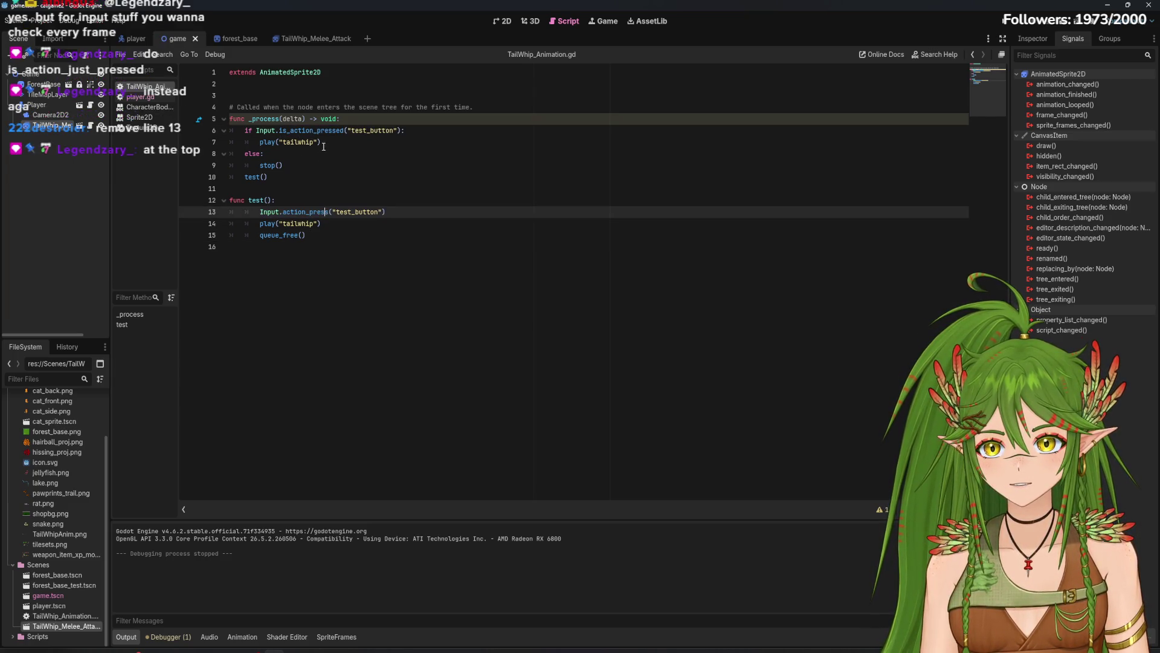
drag(386, 212, 233, 208)
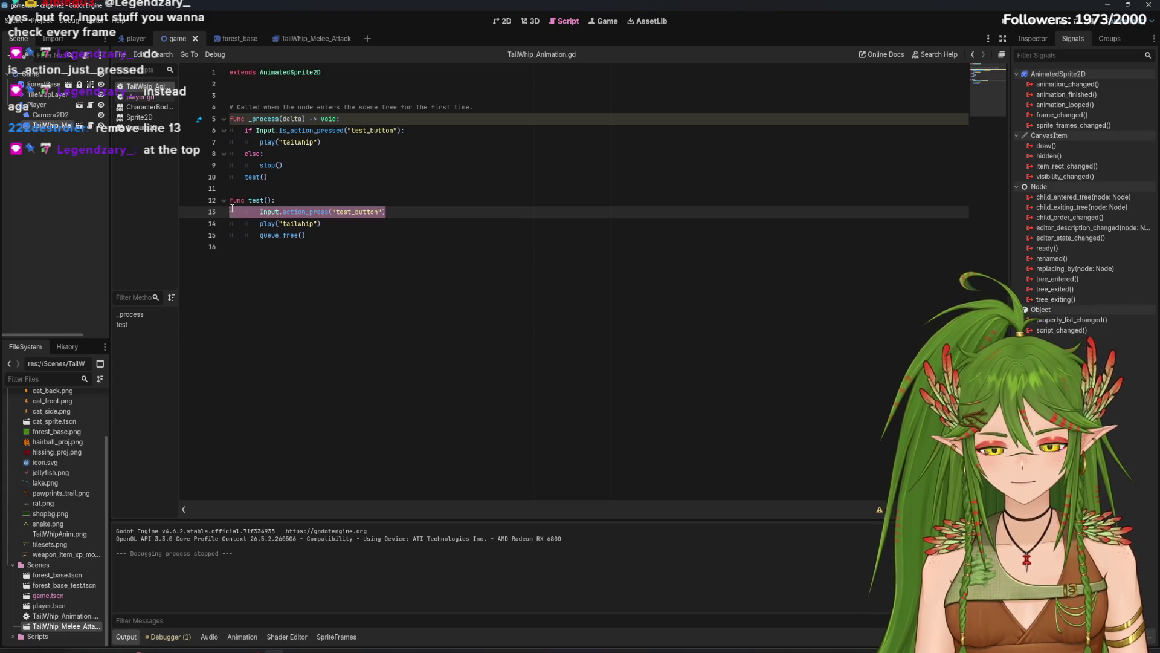
key(BackSpace)
key(BackSpace)
Step: Change the check to Input.is_action_just_pressed("test_button") and save the script
click(339, 130)
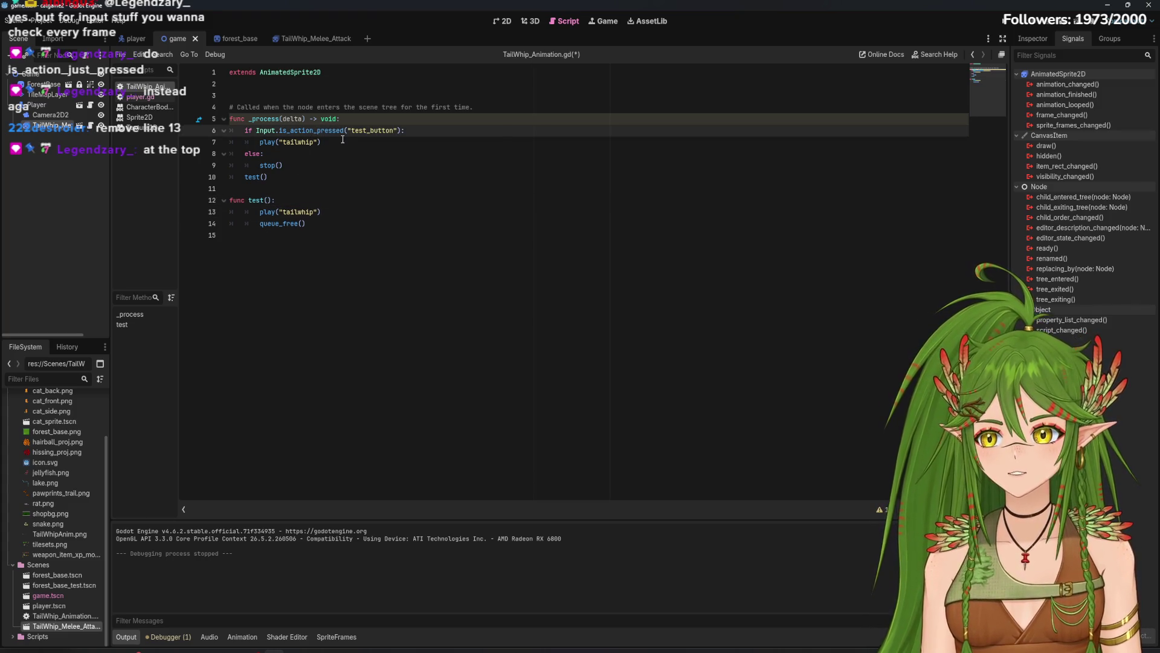
text(just_)
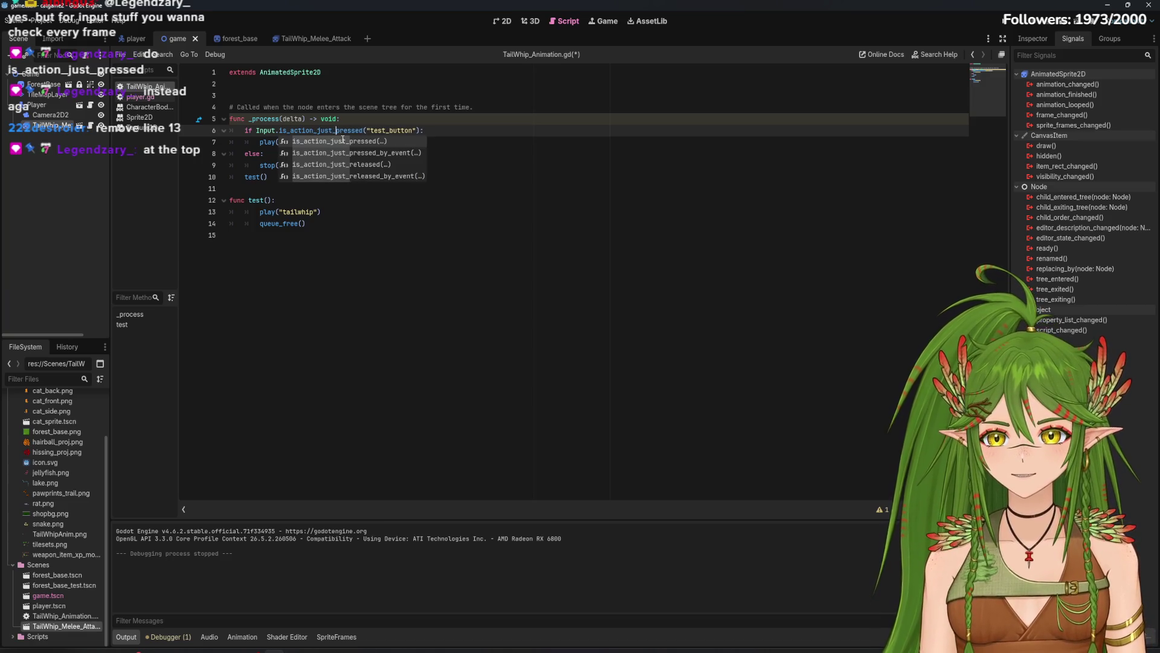
key(Escape)
key(ctrl+End)
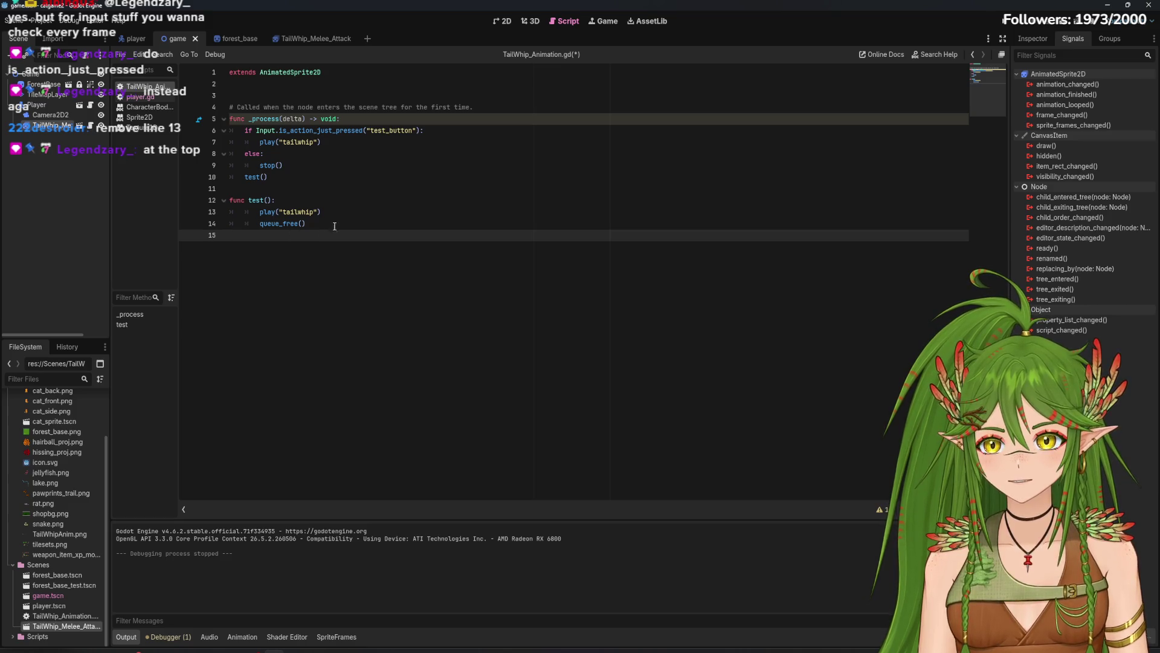
click(346, 230)
key(ctrl+s)
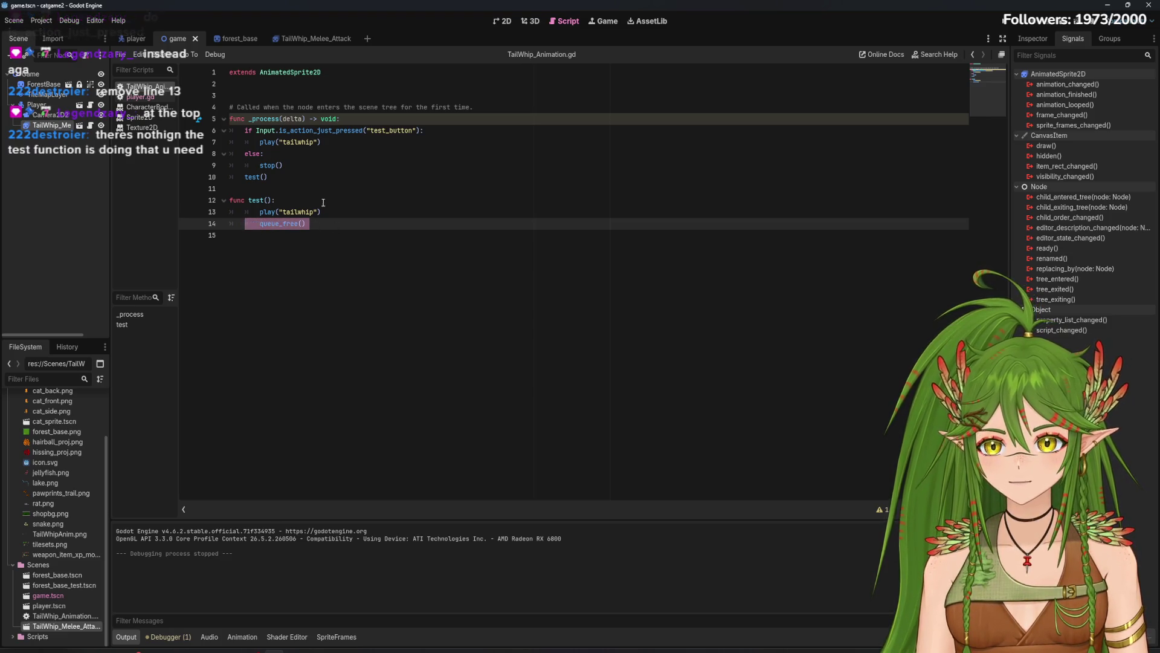
click(314, 232)
drag(314, 232, 311, 223)
click(357, 230)
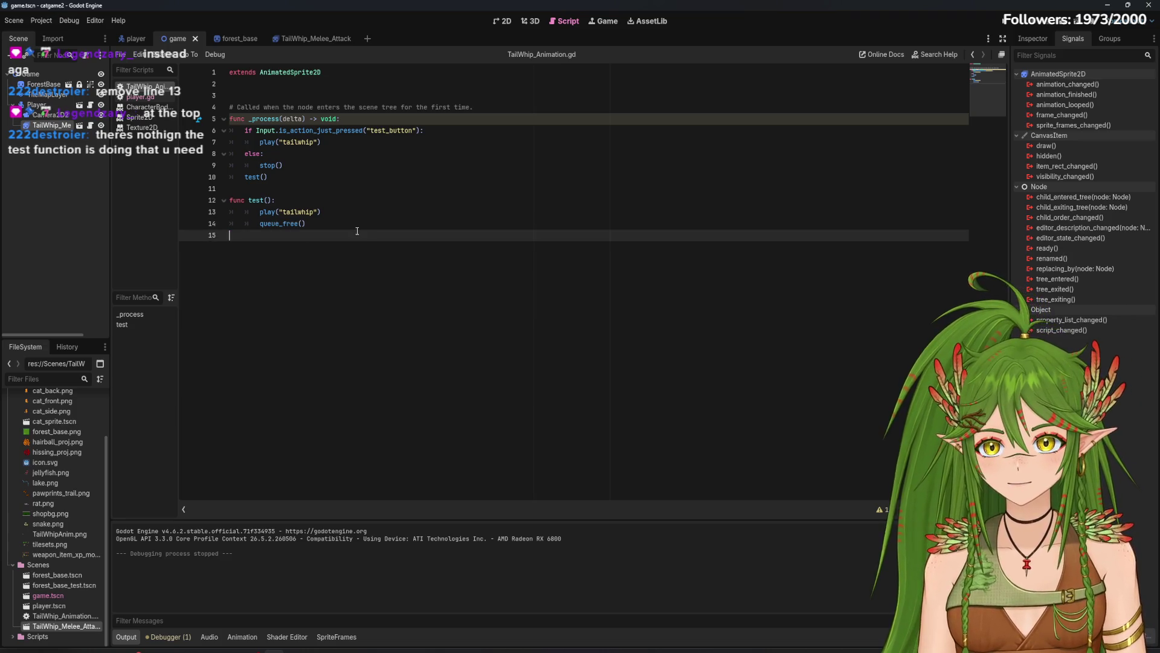
drag(229, 130, 284, 181)
click(366, 197)
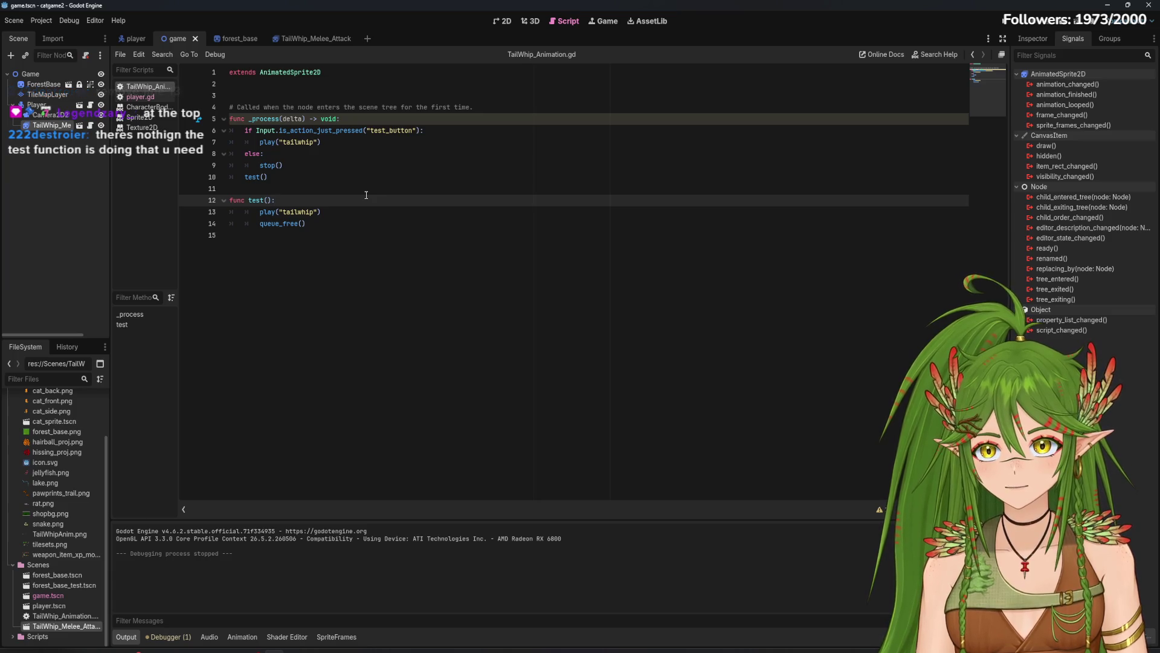
click(366, 224)
drag(365, 224, 365, 212)
click(365, 213)
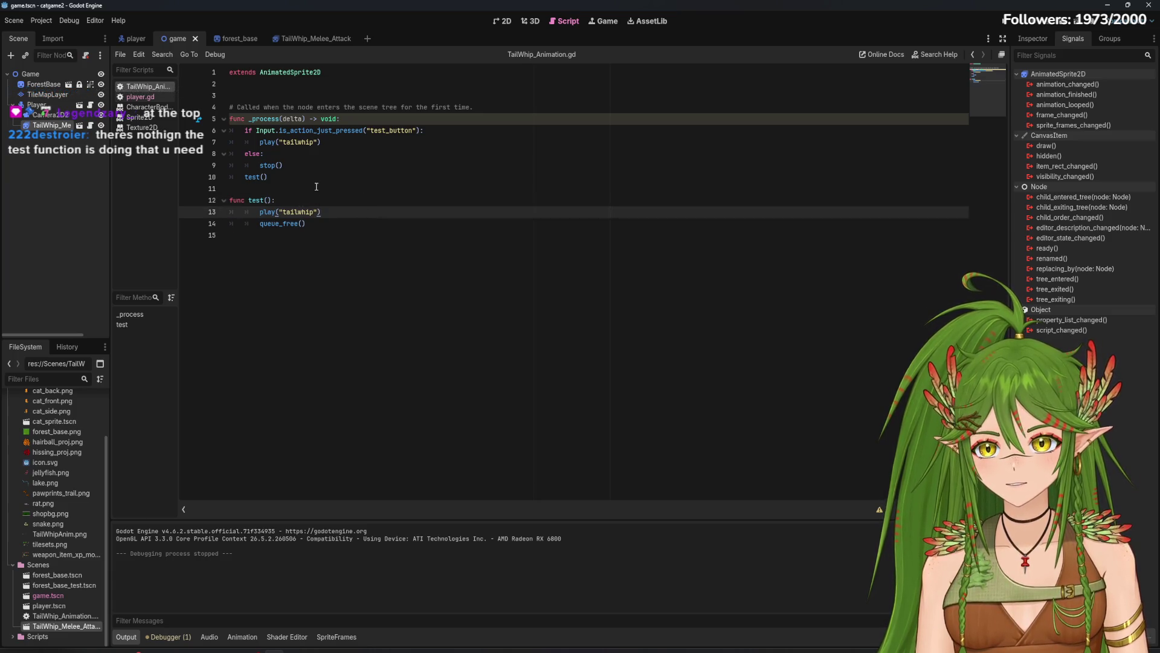
click(384, 115)
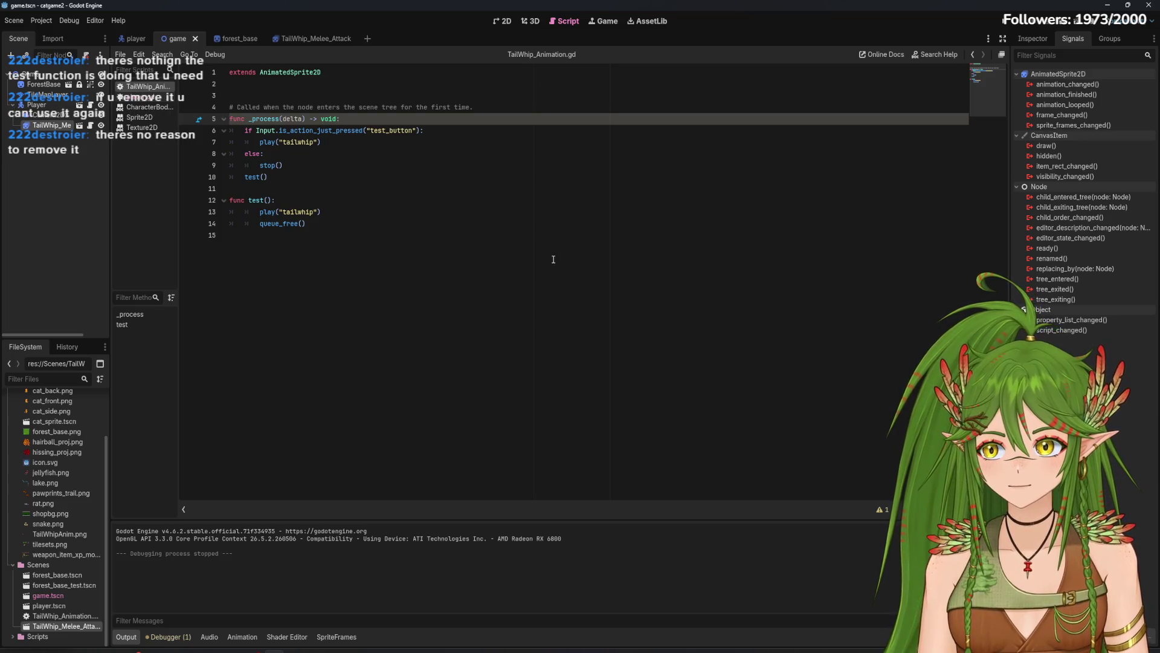
click(356, 224)
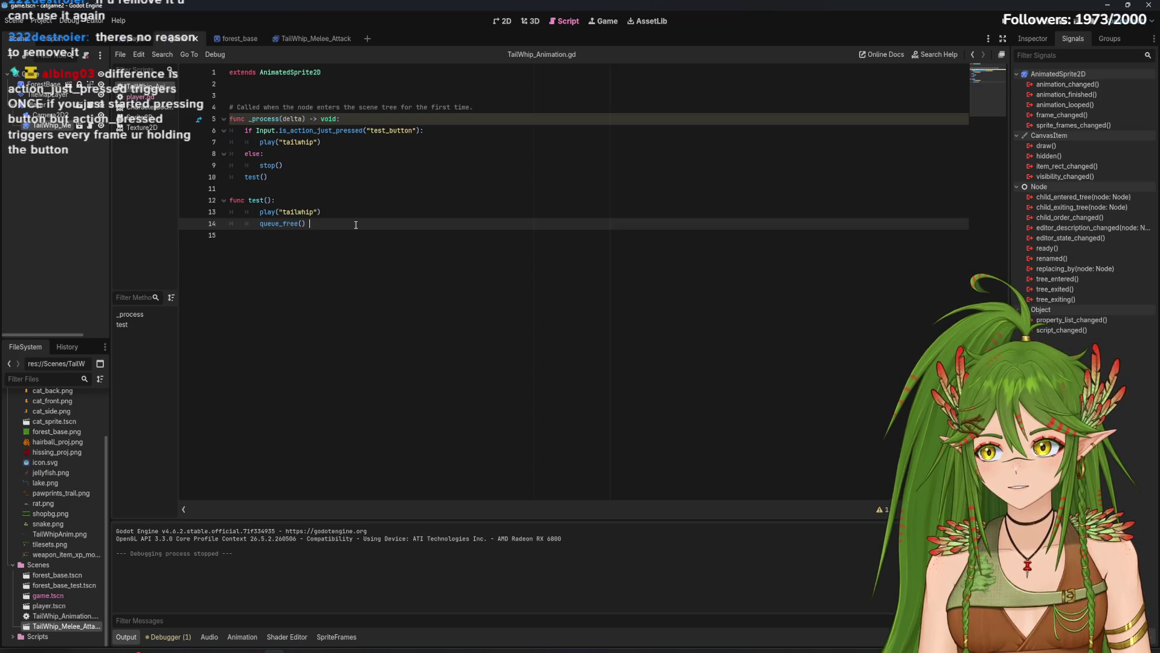
drag(425, 130, 271, 130)
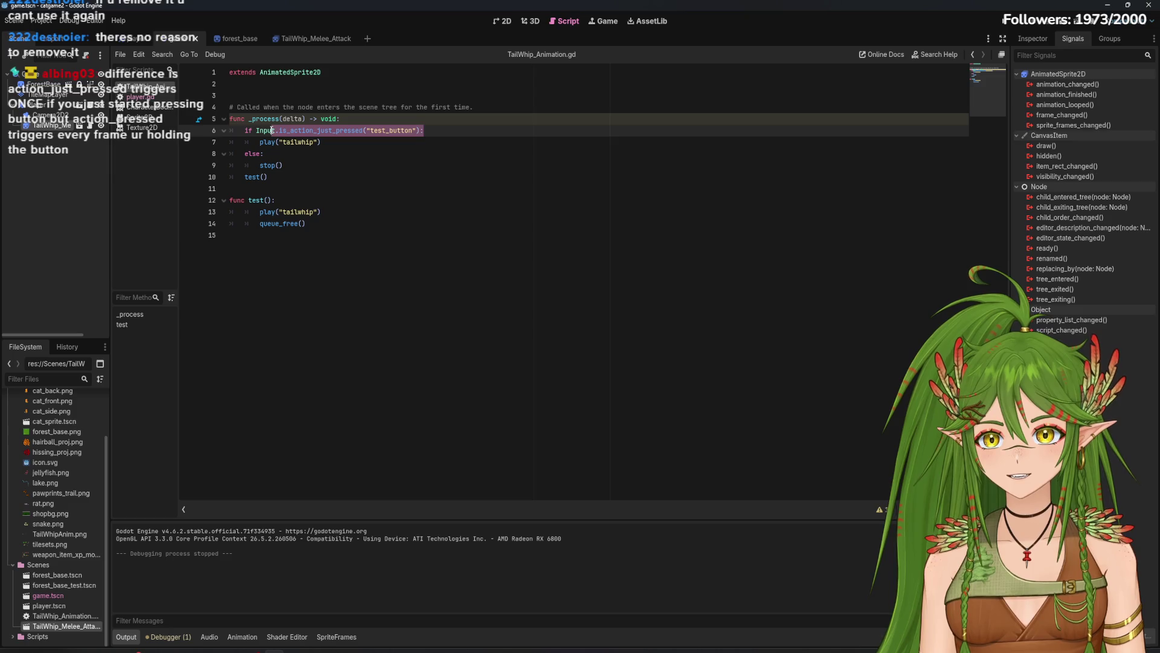
click(428, 130)
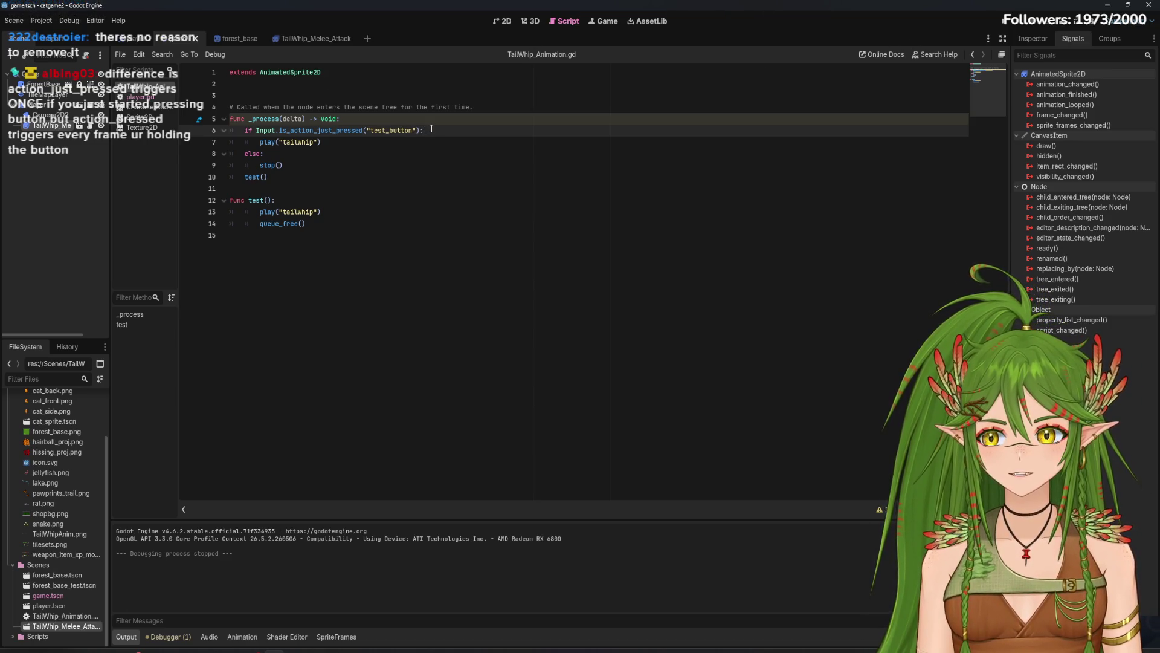
drag(445, 135, 248, 140)
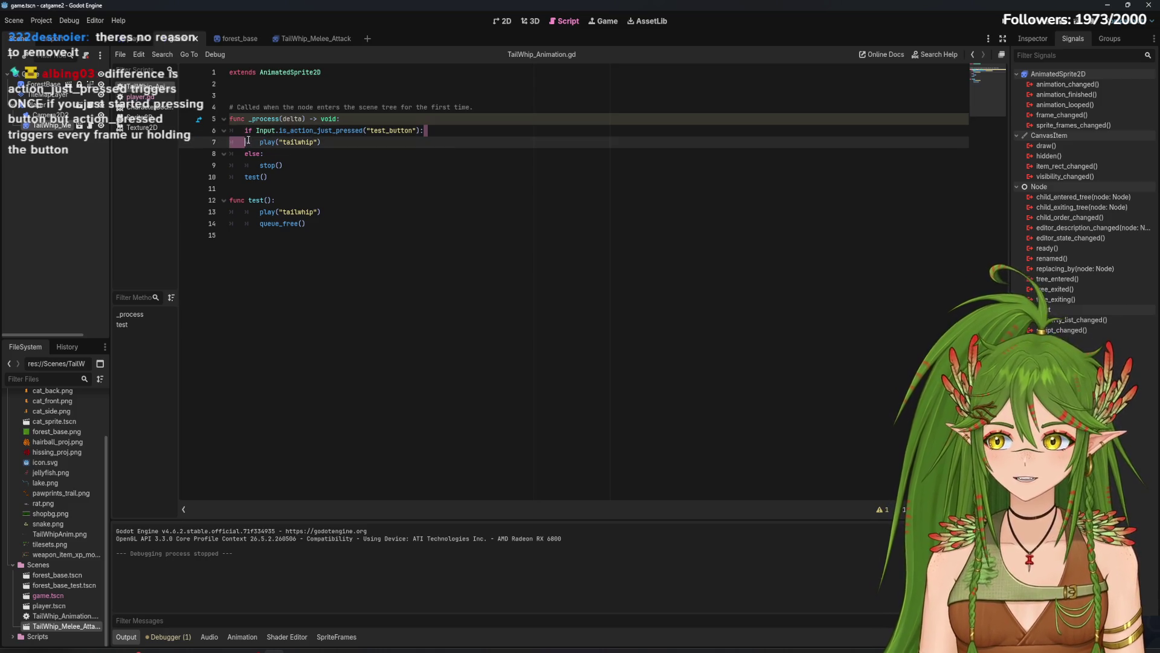
click(335, 172)
mouse_move(424, 130)
mouse_down()
mouse_move(256, 131)
mouse_move(294, 131)
mouse_up()
click(331, 174)
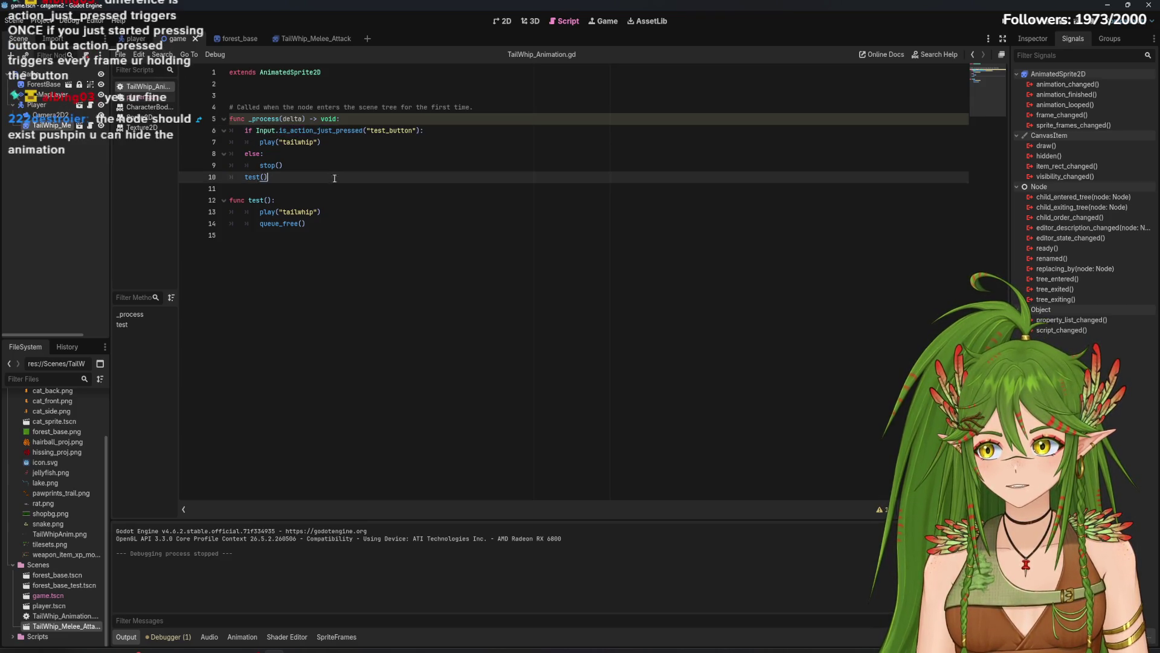
click(385, 195)
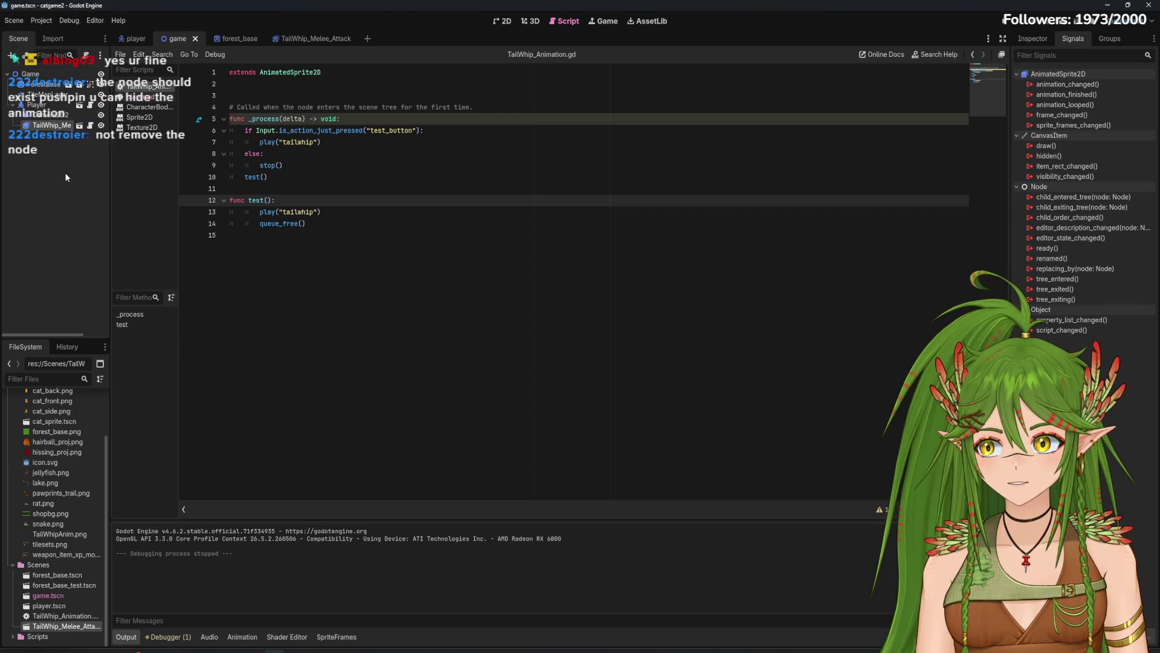
click(337, 189)
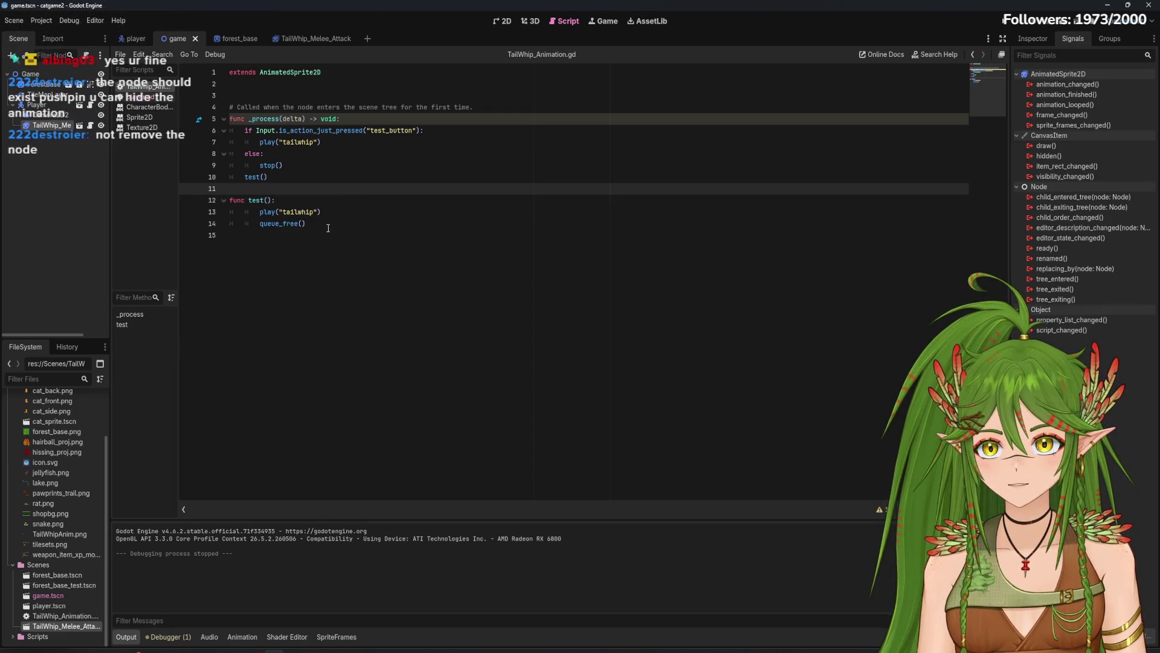
drag(328, 228, 256, 228)
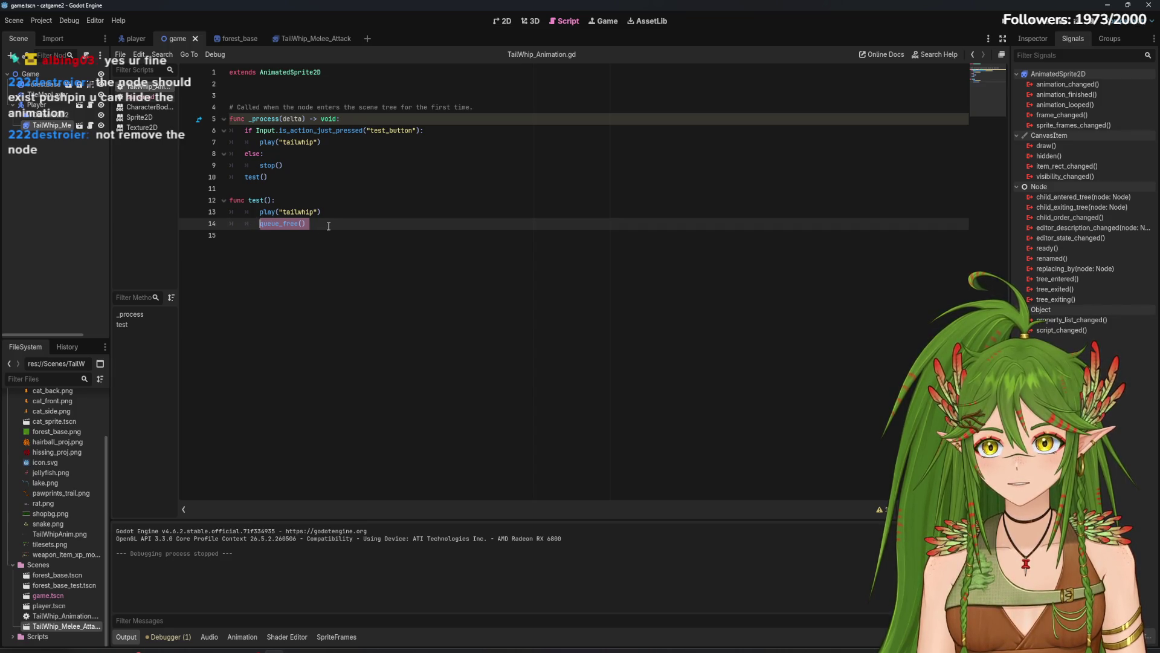
Step: Replace queue_free() in test() with hide() and save
key(BackSpace)
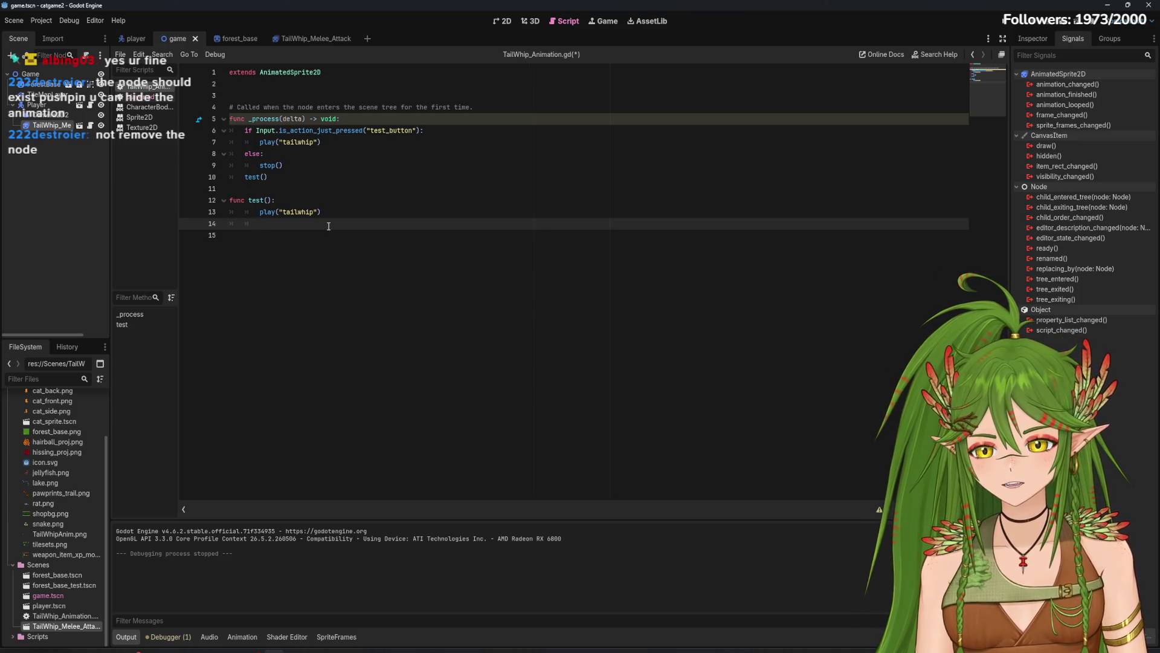
text(hide)
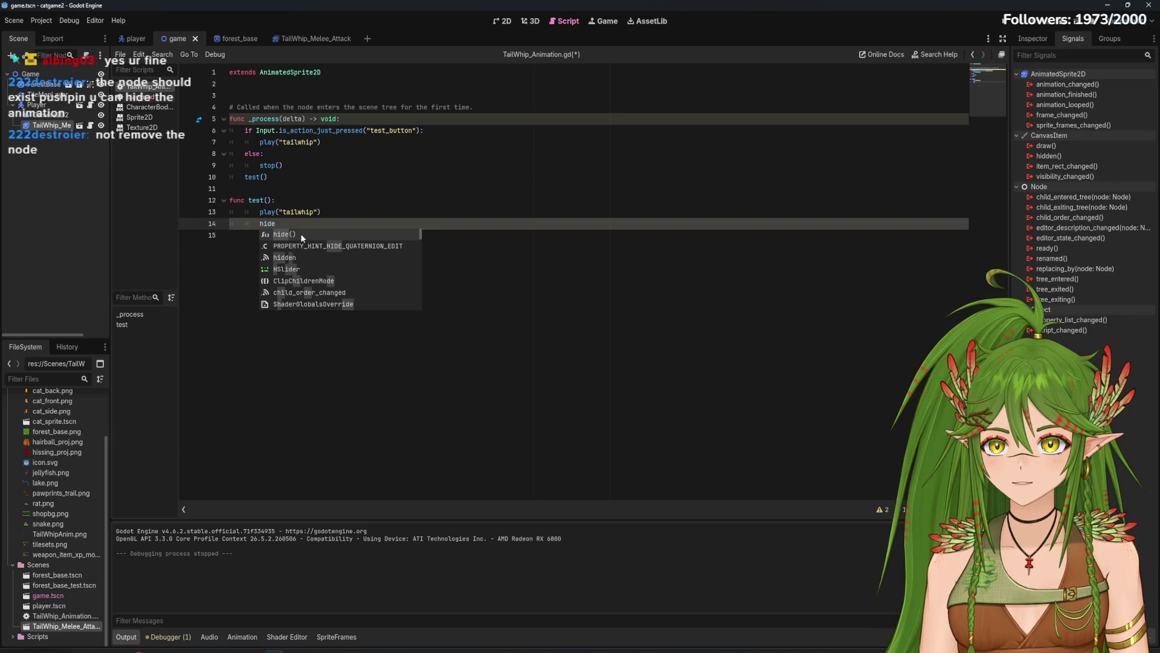
click(300, 233)
key(Up)
key(Up)
key(Up)
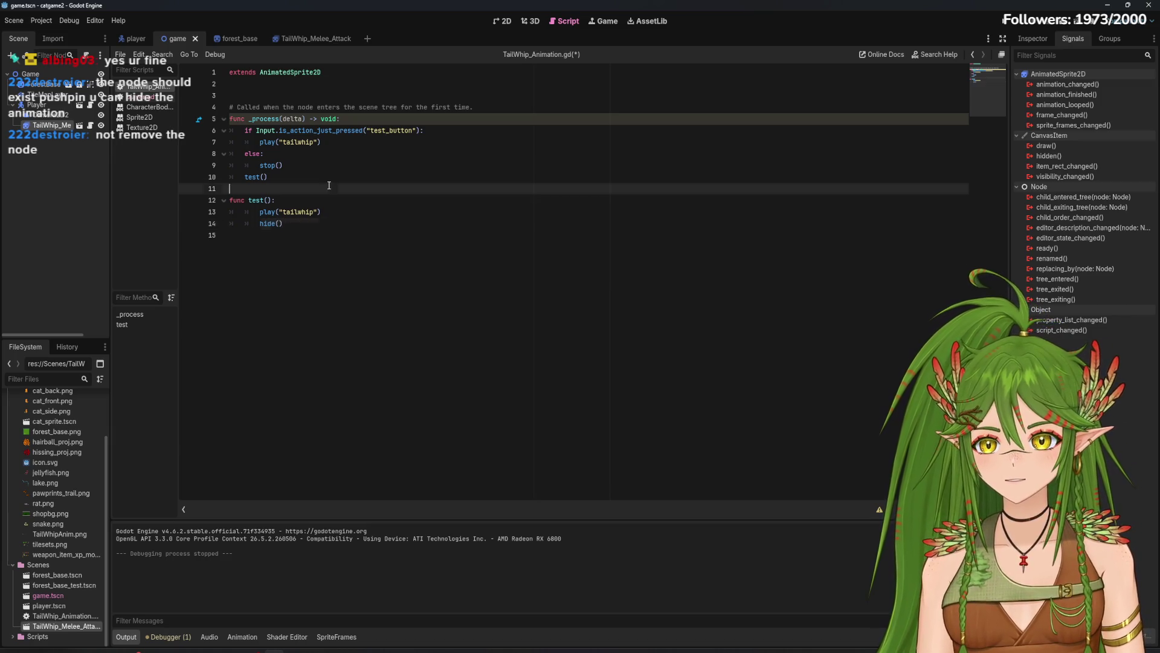
key(ctrl+s)
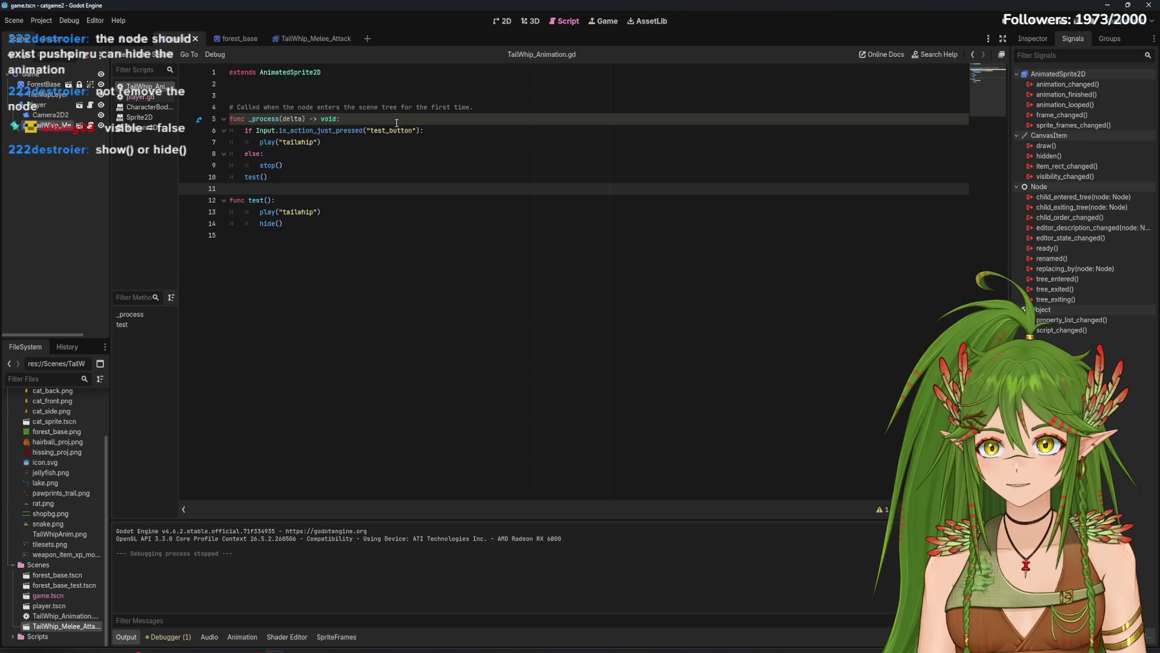
Step: Move the hide() call from test() to the top of _process
triple_click(305, 224)
key(BackSpace)
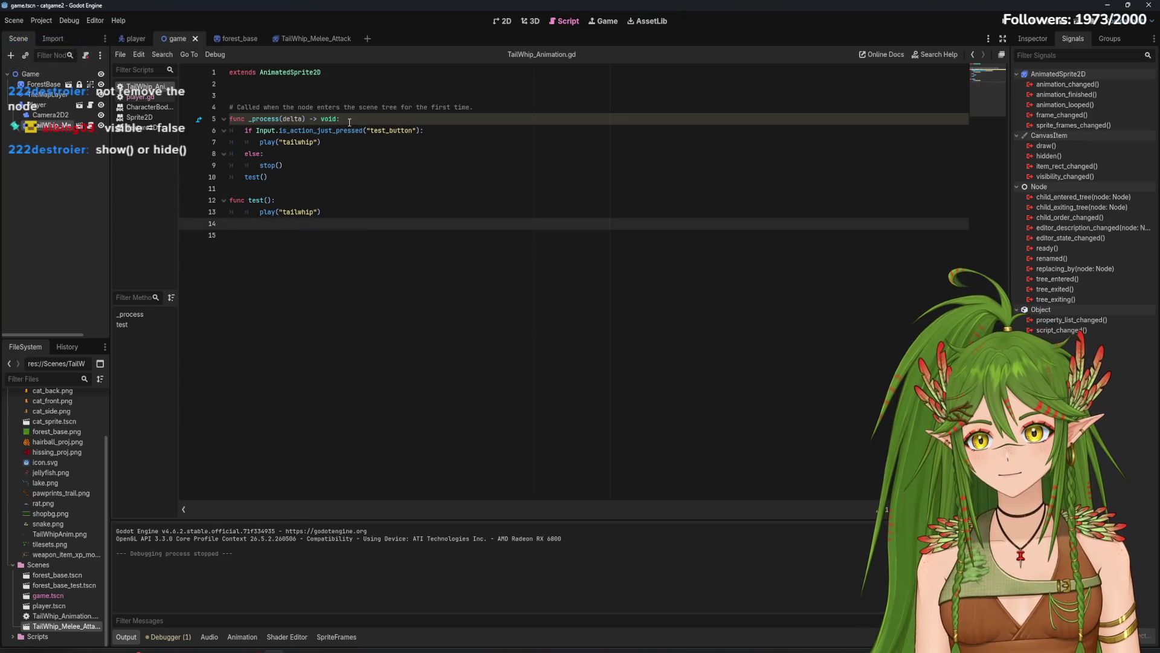
click(349, 122)
key(Return)
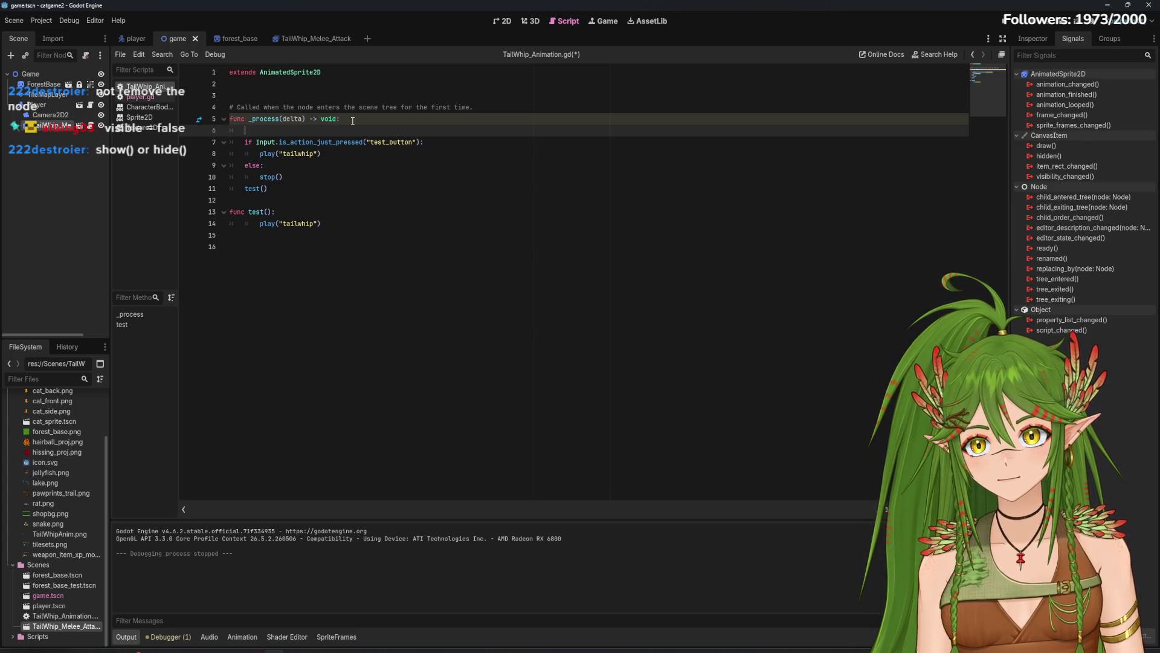
text(hide())
Step: Call show() before playing "tailwhip" and hide() after stop() in the test_button branch
click(442, 142)
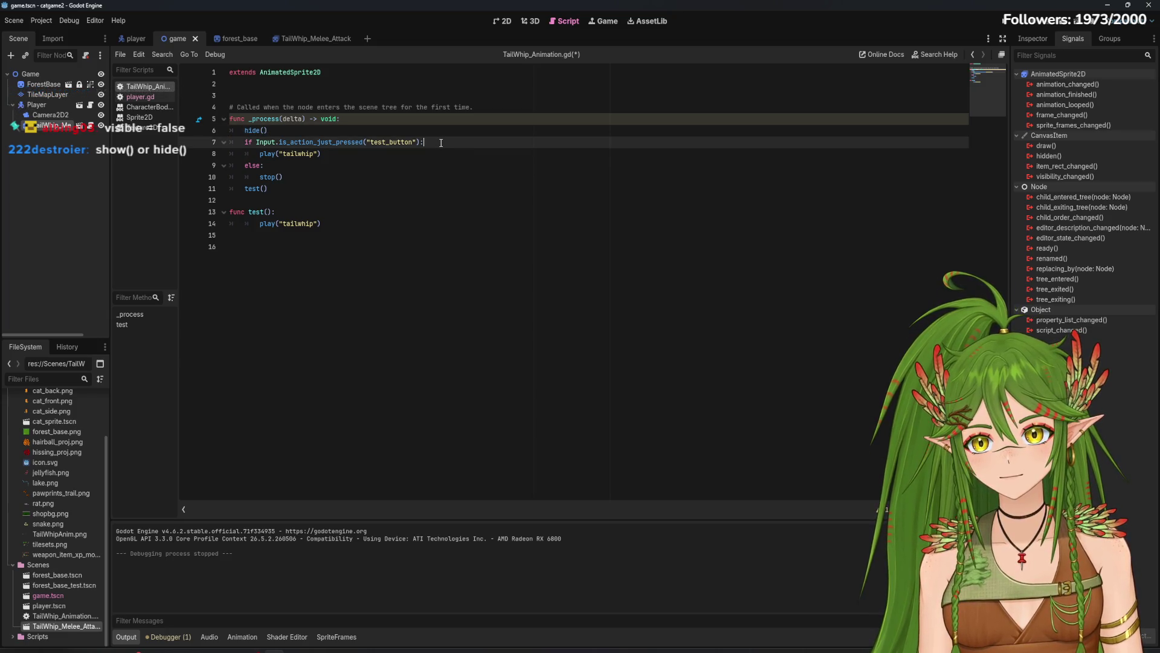
key(Return)
text(how() )
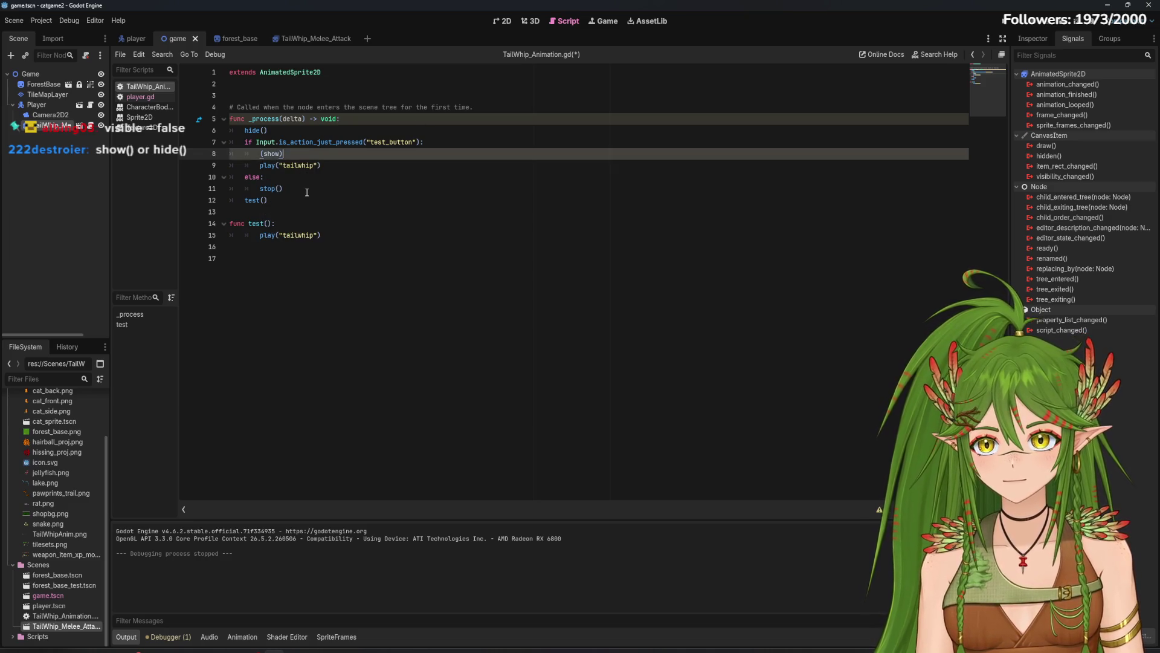
text(o)
key(Return)
click(307, 192)
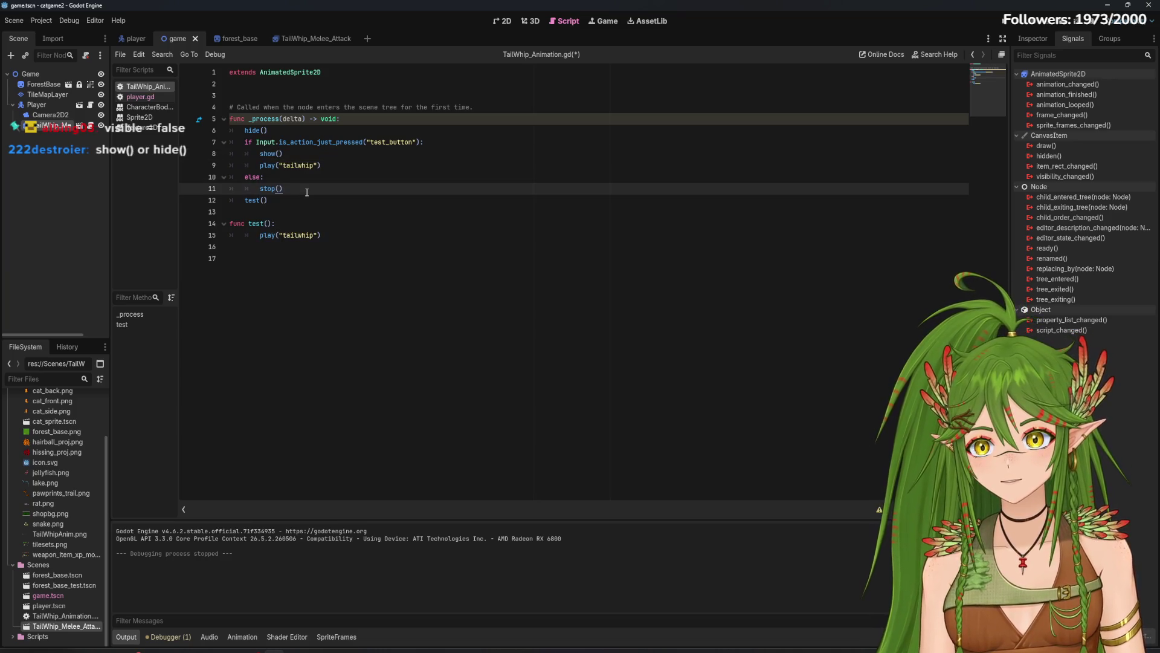
key(Return)
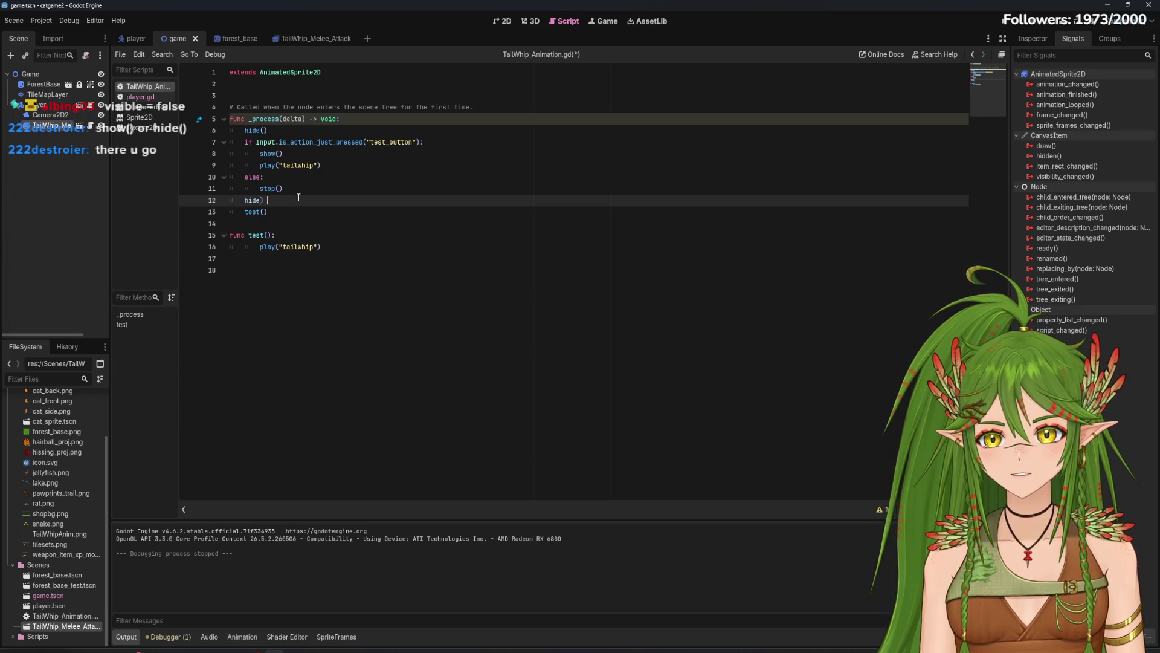
text(())
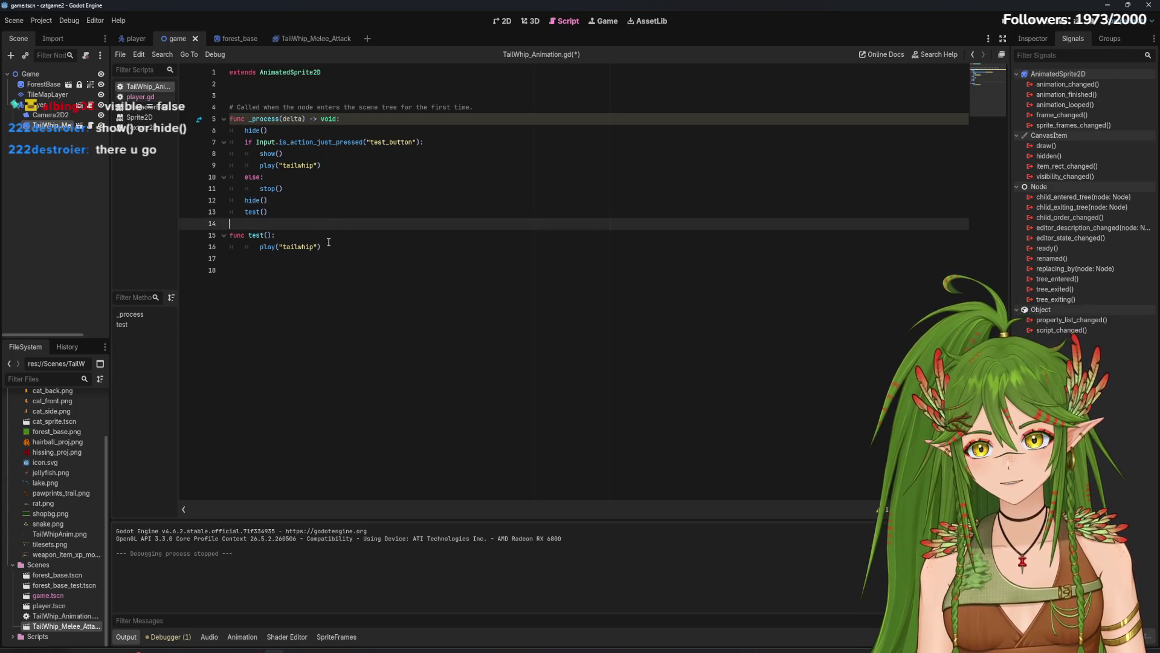
Step: Comment out the test() call and the test function
drag(322, 246, 236, 209)
right_click(247, 211)
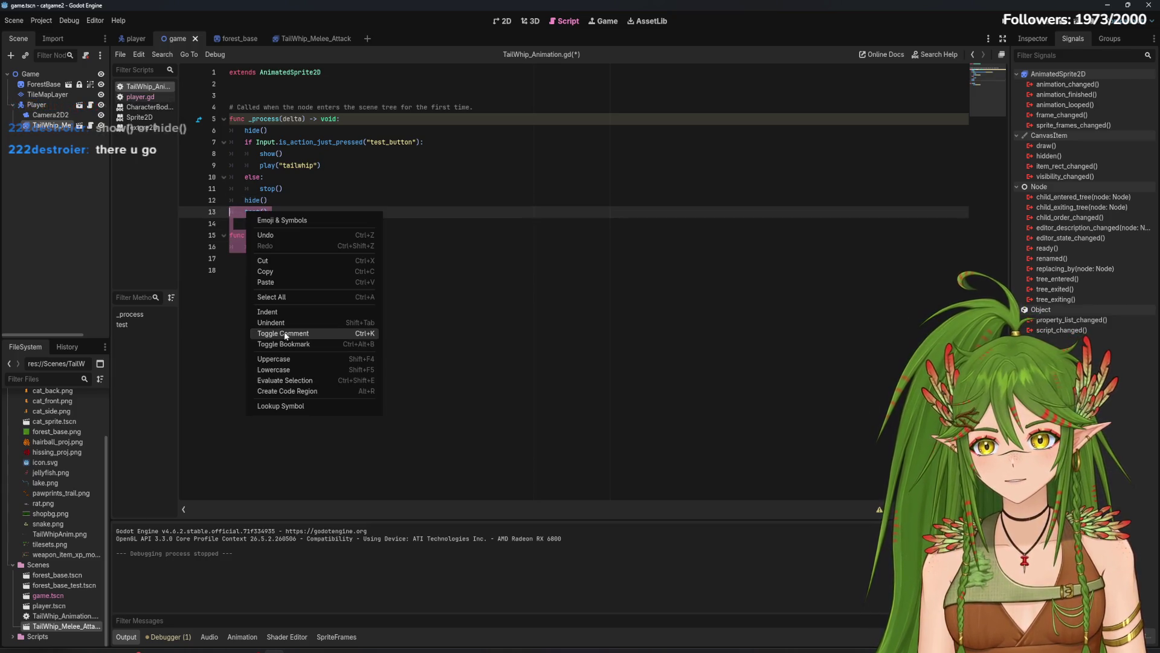
click(312, 252)
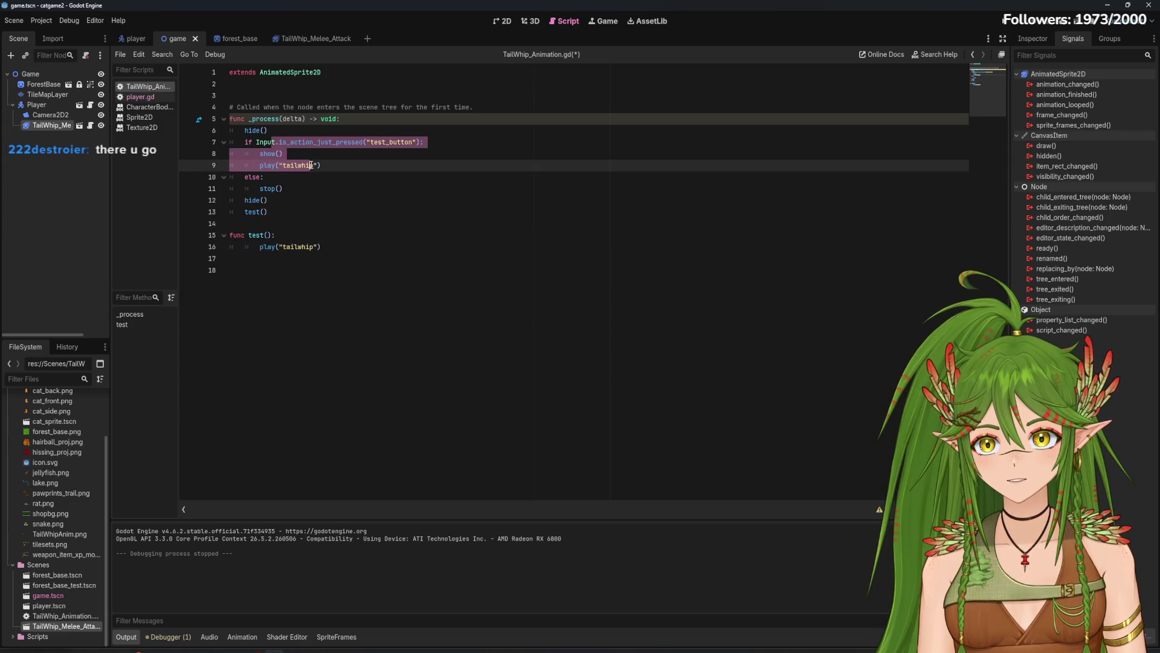
mouse_move(323, 246)
mouse_down()
mouse_move(260, 239)
mouse_move(244, 212)
mouse_up()
right_click(253, 220)
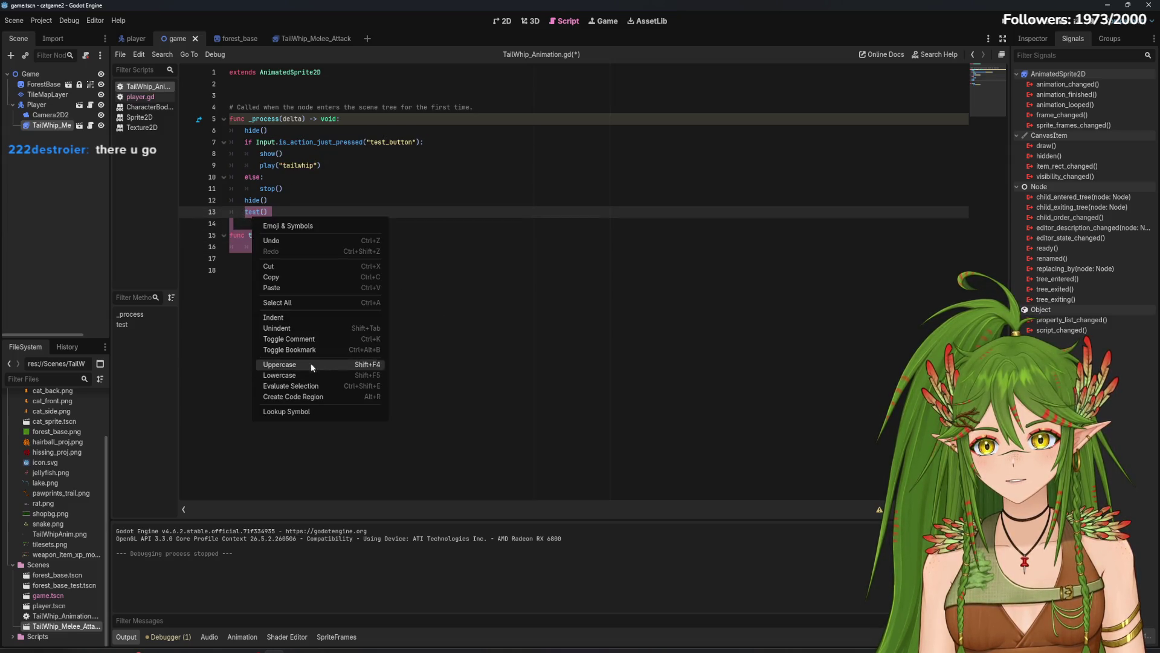
click(298, 339)
click(406, 283)
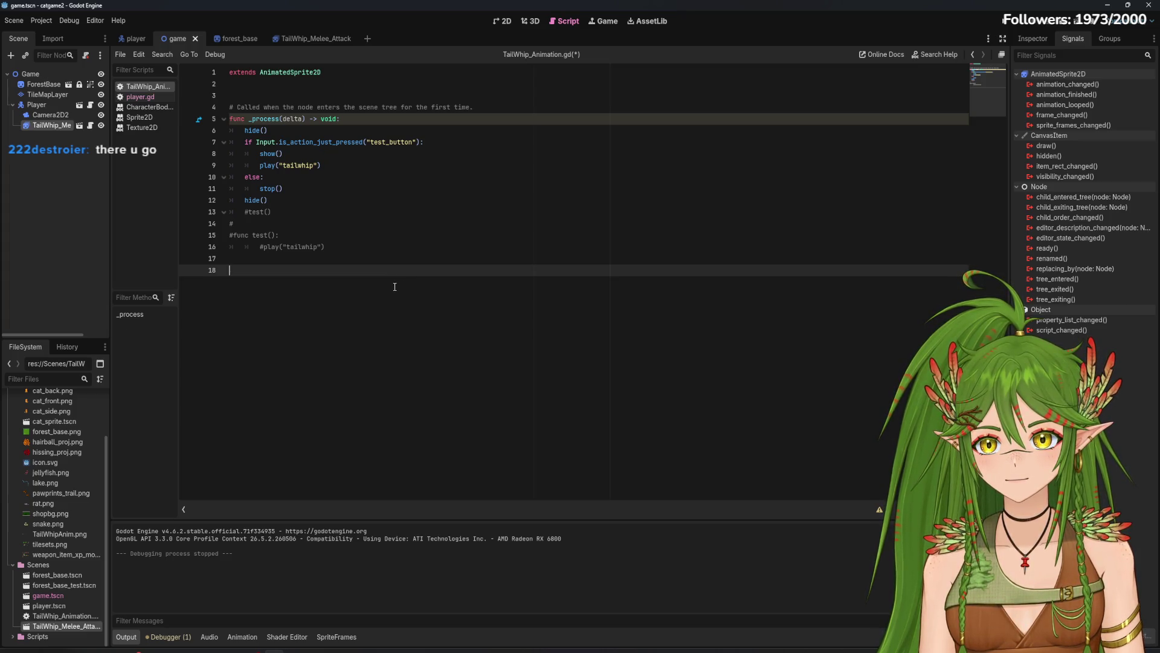
Step: Save the script and run the game with F5
click(389, 259)
key(ctrl+s)
key(F5)
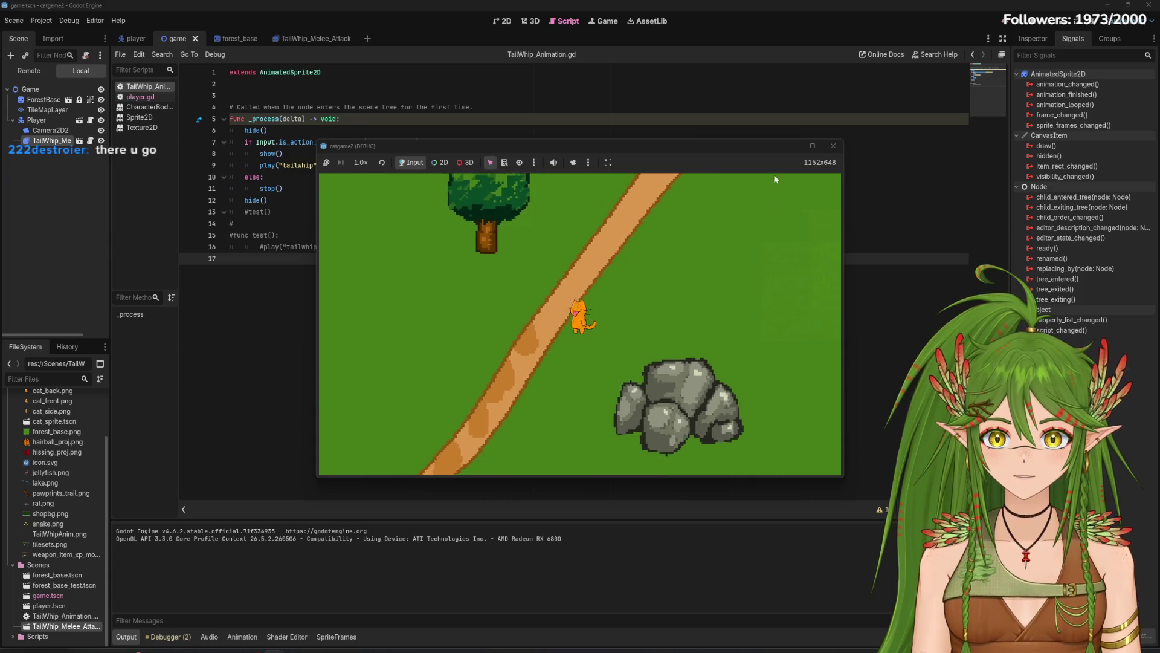
Step: Close the running game, delete the hide() line opening _process, and run the project again
click(833, 146)
click(320, 188)
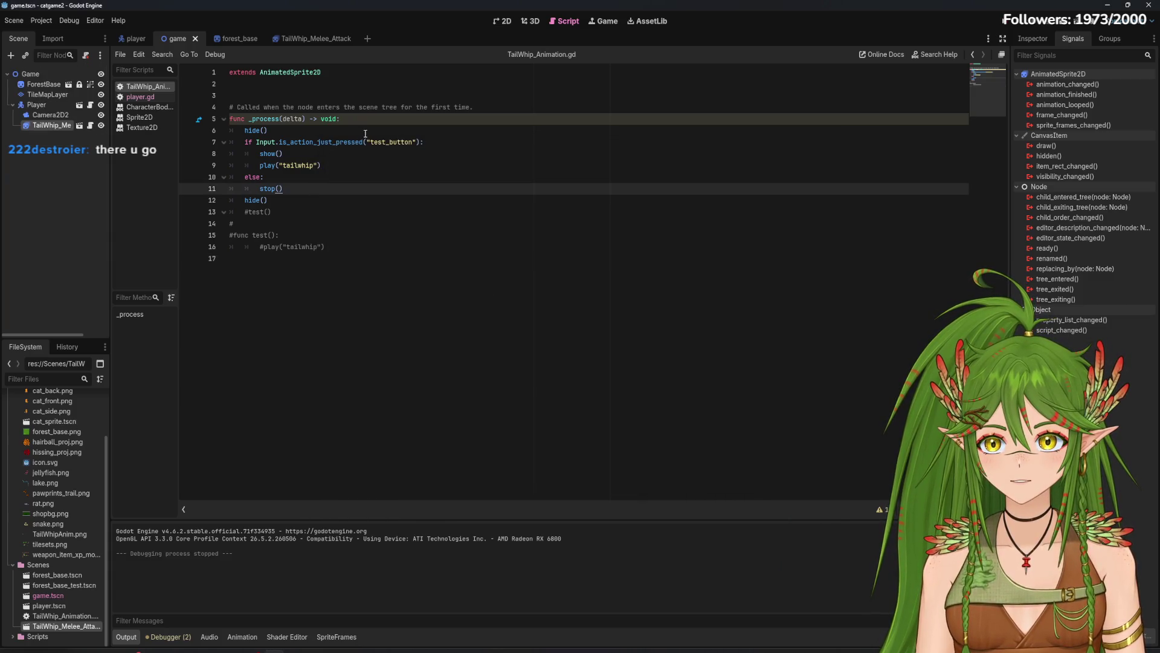
click(276, 142)
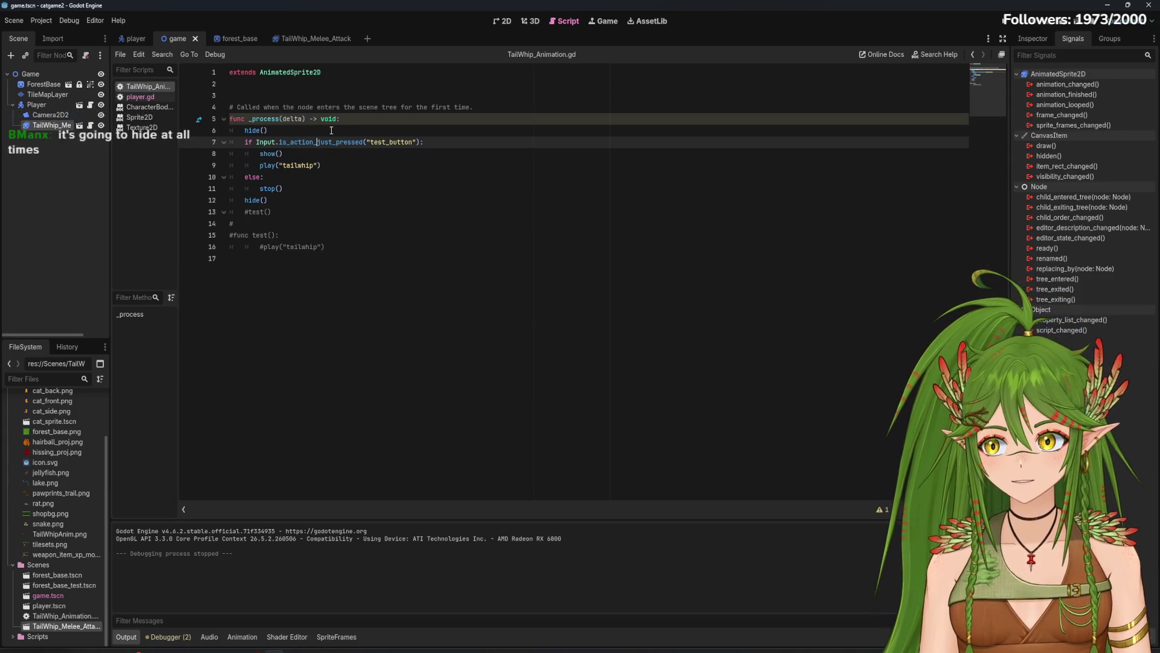
click(219, 132)
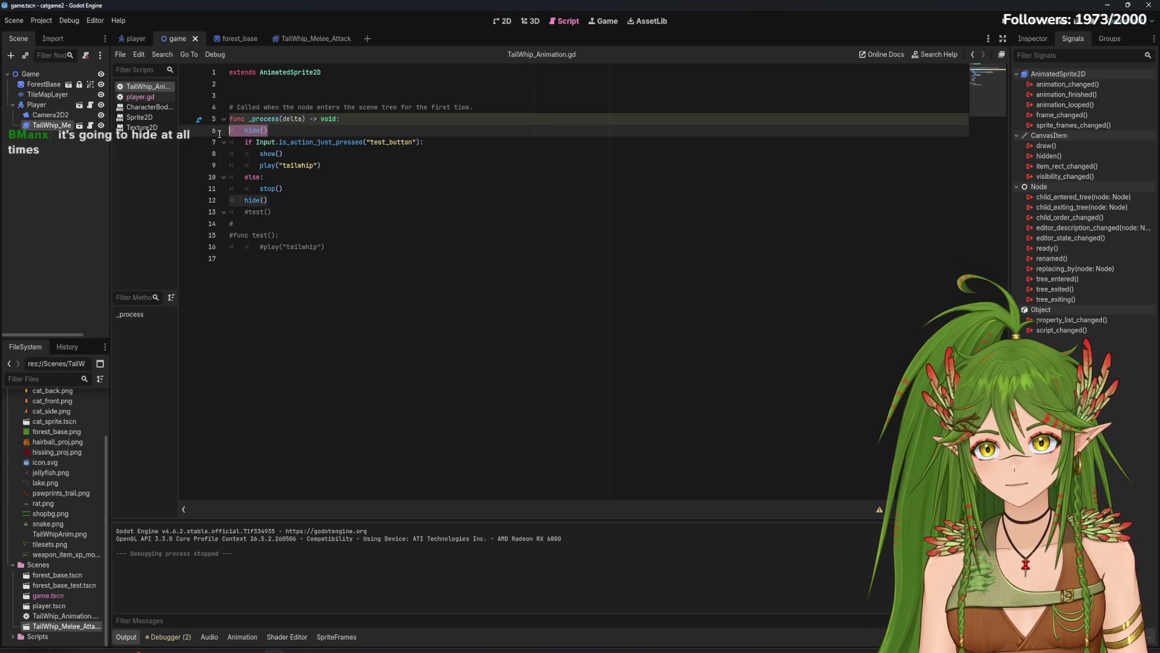
key(BackSpace)
key(BackSpace)
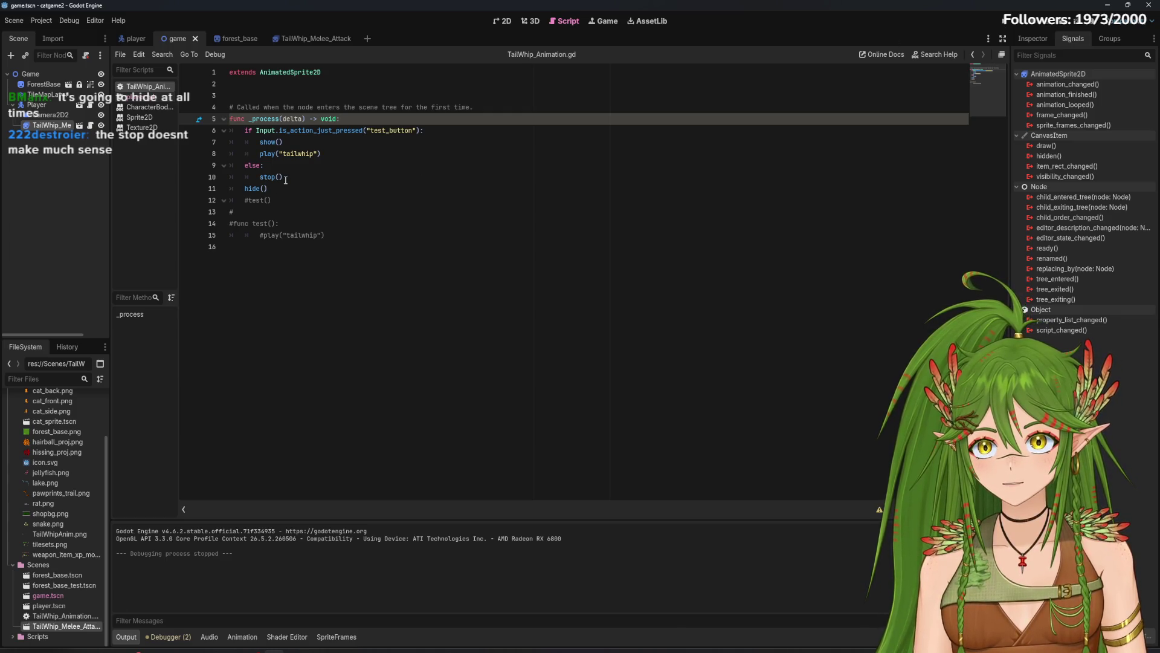
click(1003, 21)
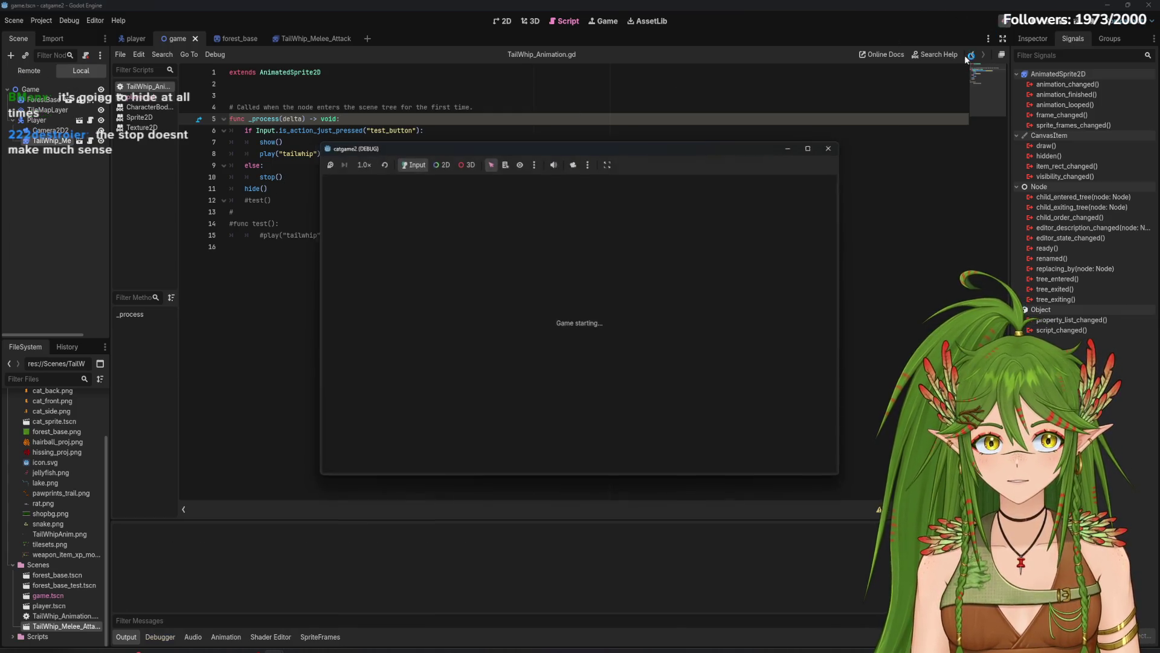
Step: Cut the hide() line after stop(), add a blank line atop _process, and test the tail whip
click(833, 146)
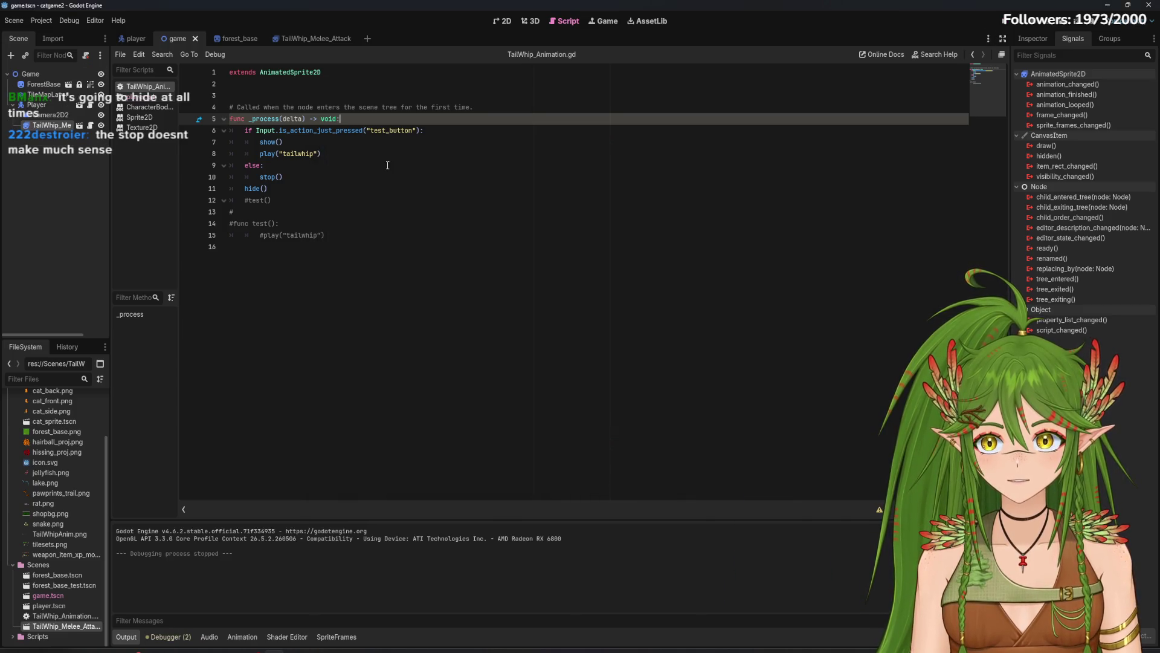
drag(285, 186, 229, 190)
key(ctrl+x)
key(BackSpace)
click(374, 119)
key(Return)
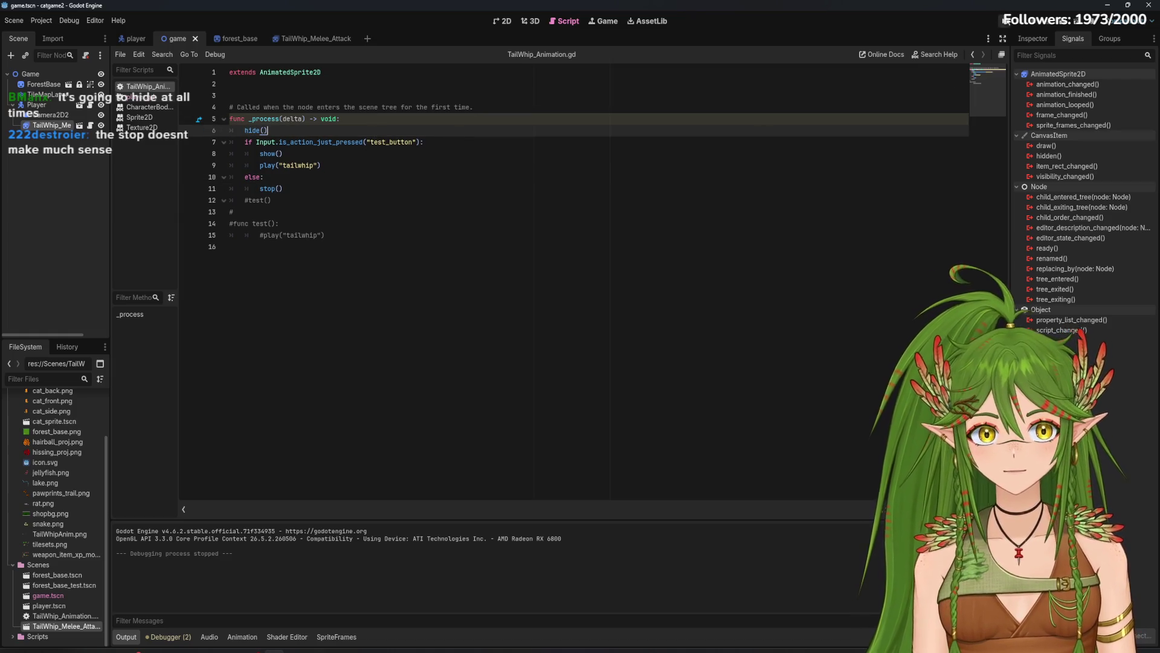
key(F5)
click(602, 333)
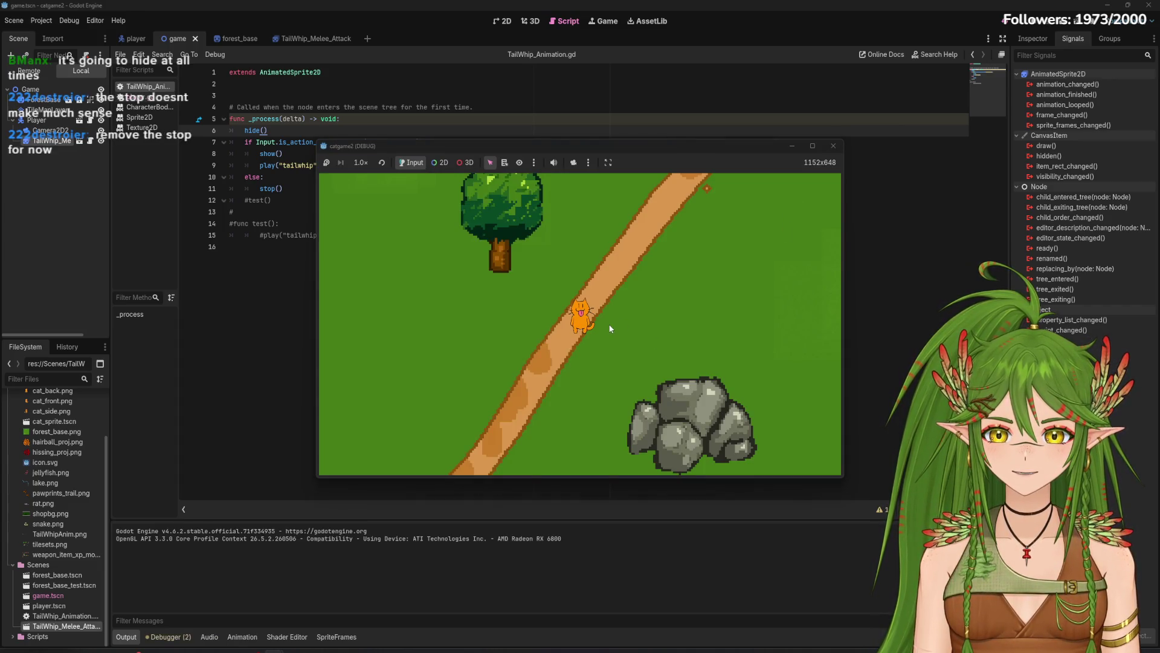
Step: Remove the else branch with stop(), save the script, and run the game again
click(834, 146)
drag(283, 188, 246, 177)
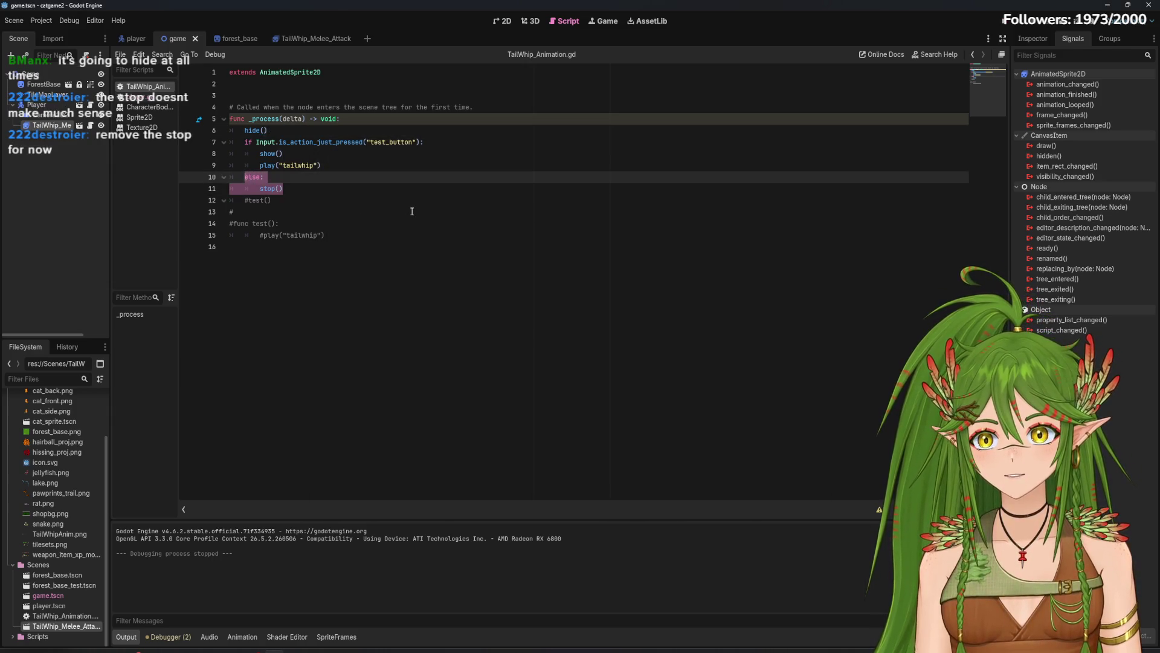
click(283, 188)
drag(283, 189, 260, 188)
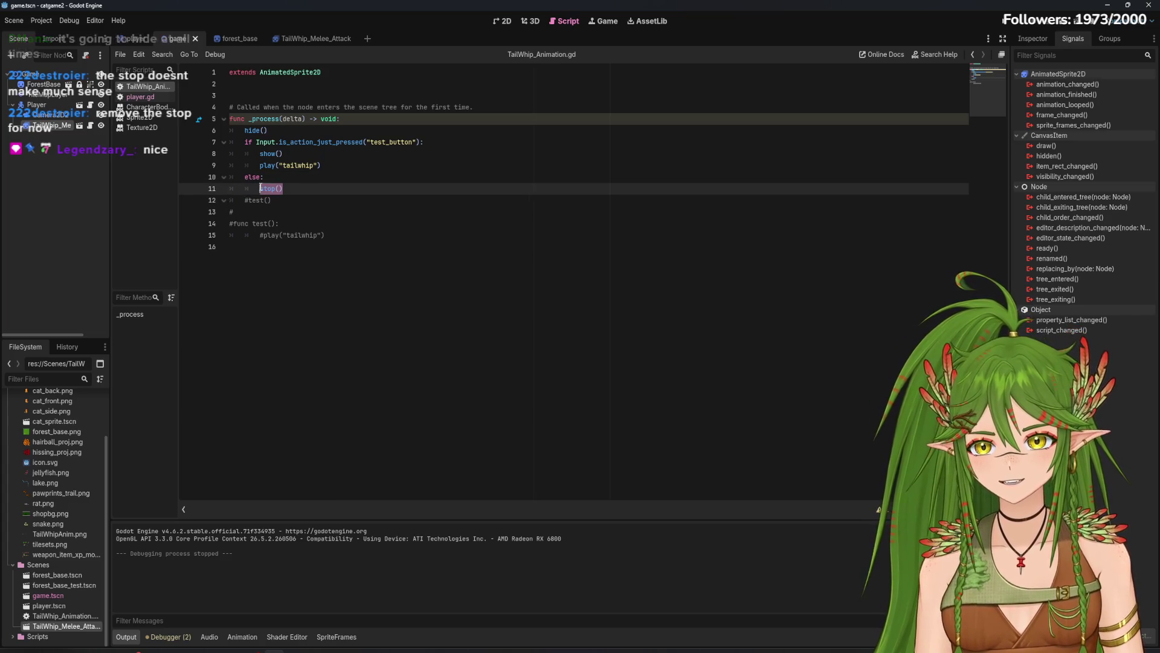
key(BackSpace)
key(BackSpace)
key(ctrl+s)
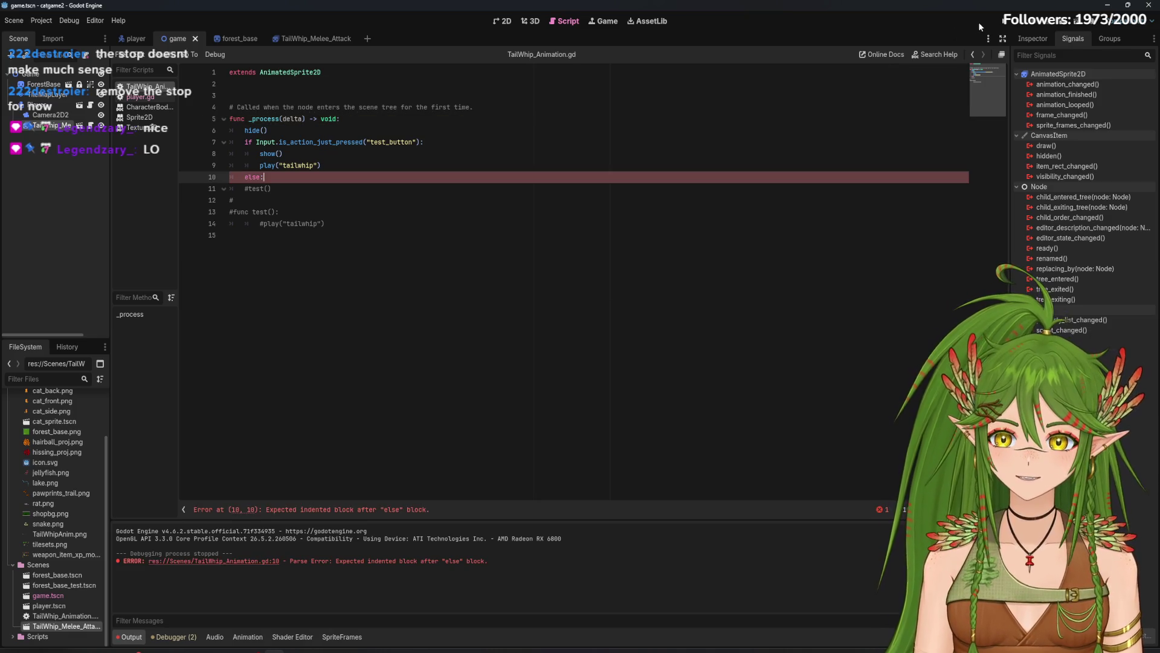
drag(264, 177, 230, 180)
key(BackSpace)
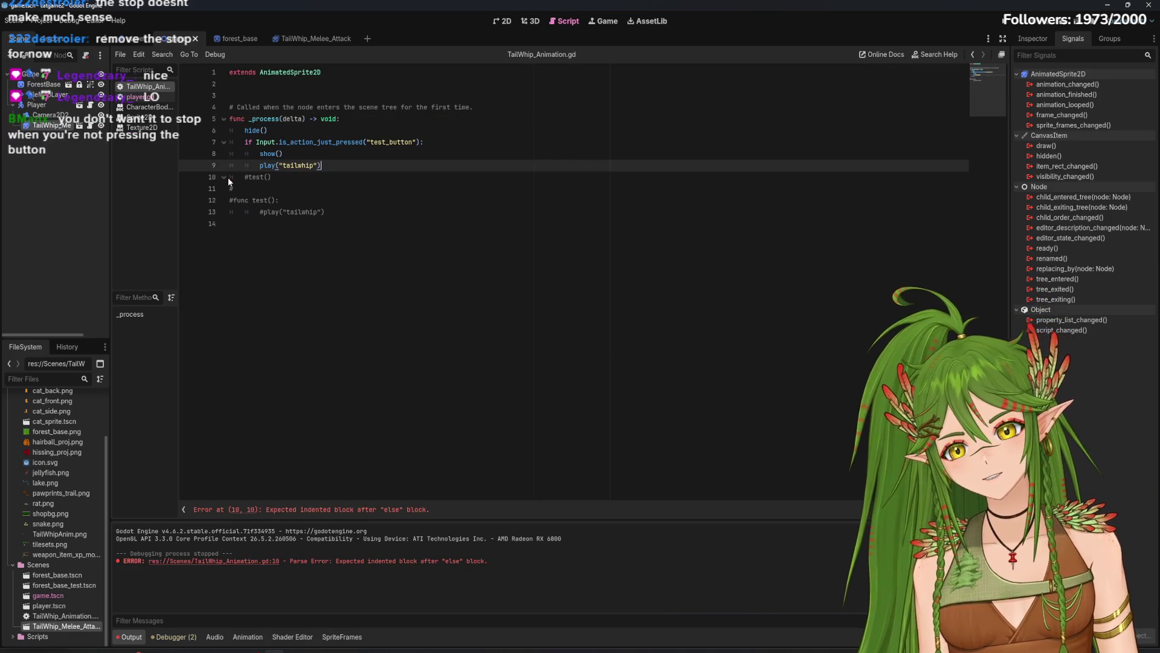
key(F5)
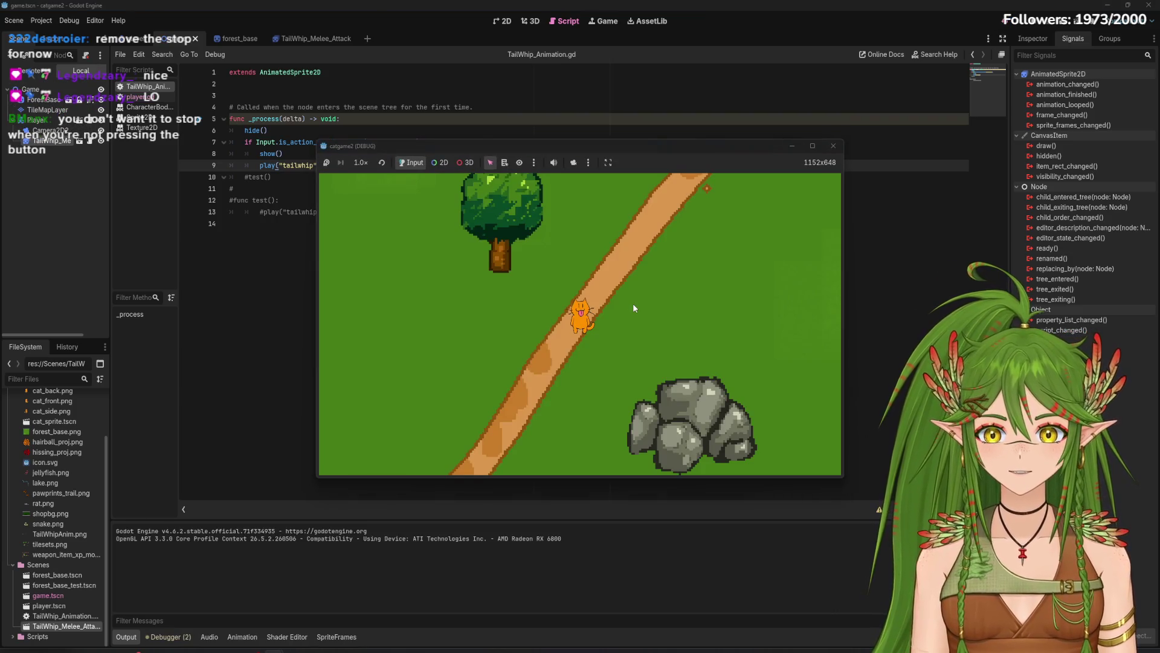
Step: Delete the hide() line in _process, then test-run by walking the cat down, left and right
click(833, 146)
drag(268, 131, 228, 128)
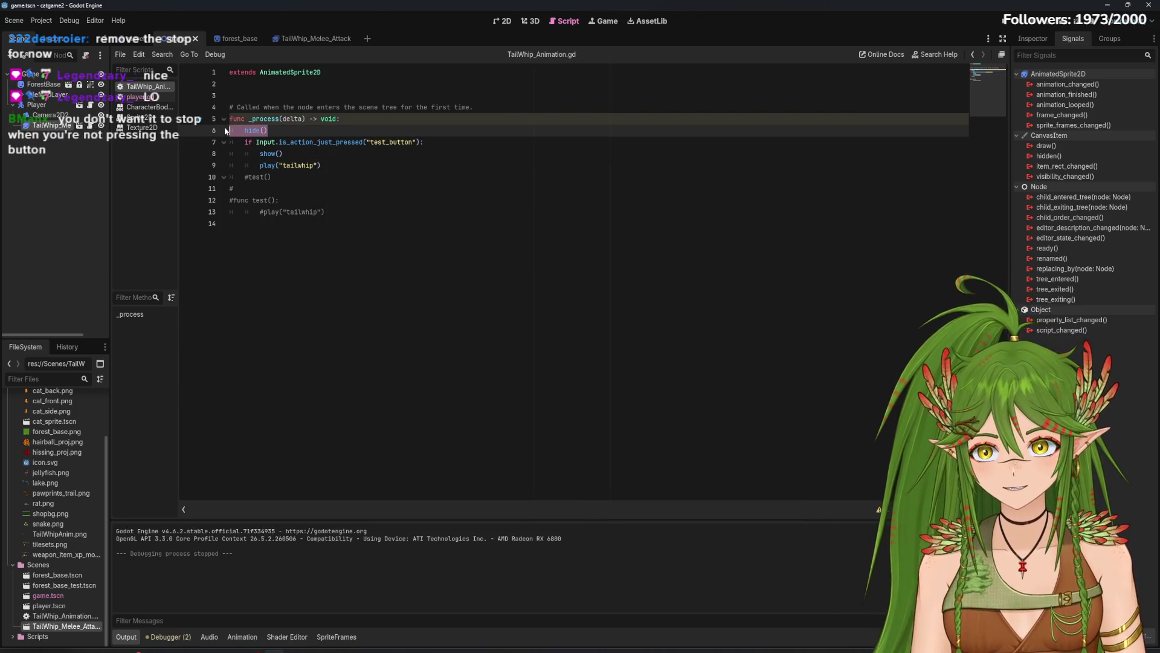
key(BackSpace)
key(BackSpace)
key(F5)
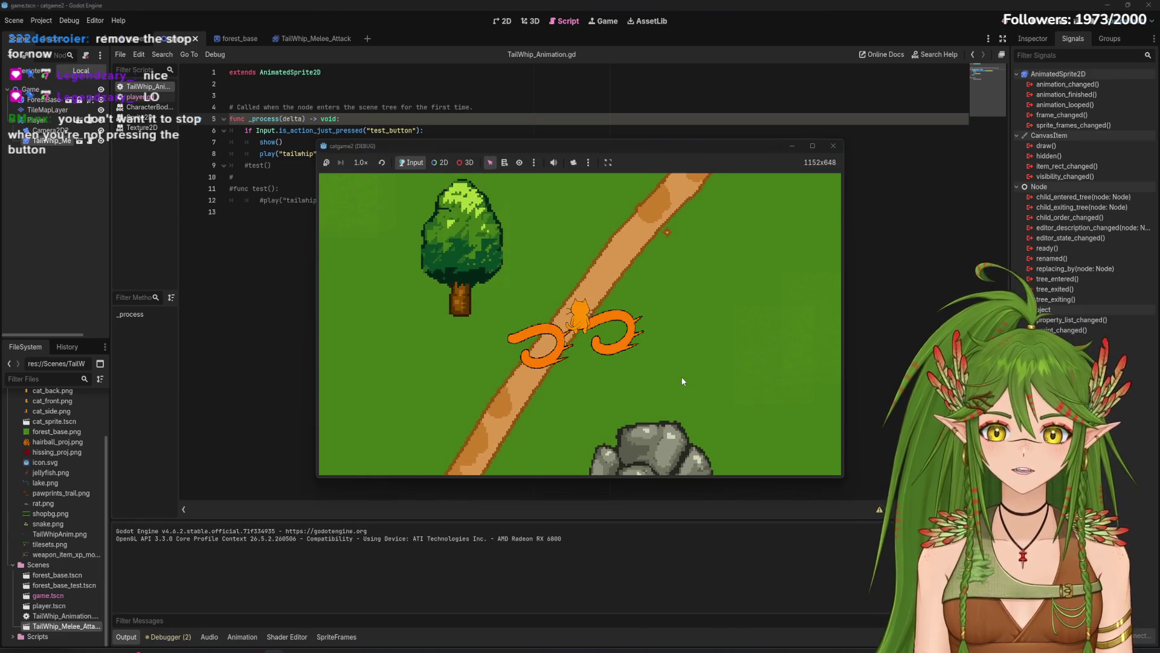
key(Down)
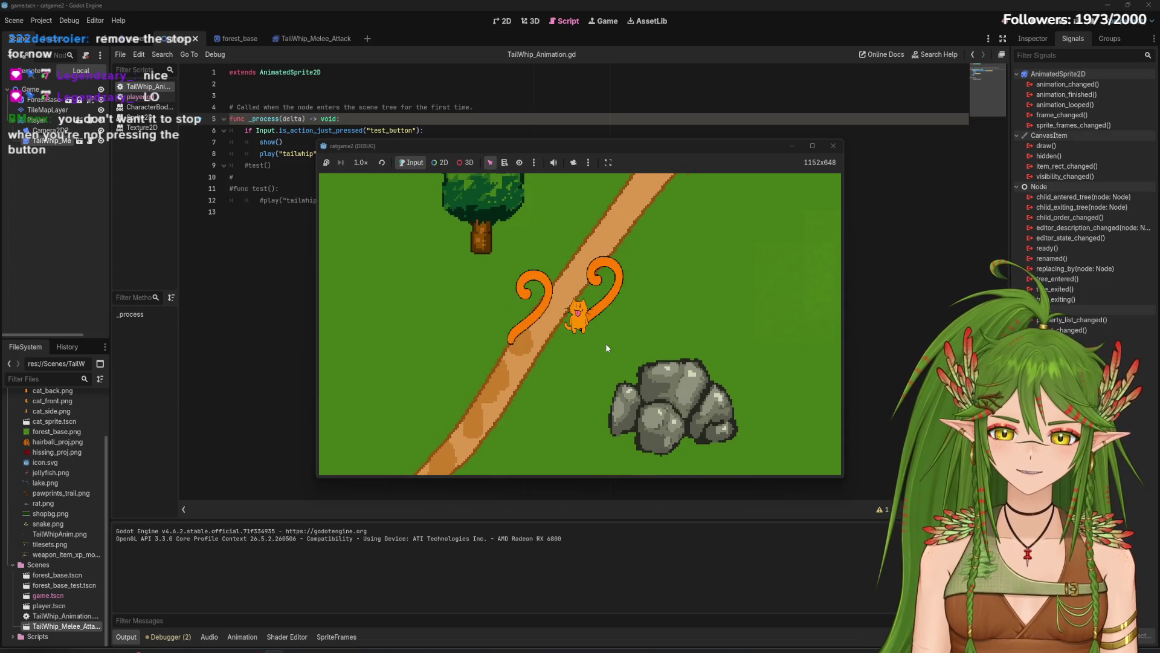
key(Left)
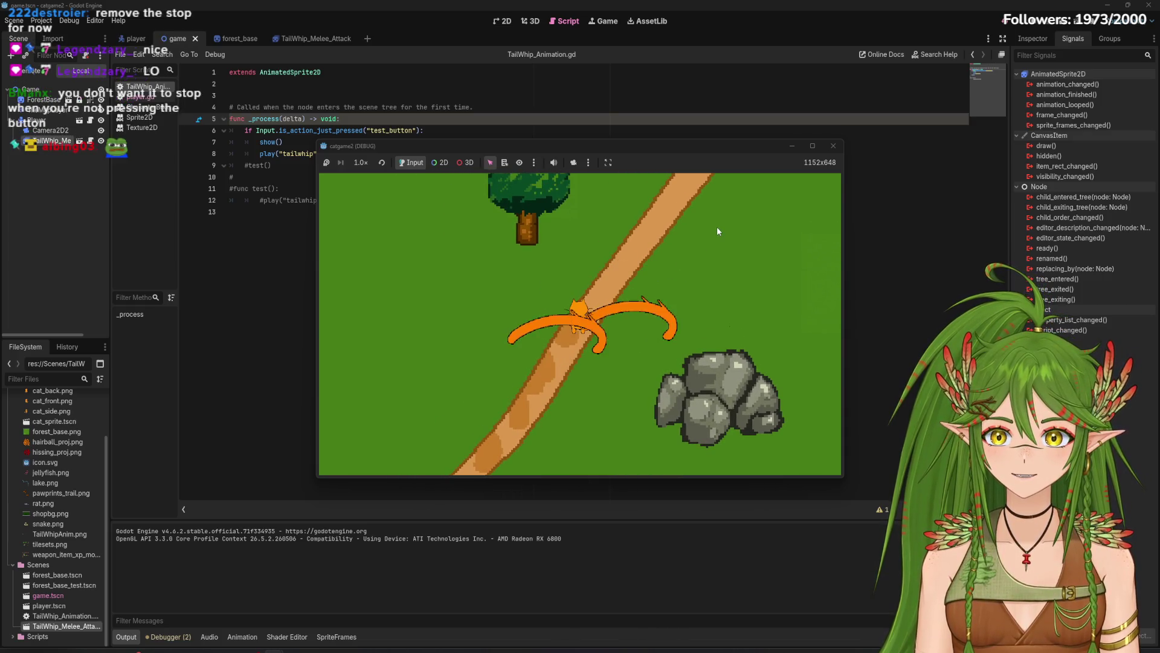
key(Right)
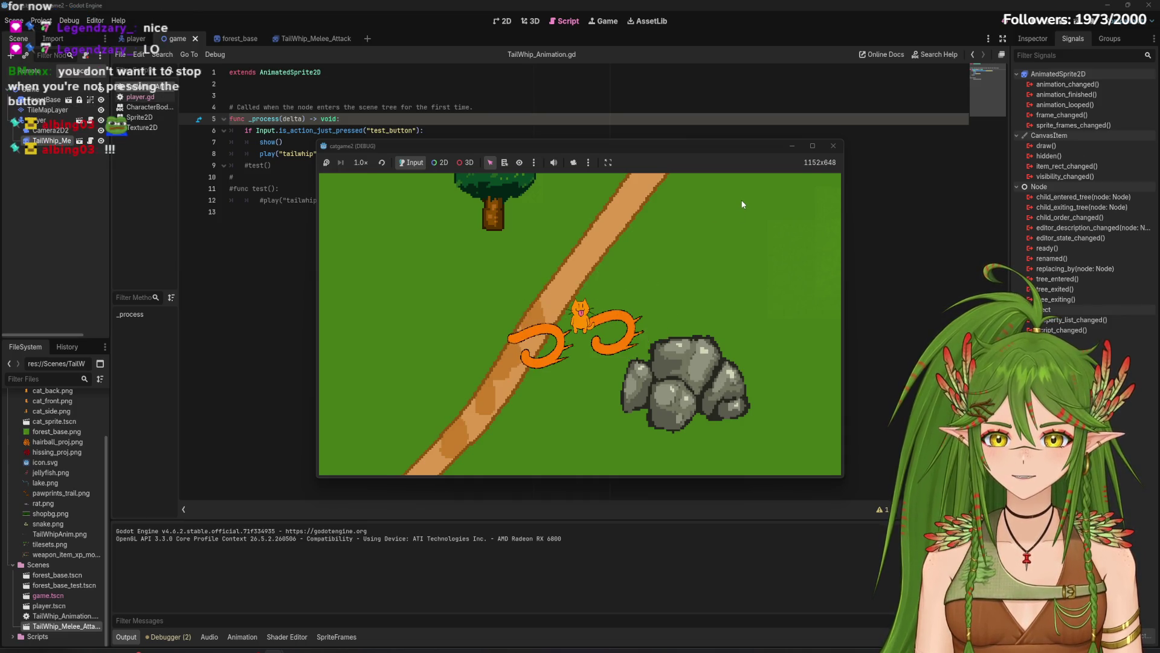
key(Down)
click(833, 147)
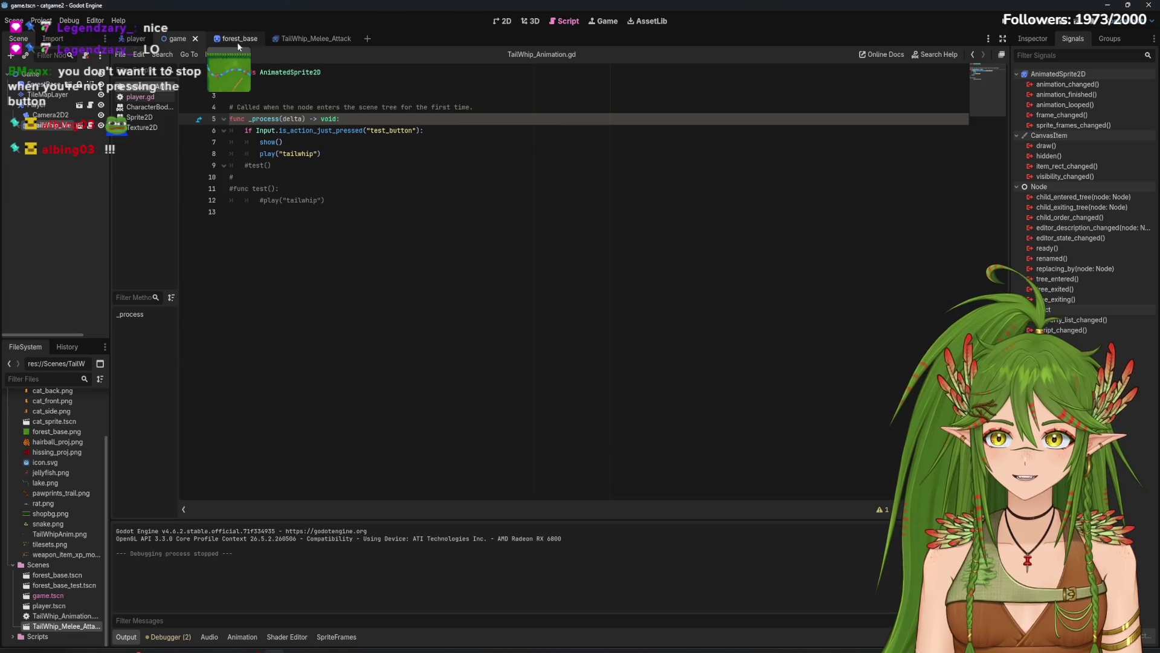
Step: In the 2D view, move TailWhip_Melee directly under Game and save the scene
click(505, 21)
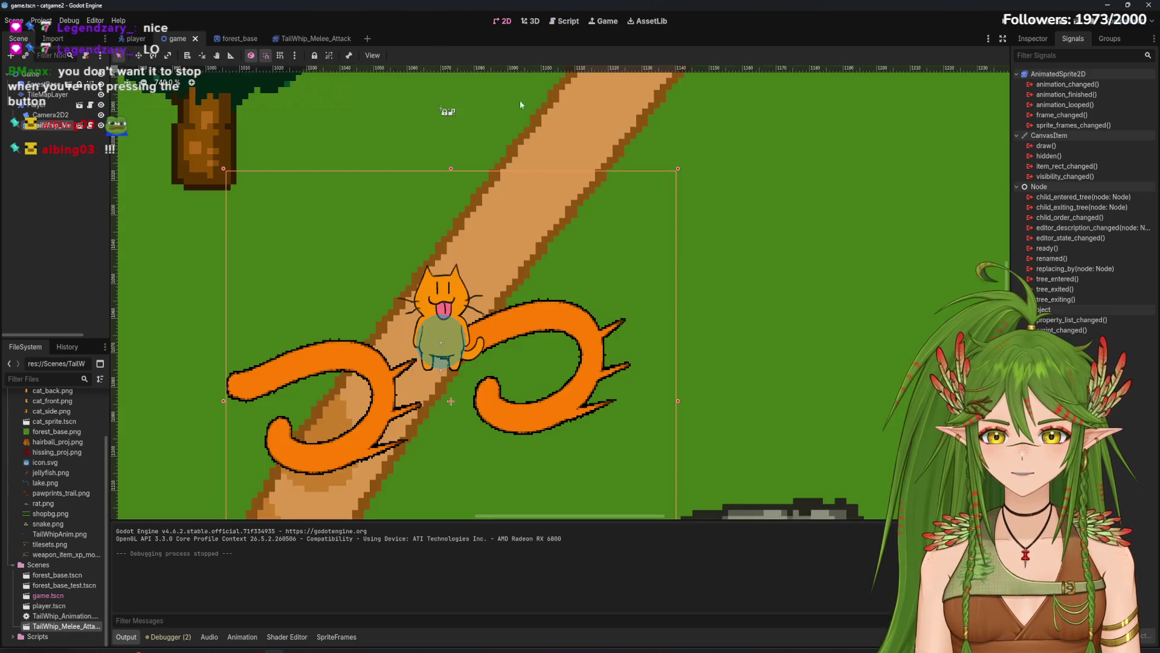
scroll(410, 363, down, 1)
drag(52, 129, 49, 84)
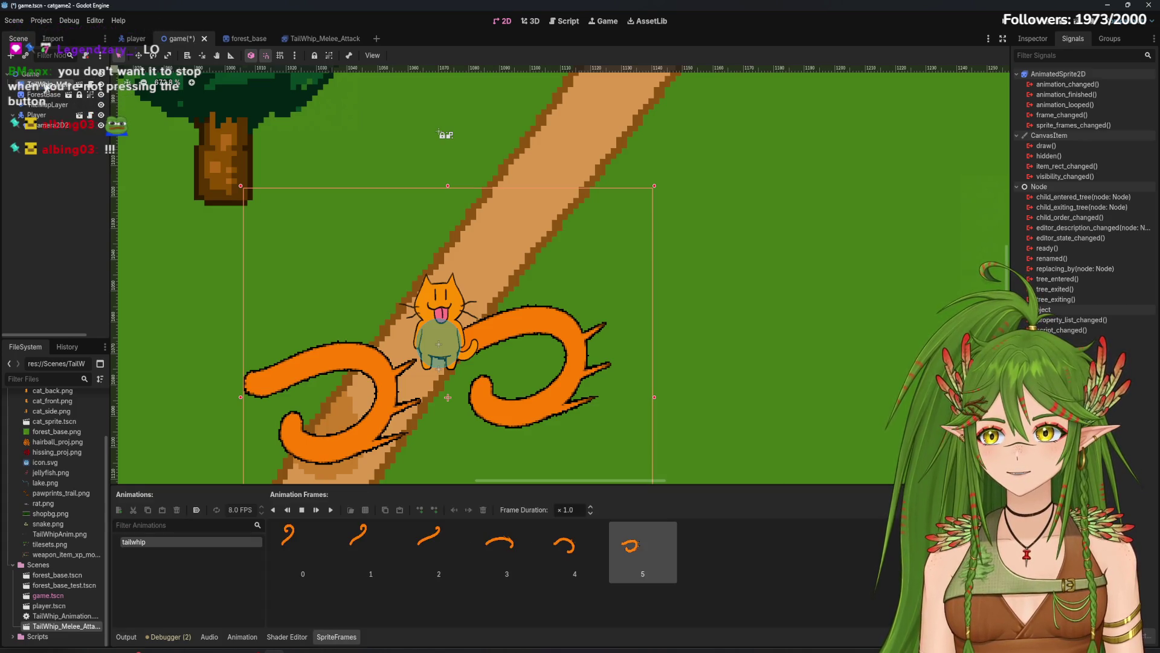
scroll(366, 276, down, 5)
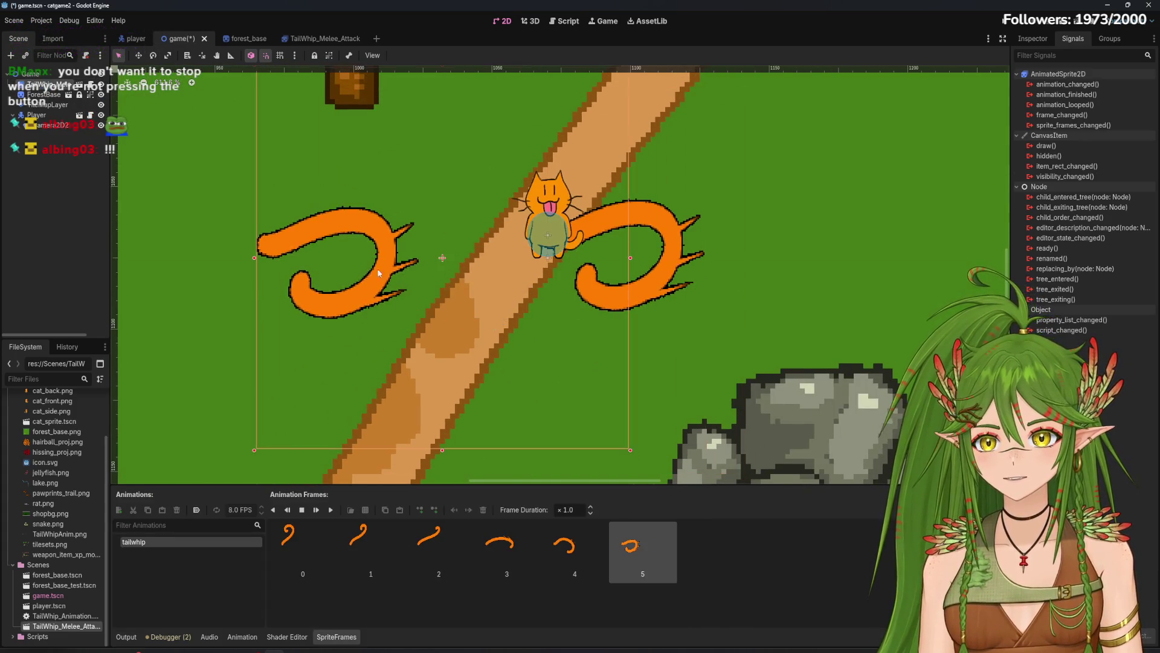
key(ctrl+s)
Step: Switch between the 3D, 2D and Script workspaces, and between player.gd and TailWhip_Animation.gd
key(ctrl+F2)
mouse_move(243, 48)
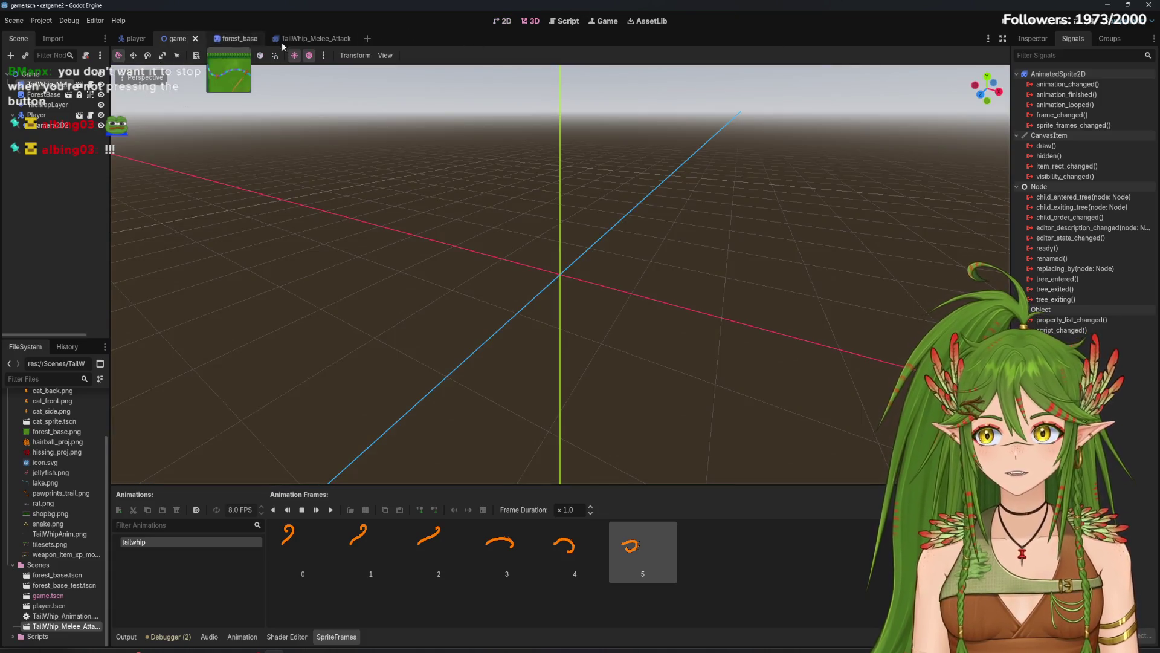
key(ctrl+F3)
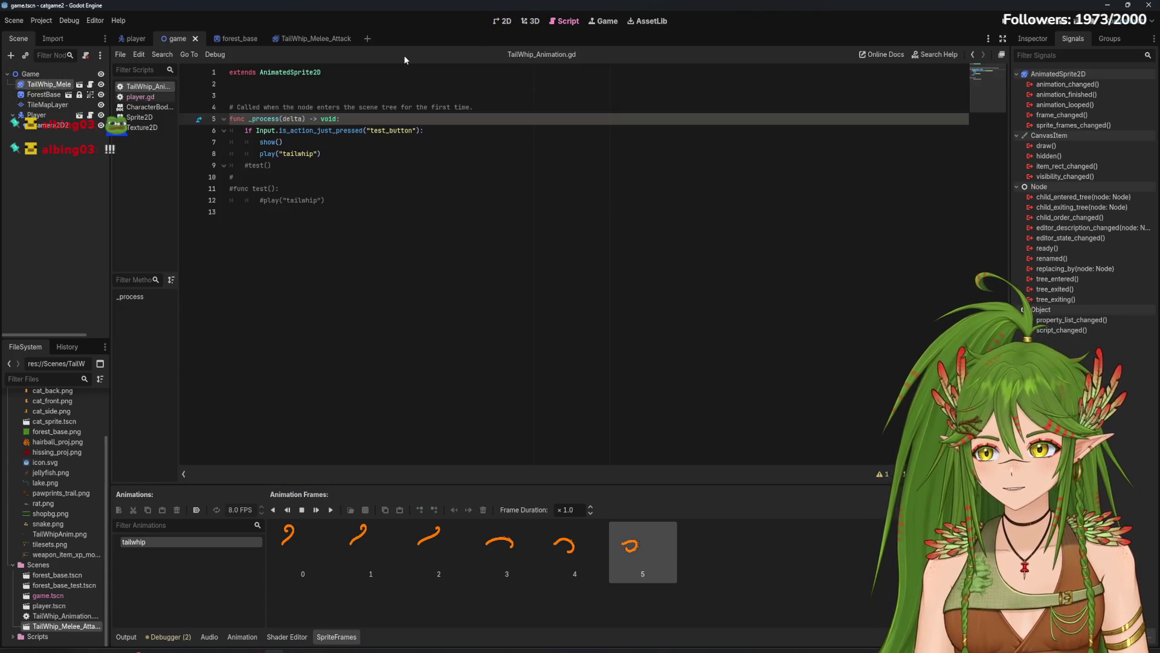
click(531, 21)
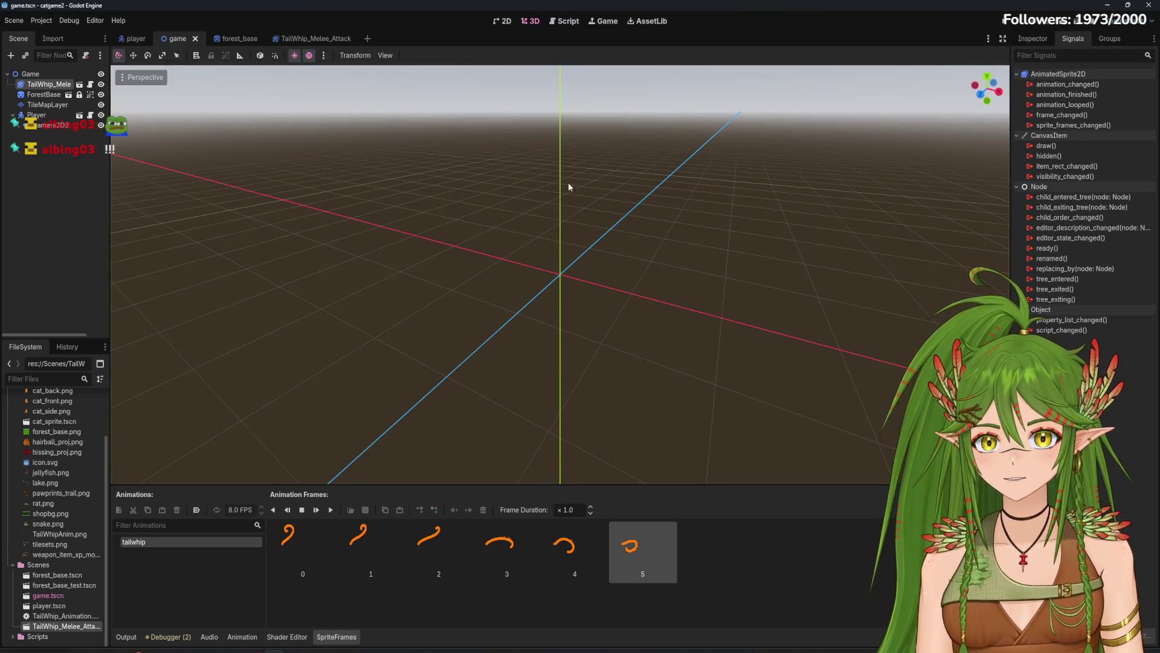
click(556, 20)
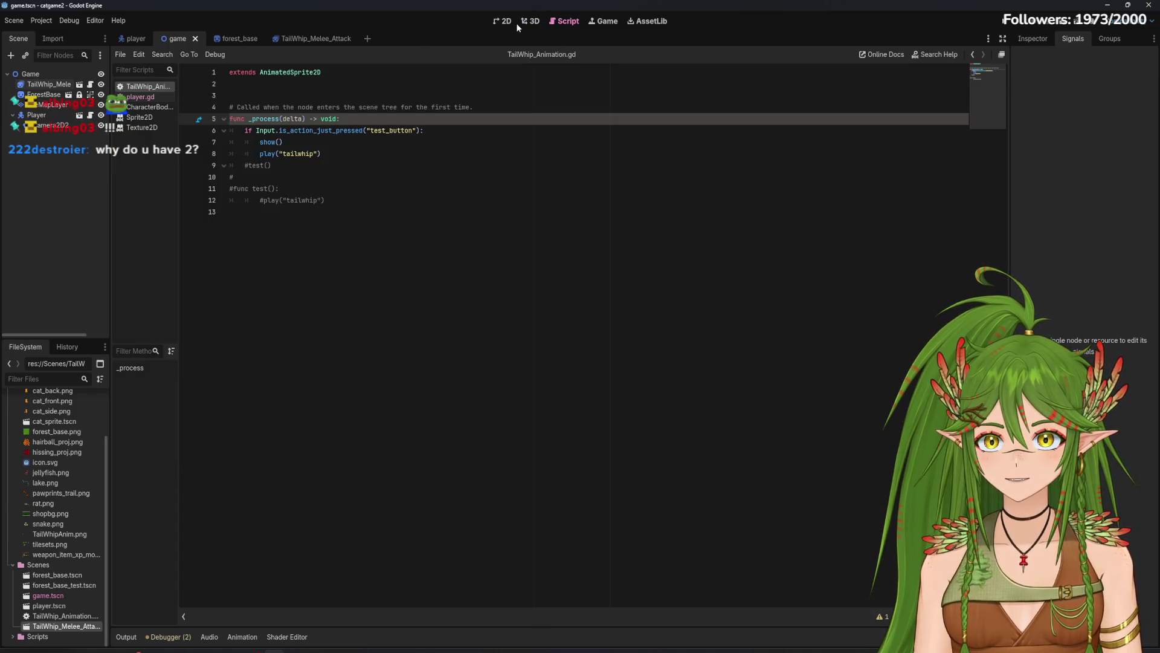
click(502, 21)
scroll(551, 299, down, 3)
click(553, 25)
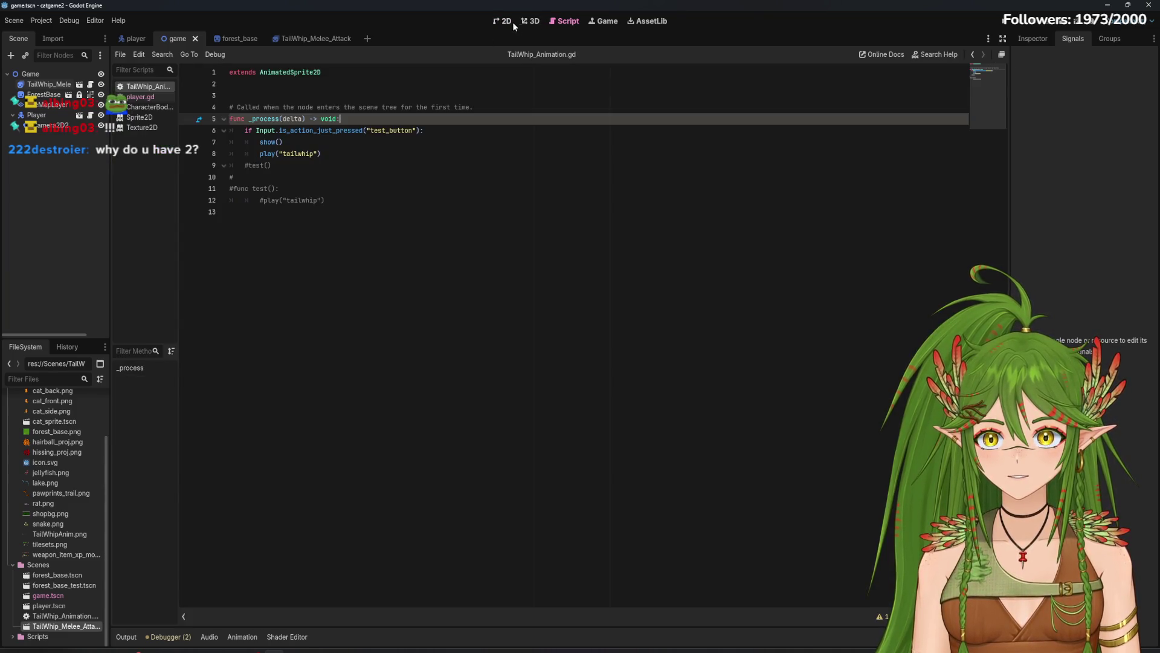
drag(1011, 228, 969, 229)
click(240, 163)
click(140, 96)
click(148, 86)
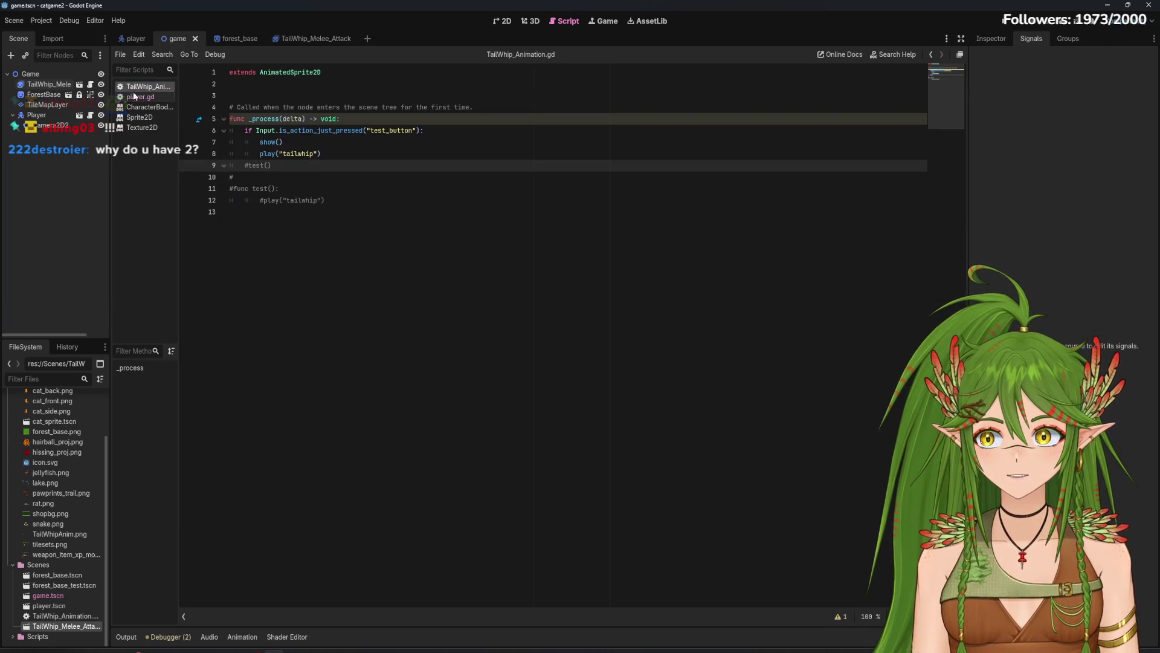
Step: Show the Inspector, select the TileMapLayer node, and shrink the tile map panel
click(1001, 42)
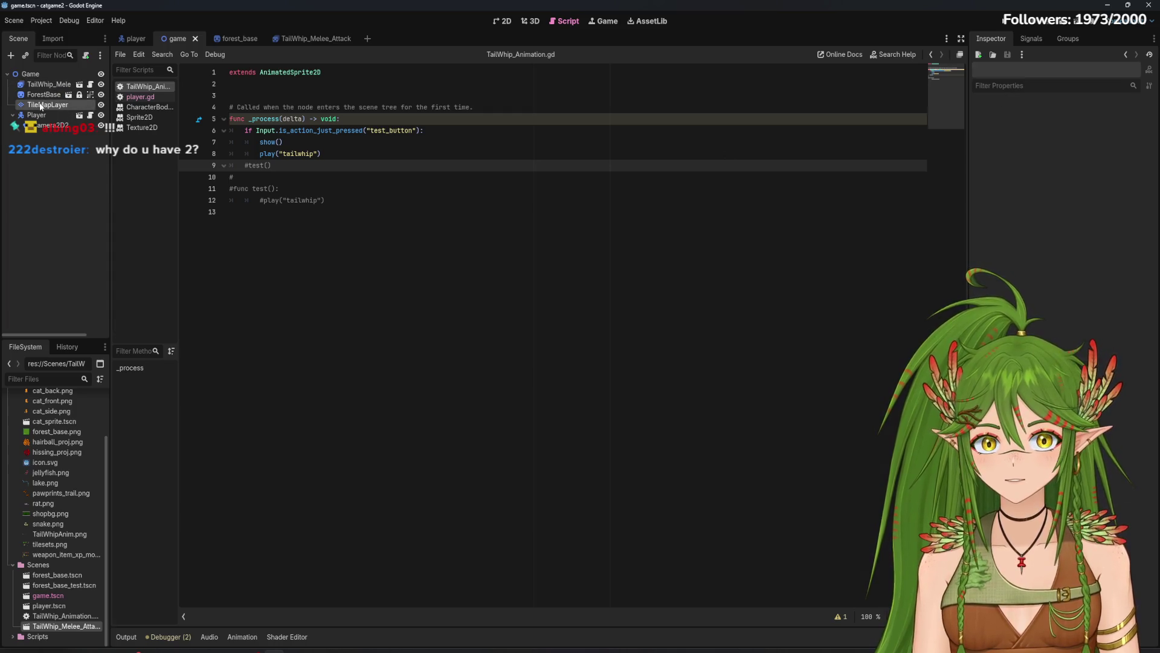
click(41, 106)
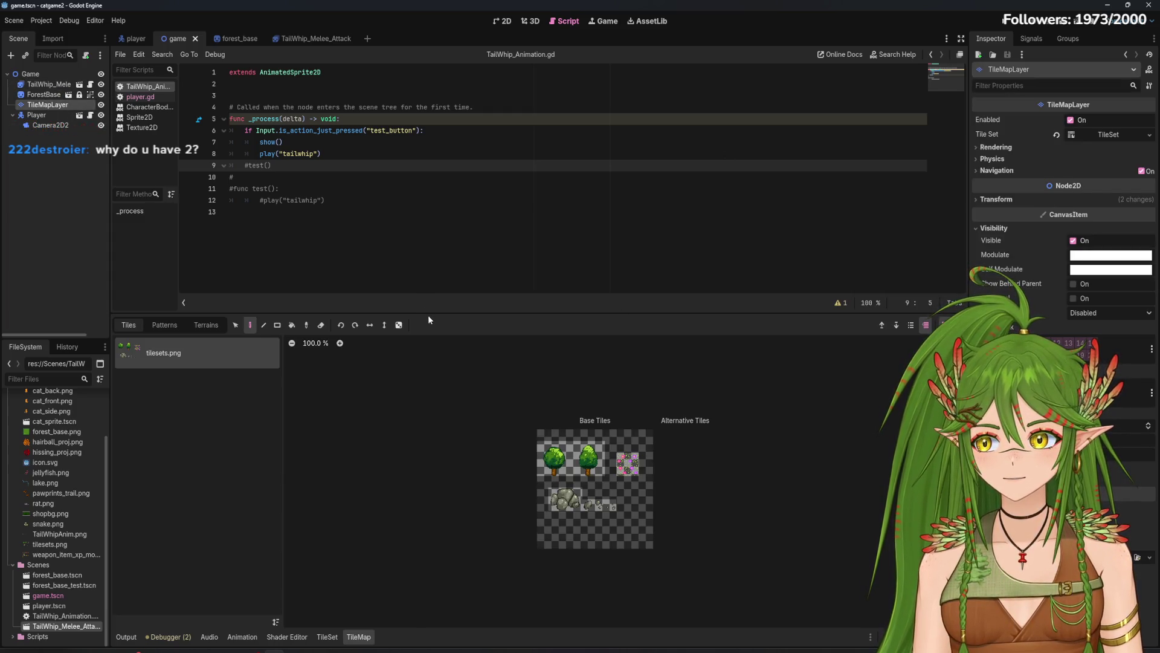
drag(433, 313, 433, 445)
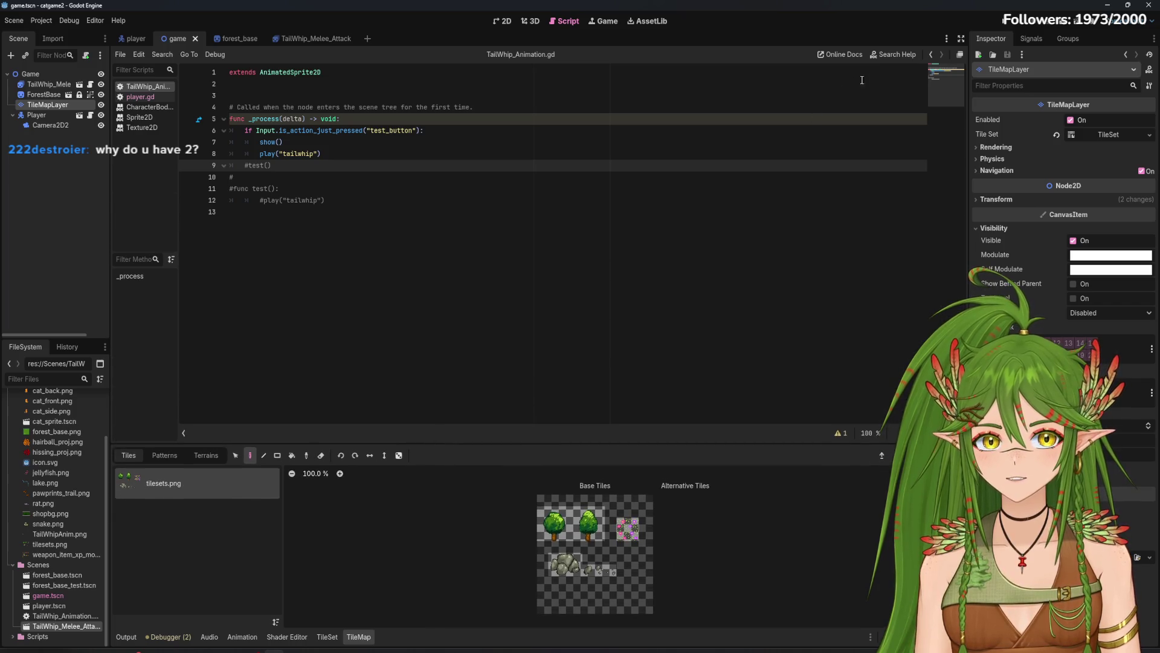
key(F5)
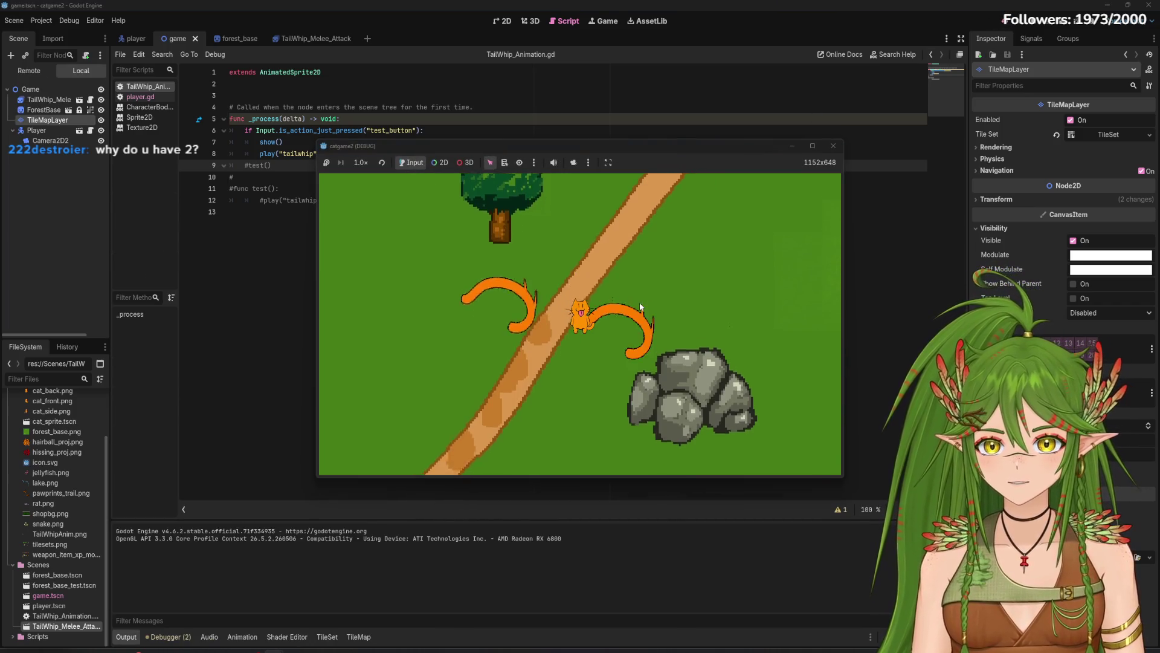
key(Left)
key(Down)
key(Right)
key(Up)
key(Down)
key(Right)
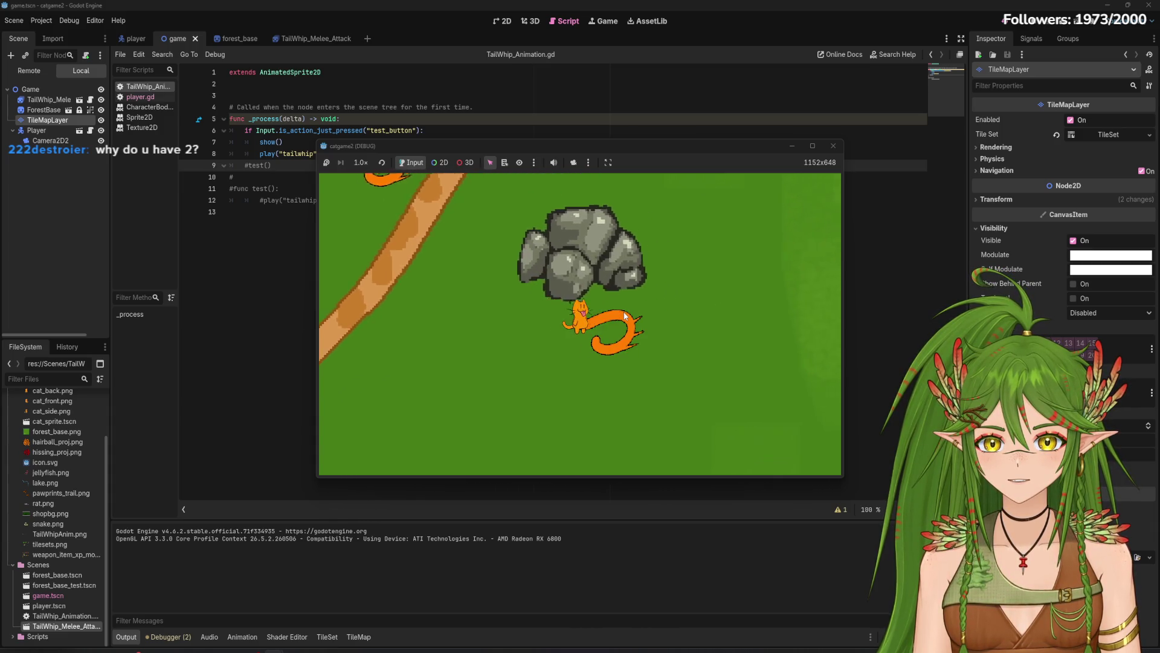
key(Up)
key(Left)
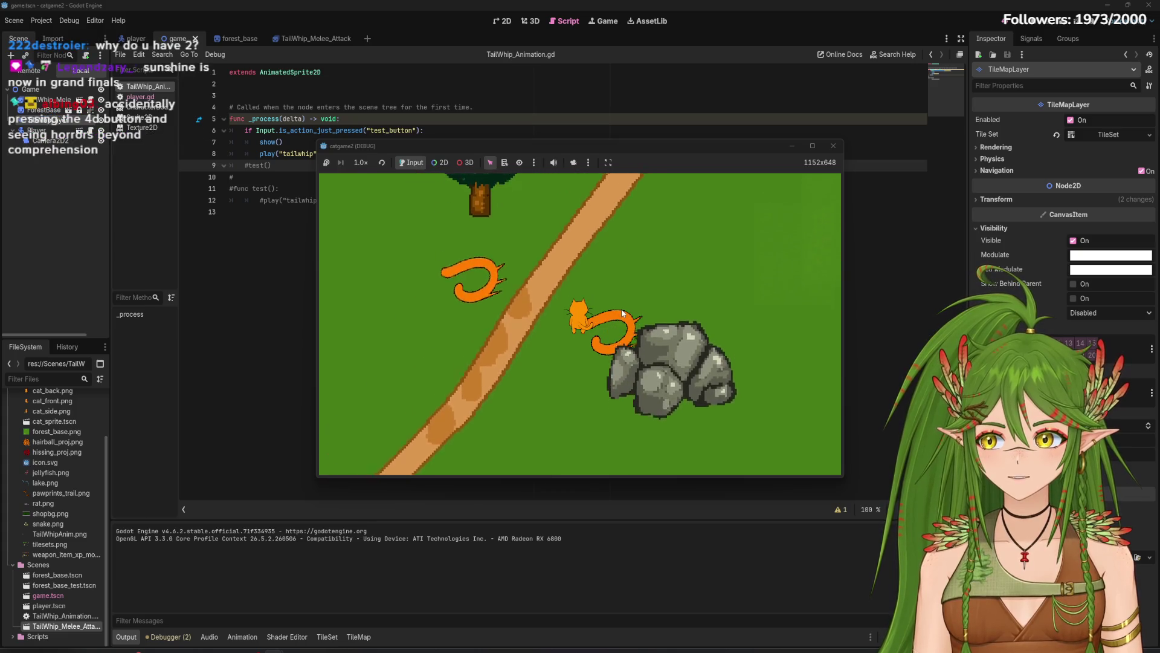
key(Up)
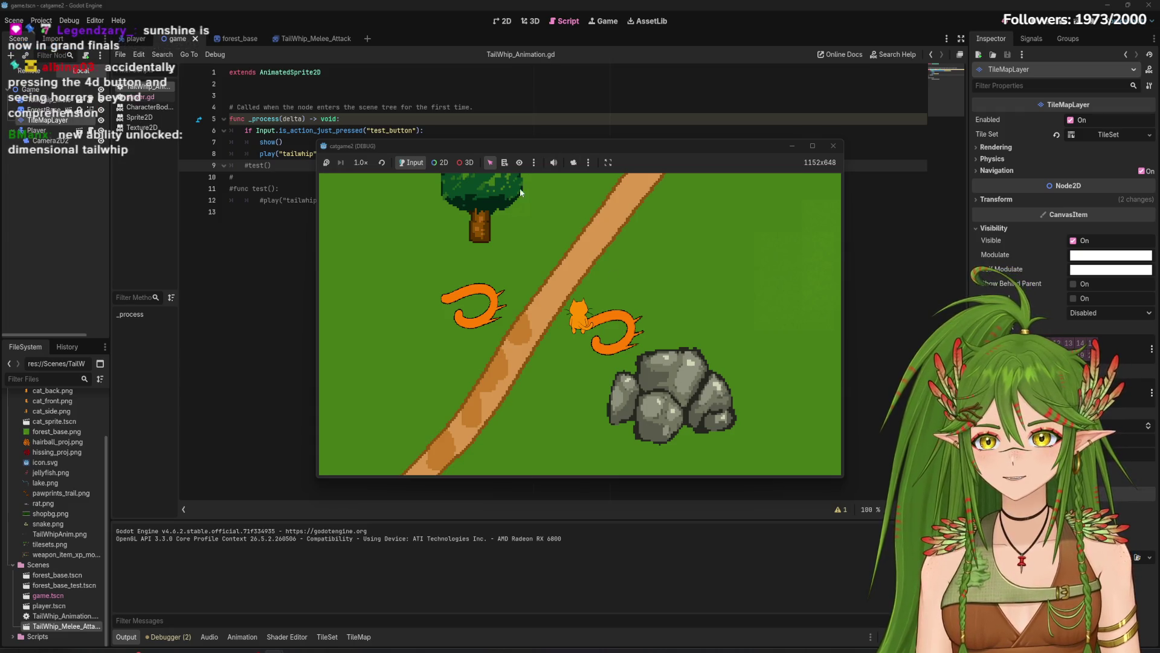
click(834, 145)
click(532, 21)
click(557, 21)
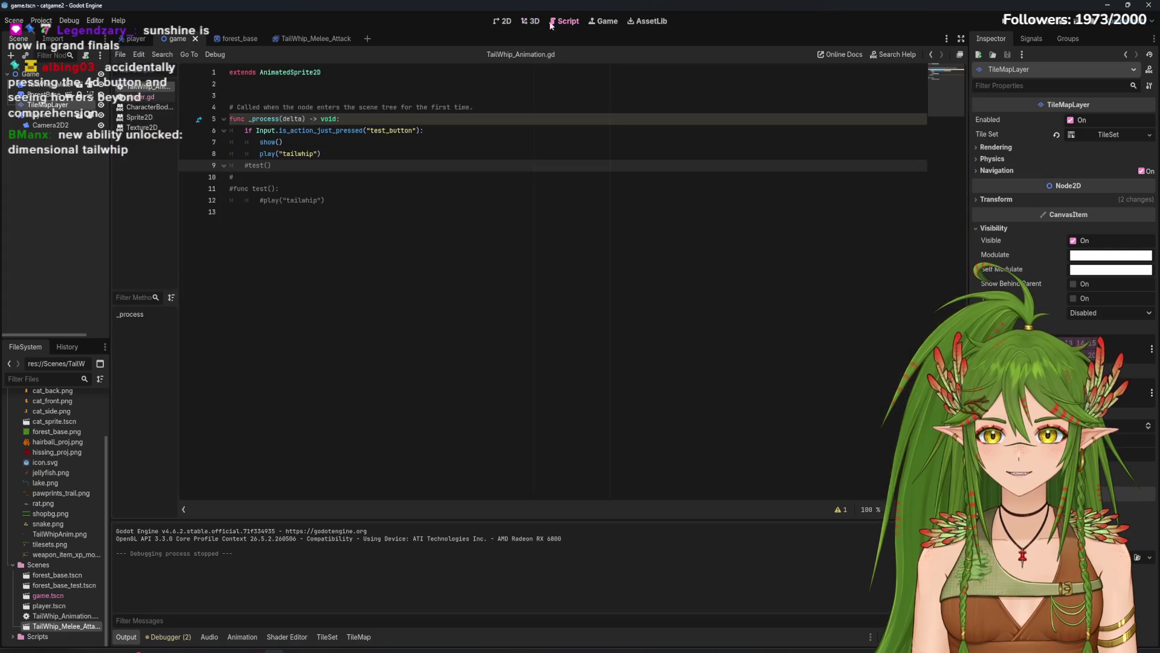
Step: In the 2D view, select Camera2D2 and pan to the lone tree outside the map
click(501, 22)
scroll(715, 245, down, 3)
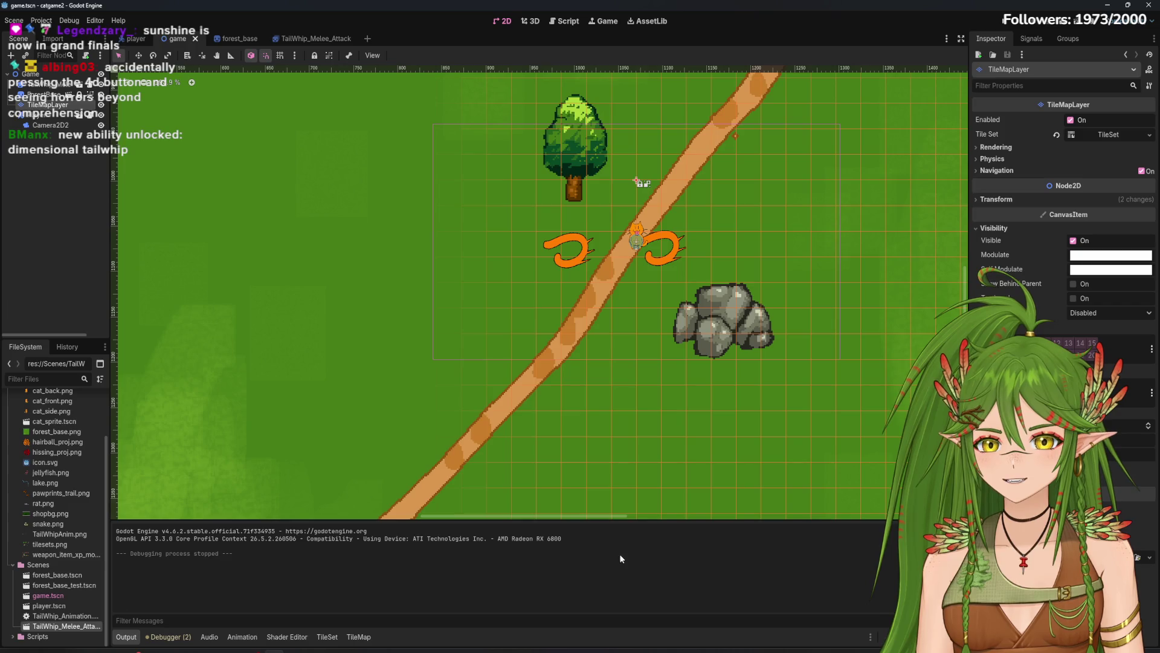
scroll(669, 380, down, 2)
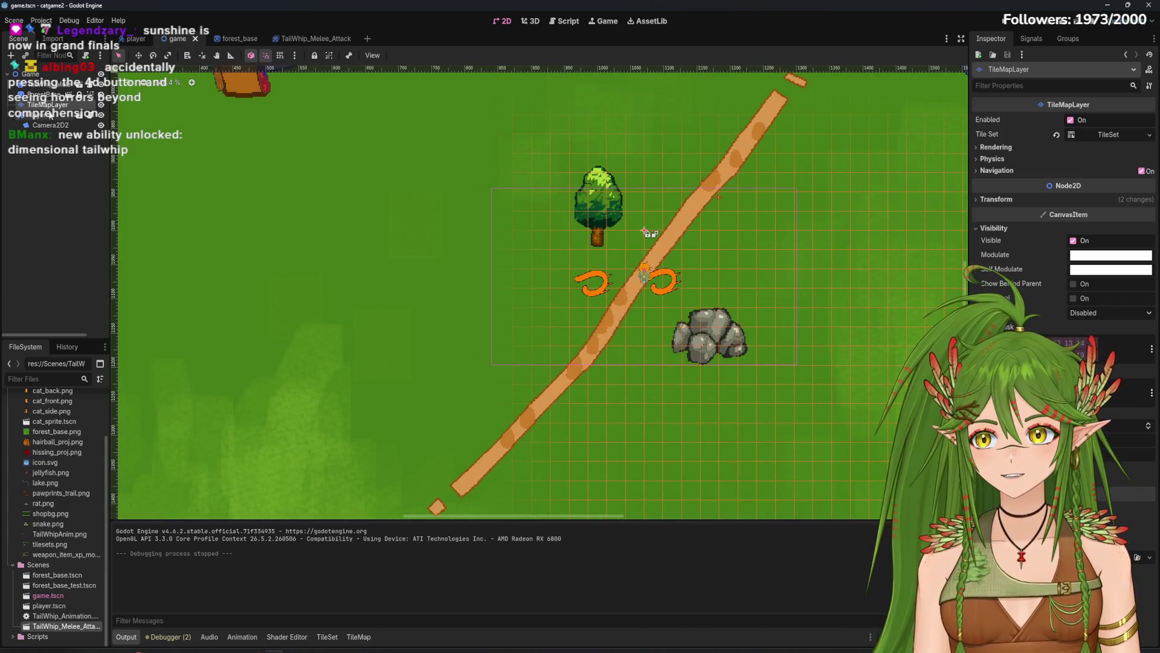
click(48, 115)
click(47, 125)
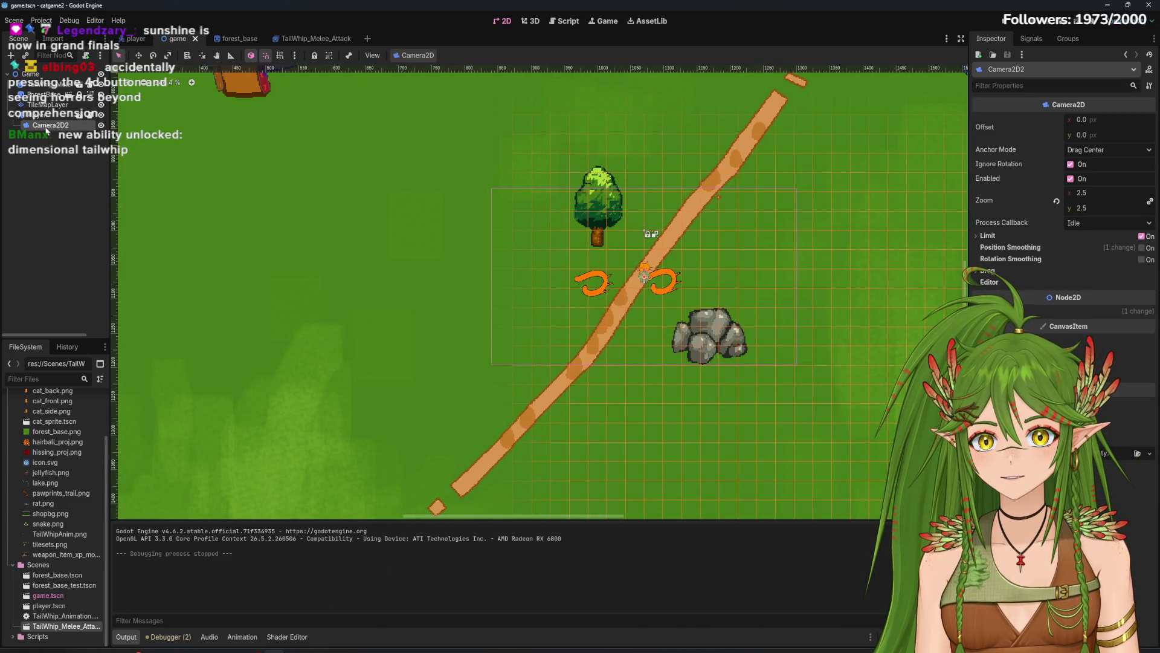
scroll(486, 241, right, 5)
scroll(510, 252, down, 9)
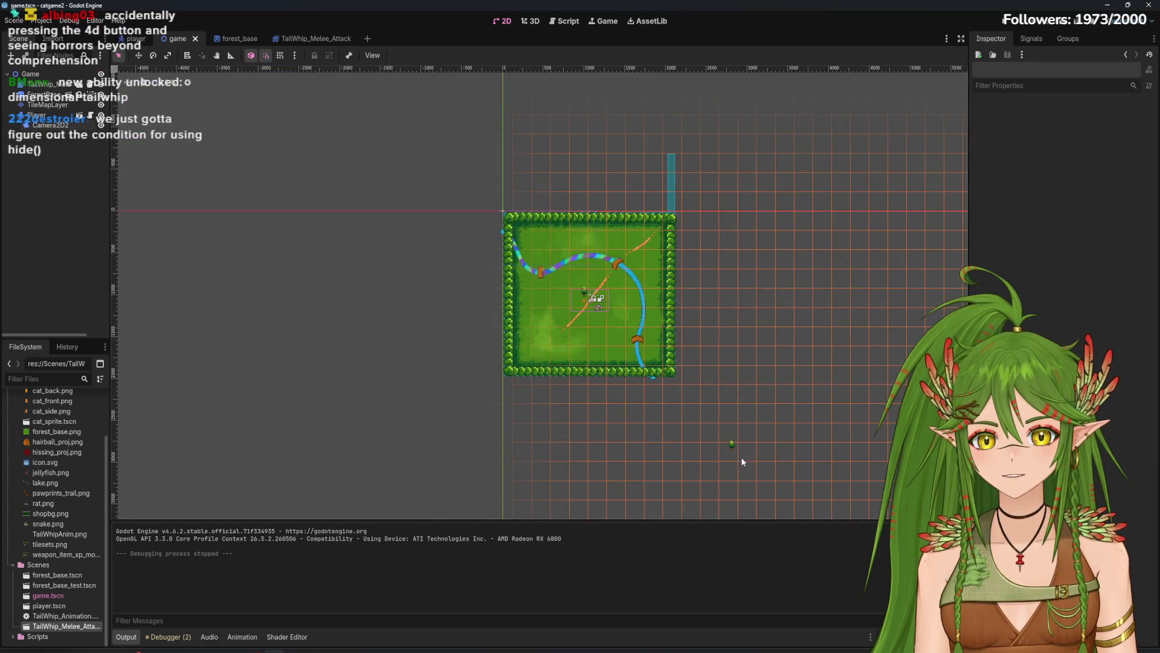
scroll(731, 448, up, 8)
scroll(729, 457, up, 3)
scroll(749, 450, down, 2)
drag(744, 384, 661, 330)
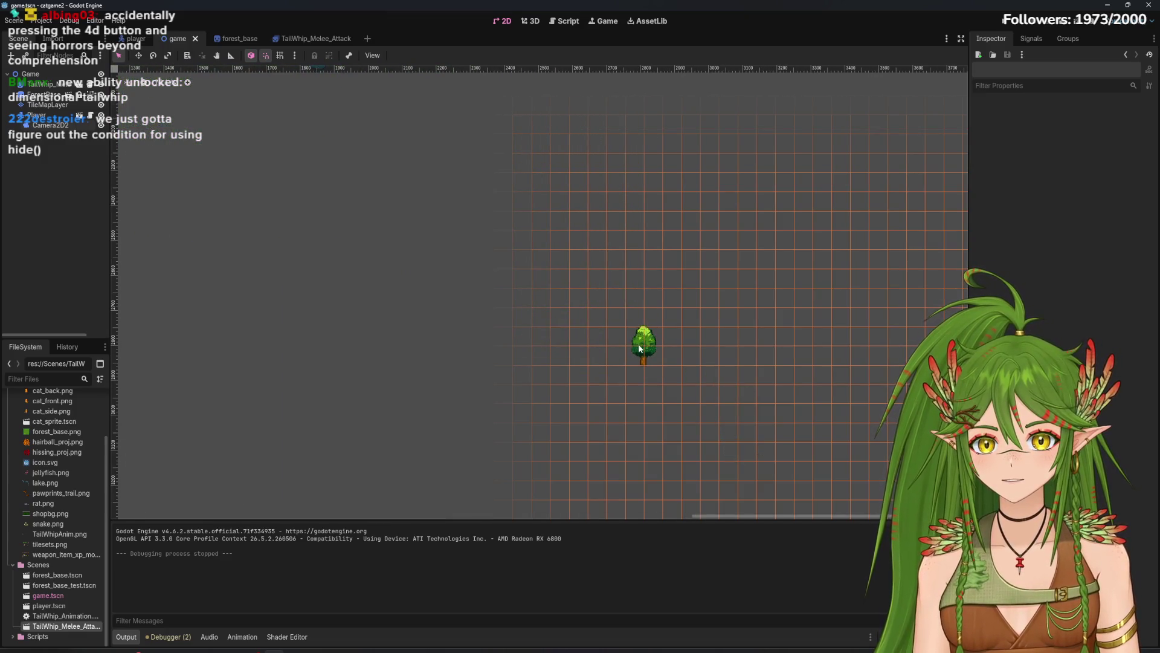
Step: Erase the stray tree tile from the TileMapLayer and save the game scene
click(644, 348)
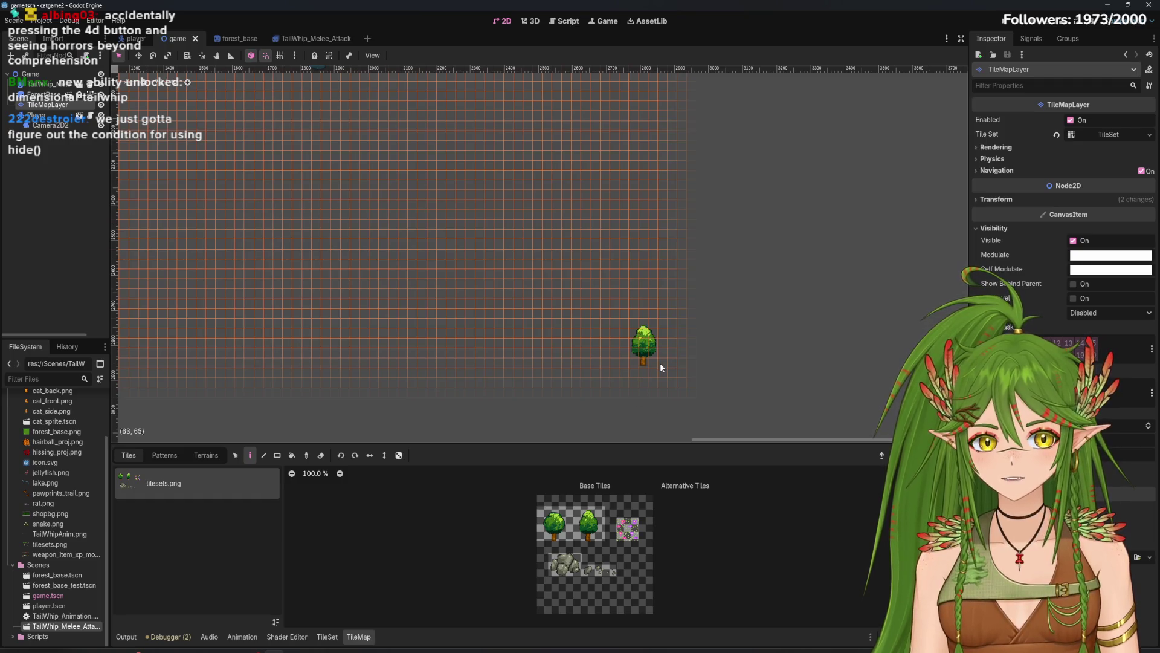
click(321, 455)
click(648, 344)
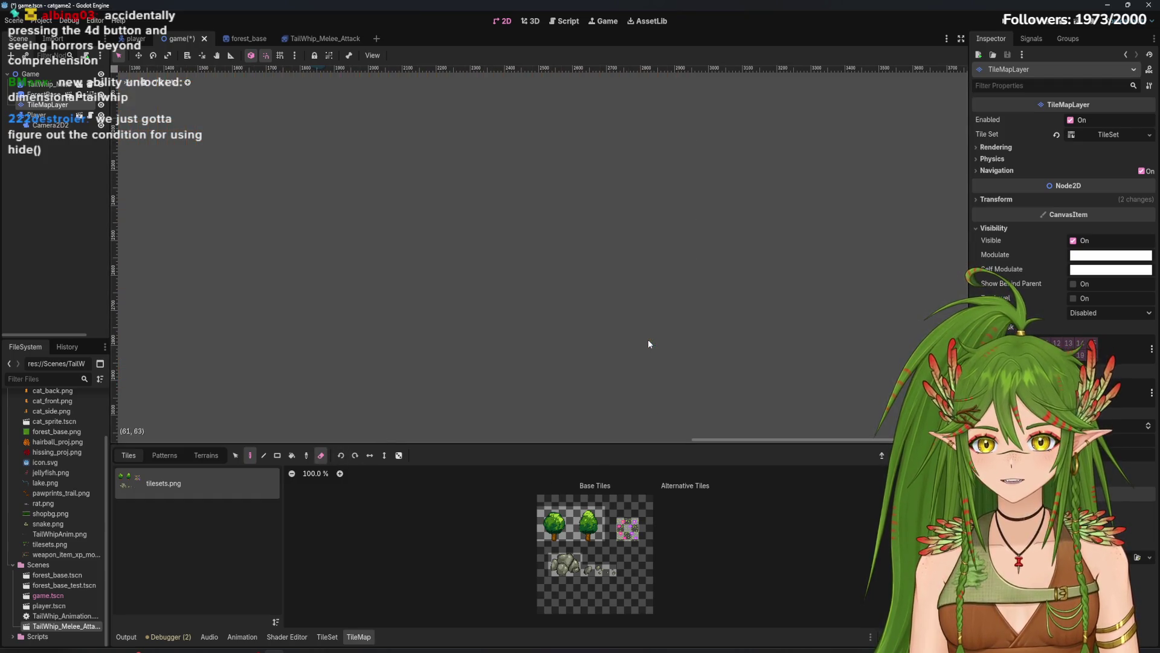
scroll(648, 344, up, 5)
scroll(625, 342, left, 5)
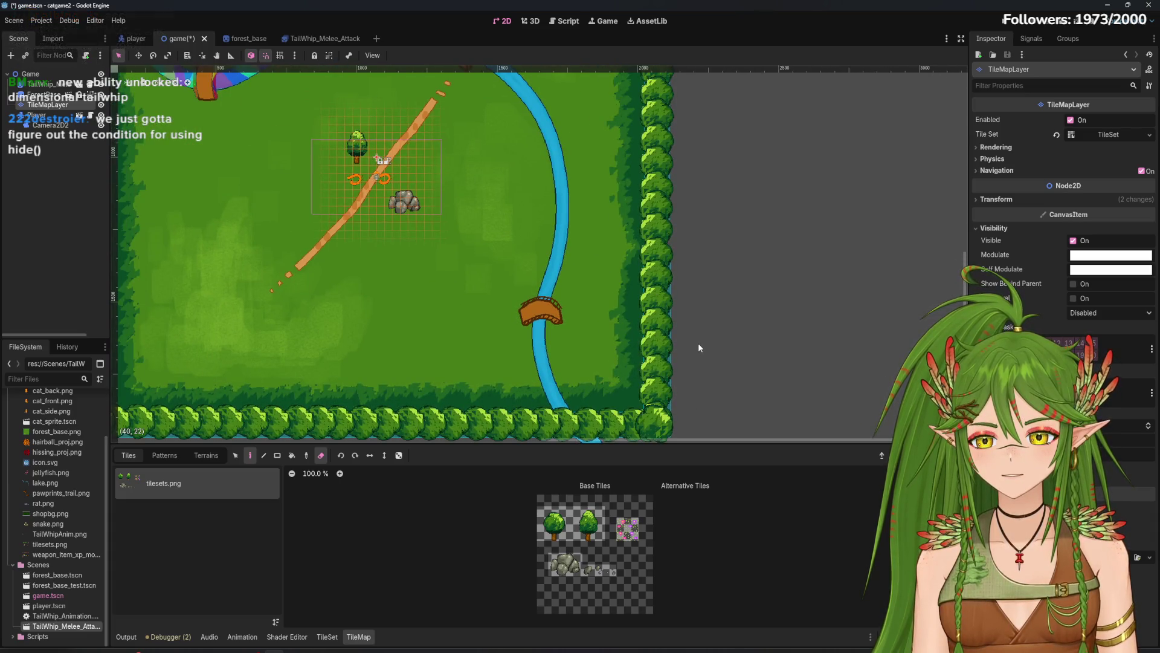
scroll(698, 343, down, 5)
key(ctrl+s)
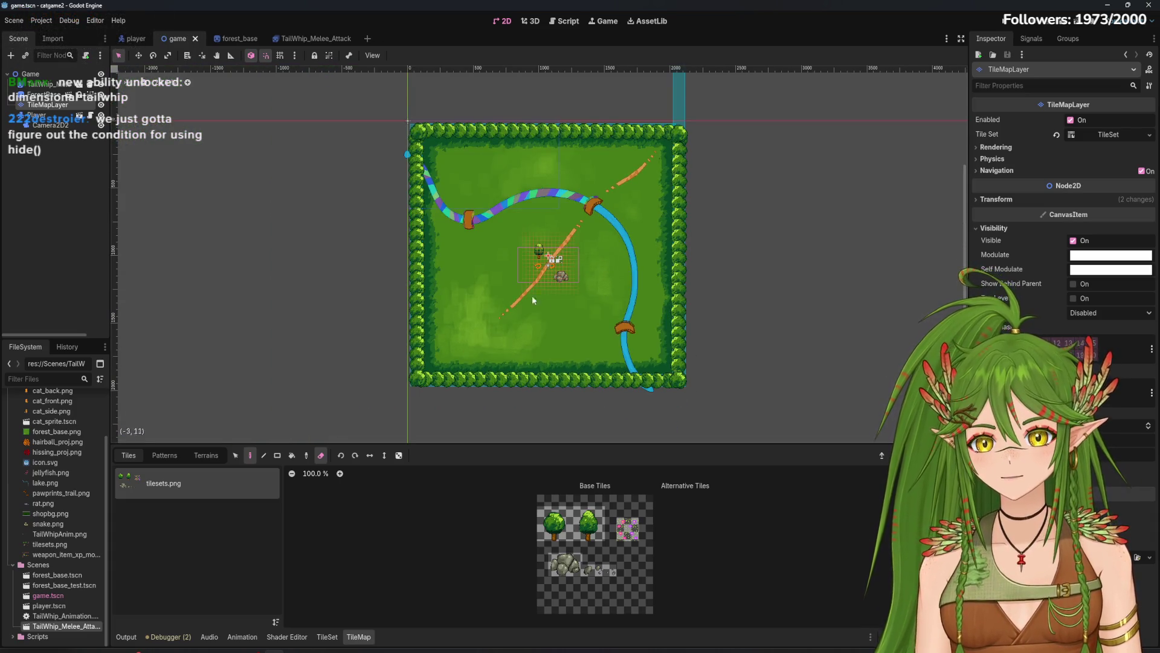
Step: Test-run the game walking the cat up-right, then return to the TailWhip_Melee_Attack scene
scroll(447, 268, up, 3)
click(631, 260)
scroll(647, 225, up, 3)
click(1054, 21)
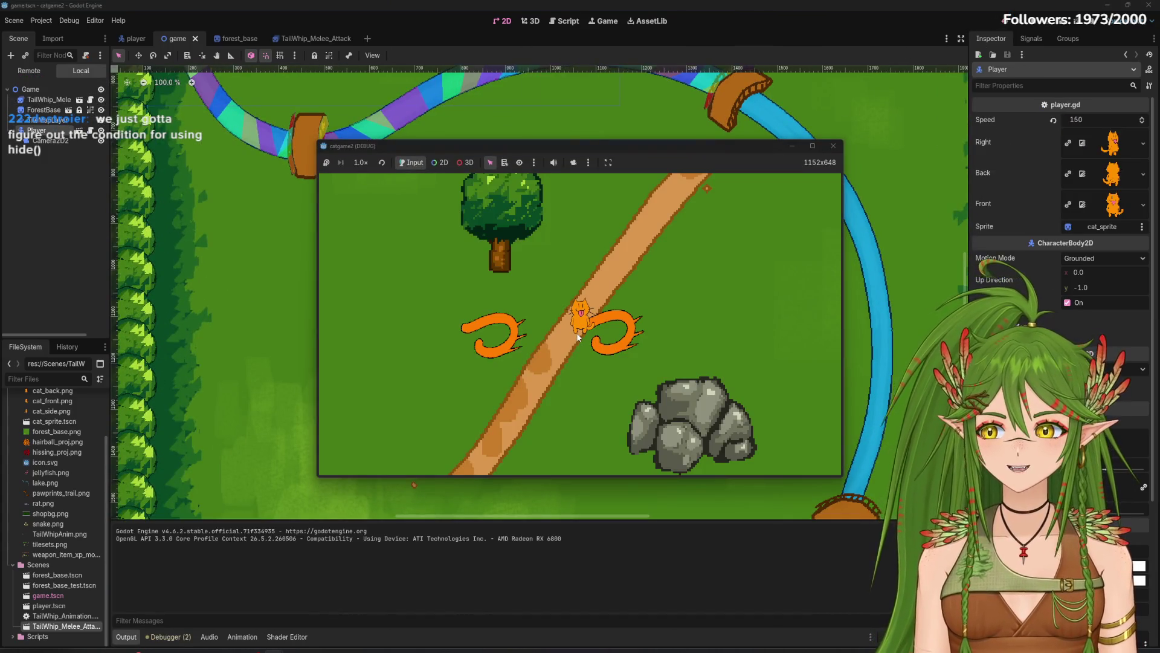
key(Up)
key(Right)
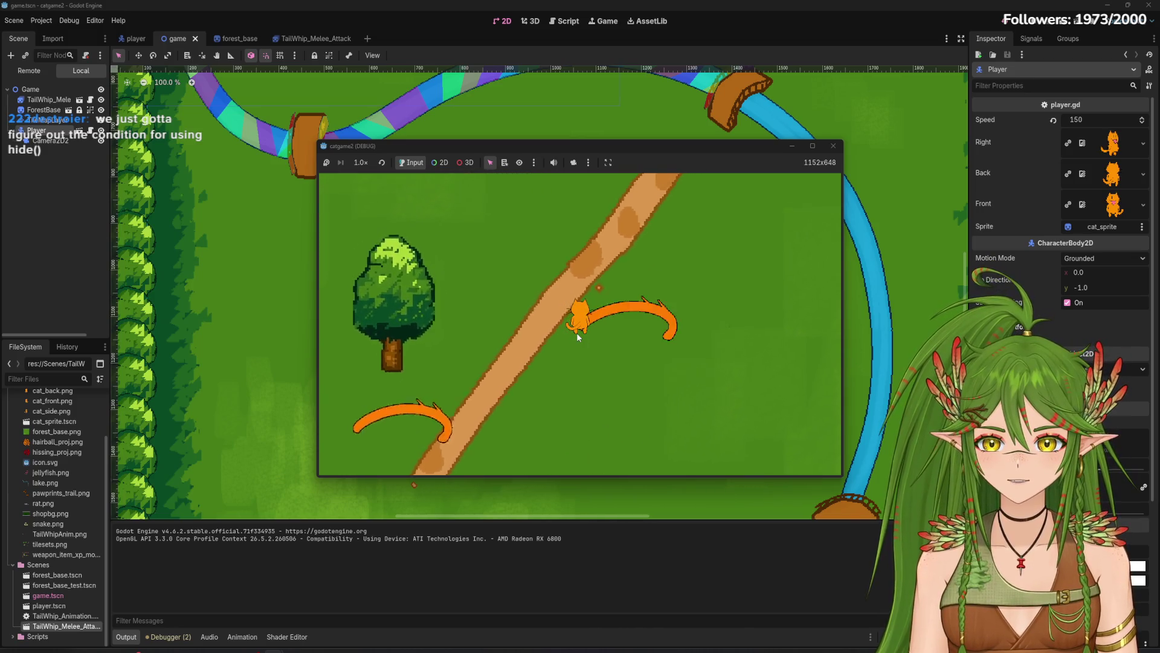
click(833, 145)
click(302, 38)
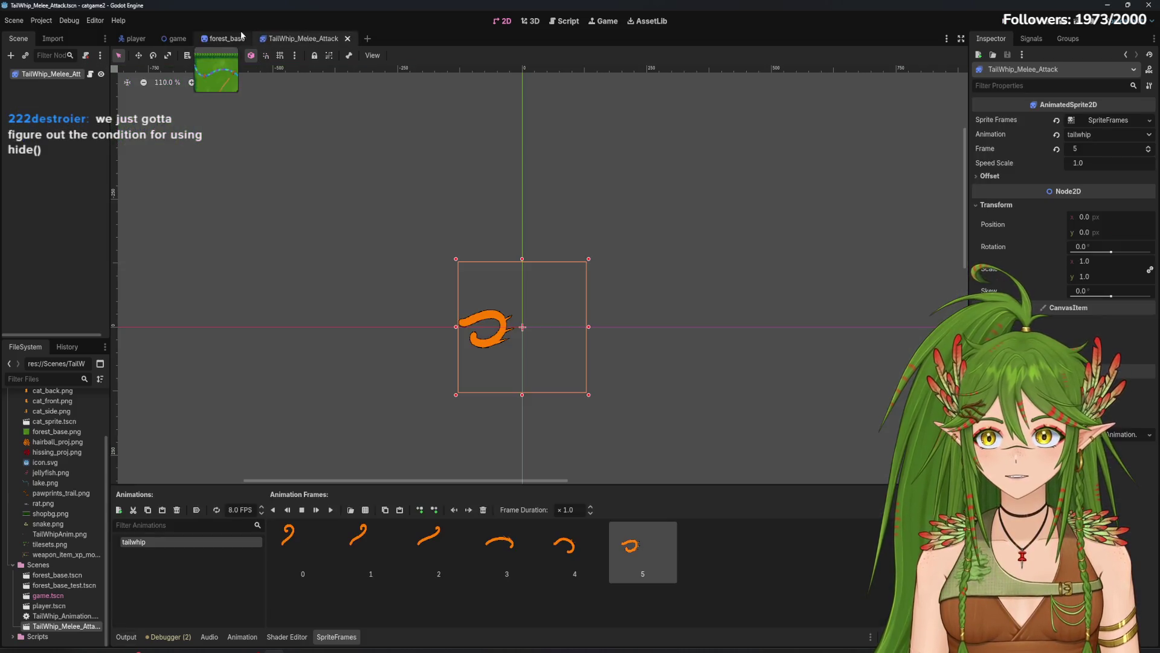
Step: In TailWhip_Animation.gd, add an animation_finished line after play("tailwhip")
click(242, 38)
click(308, 39)
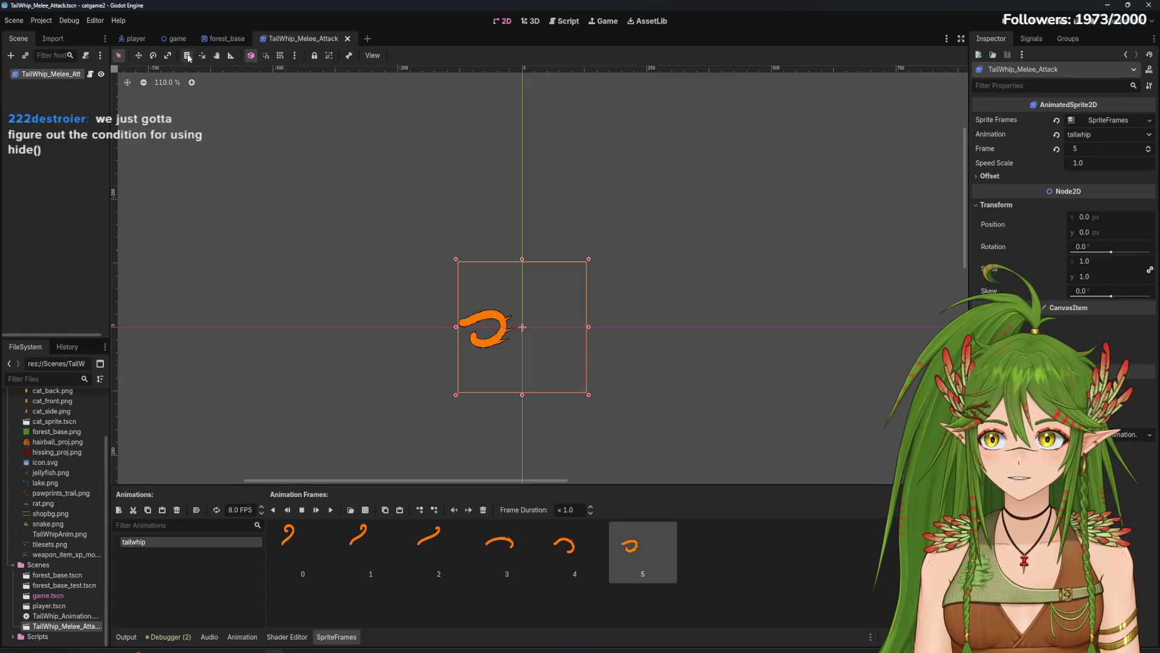
click(566, 20)
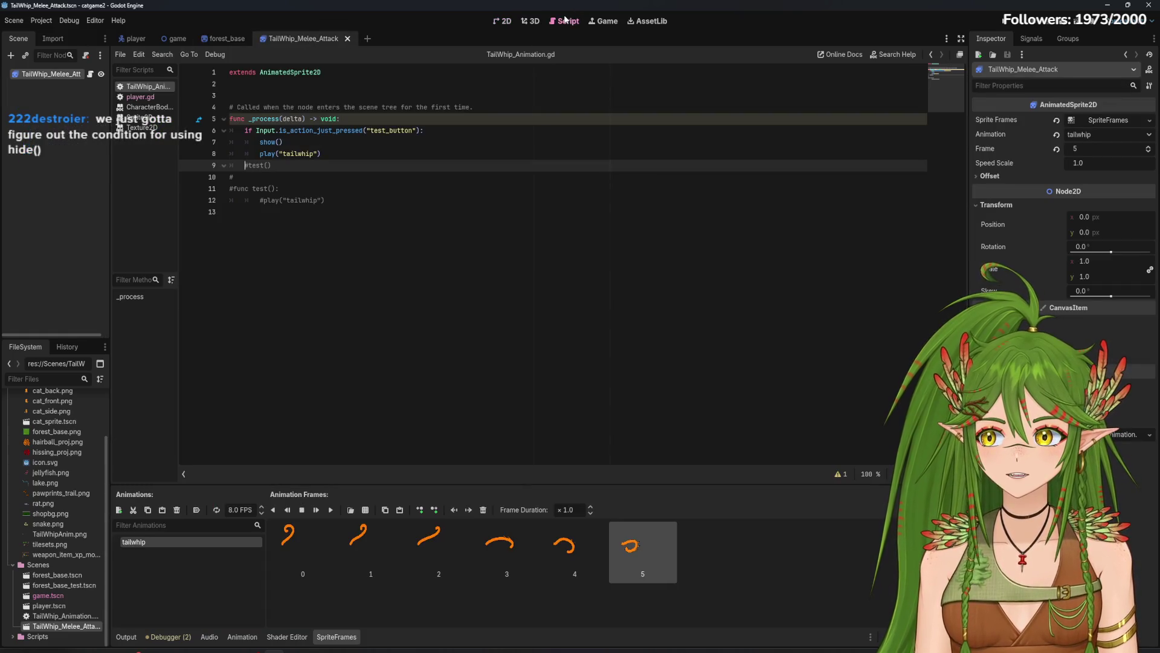
click(340, 157)
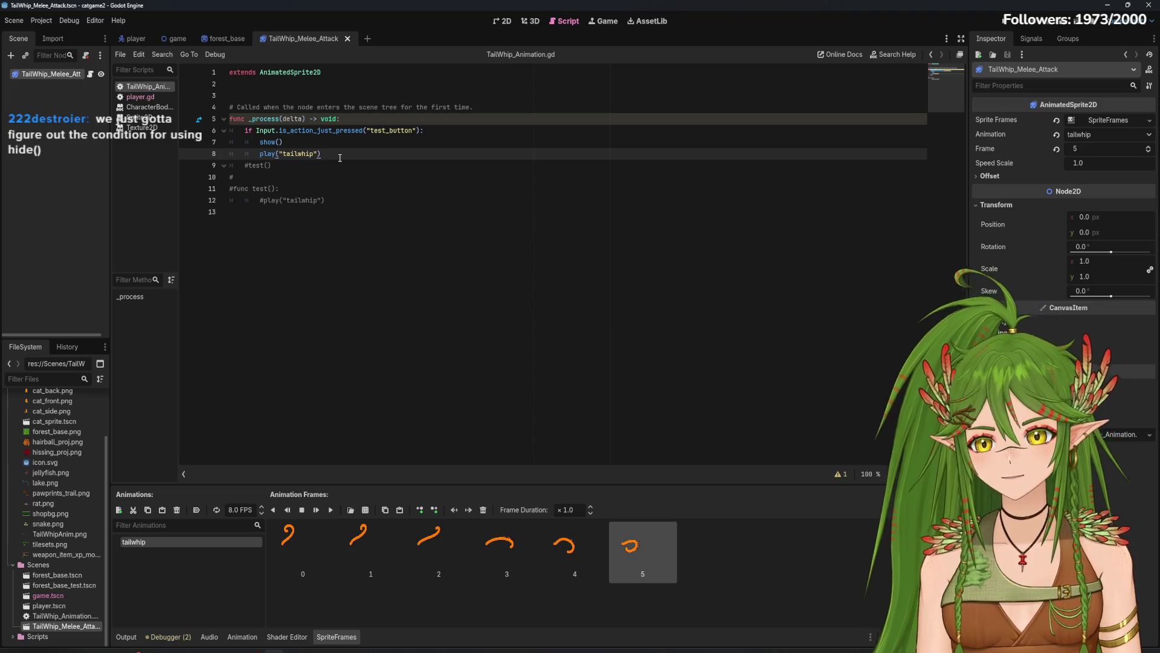
key(Return)
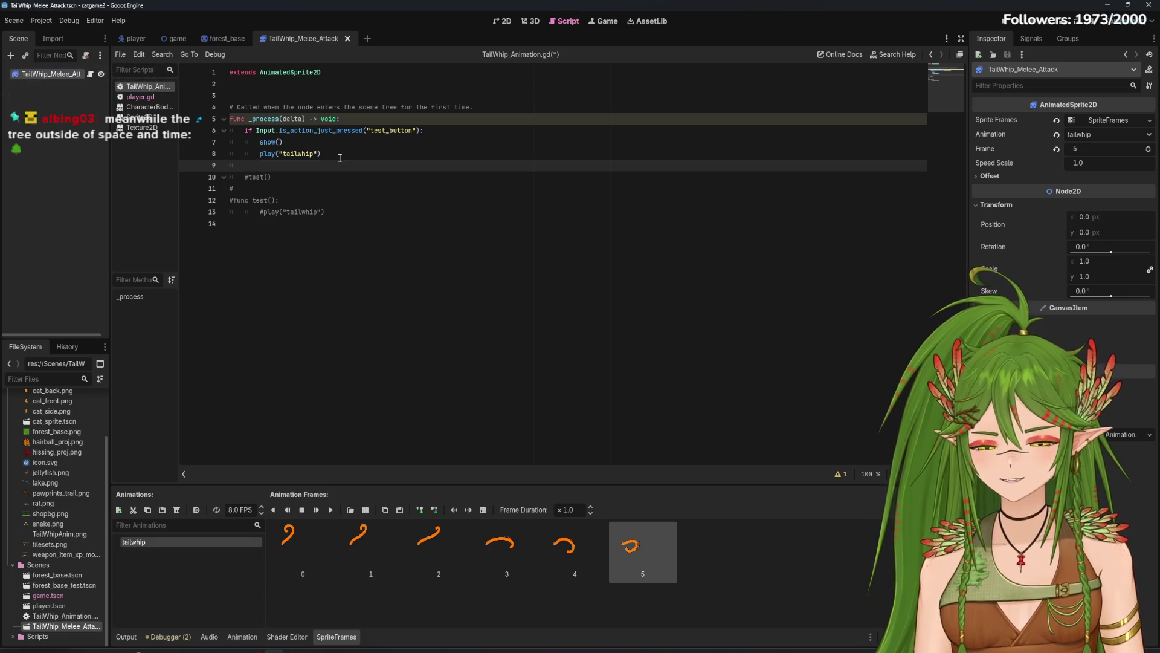
text(when)
key(BackSpace)
key(BackSpace)
key(BackSpace)
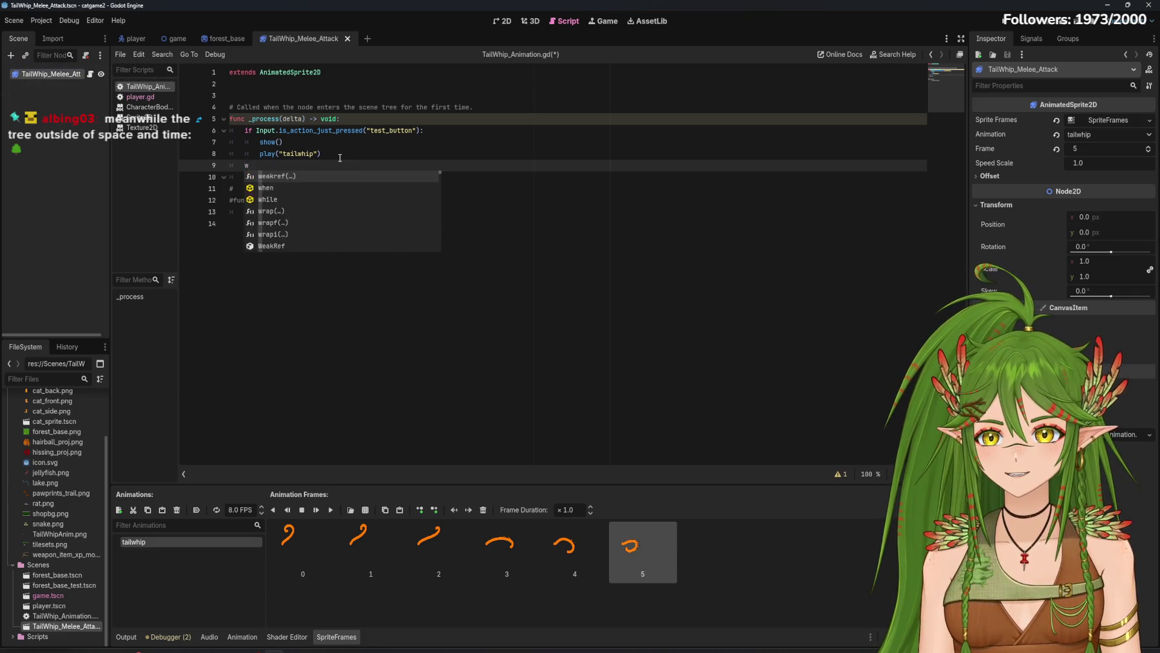
text(animation)
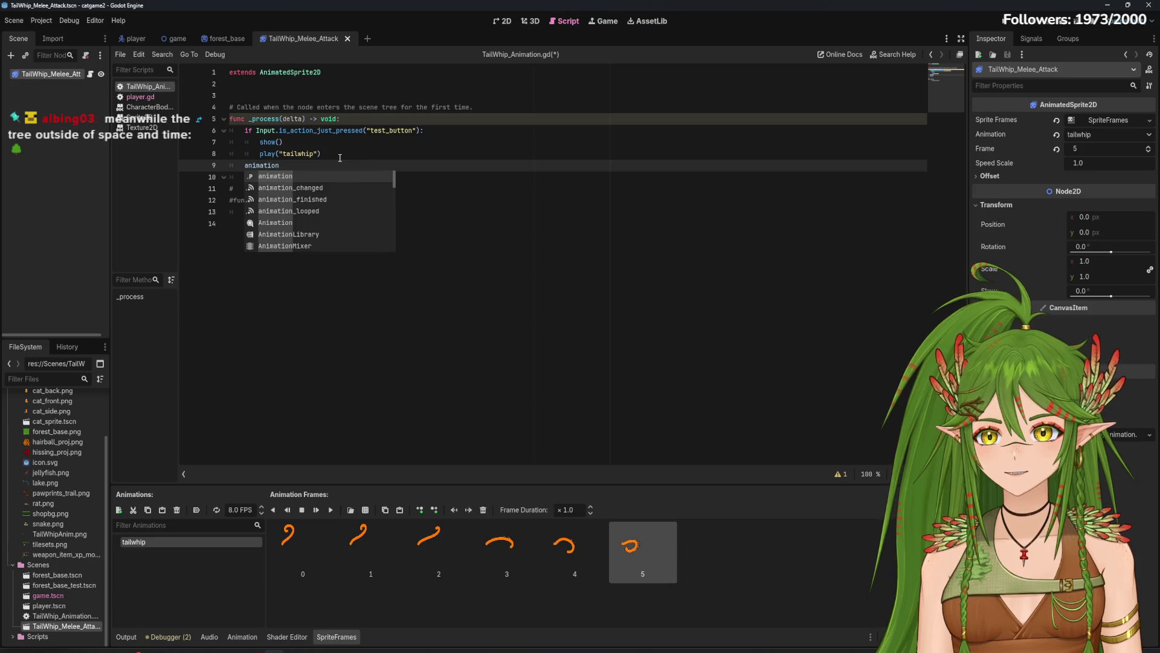
text(_finished)
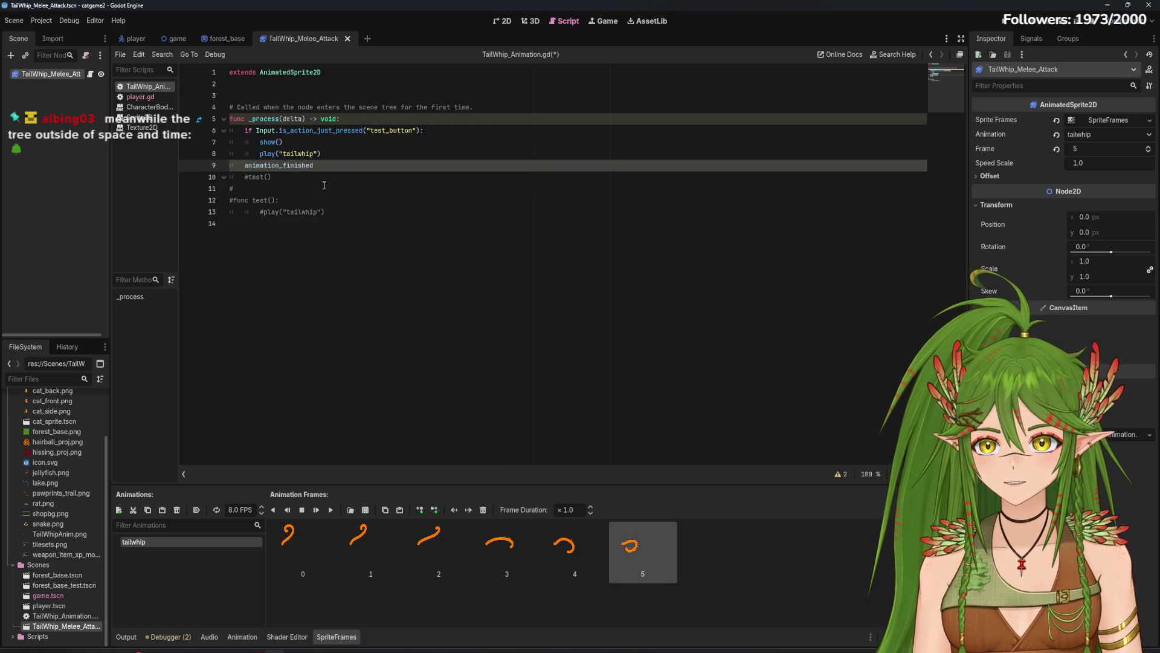
Step: Indent the animation_finished line and add an 'if animation_finished' line below it
click(1030, 39)
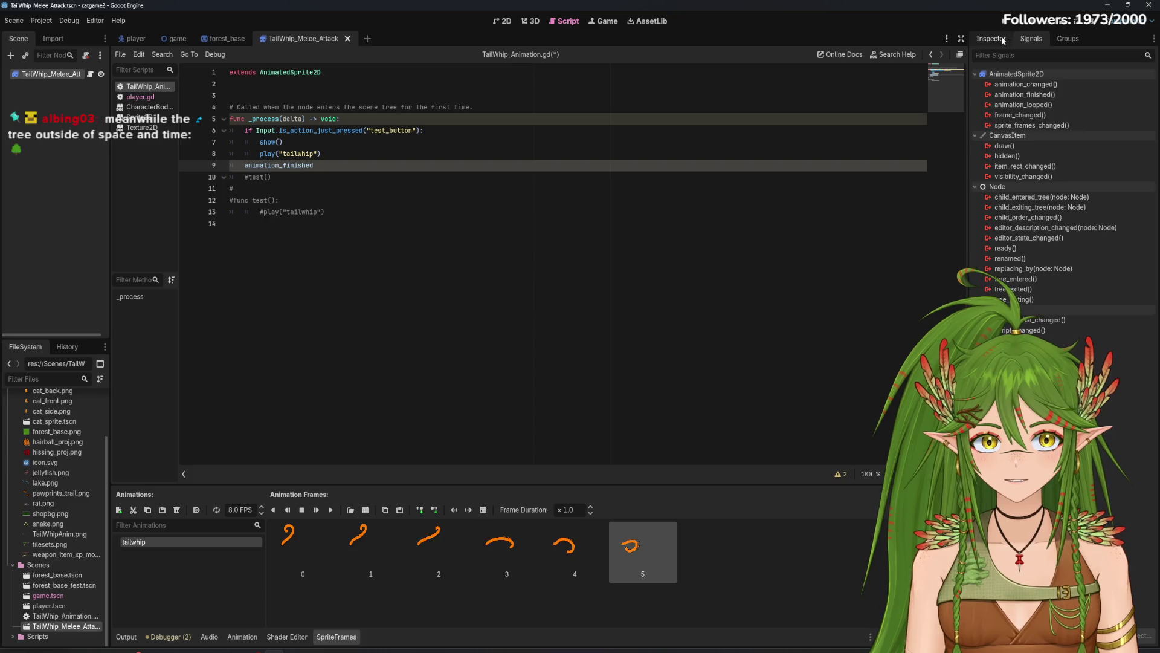
click(1003, 39)
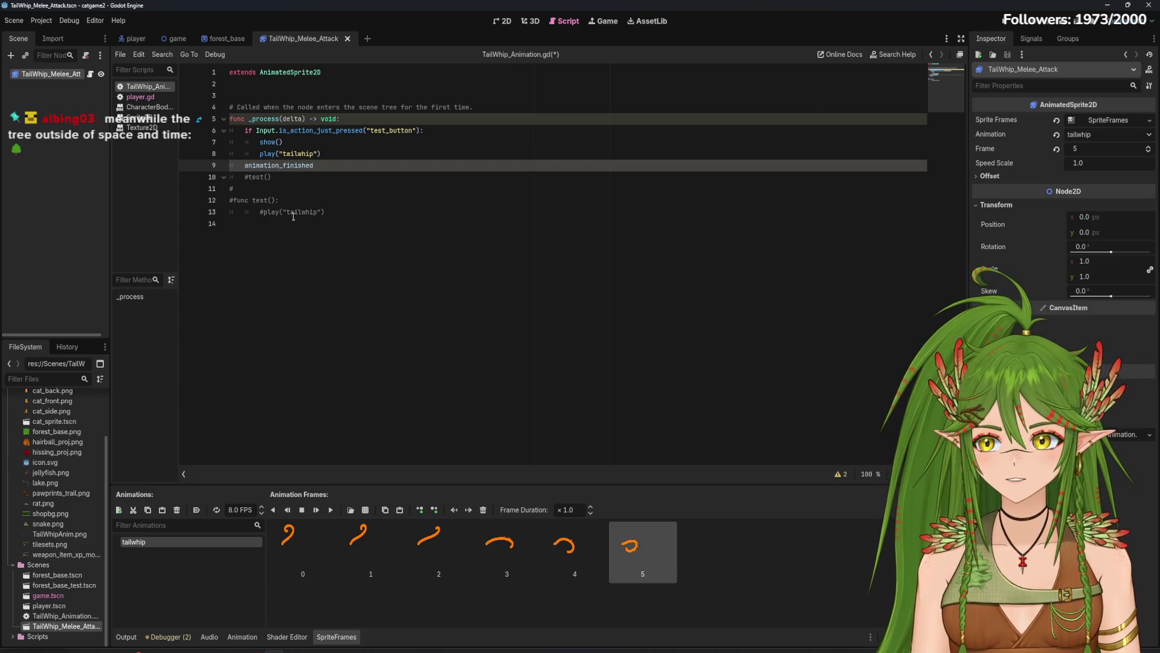
key(Tab)
click(336, 165)
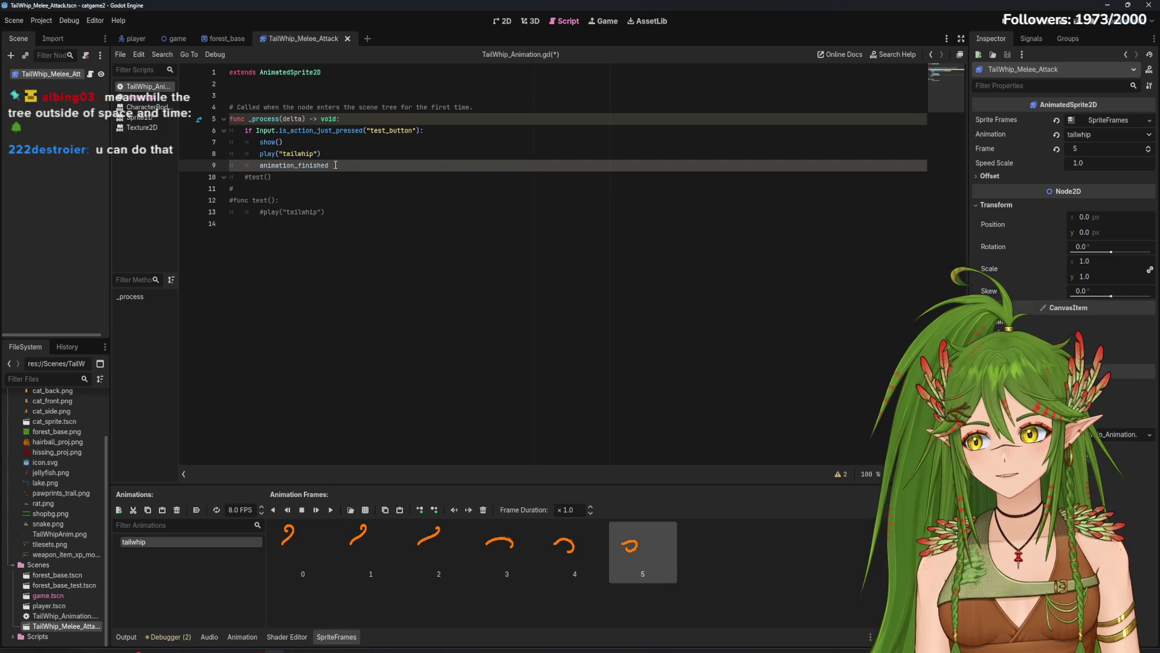
key(Return)
key(Return)
text(if animation_fi)
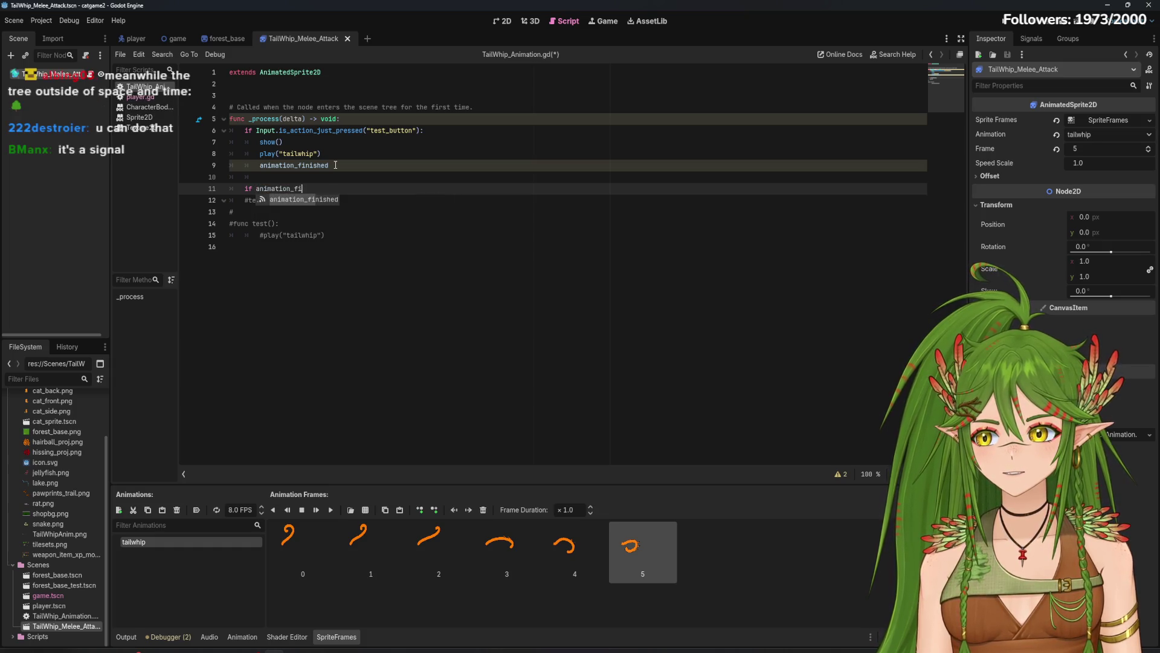
text(nish)
key(Return)
key(Return)
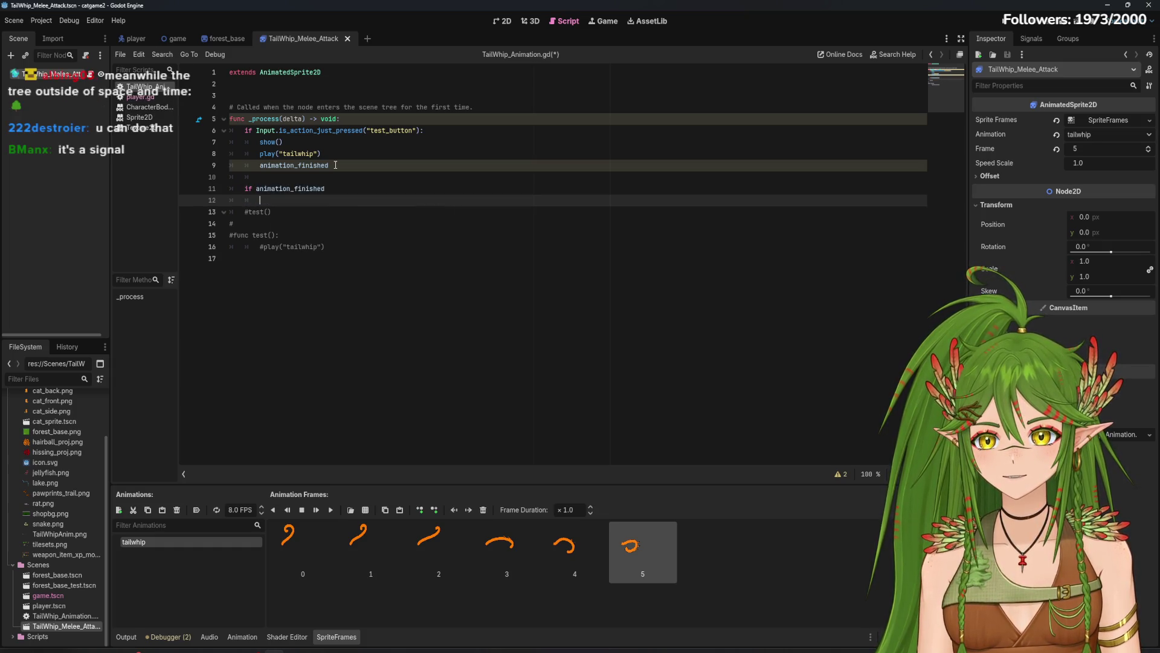
Step: Put hide() under the if and complete line 9 as animation_finished.emit()
text(hide())
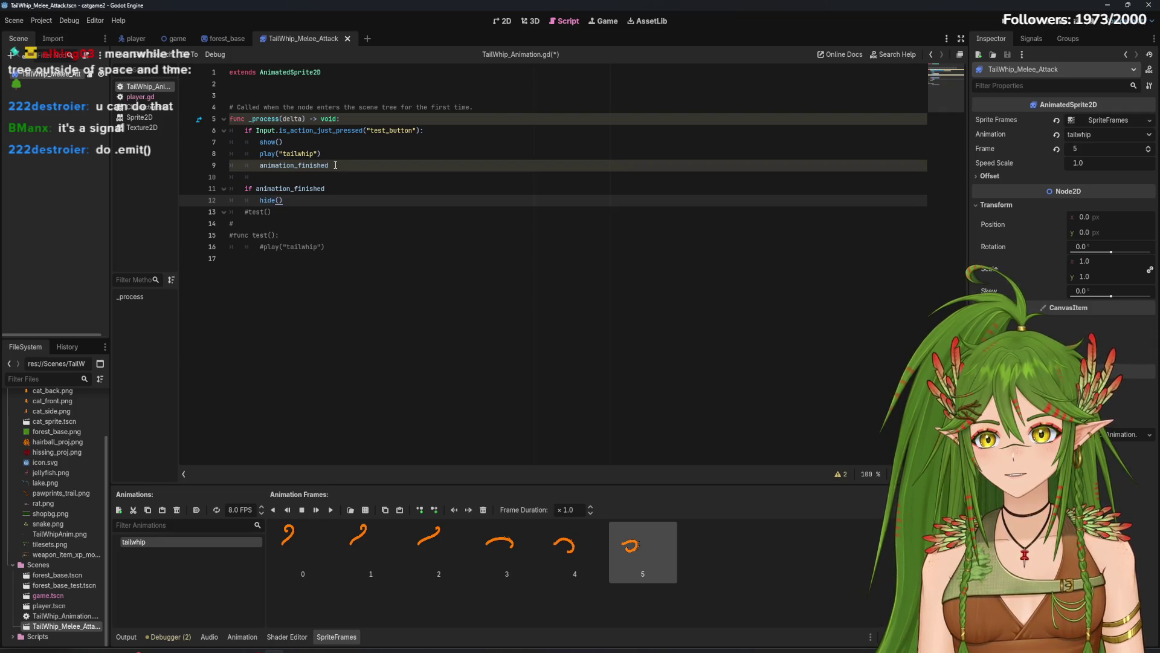
click(345, 167)
text(emit())
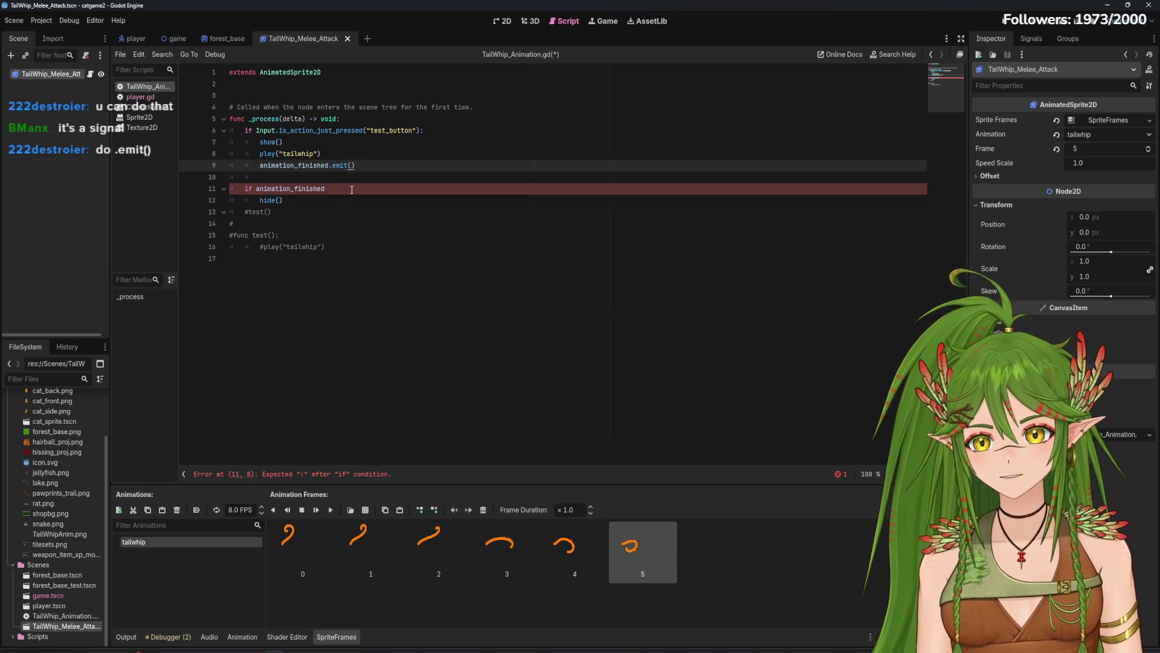
click(351, 188)
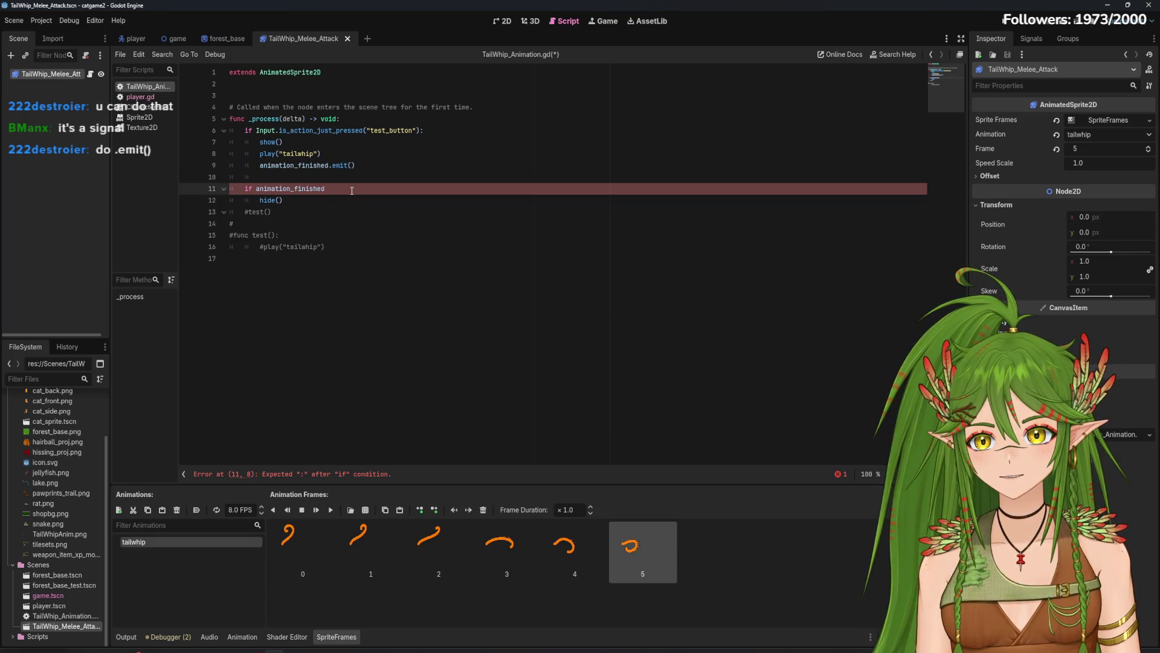
click(1032, 38)
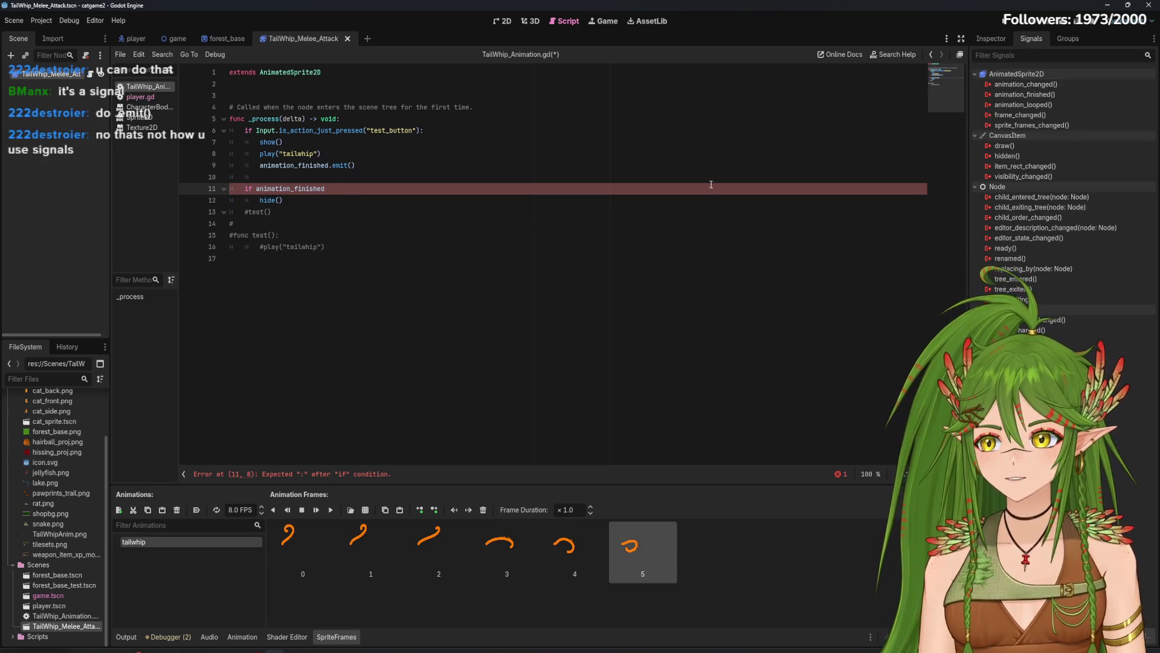
Step: Delete the broken 'if animation_finished' line and connect animation_finished to a new _on_animation_finished function
key(shift+Home)
key(BackSpace)
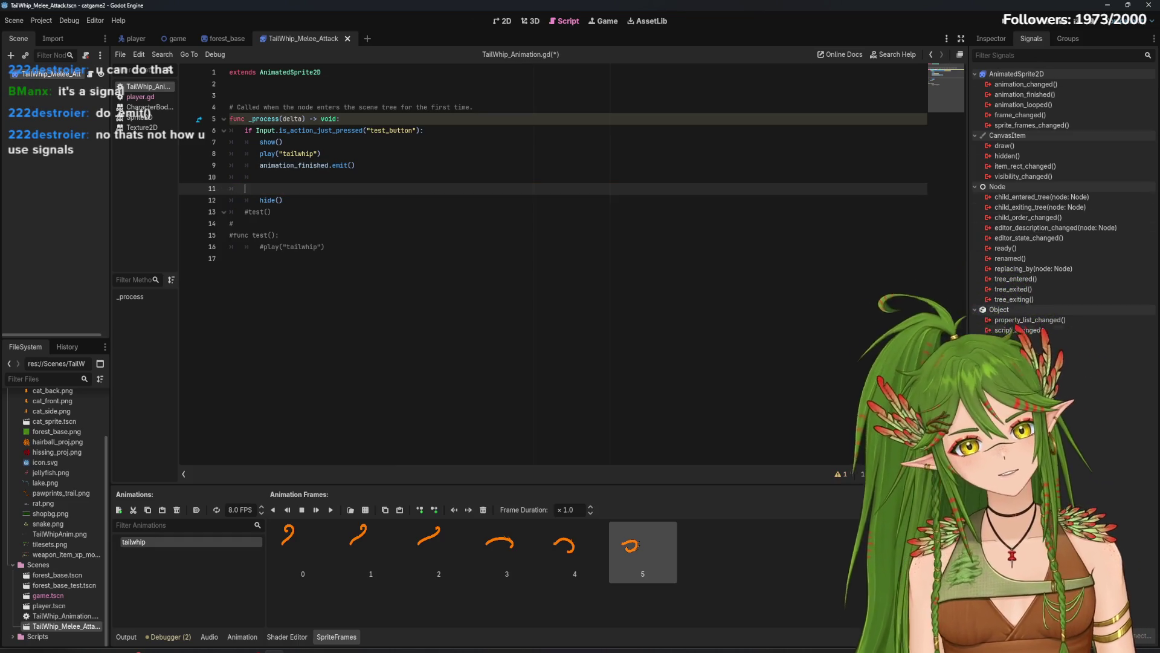
double_click(1045, 95)
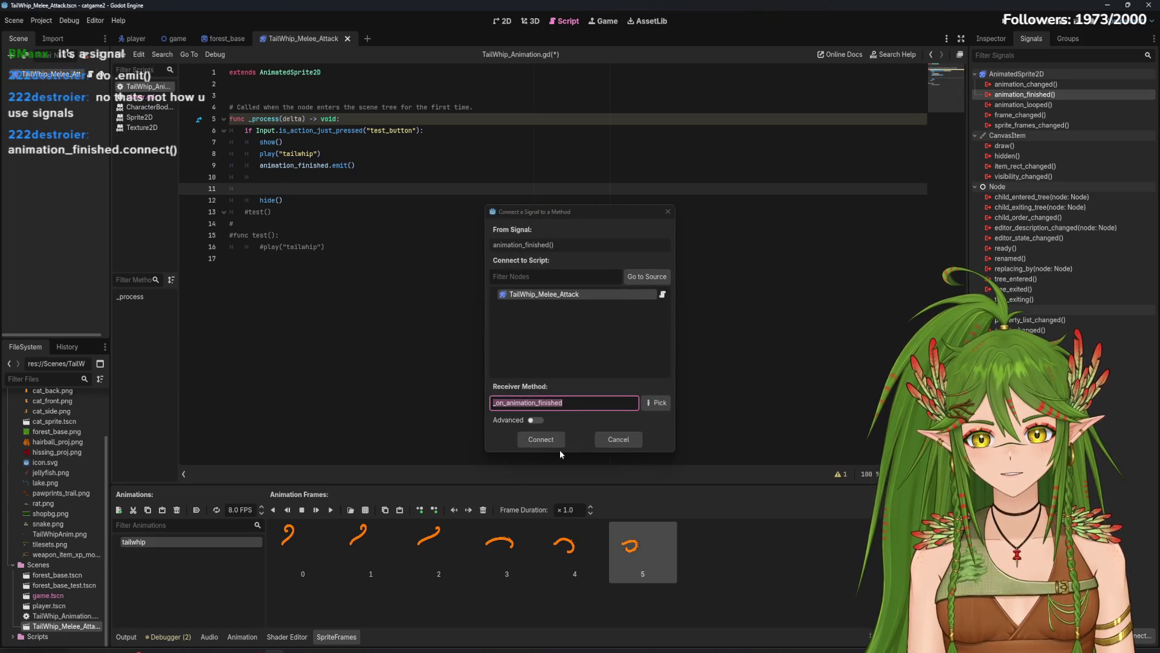
click(535, 439)
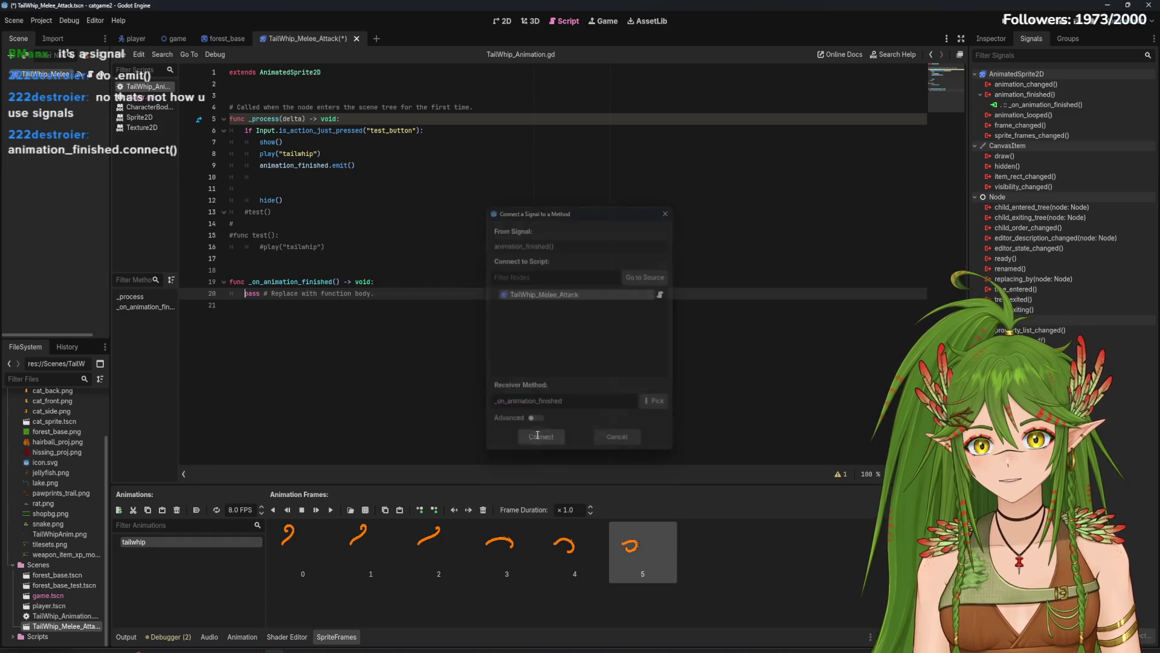
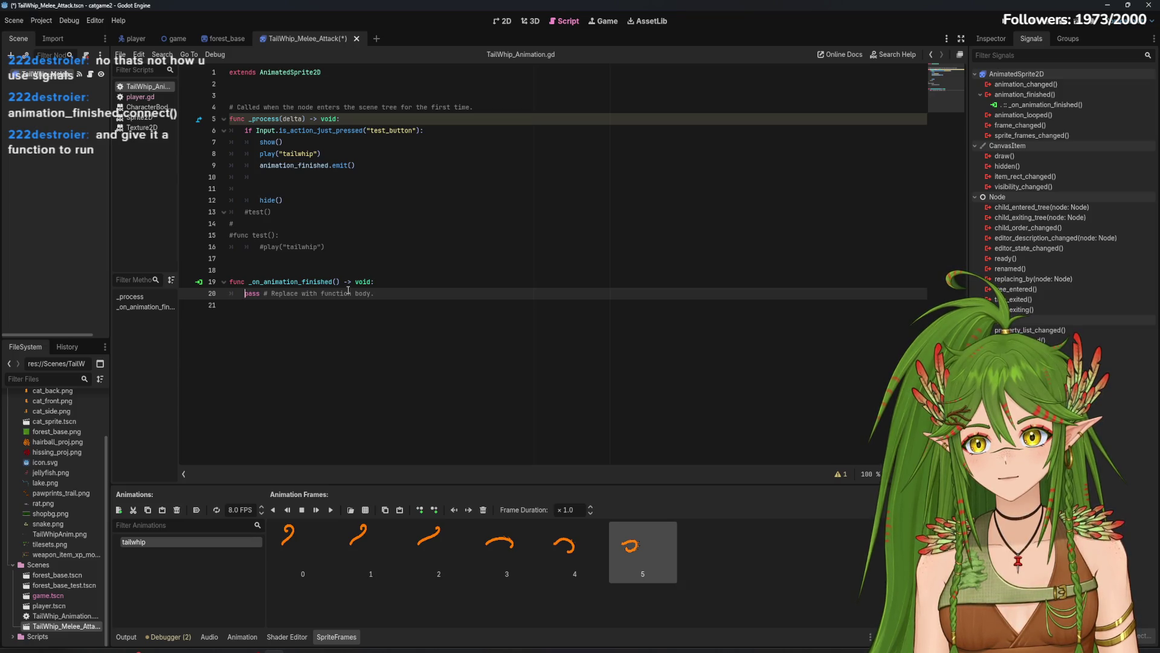
Step: Replace the placeholder pass in _on_animation_finished with hide()
drag(376, 294, 231, 294)
key(BackSpace)
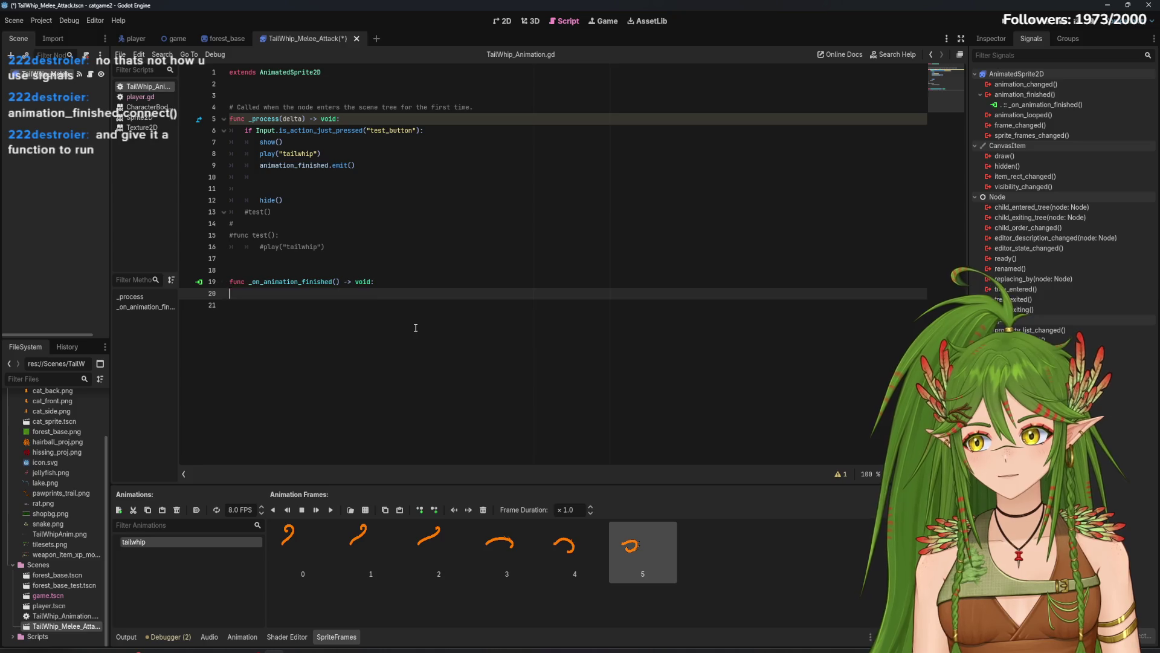
text(hide())
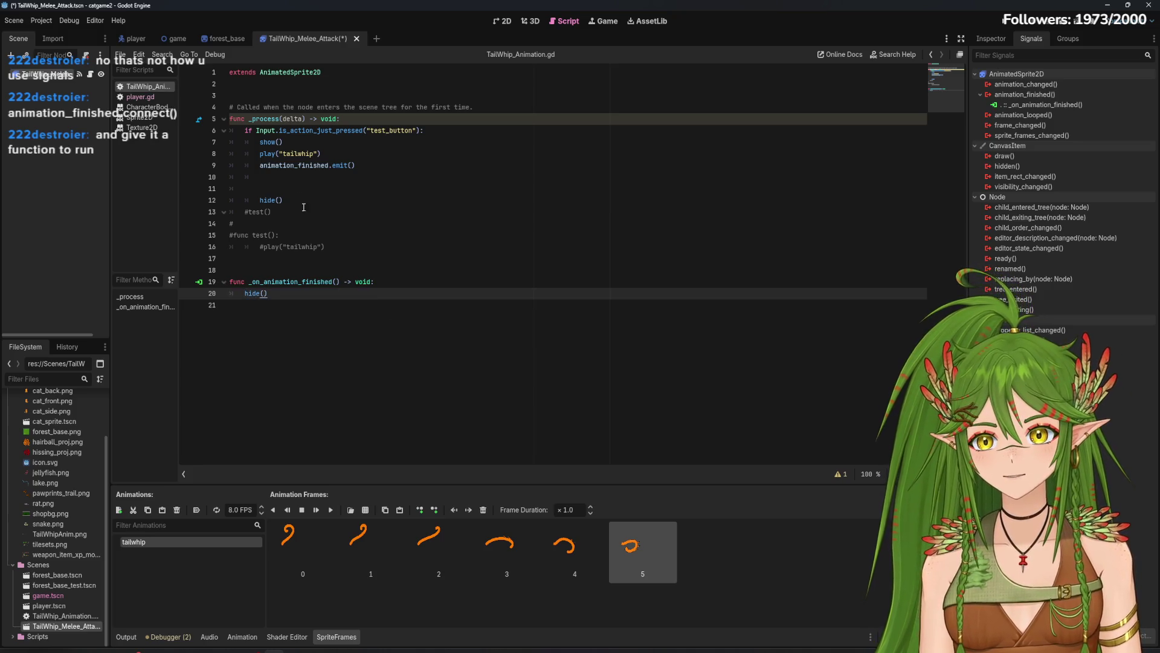
Step: Delete the leftover commented-out test lines and the extra blank lines above the handler
drag(278, 235, 233, 197)
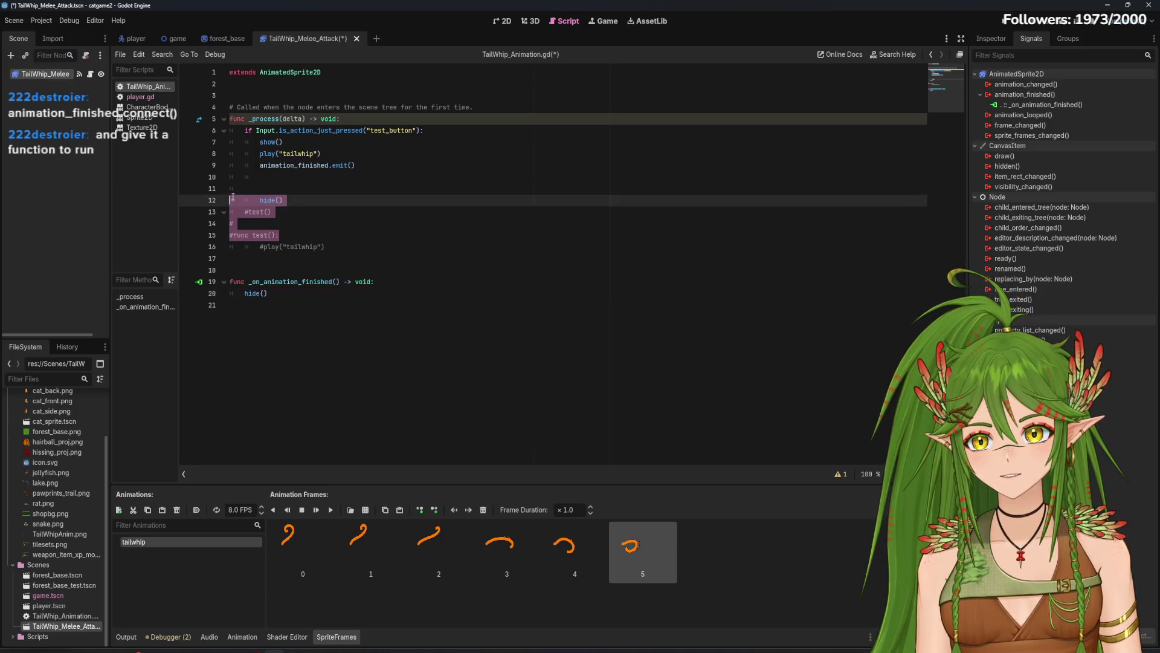
key(BackSpace)
drag(294, 219, 245, 206)
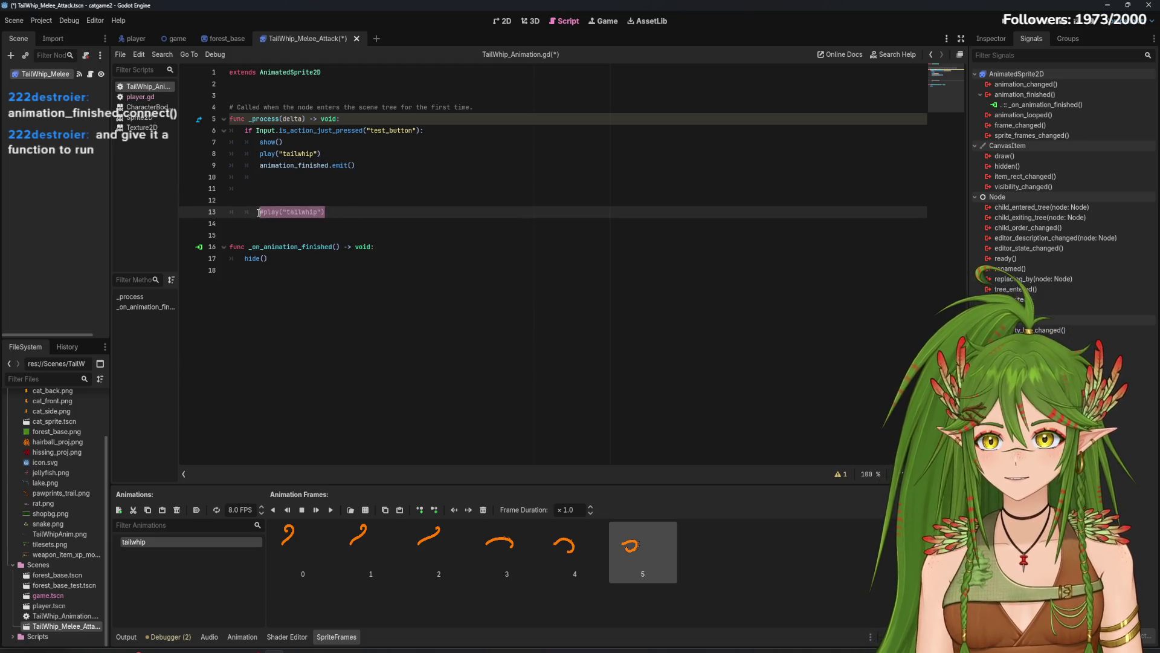
key(BackSpace)
key(BackSpace)
key(BackSpace)
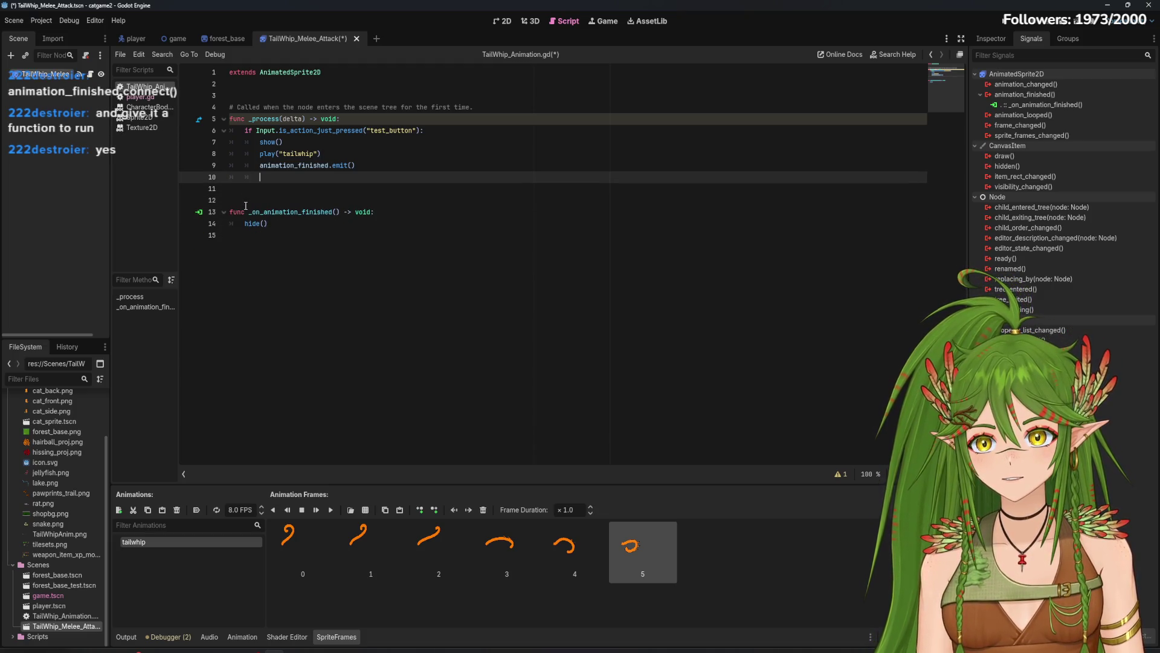
key(BackSpace)
key(BackSpace)
key(Down)
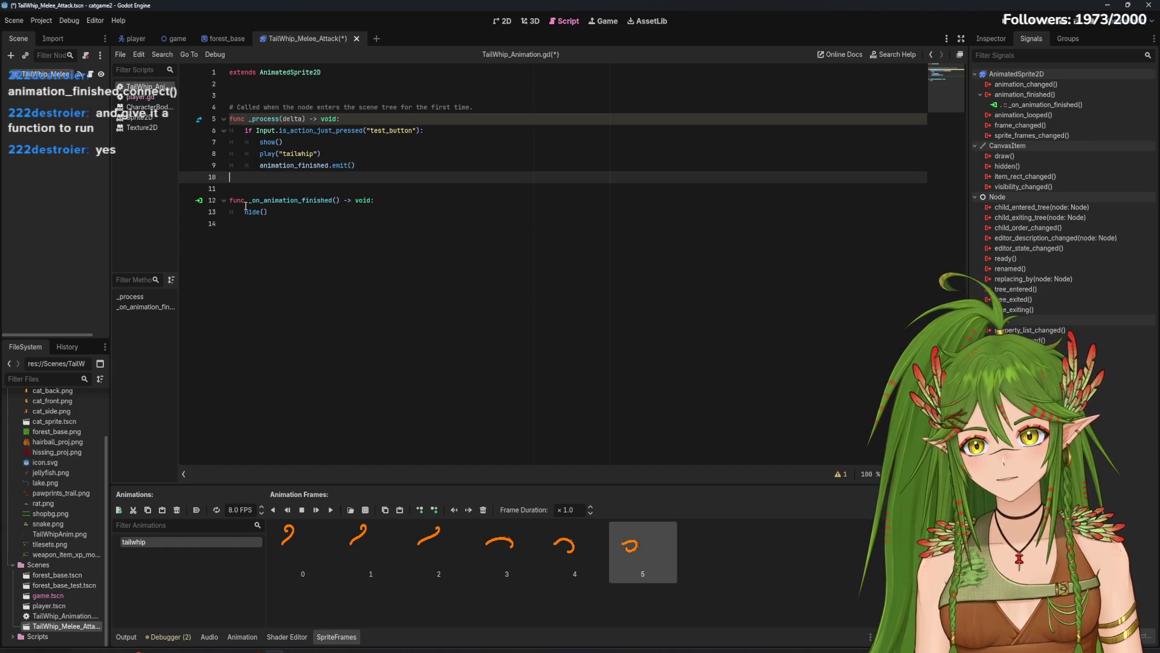
key(BackSpace)
click(263, 212)
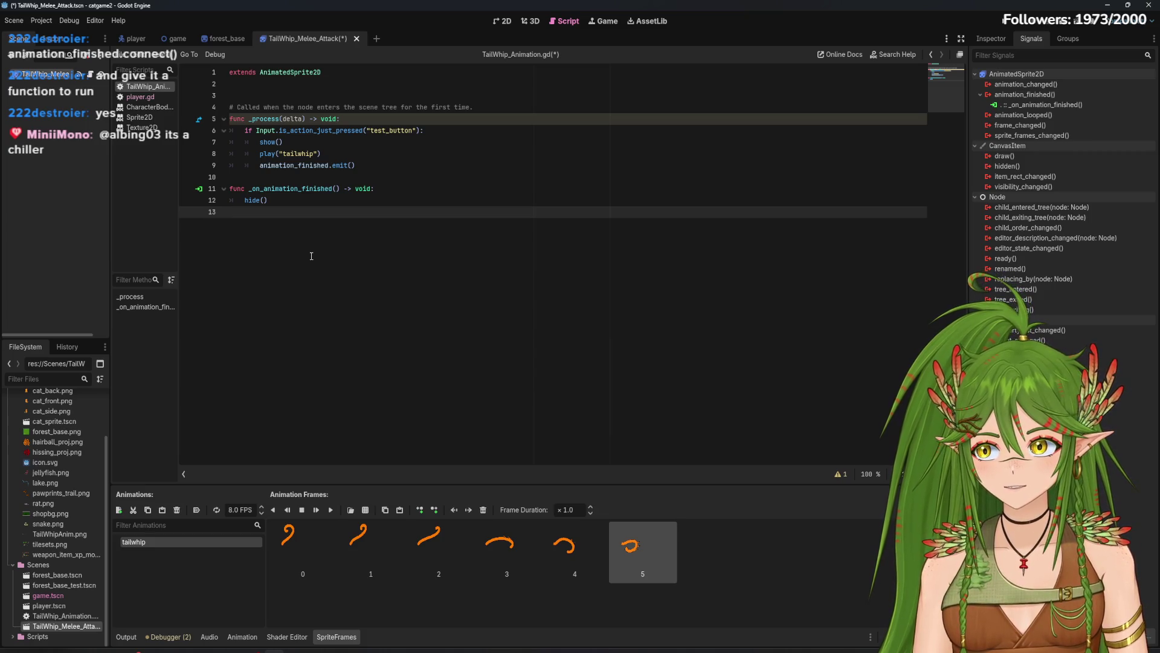
Step: Save the script and remove .emit from the animation_finished call on line 9
key(ctrl+s)
key(Up)
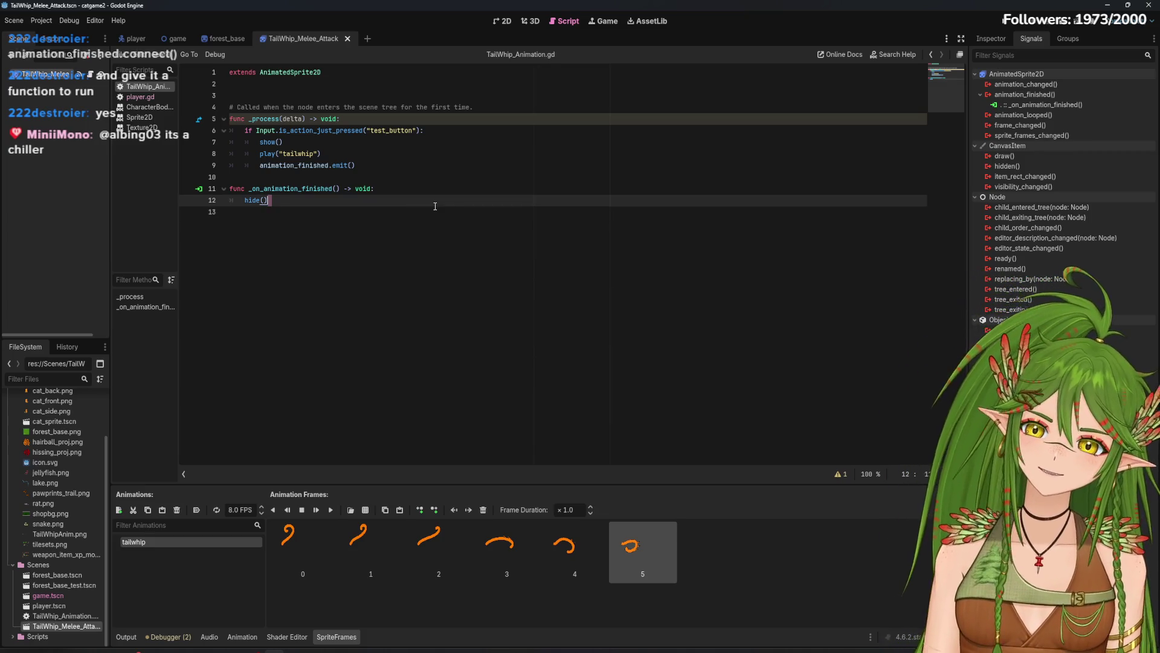
key(Down)
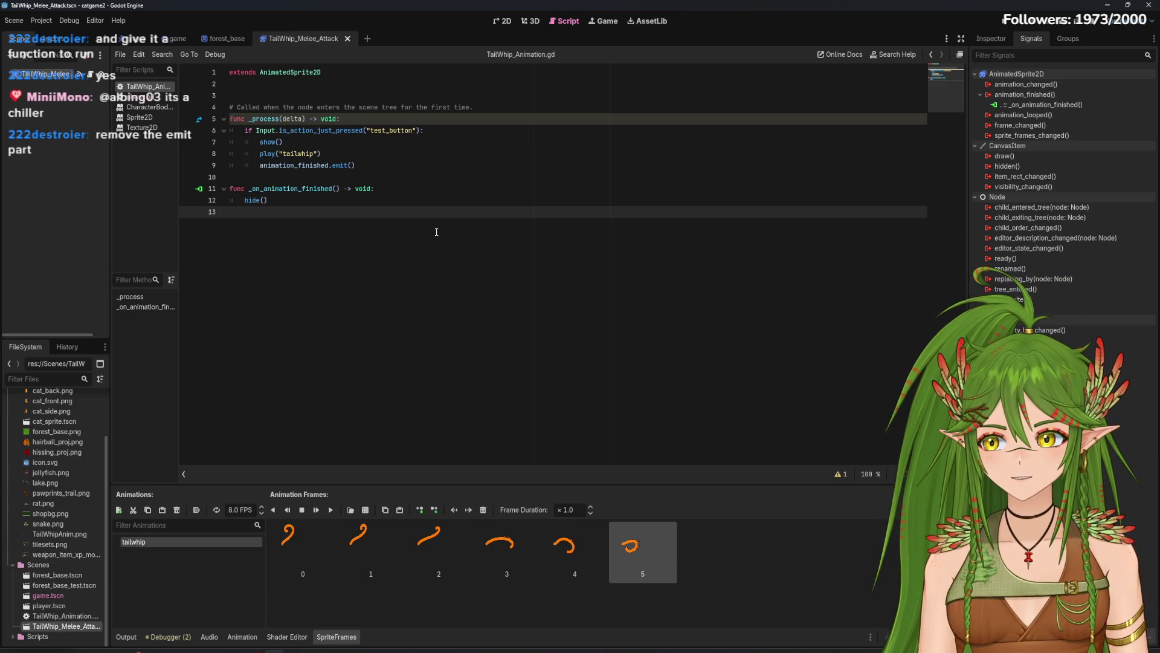
click(343, 165)
key(BackSpace)
key(BackSpace)
key(BackSpace)
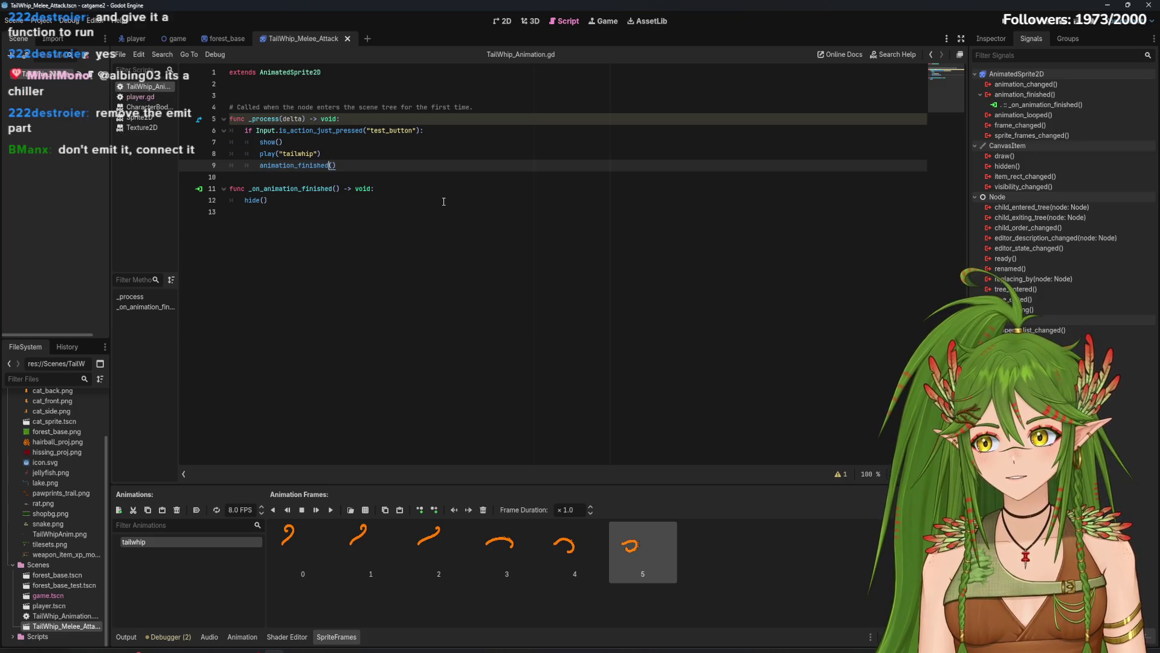
Step: Try animation_finished.connect() on line 9, then delete that line entirely
click(444, 201)
click(325, 168)
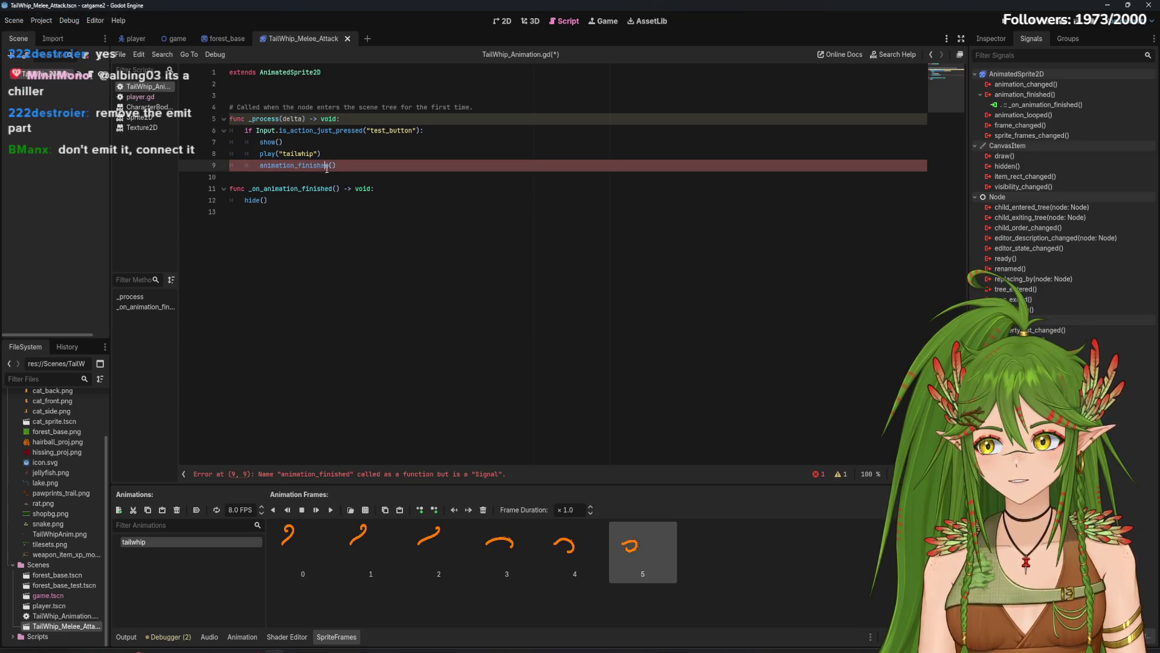
key(BackSpace)
key(BackSpace)
text(.co)
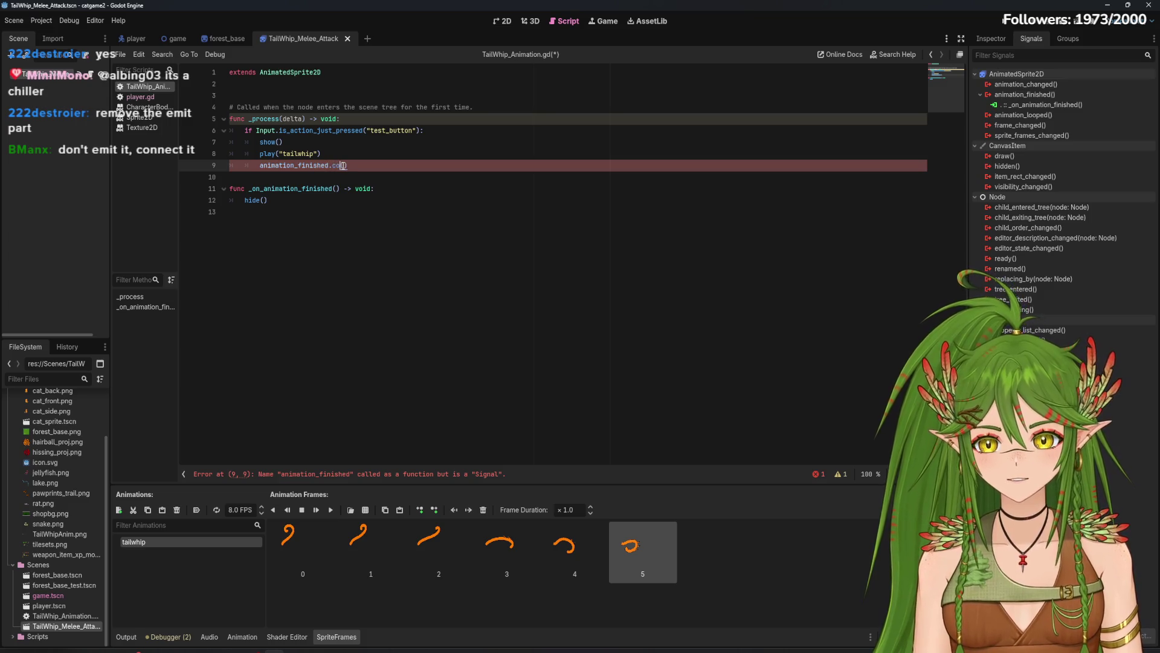
text(nnect())
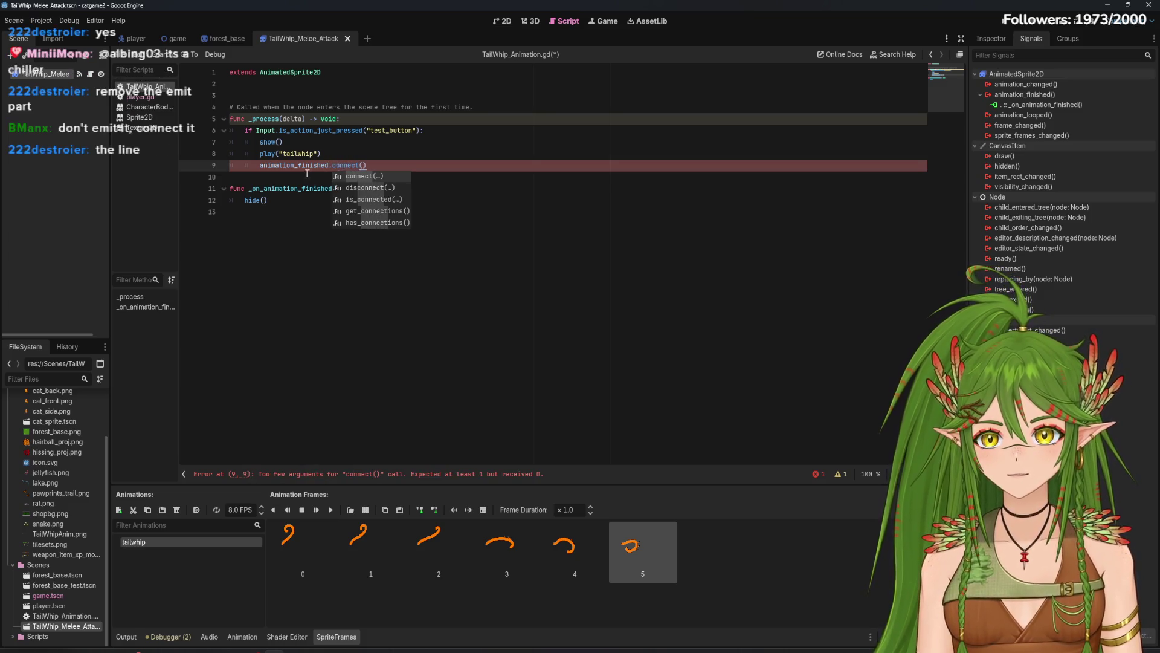
key(Down)
click(364, 164)
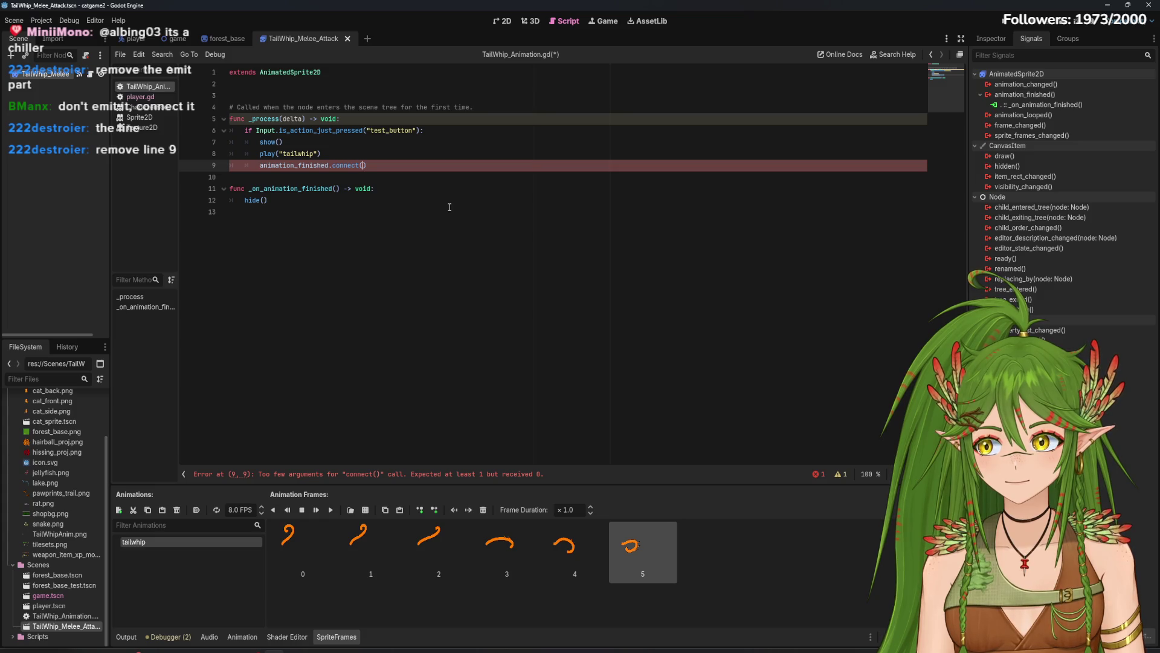
drag(399, 165, 242, 164)
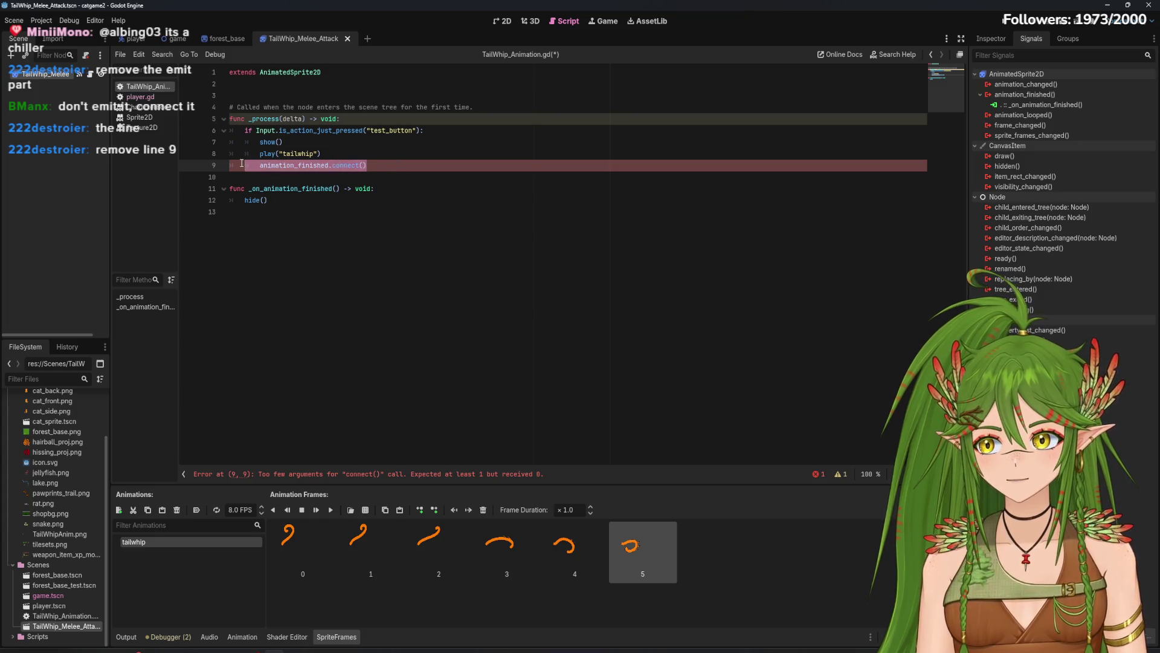
key(BackSpace)
key(BackSpace)
key(BackSpace)
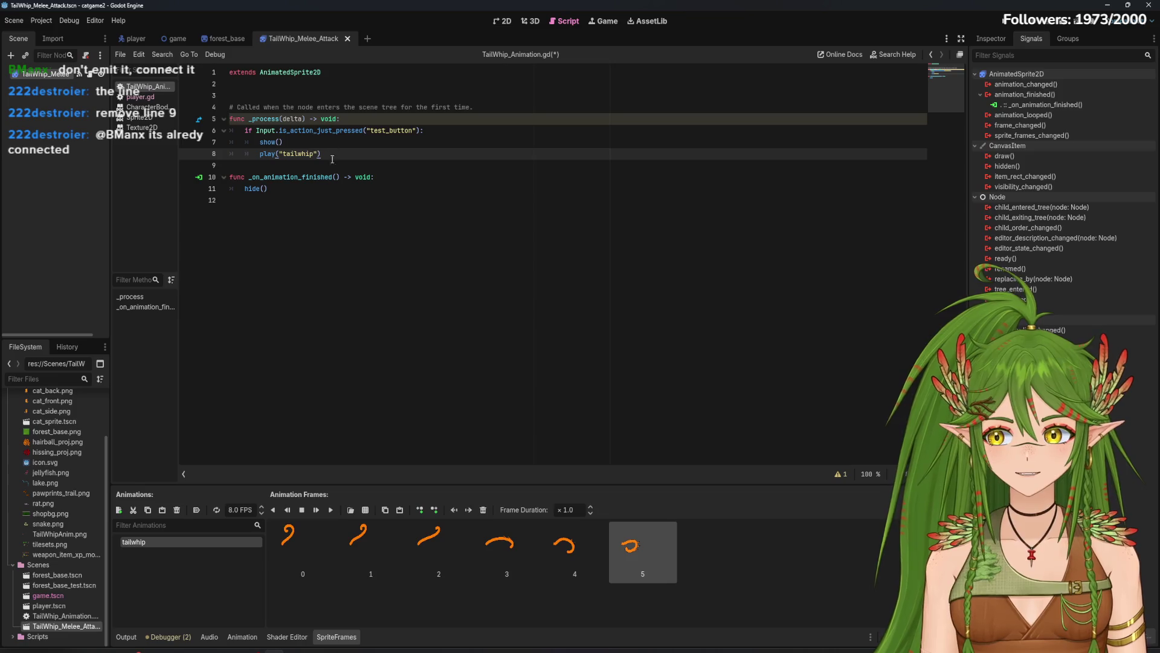
click(267, 177)
Step: Browse the AnimatedSprite2D docs, jump to the is_playing() method, and move the window right
click(343, 153)
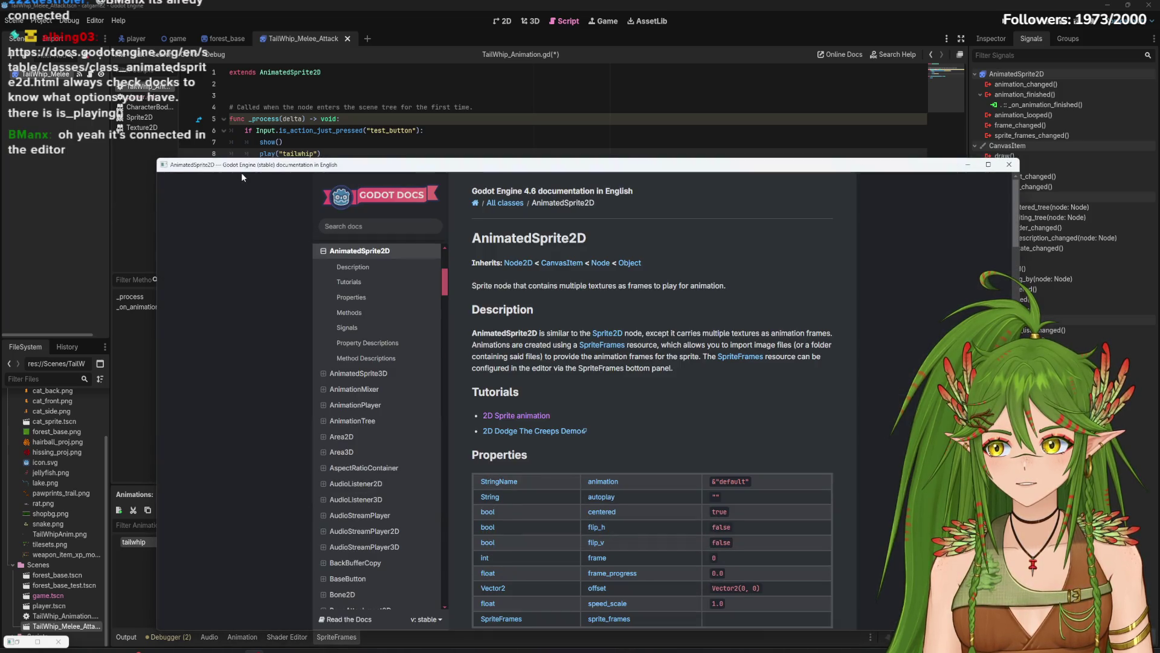
mouse_move(459, 169)
mouse_down()
mouse_move(453, 315)
mouse_move(423, 353)
mouse_move(436, 301)
mouse_up()
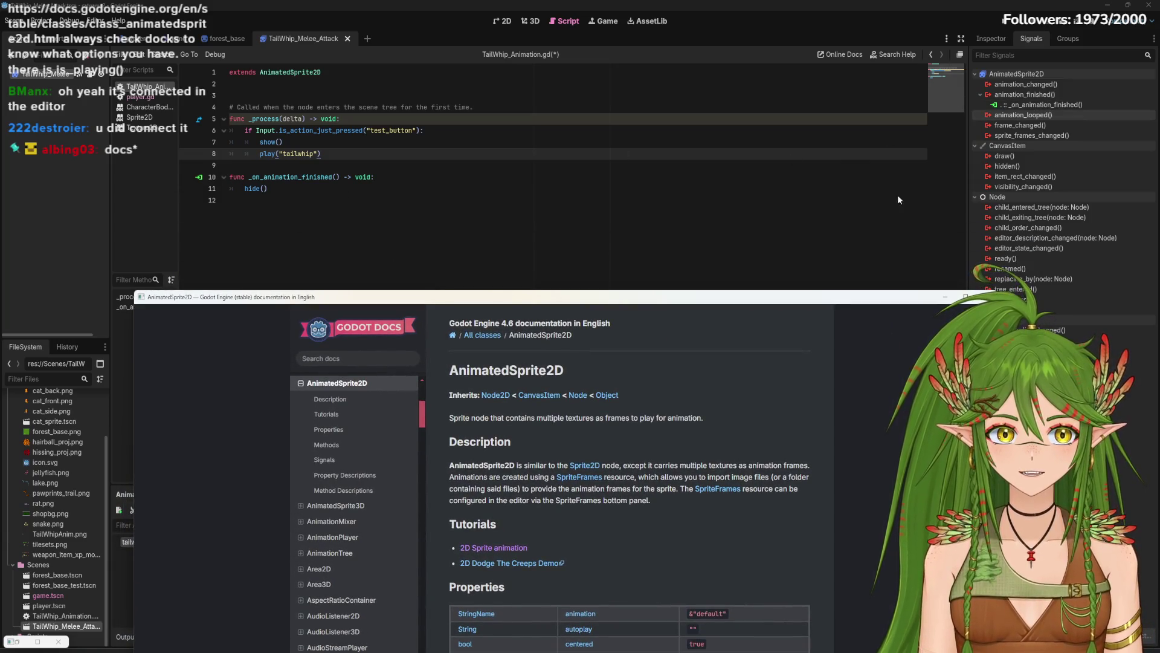
drag(654, 308, 676, 88)
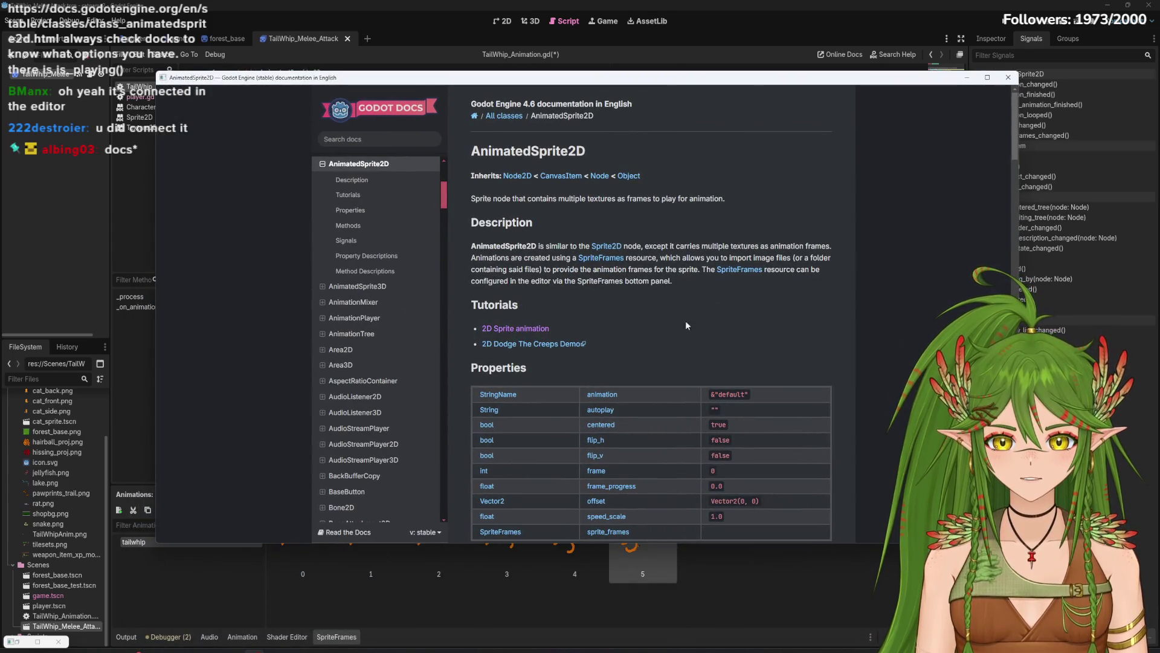
scroll(630, 423, down, 3)
scroll(637, 416, up, 1)
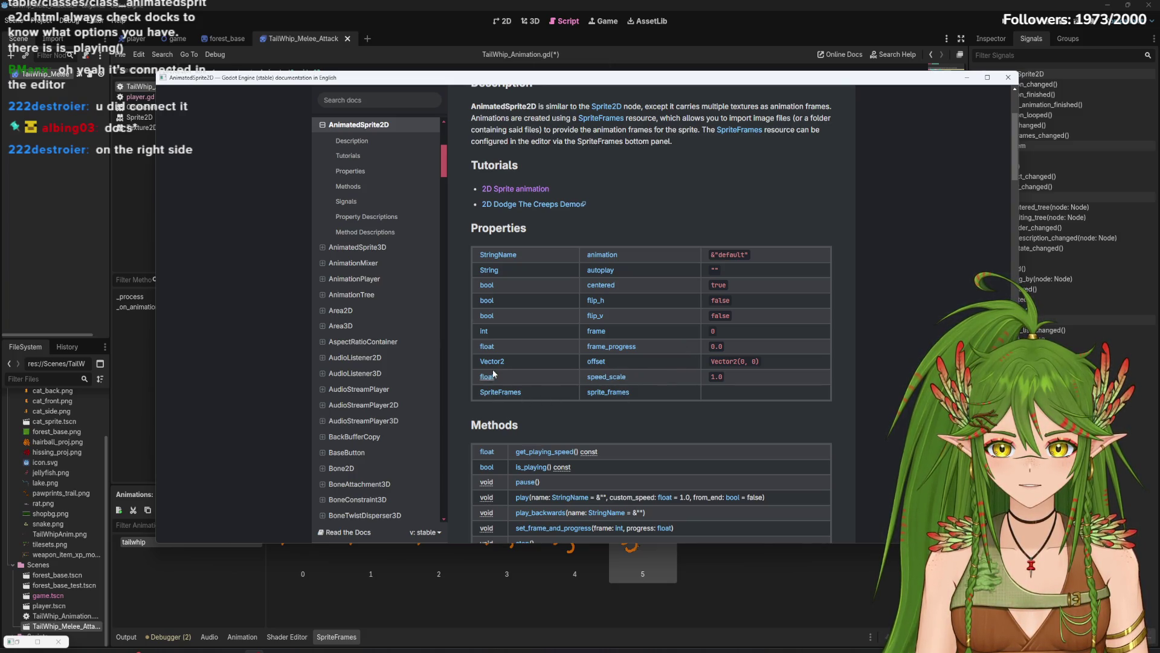
scroll(491, 276, up, 2)
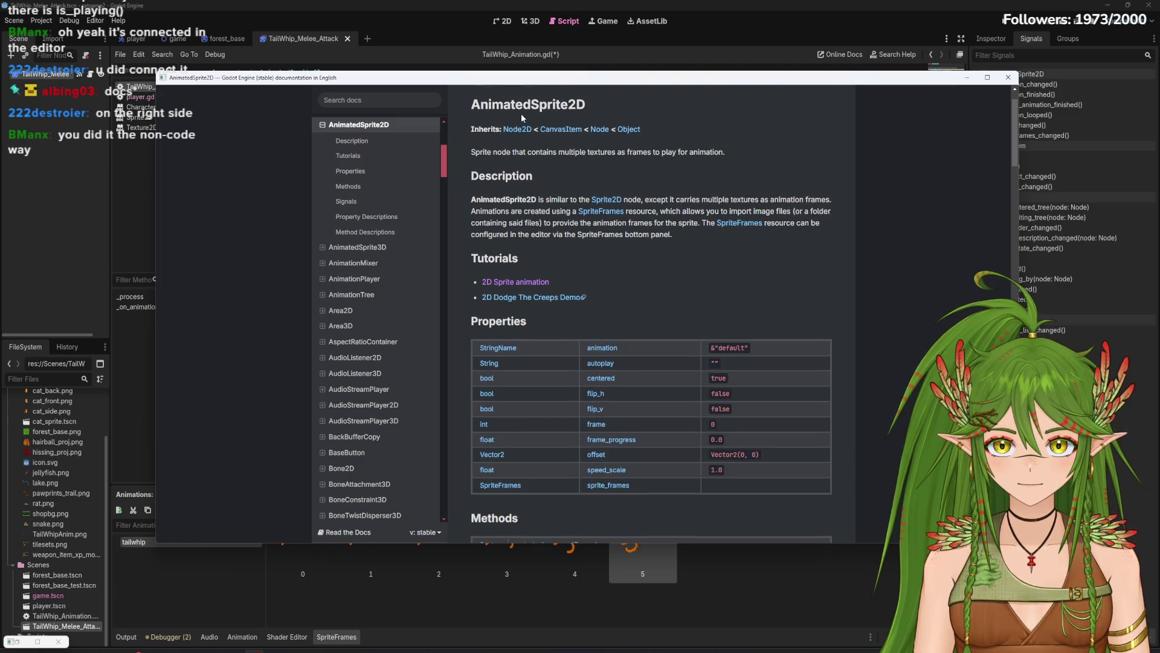
scroll(512, 307, down, 4)
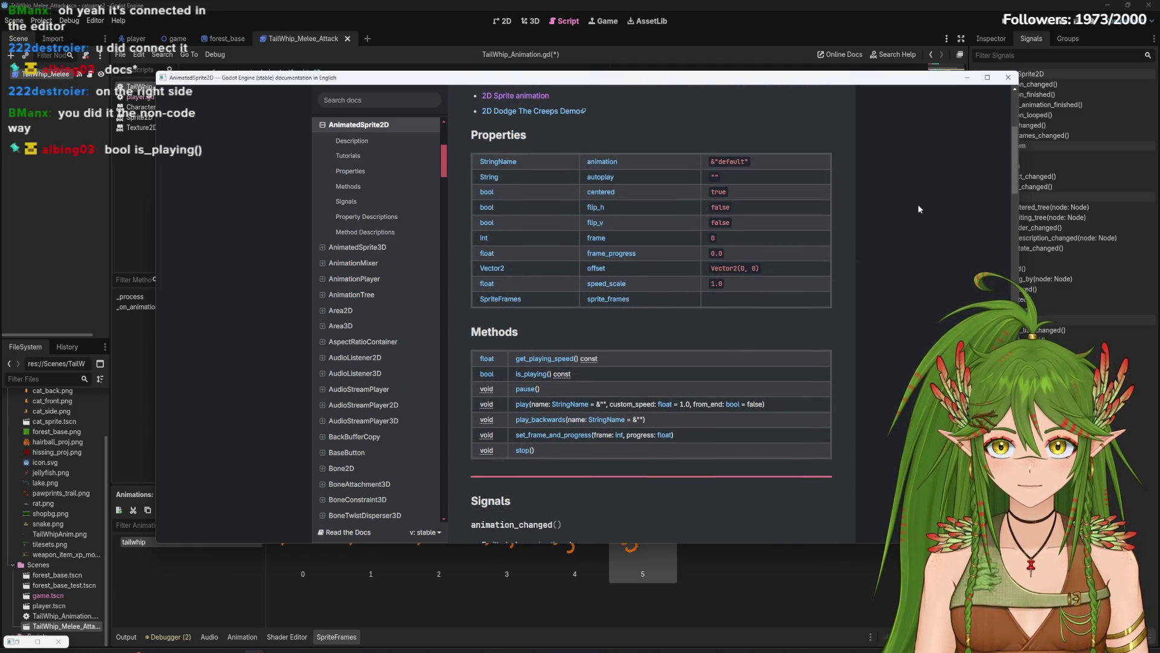
mouse_move(1013, 182)
mouse_down()
mouse_move(1003, 144)
mouse_move(1002, 159)
mouse_up()
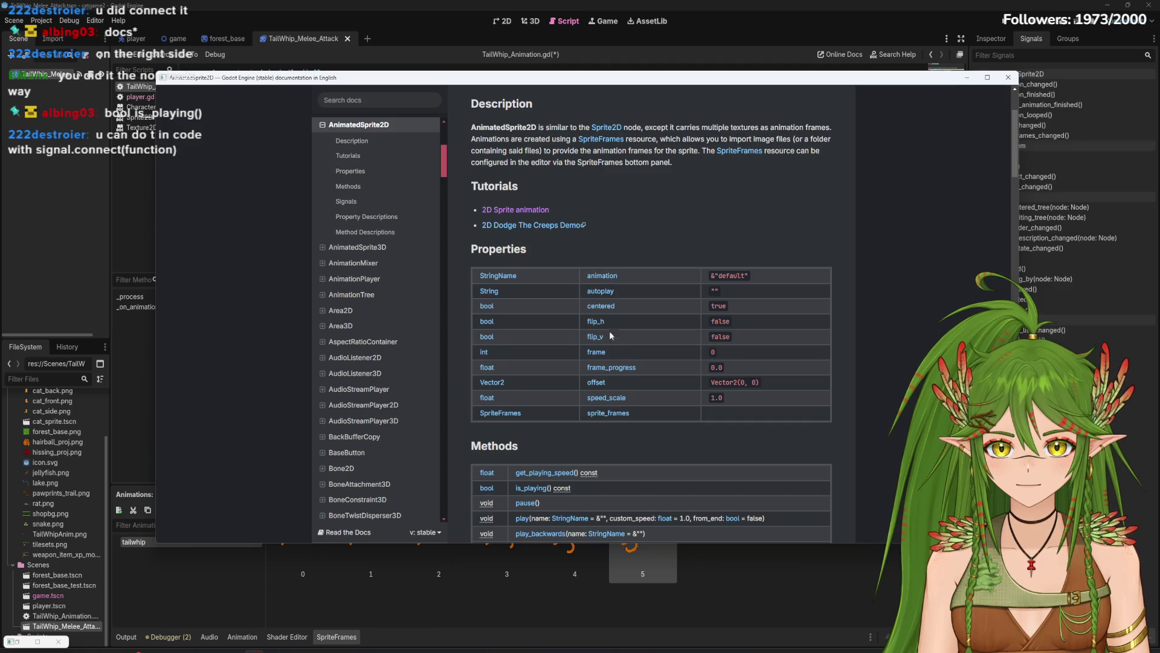
scroll(786, 368, down, 2)
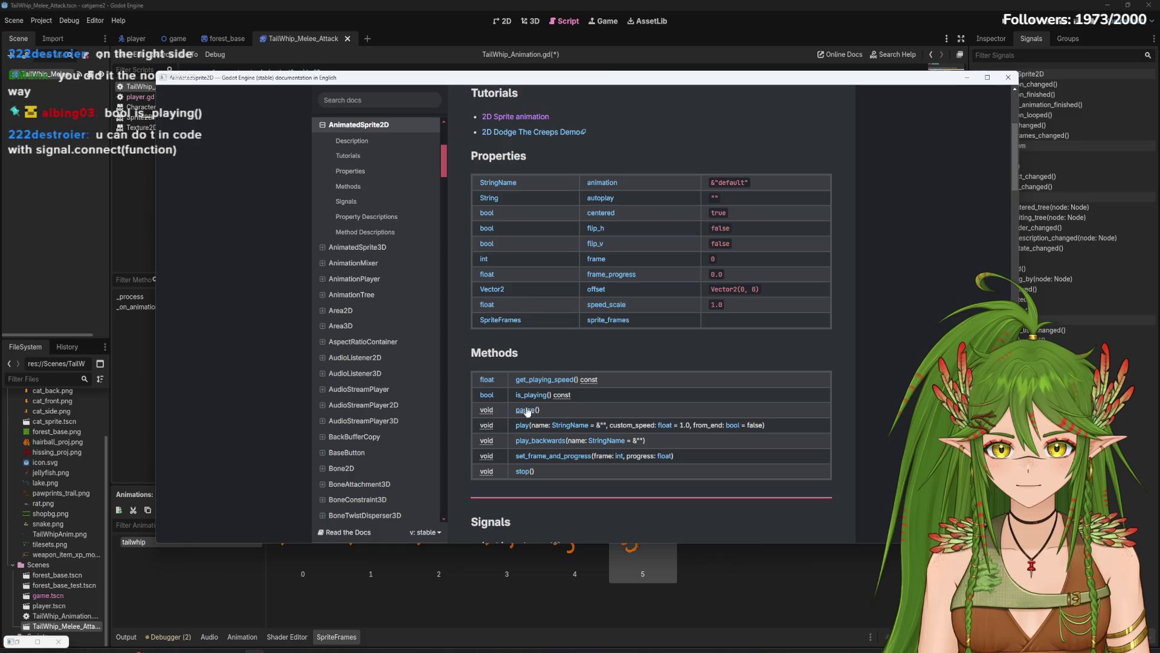
scroll(527, 396, up, 1)
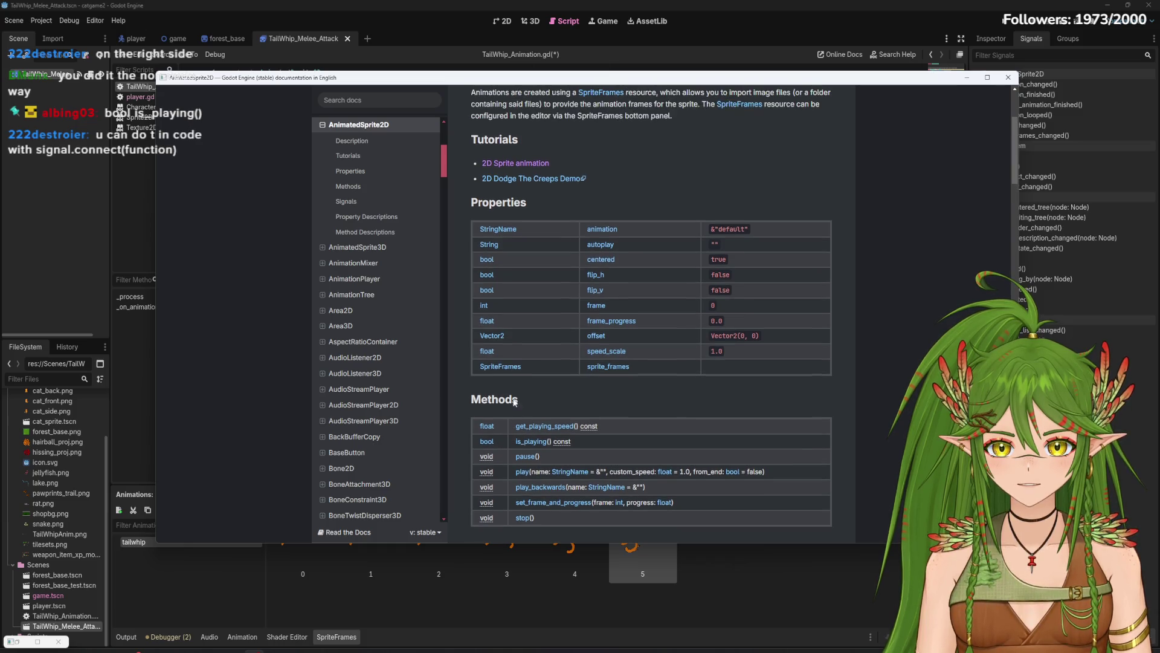
click(532, 446)
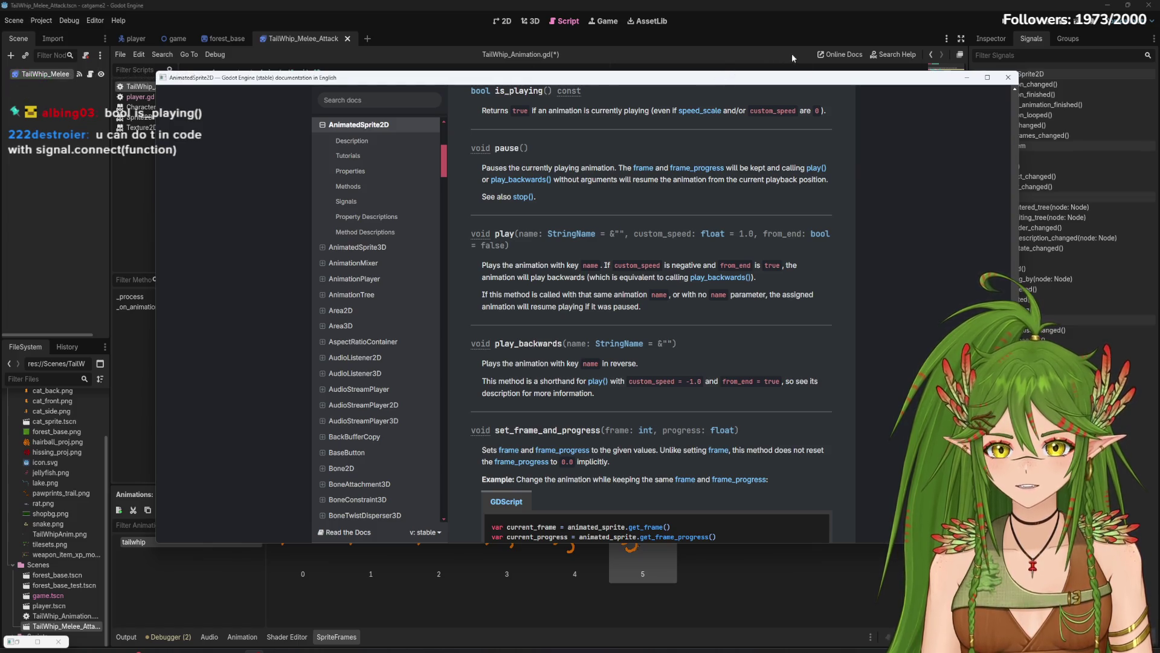
mouse_move(823, 80)
mouse_down()
mouse_move(1159, 181)
mouse_move(1159, 241)
mouse_move(1159, 116)
mouse_up()
Step: Save and run the game with F5, triggering the tail whip twice before closing it
click(586, 306)
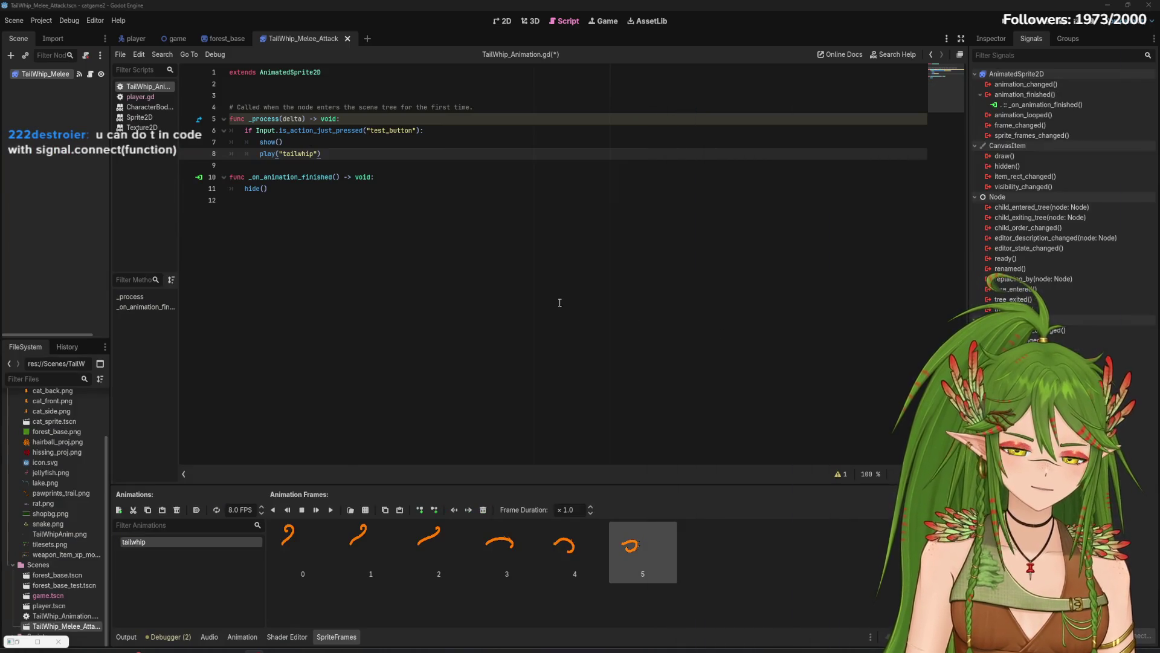
click(340, 219)
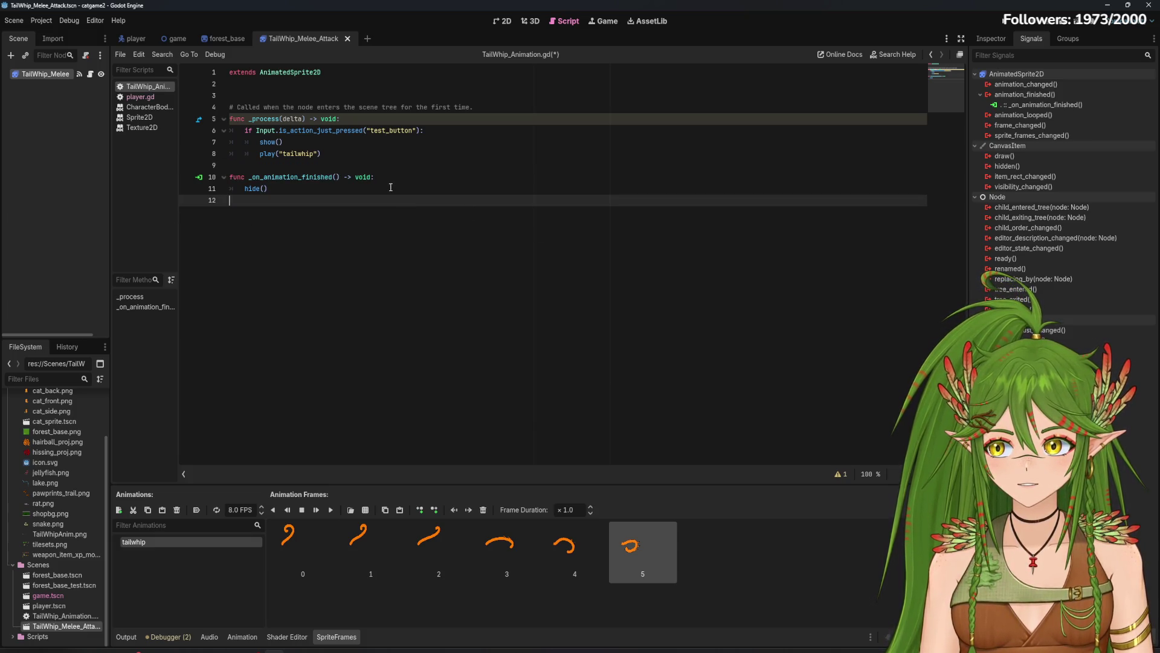
click(390, 154)
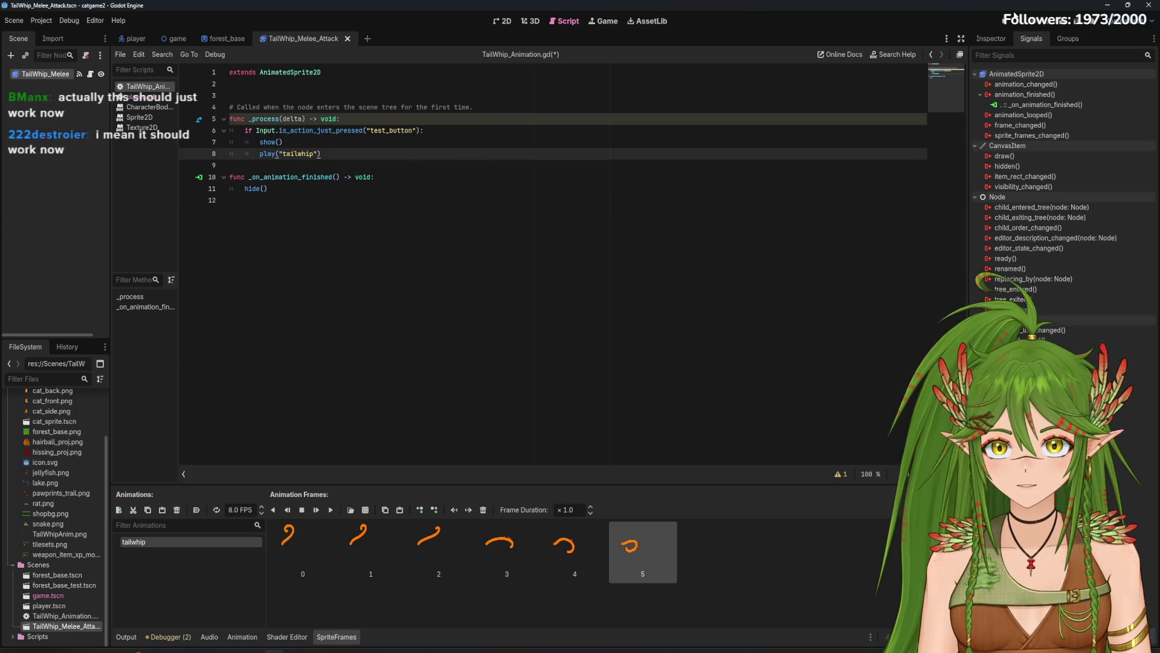
key(F5)
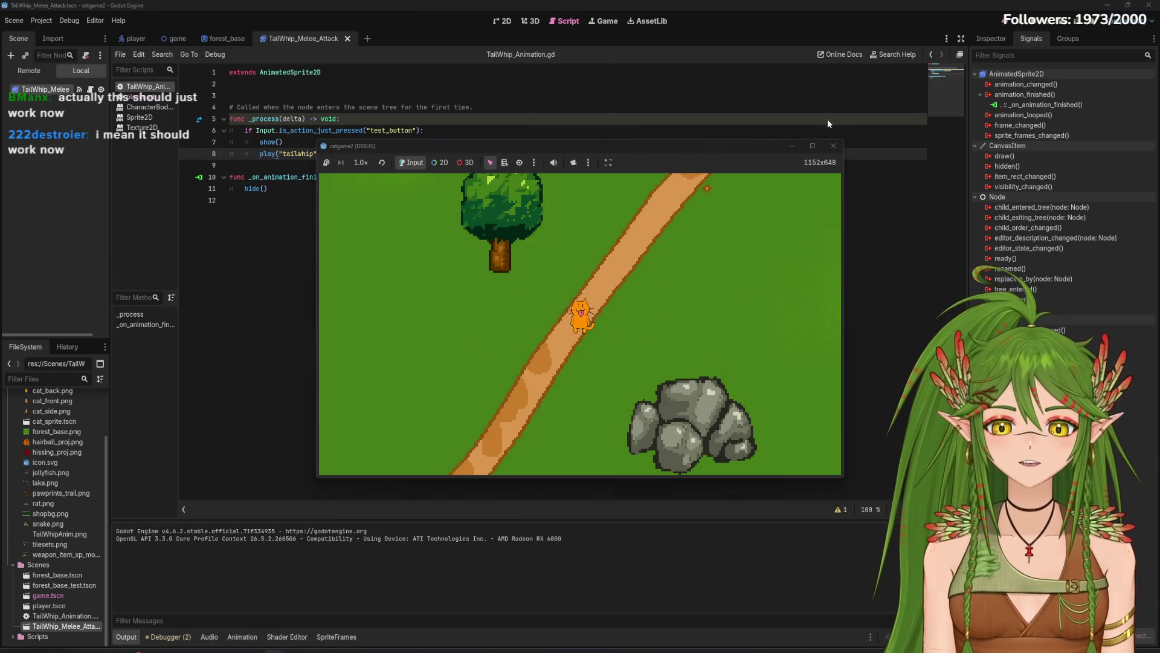
click(591, 357)
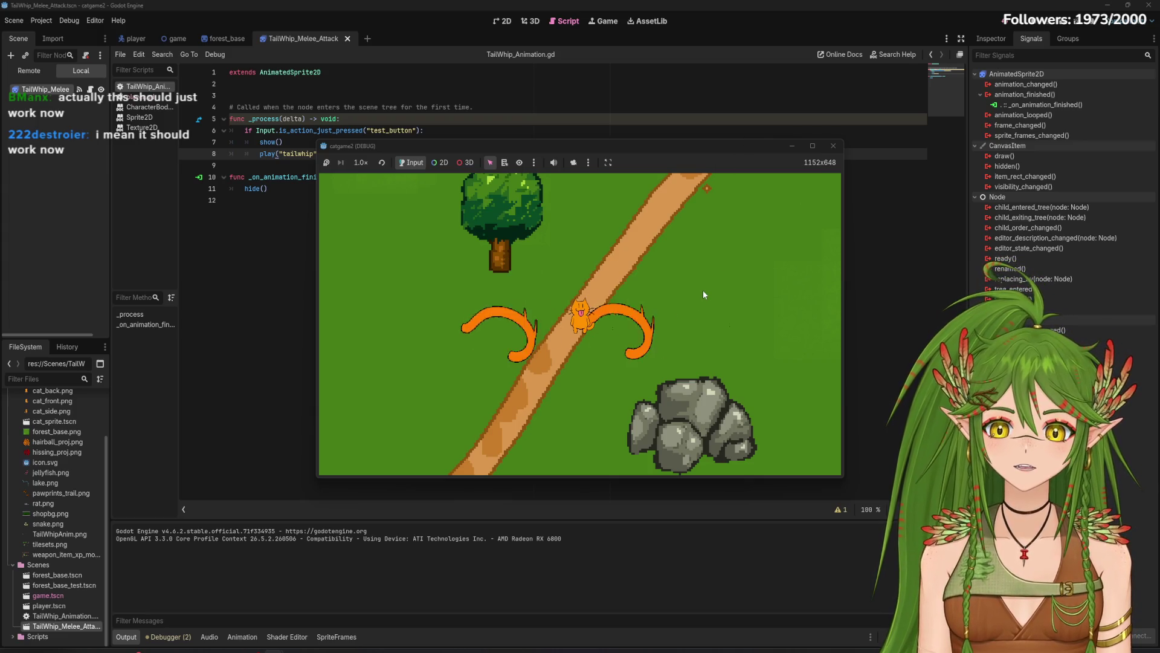
click(786, 205)
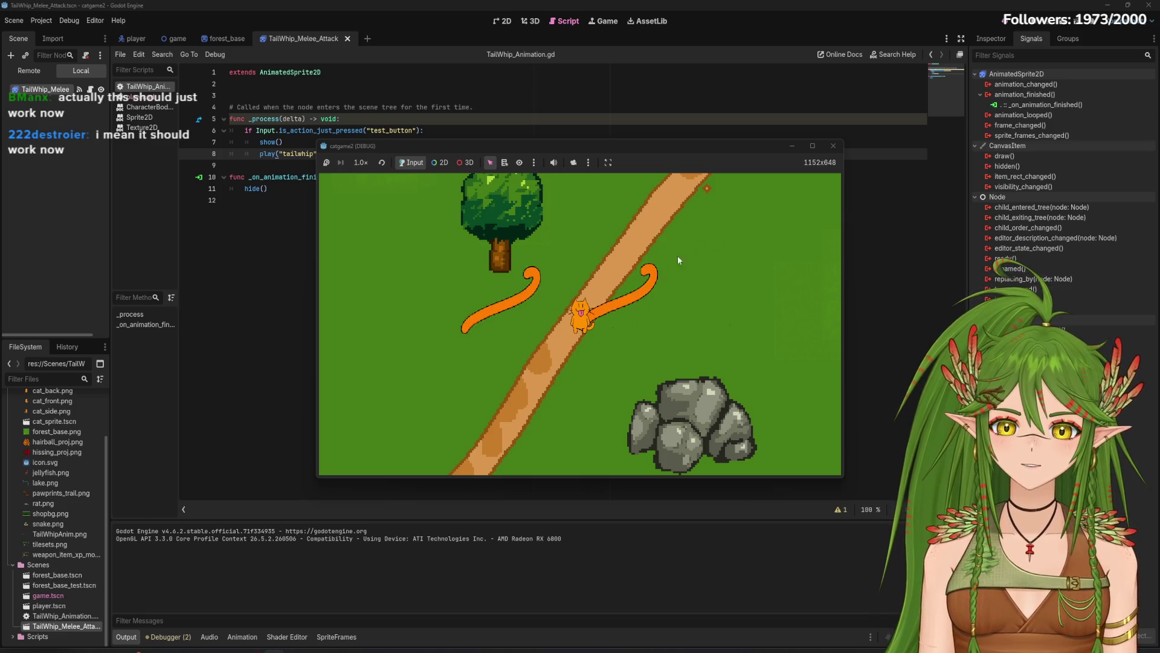
click(838, 144)
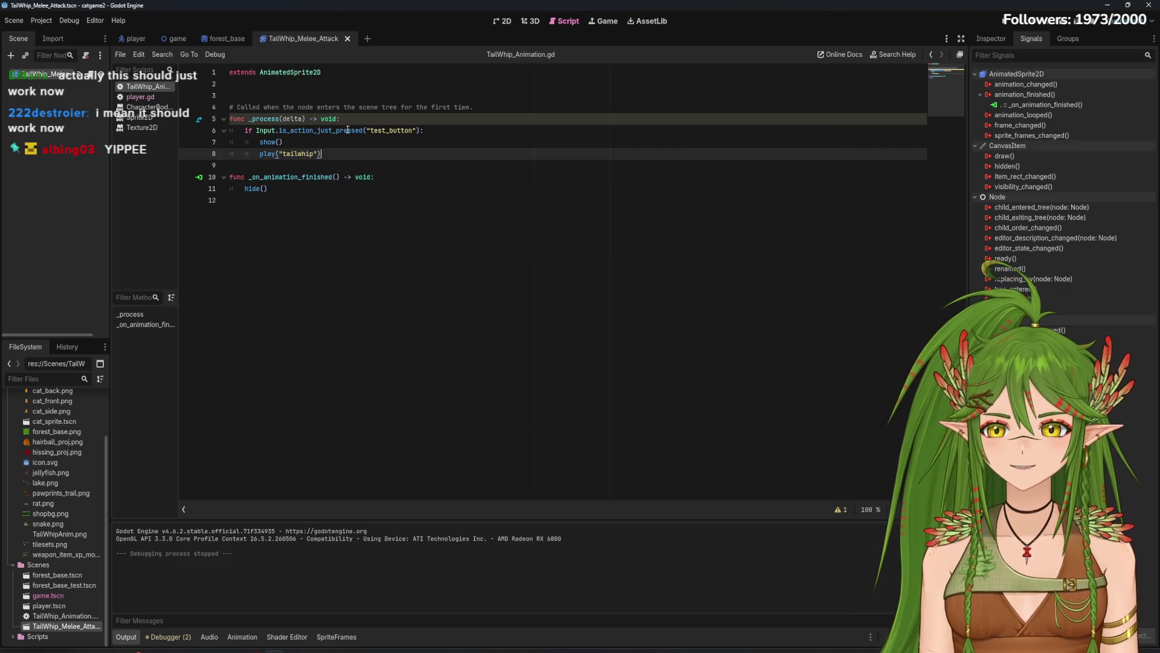
Step: Rerun the game, then return to the TailWhip_Melee_Attack script and start a new line at its end
click(941, 24)
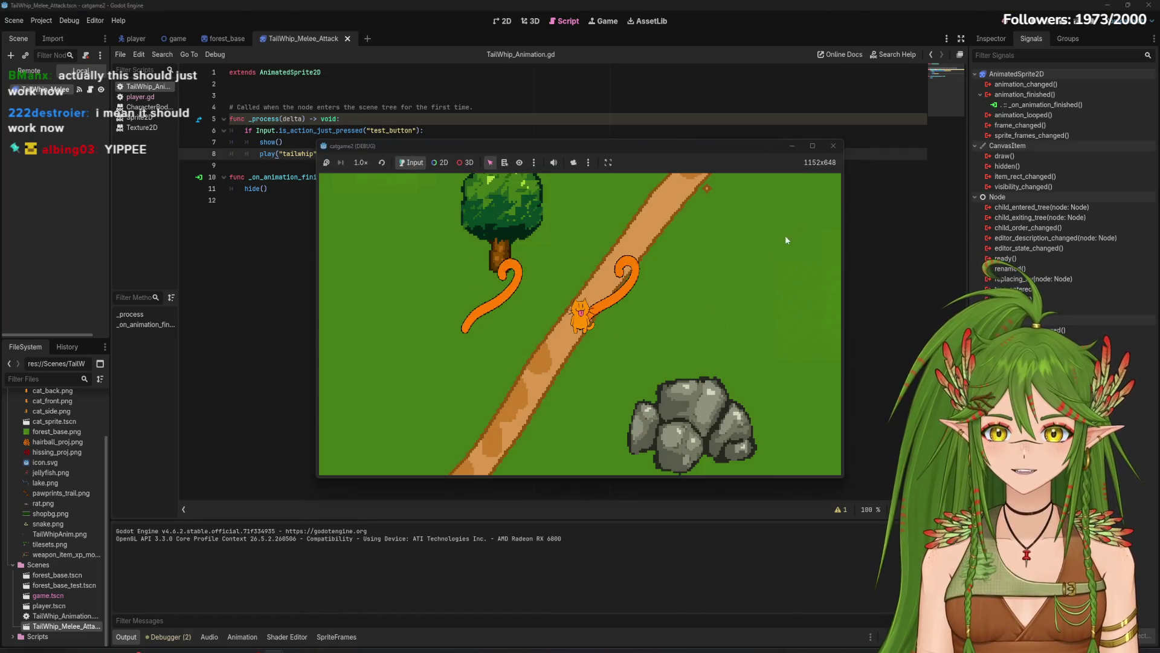
click(834, 146)
click(226, 38)
click(302, 38)
click(316, 201)
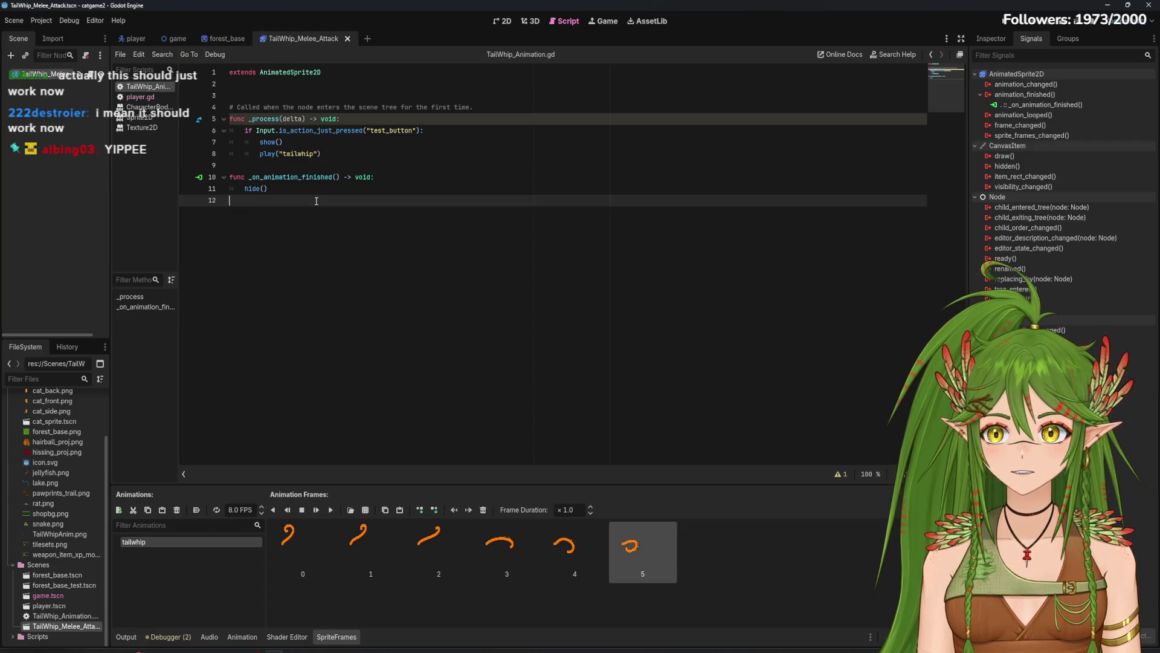
key(Return)
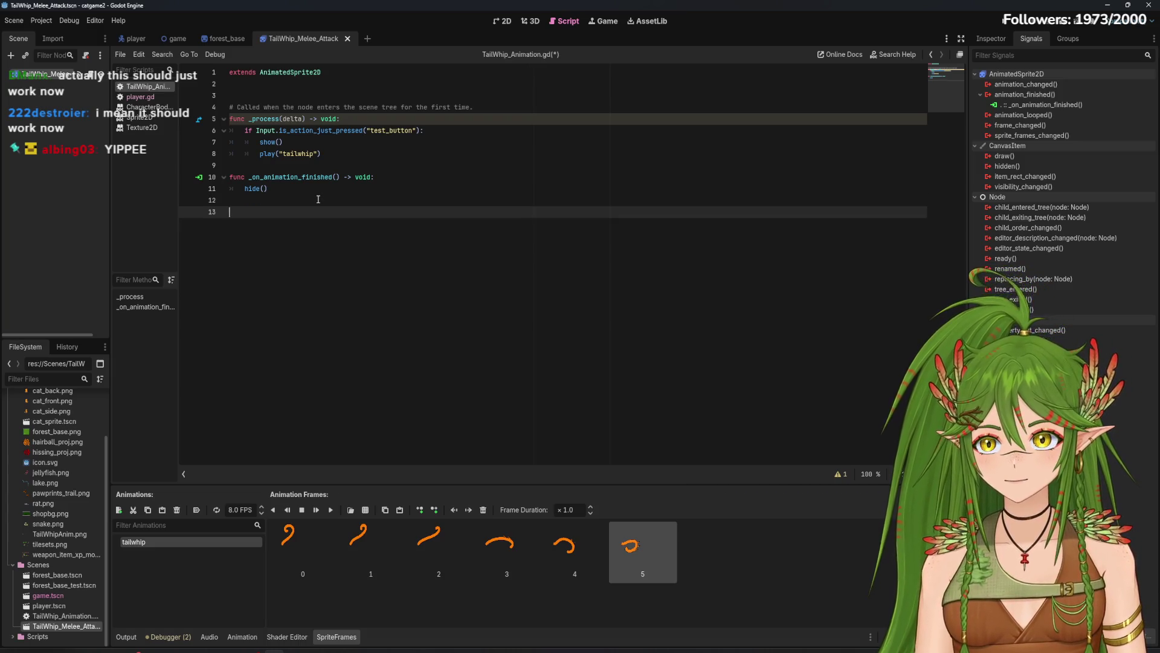
Step: Add func _ready(): hide() at the end of the script and save it
text(func _re)
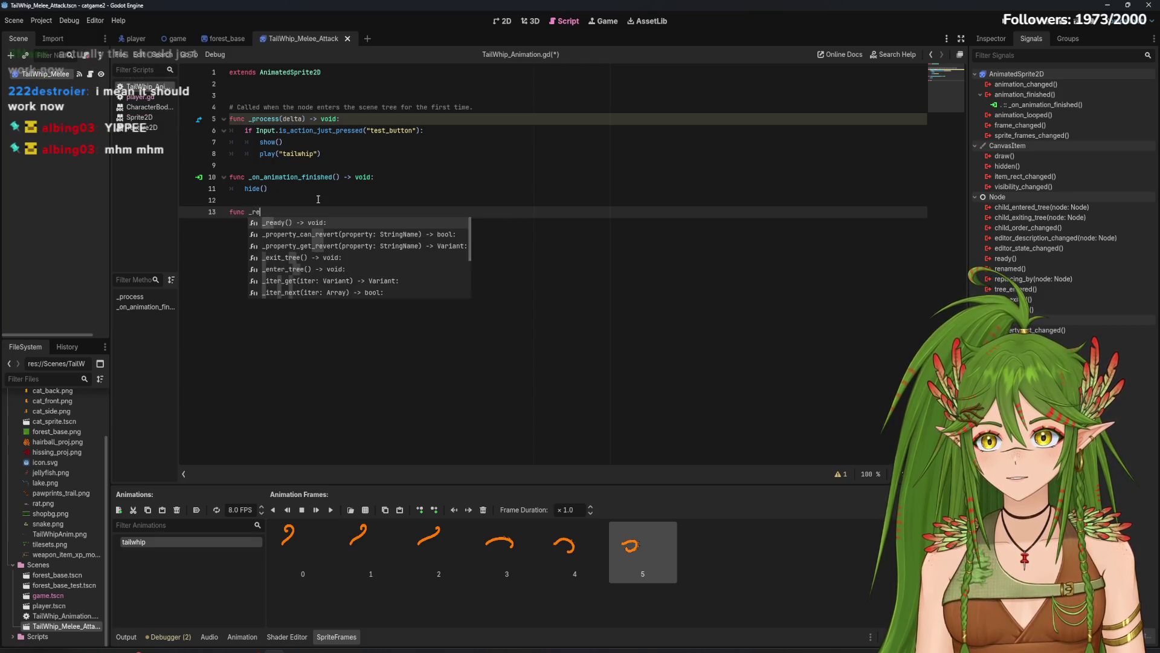
key(Return)
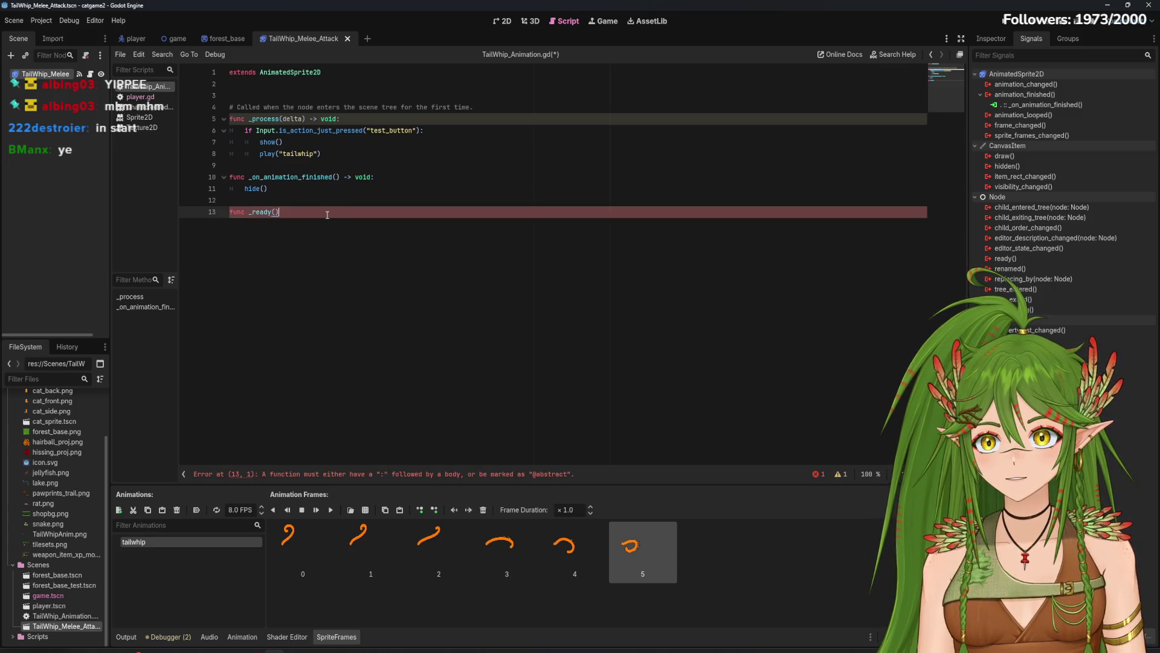
text(:)
key(Return)
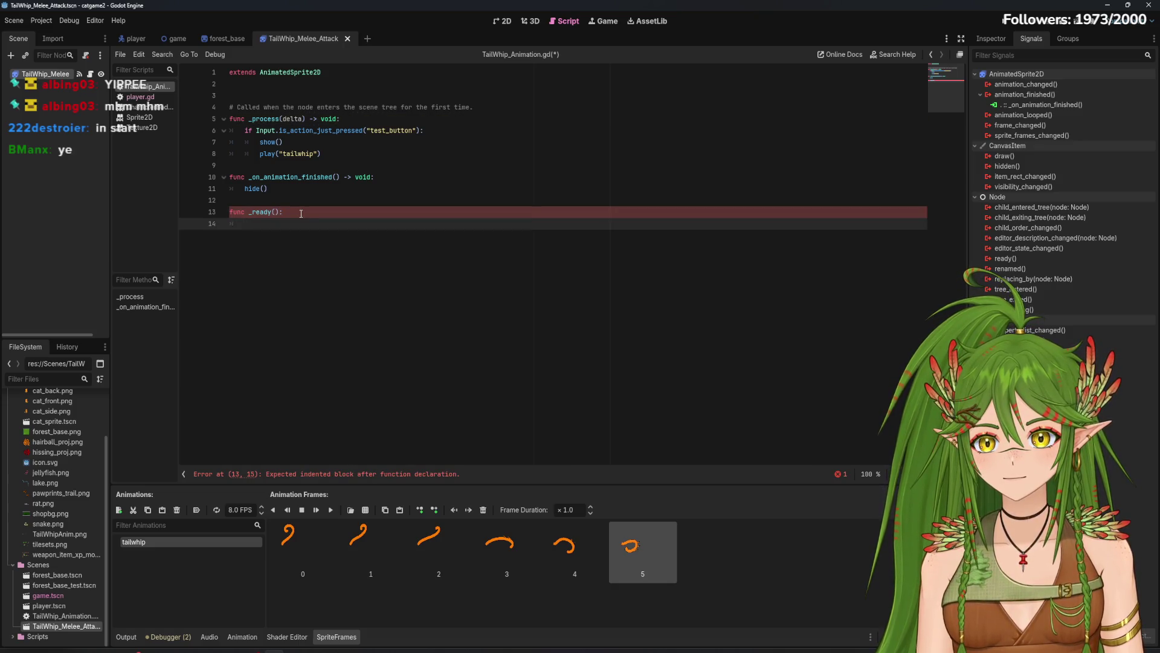
text(hide())
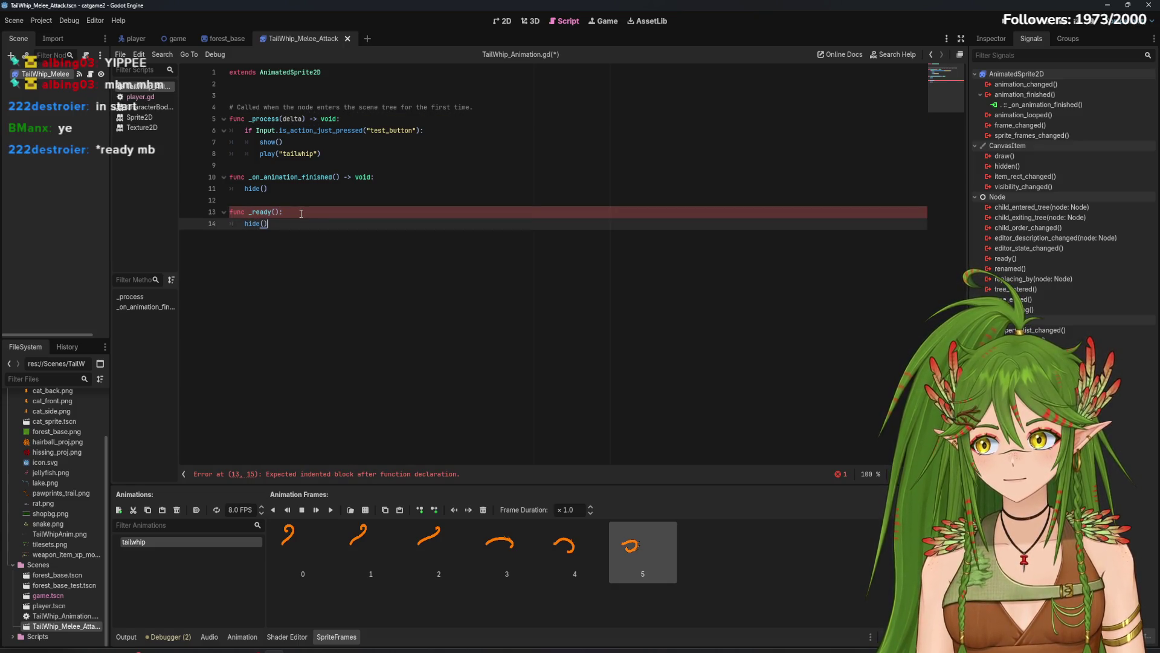
key(ctrl+s)
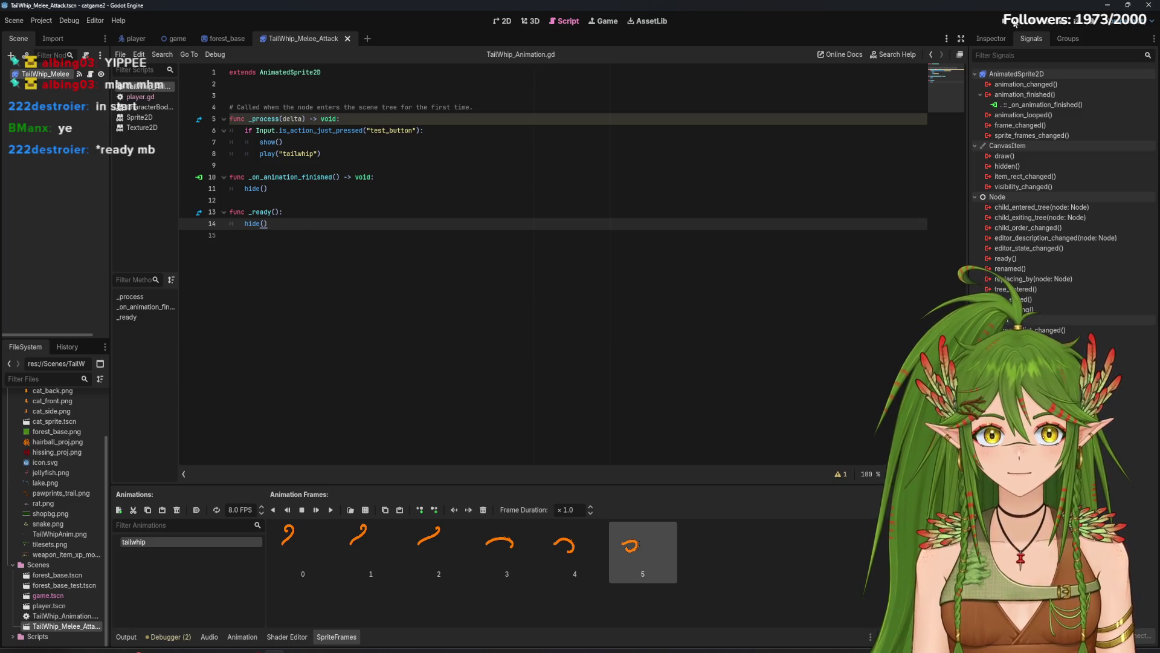
Step: Run the game and trigger the tail whip repeatedly while walking the cat around
click(1016, 23)
click(758, 324)
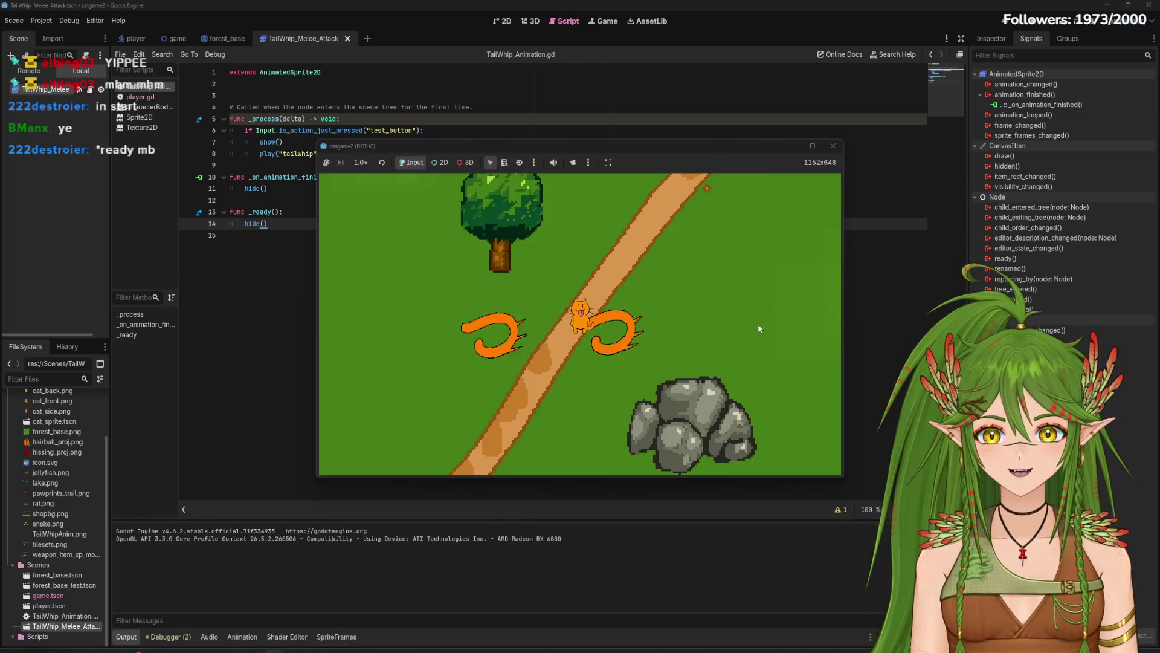
key(d)
key(w)
click(730, 330)
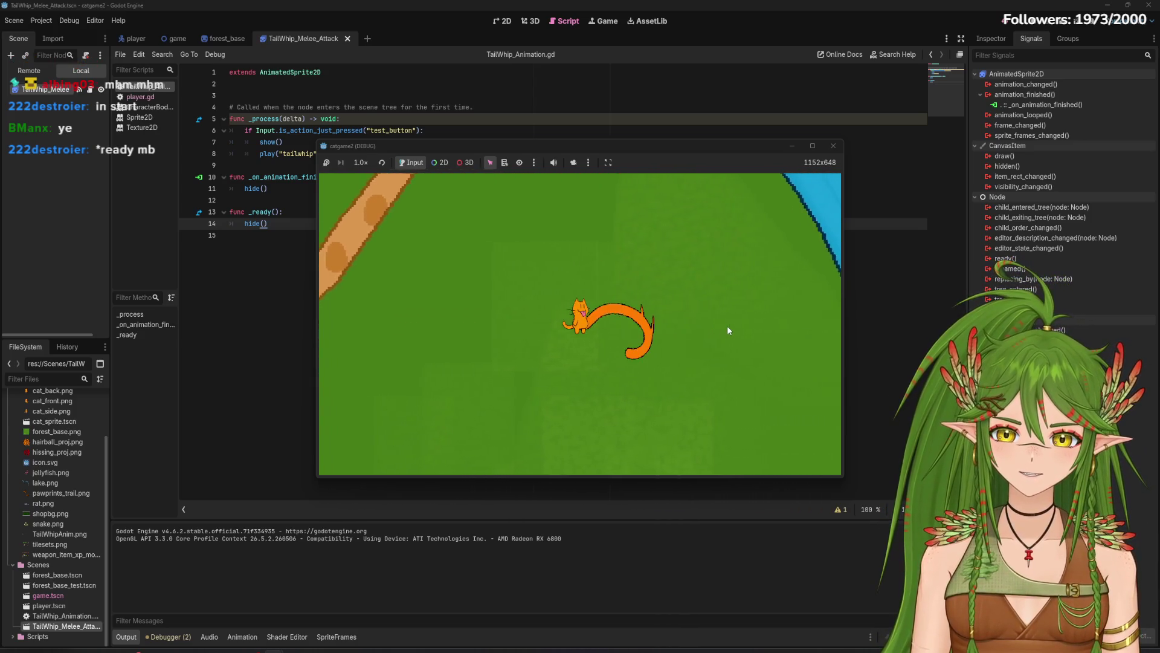
key(s)
key(a)
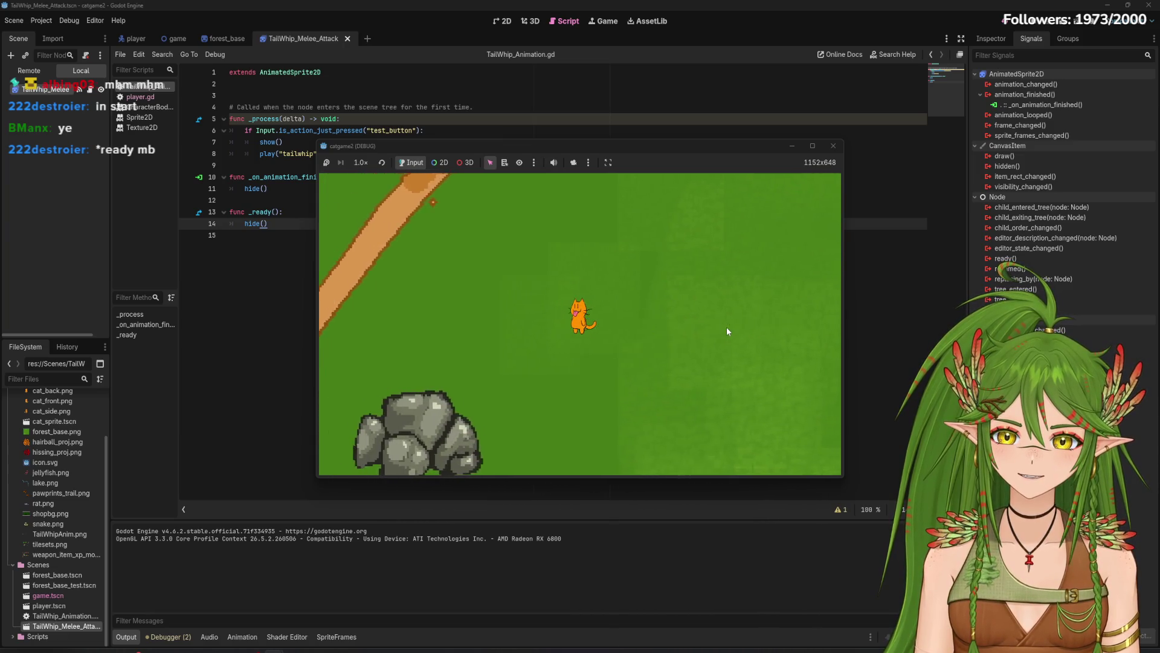
key(w)
click(727, 328)
click(726, 327)
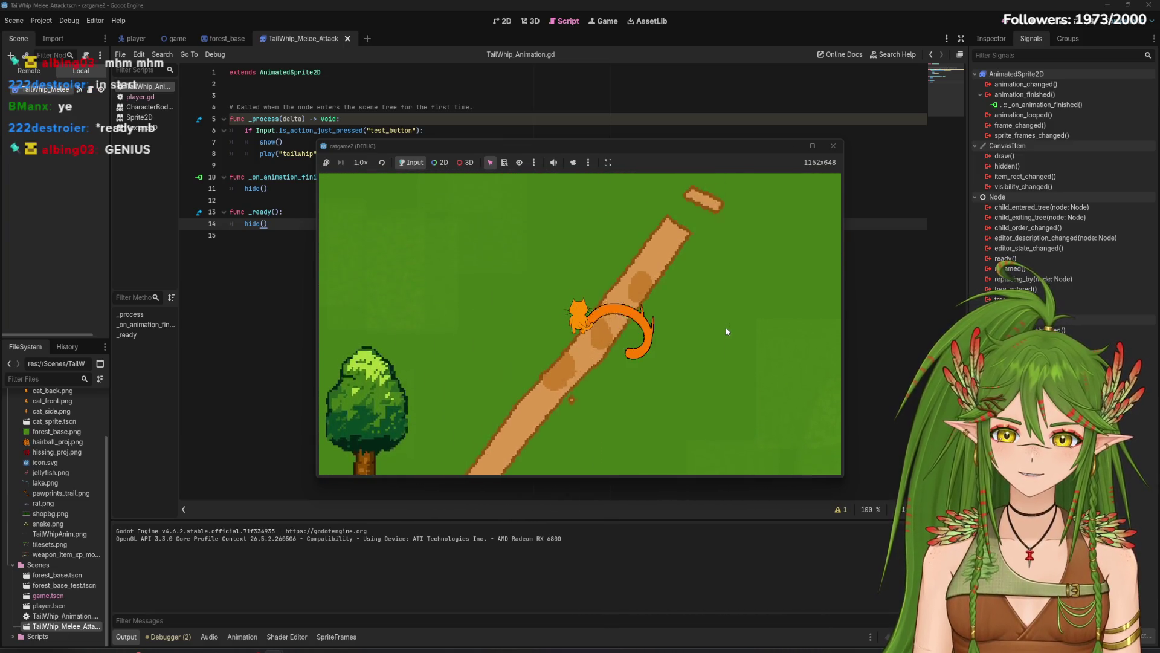
click(834, 146)
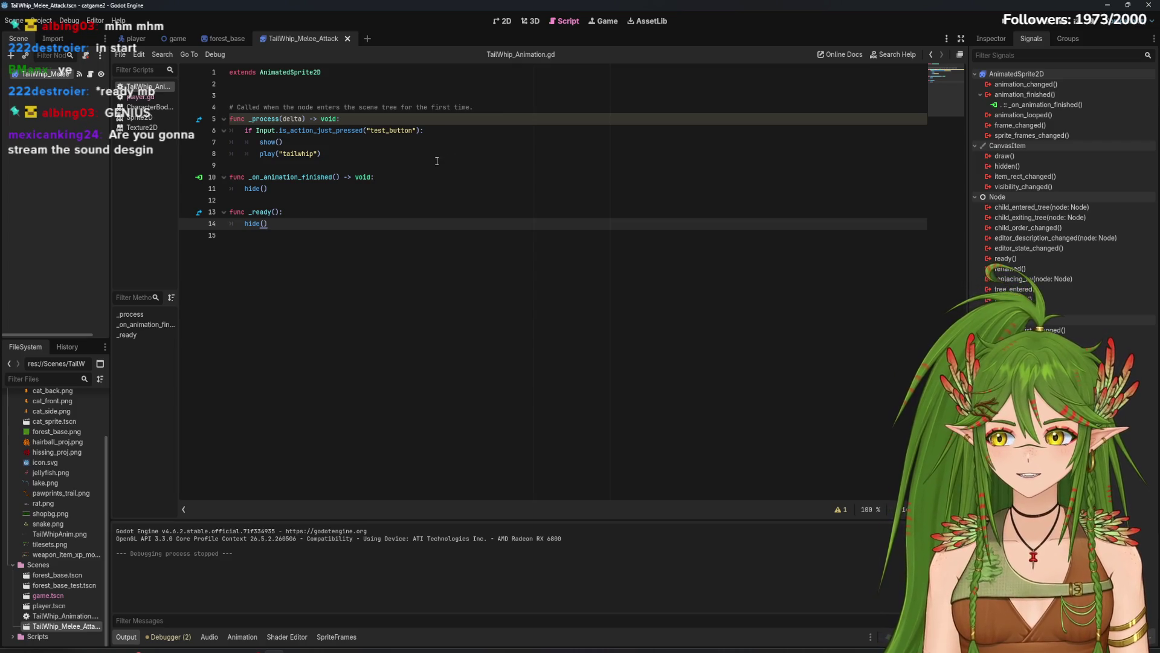
Step: Run the game again for a single tail-whip test, then return to line 15
click(995, 23)
click(644, 300)
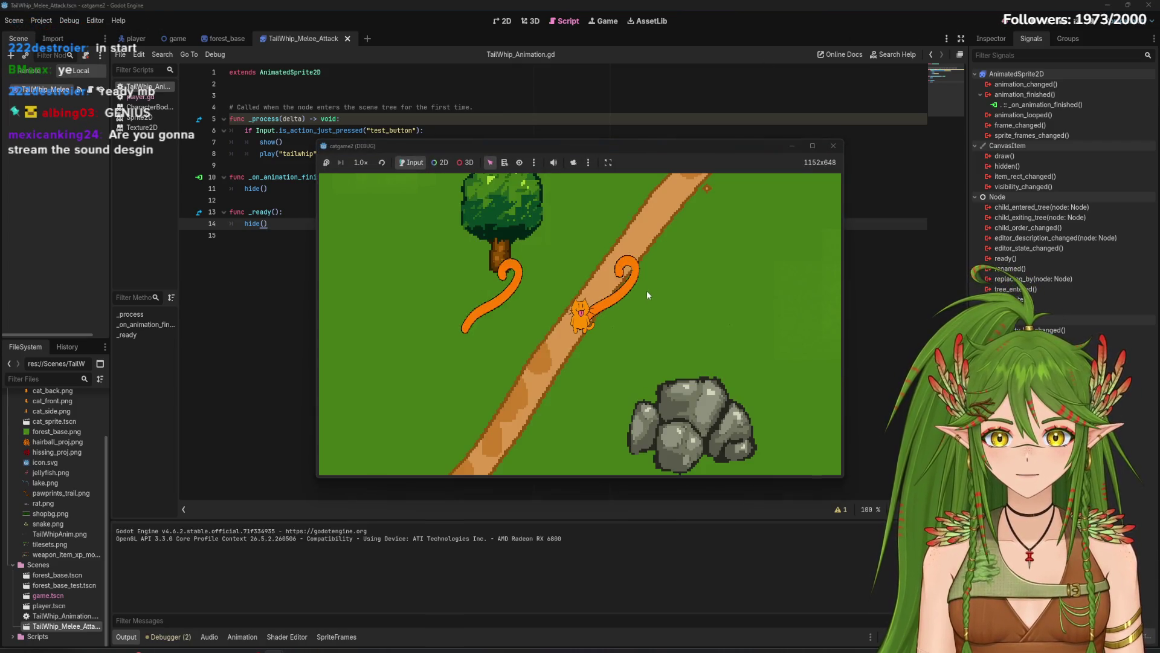
click(833, 146)
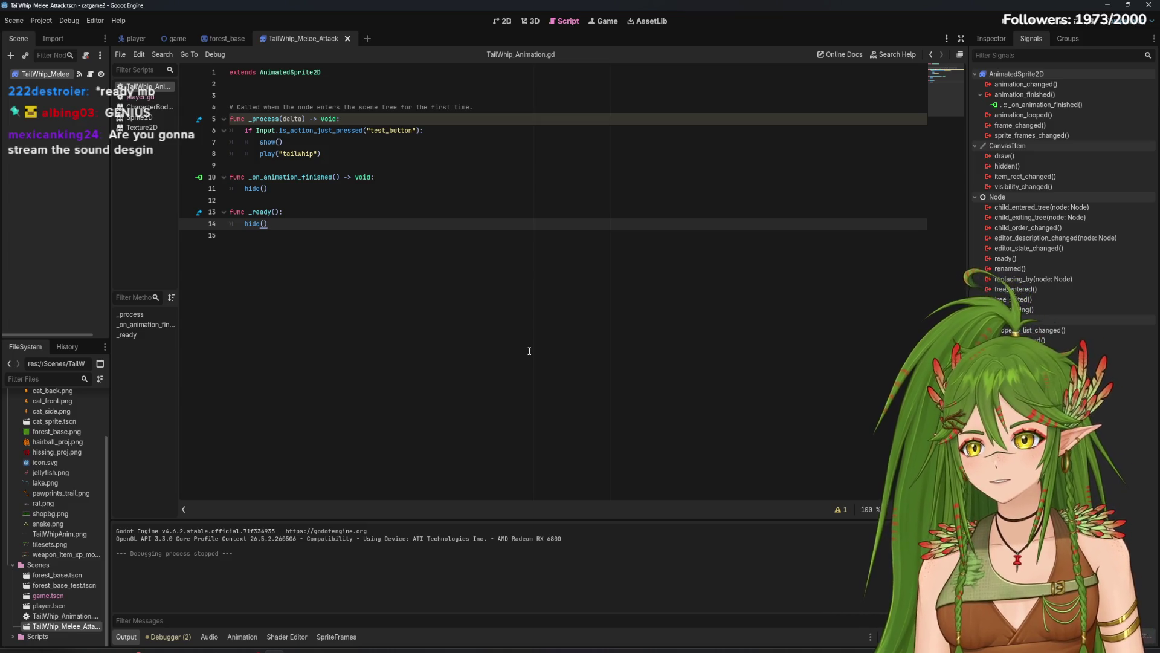
click(529, 351)
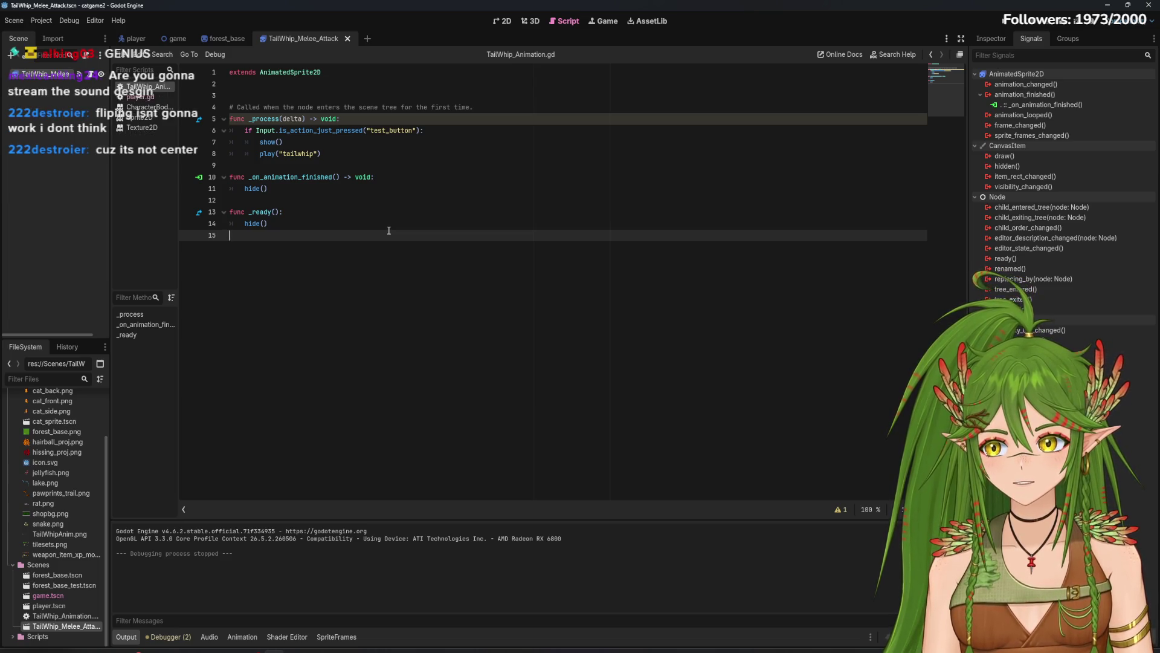
Step: Test the tail whip once more while walking up-right, then open the player scene
click(998, 24)
click(712, 342)
key(w+d)
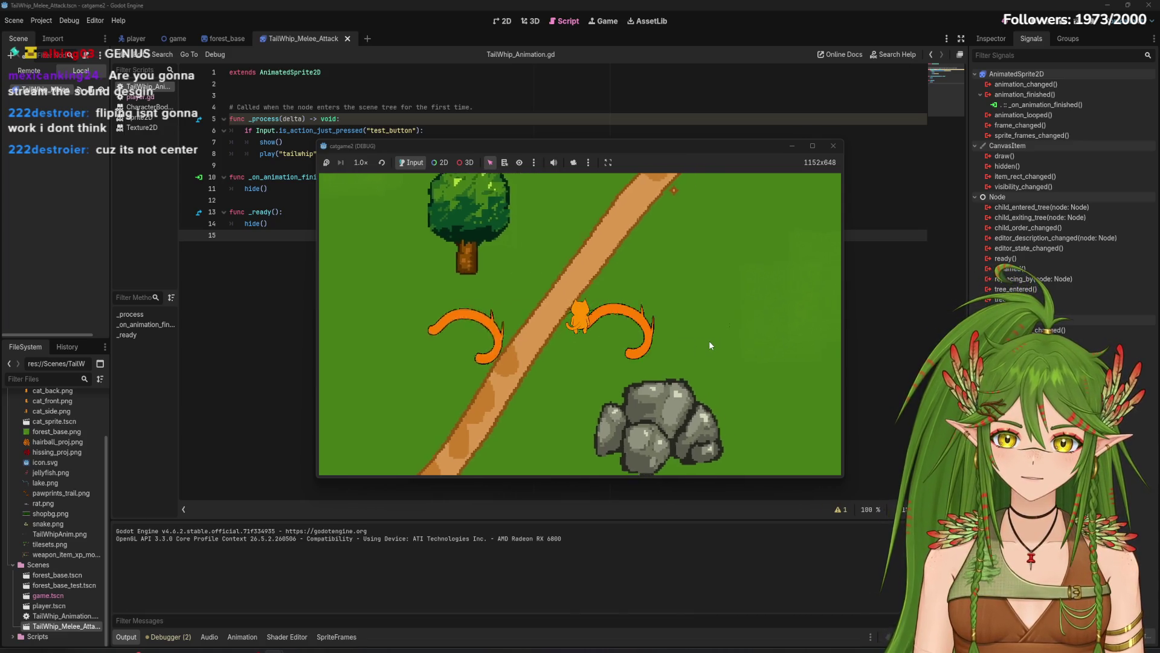
click(710, 345)
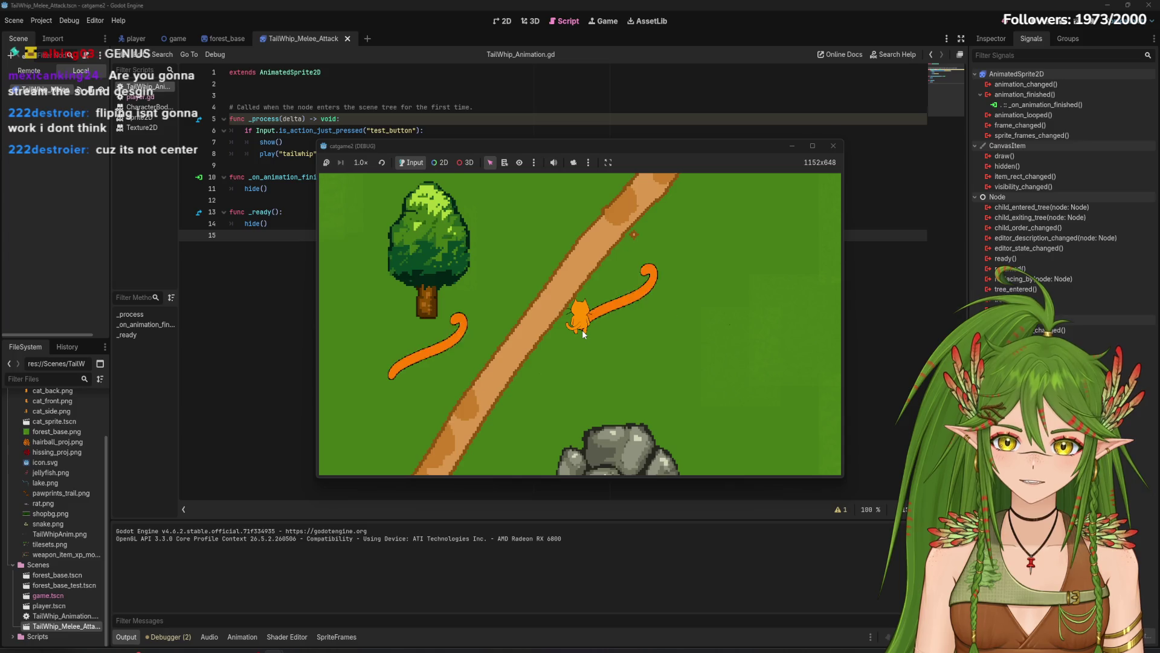
key(w)
click(834, 146)
click(135, 39)
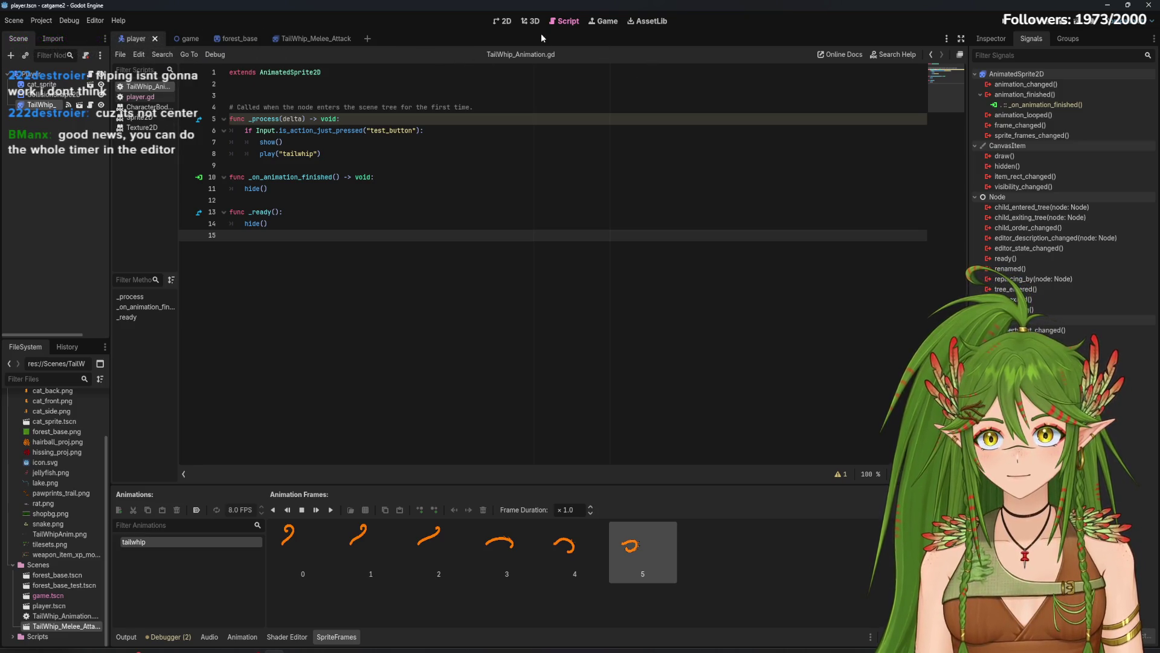
Step: In the 2D view, move the tail-whip sprite up about 12 px
click(500, 22)
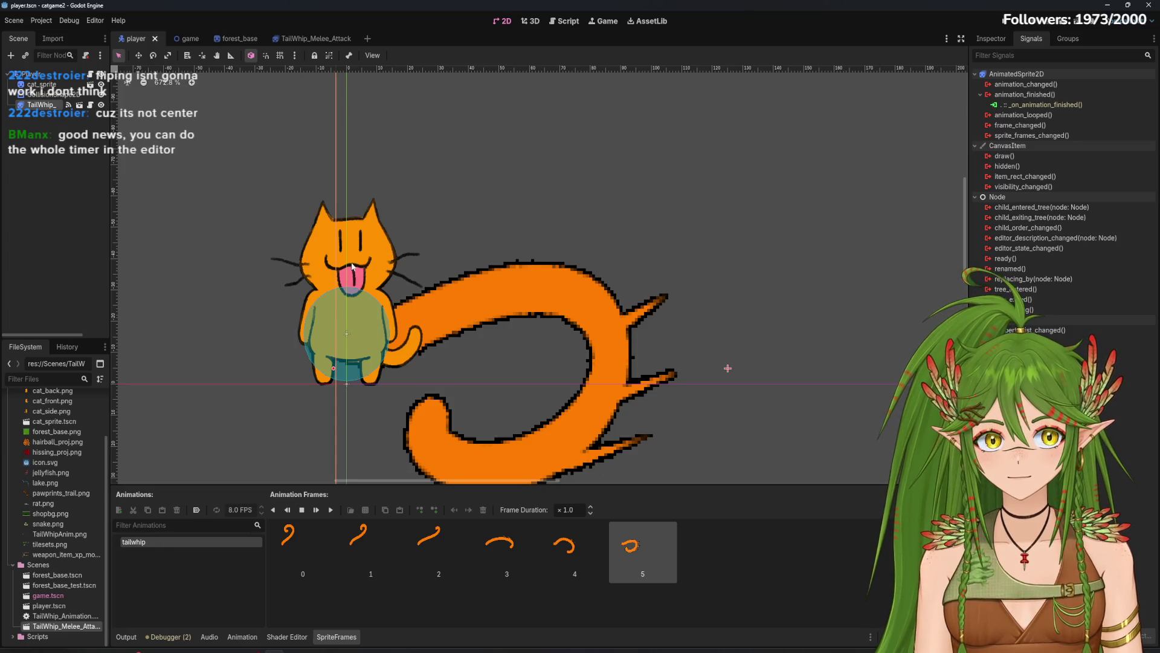
scroll(502, 361, down, 5)
scroll(487, 359, up, 2)
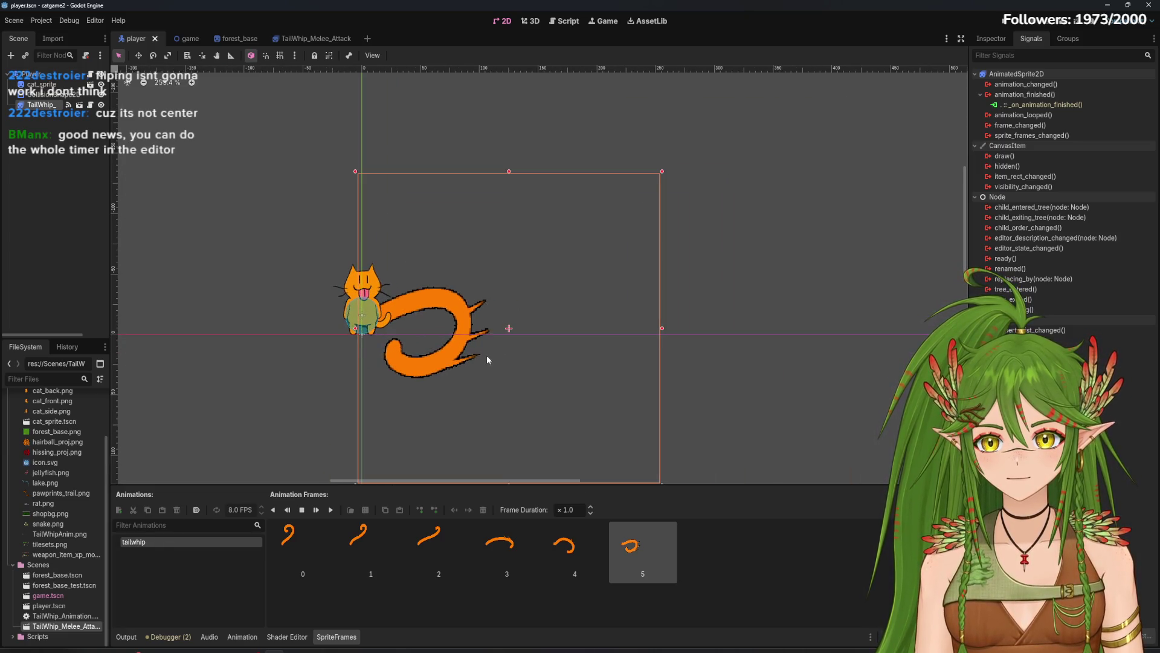
drag(487, 355, 485, 348)
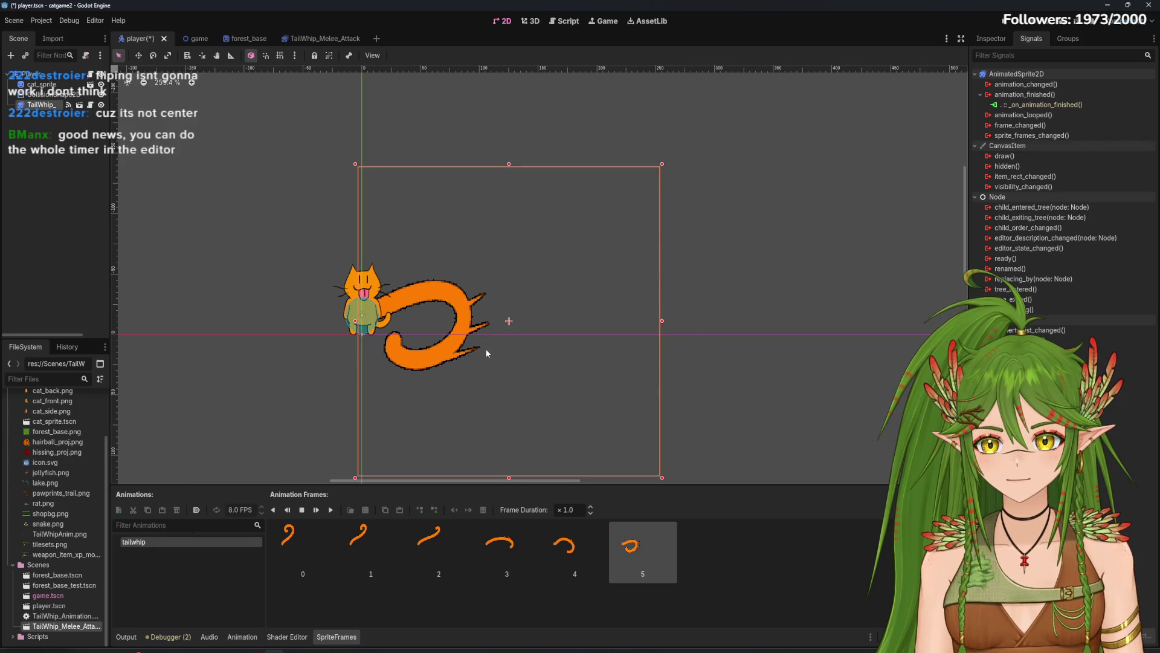
scroll(304, 316, up, 5)
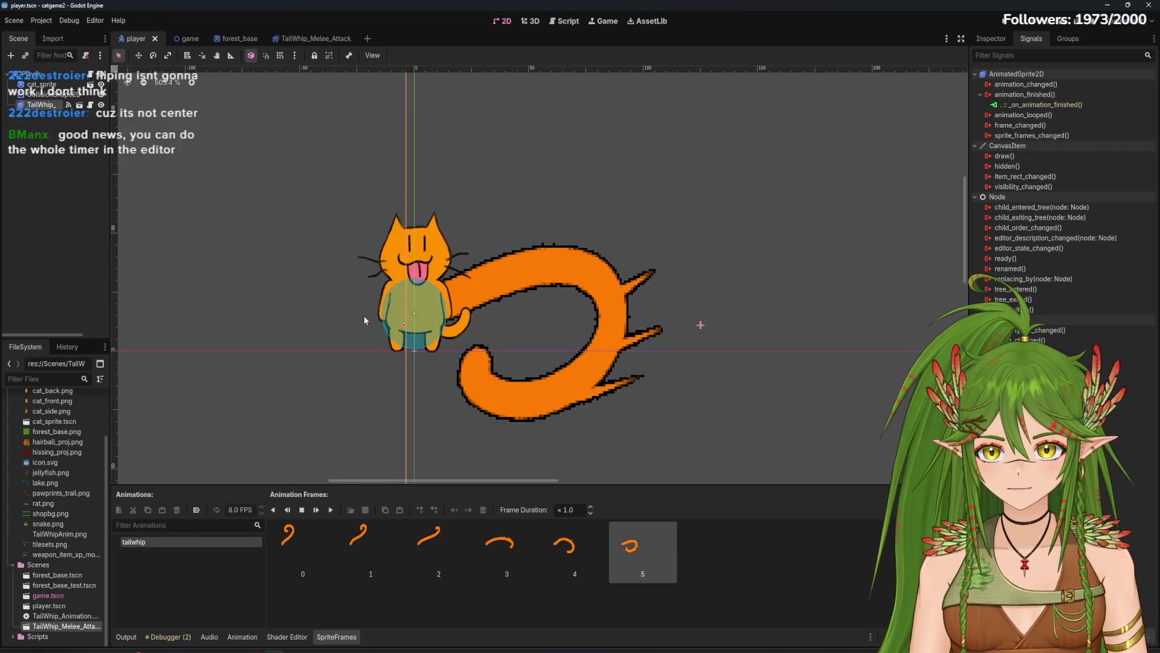
scroll(426, 328, down, 7)
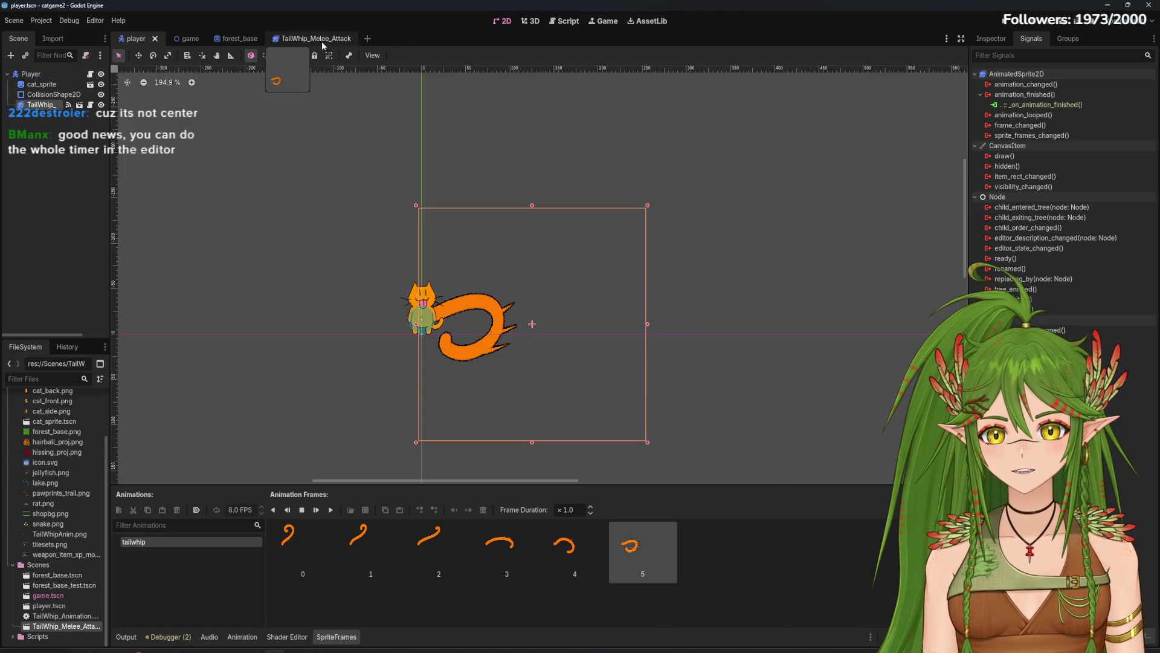
Step: Return to the TailWhip_Melee_Attack scene and open its TailWhip_Animation.gd script
mouse_move(316, 38)
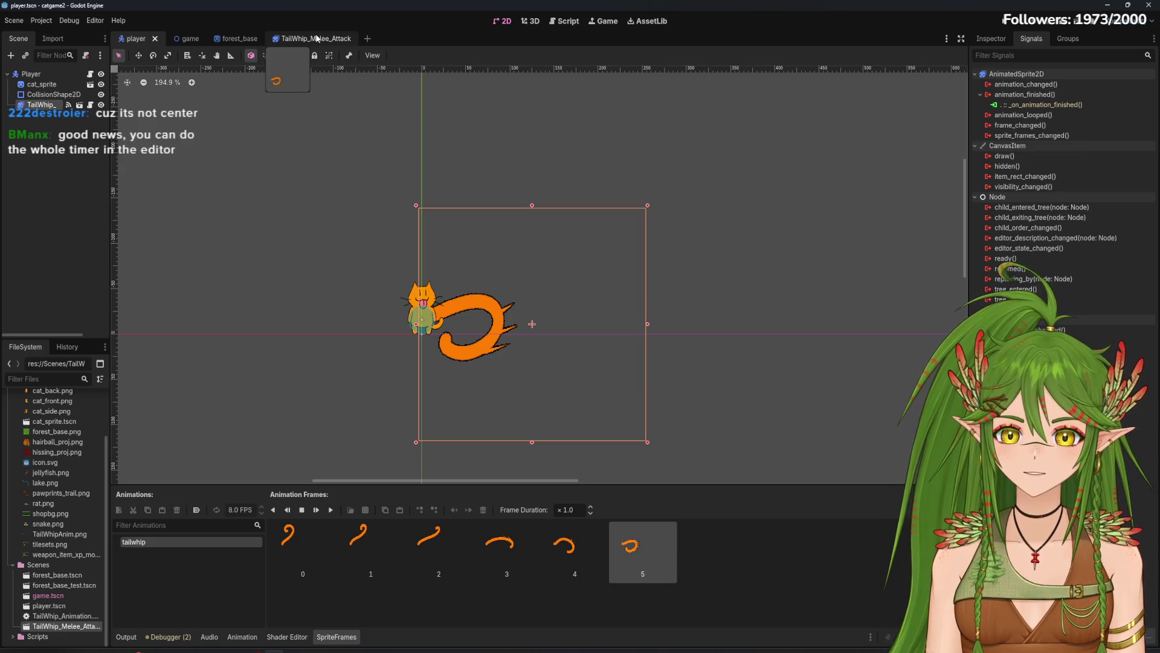
click(306, 39)
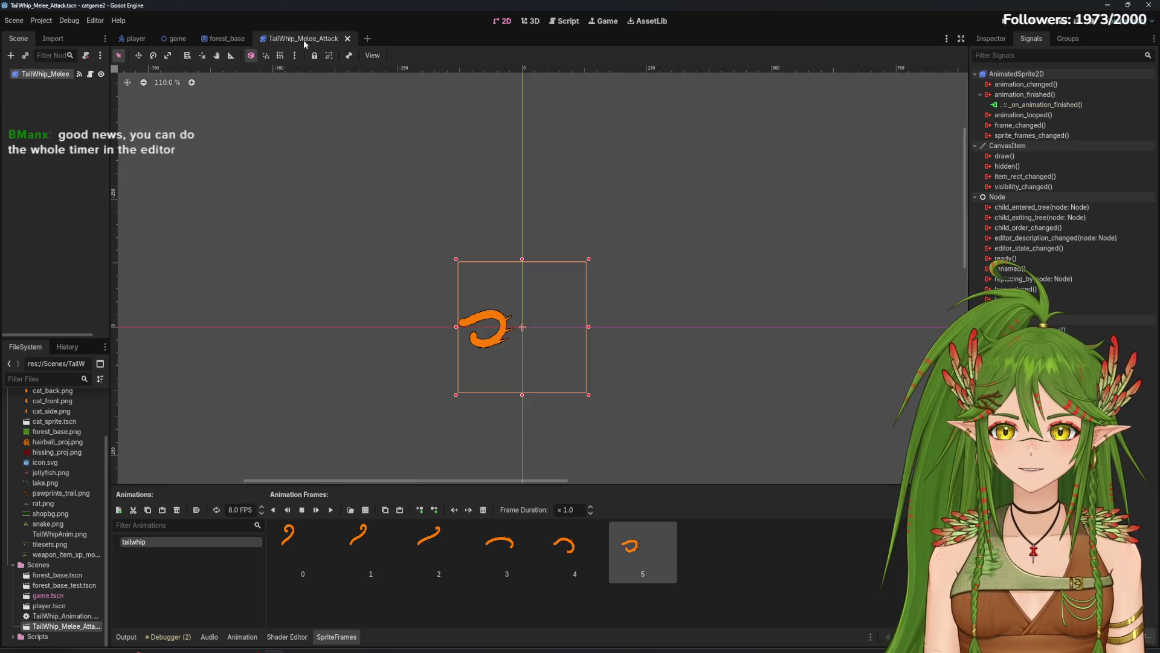
click(225, 38)
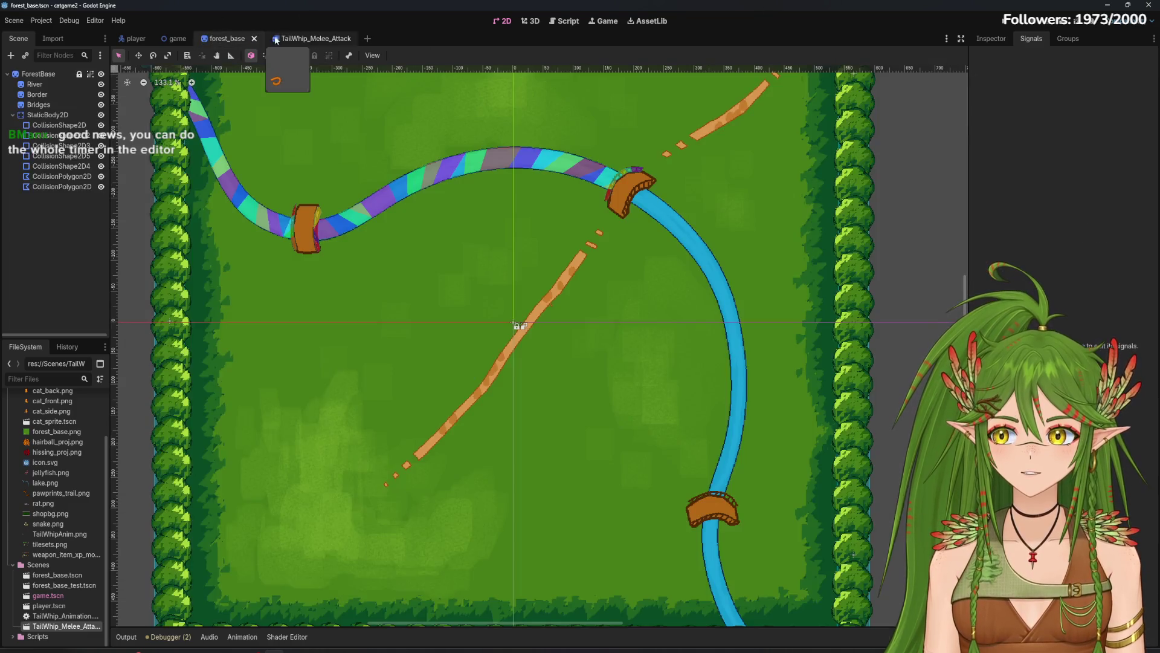
click(306, 39)
mouse_move(183, 40)
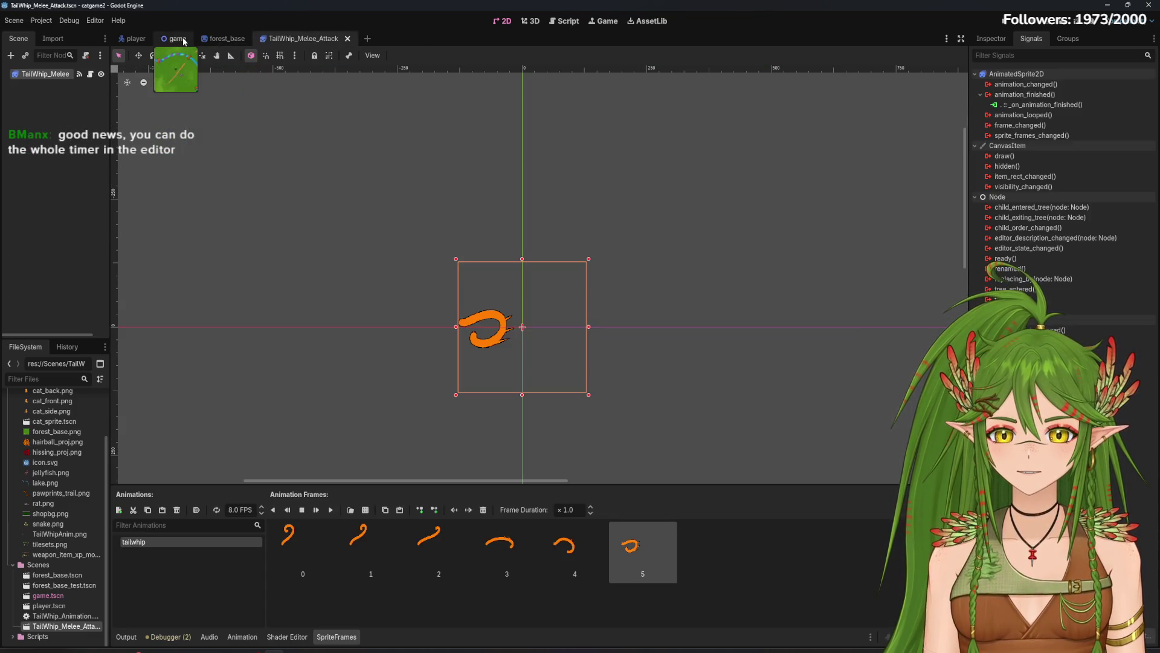
click(225, 38)
click(305, 38)
click(226, 38)
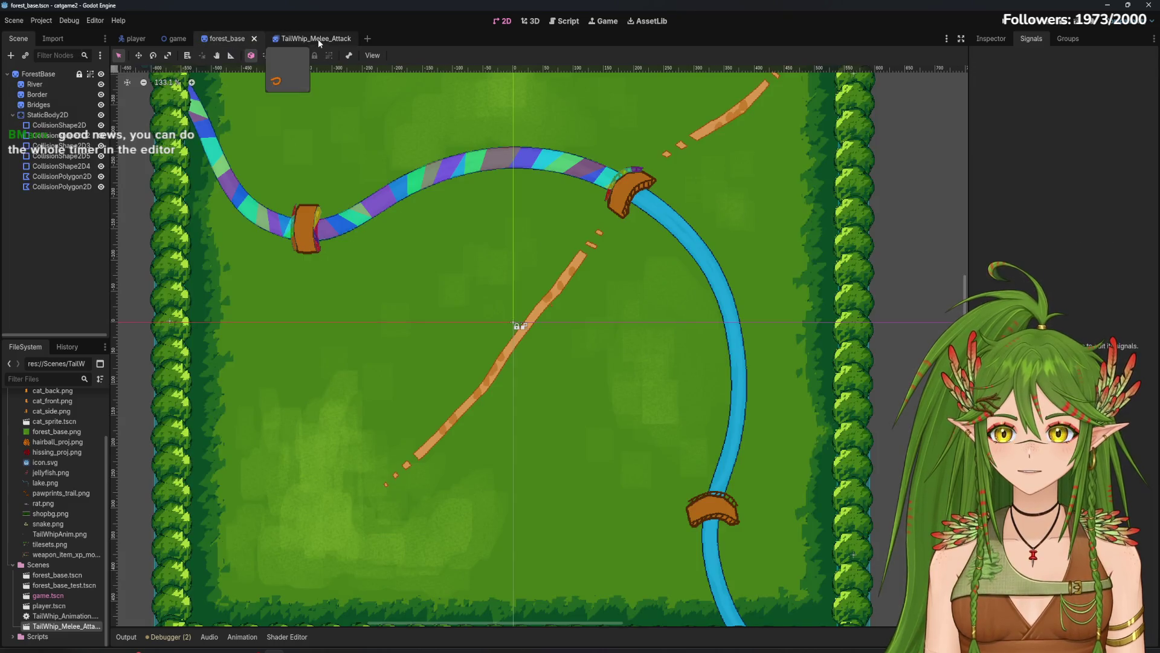
click(318, 39)
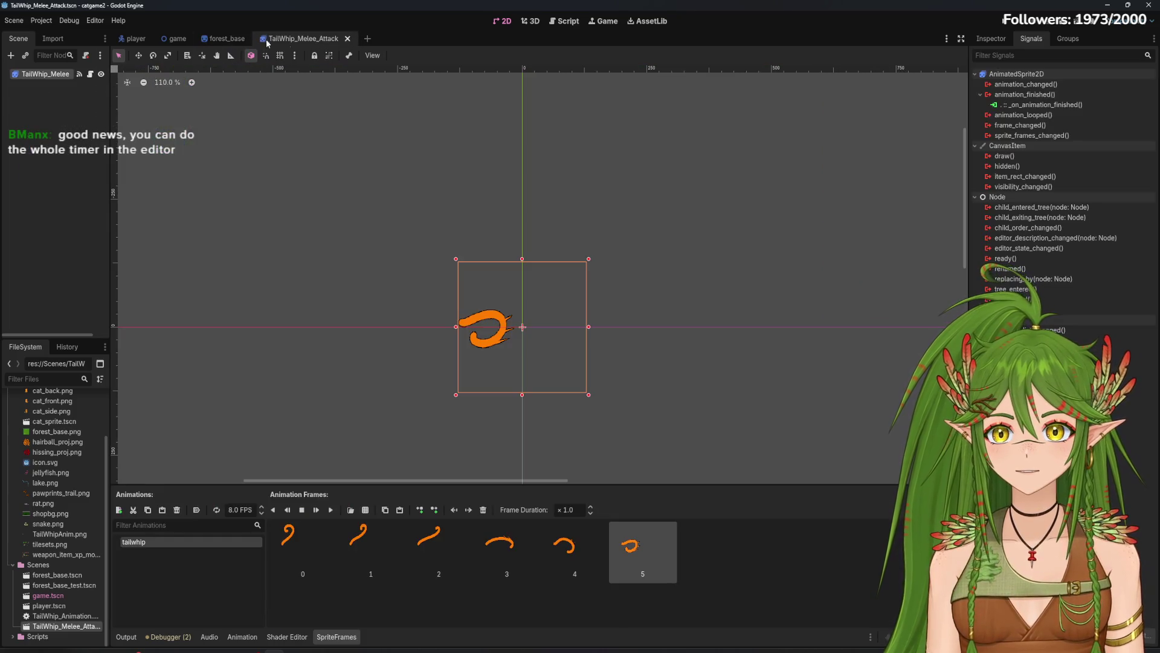
click(573, 21)
click(353, 215)
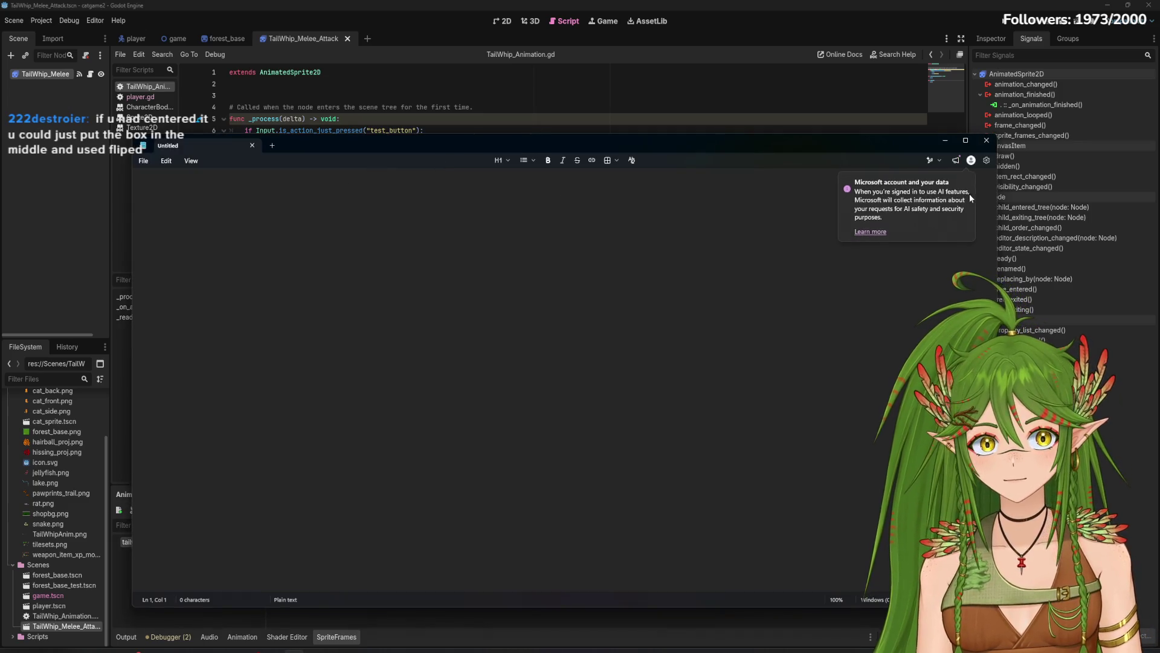
Step: Start a Notepad to-do list: '1. tail attack every 3 seconds' and a flip-with-player-direction item
click(684, 295)
text(1. tail )
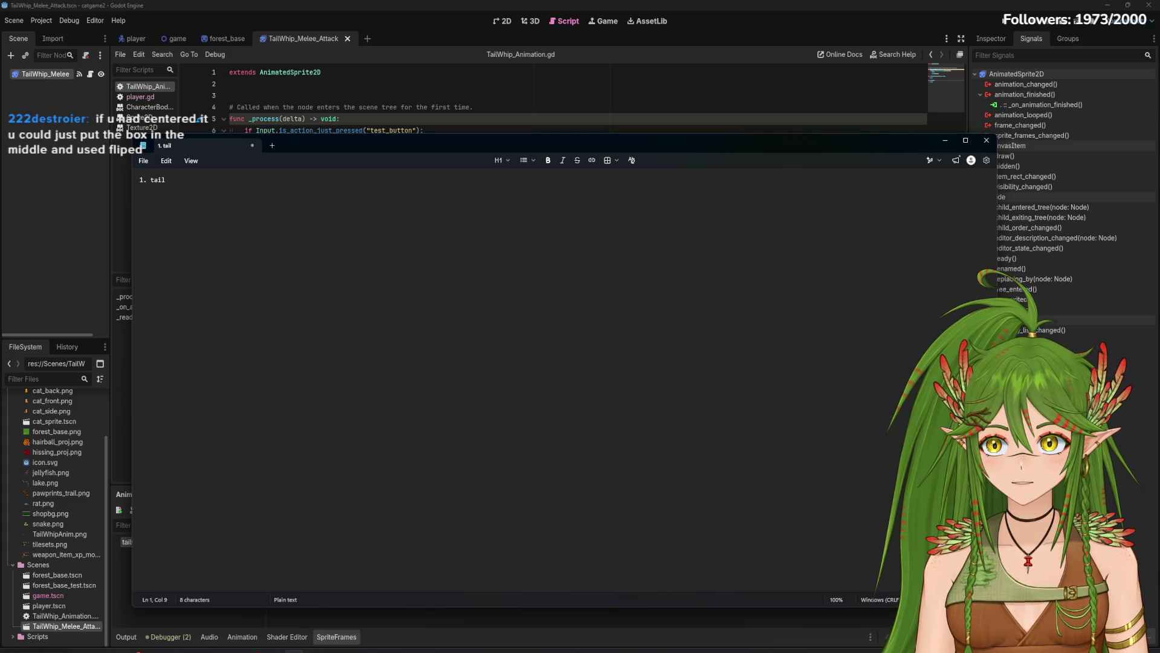
text(attack ev)
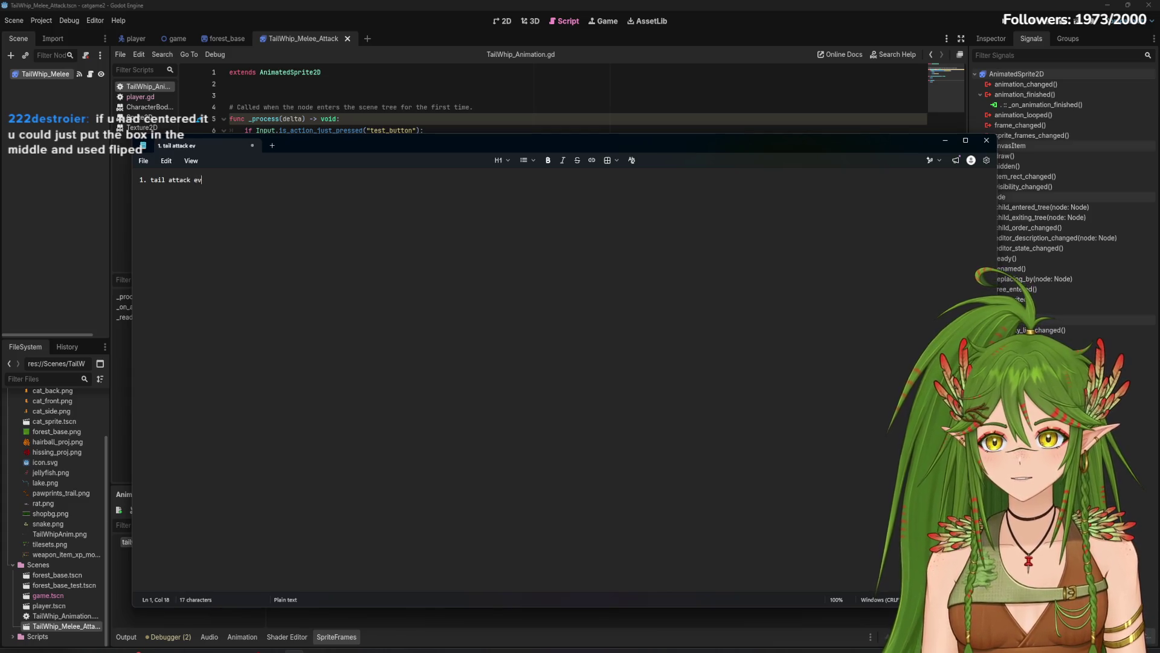
text(ery 3 seconds)
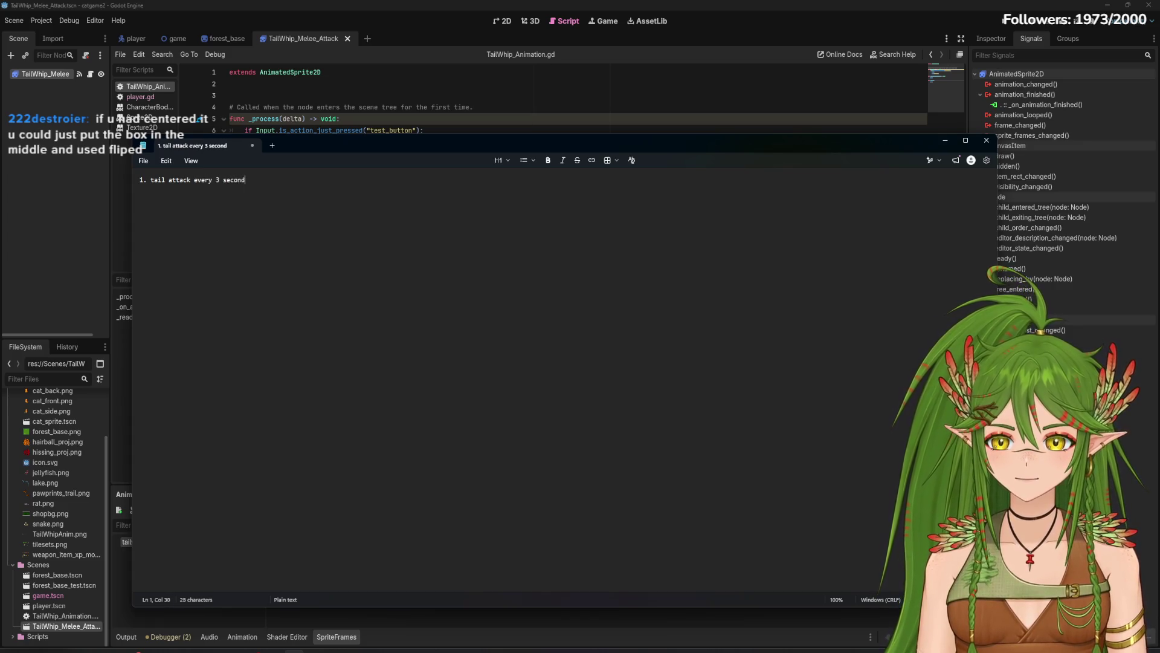
key(Return)
text(fl)
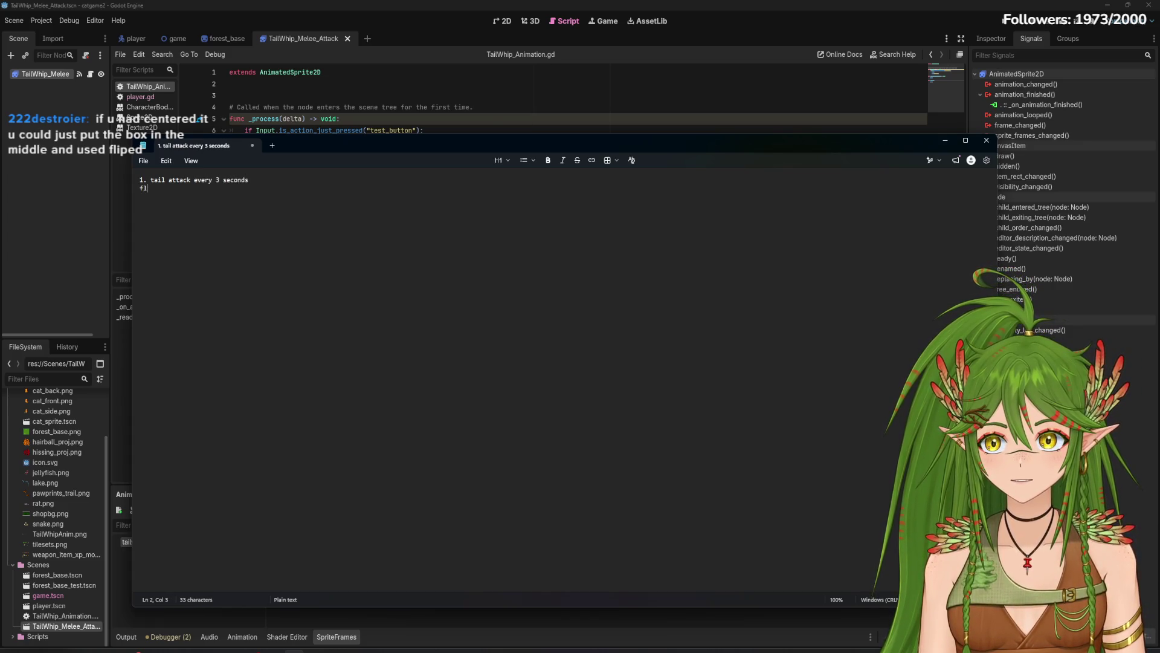
key(BackSpace)
key(BackSpace)
text(2. flip with player )
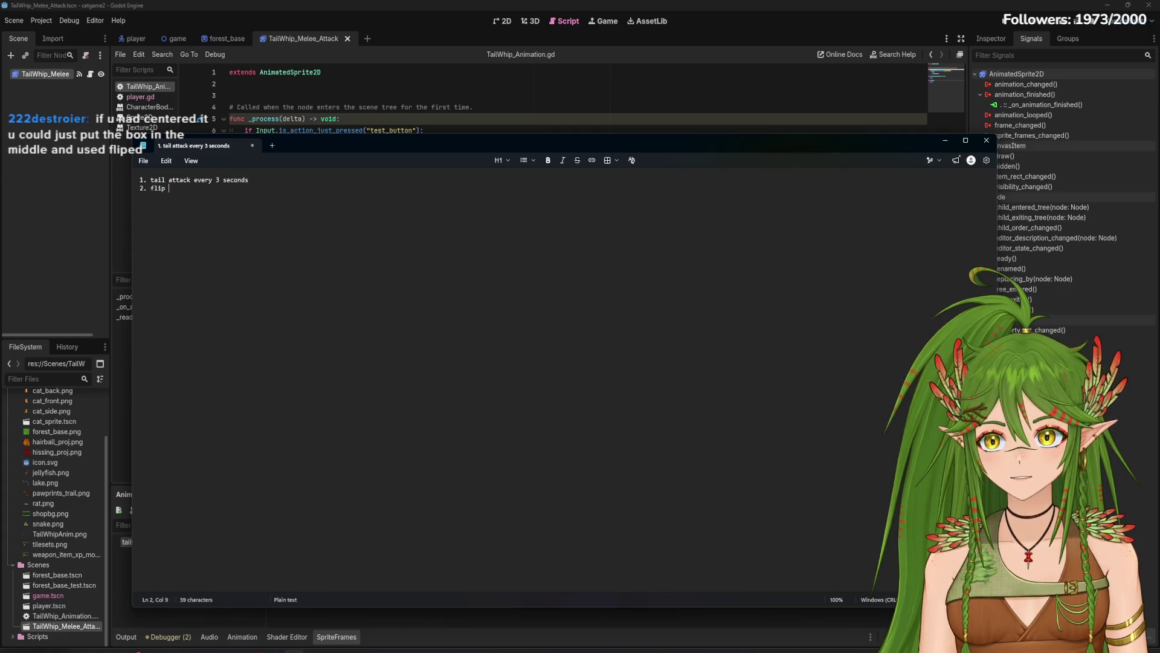
text(direction)
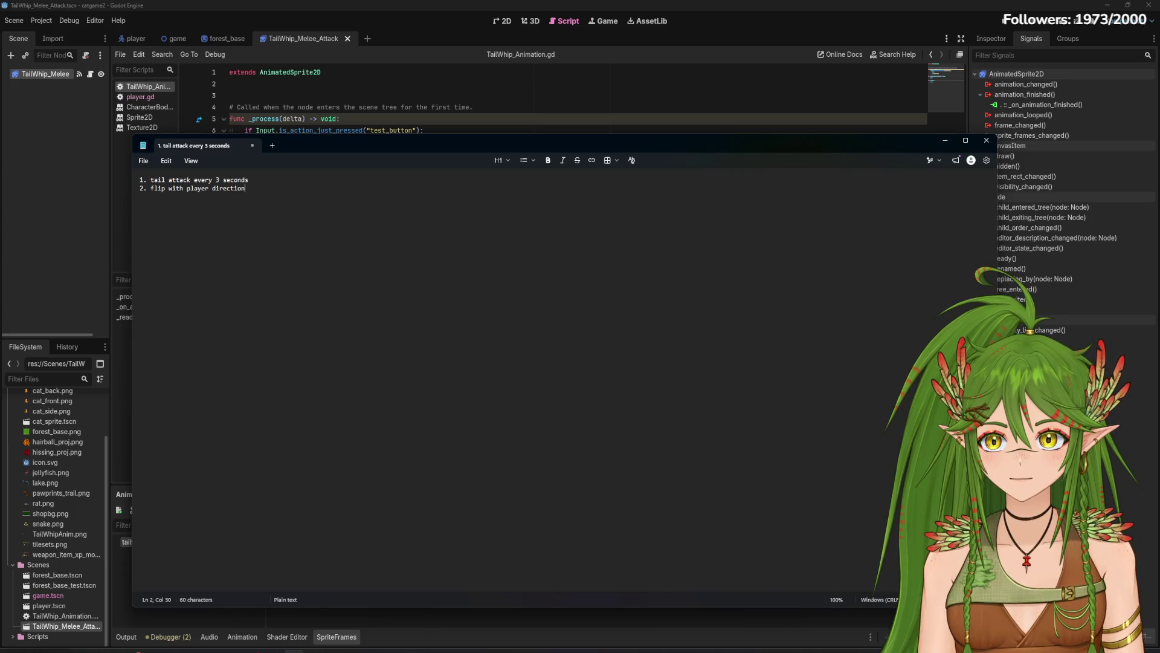
Step: Add item 3: go in front of cat sprite when cat sprite back showing left and right
key(Return)
text(3. go ins)
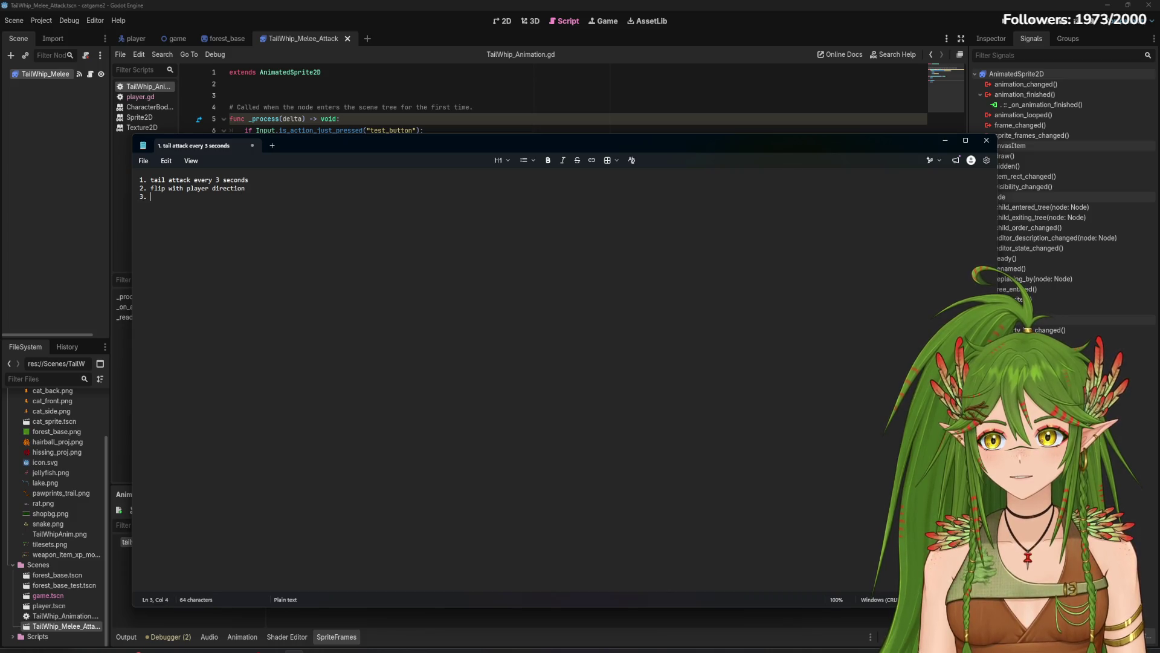
key(BackSpace)
text(front of)
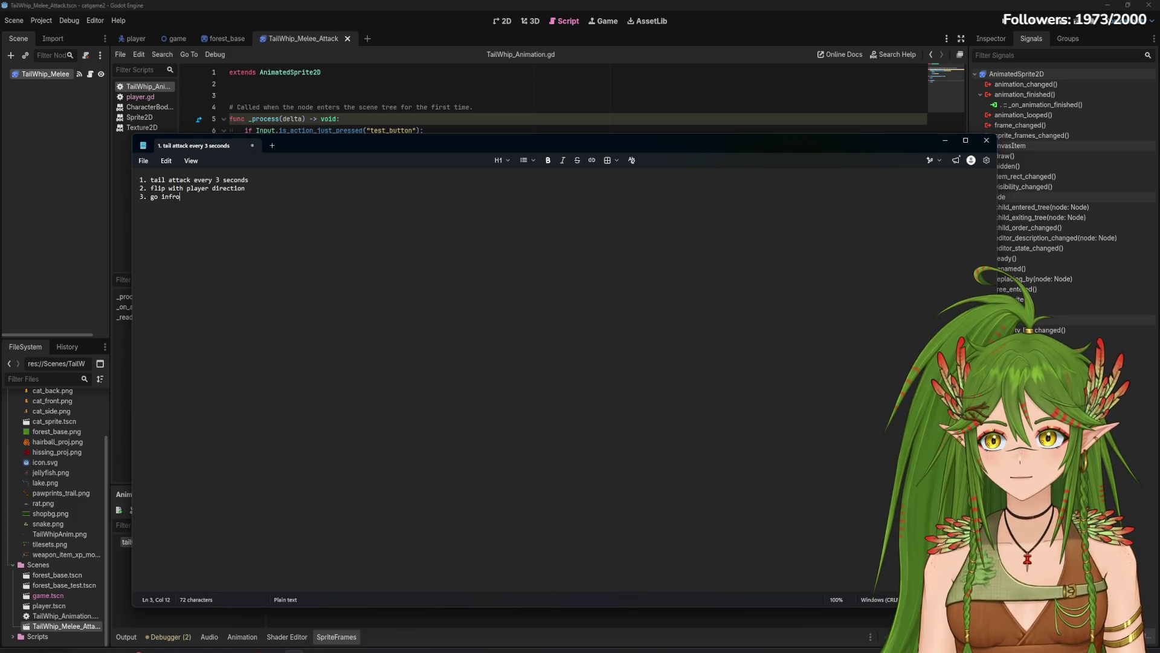
key(BackSpace)
key(BackSpace)
key(BackSpace)
text(front of cat sprite when )
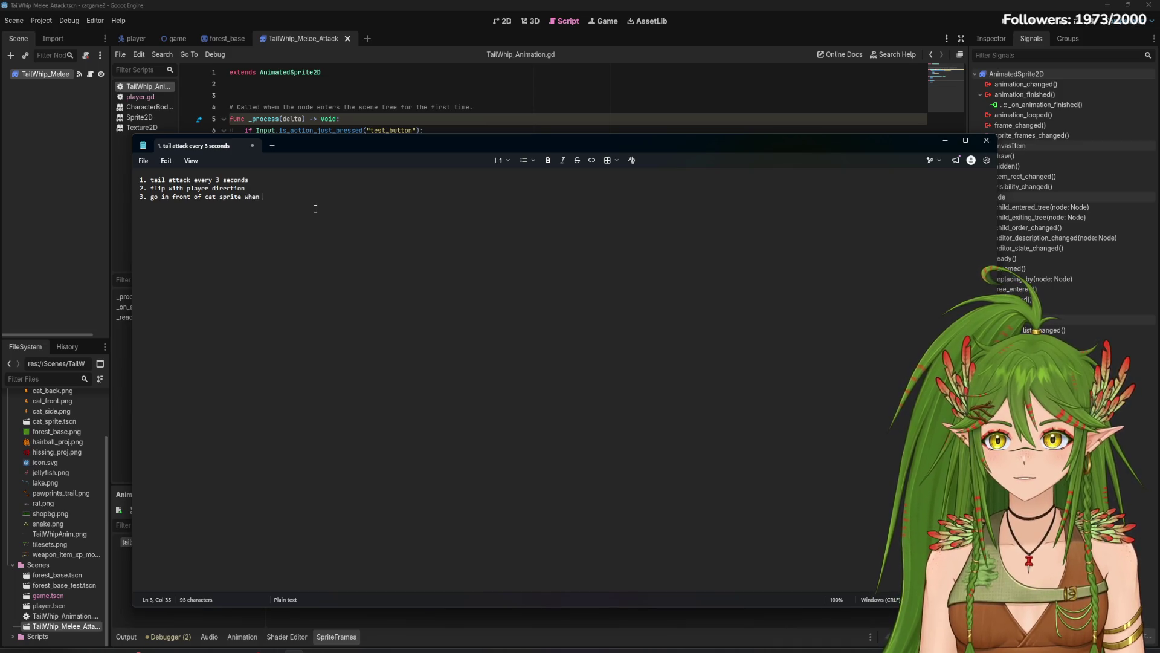
text(cat sp)
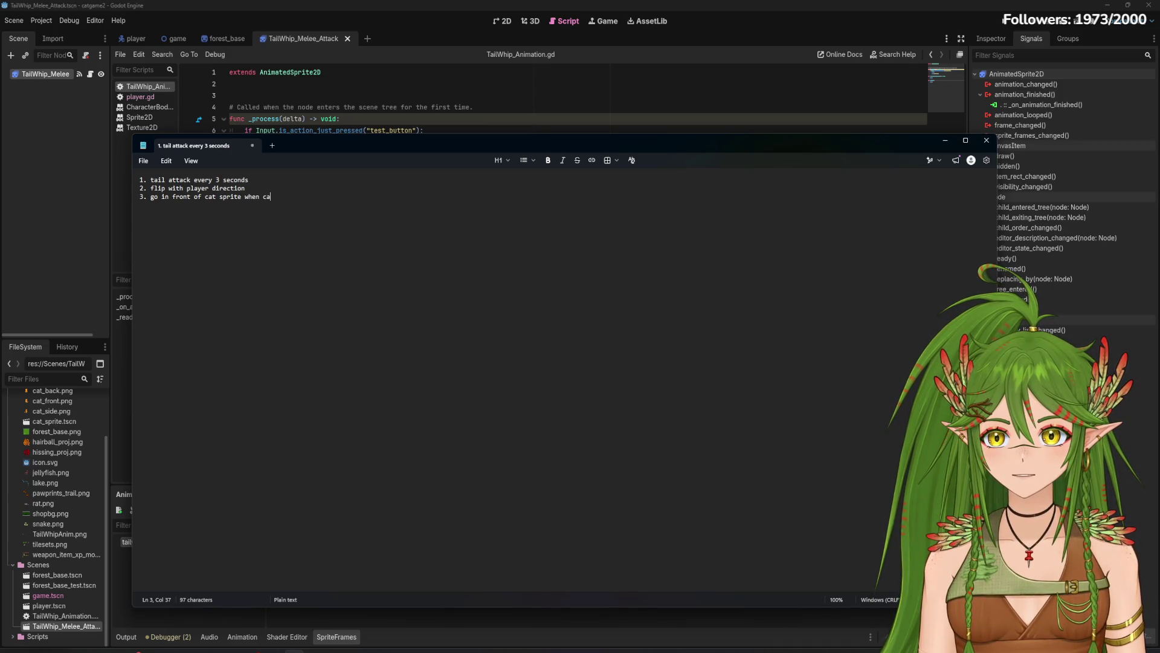
text(rite back i)
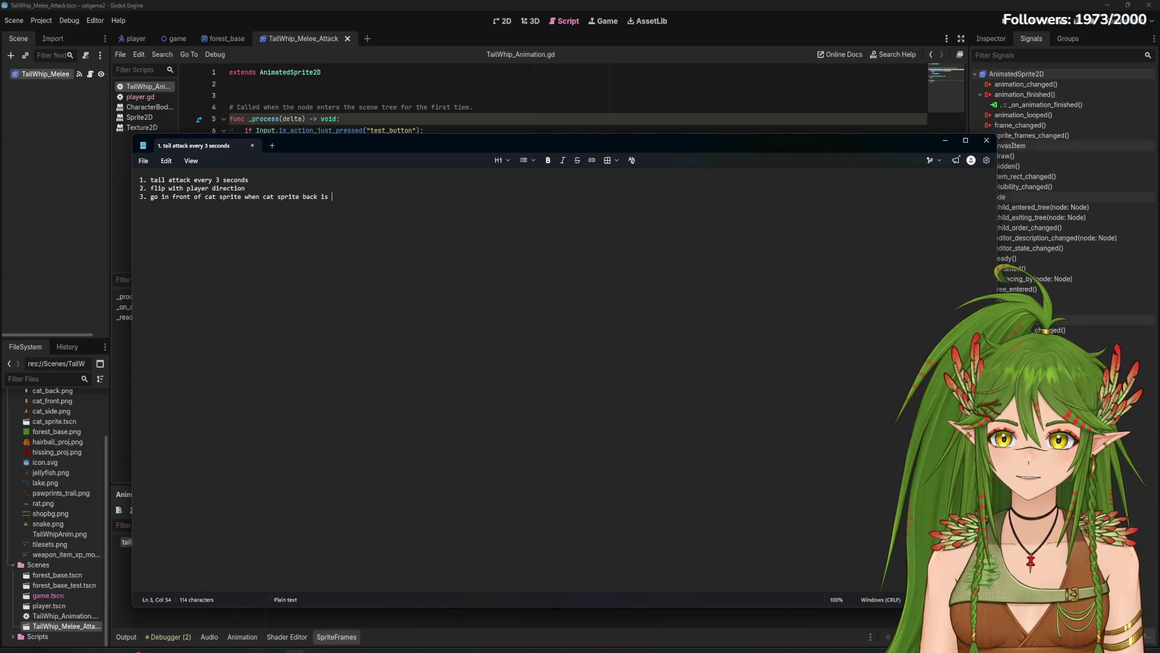
text(showing)
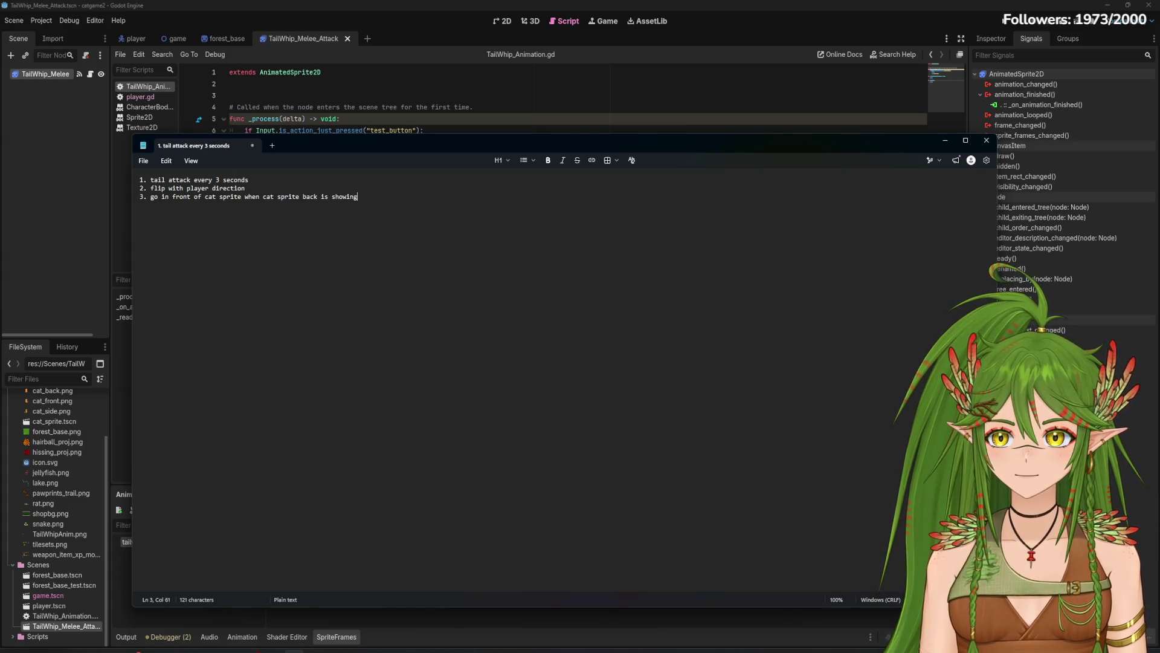
text( le)
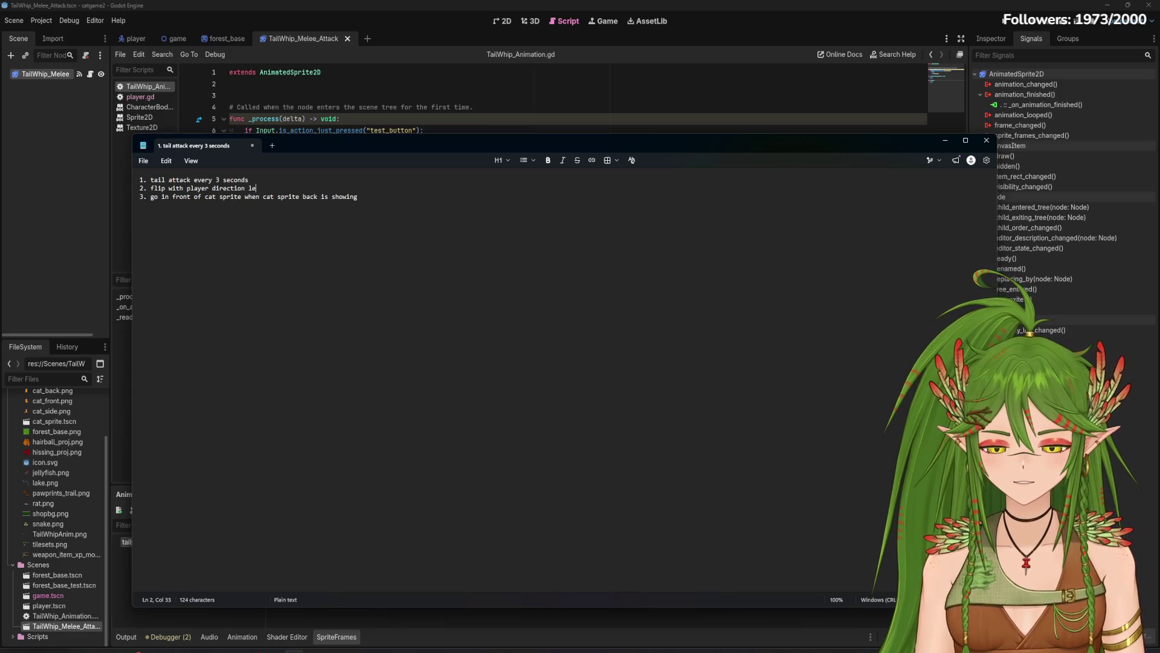
text(ft and right)
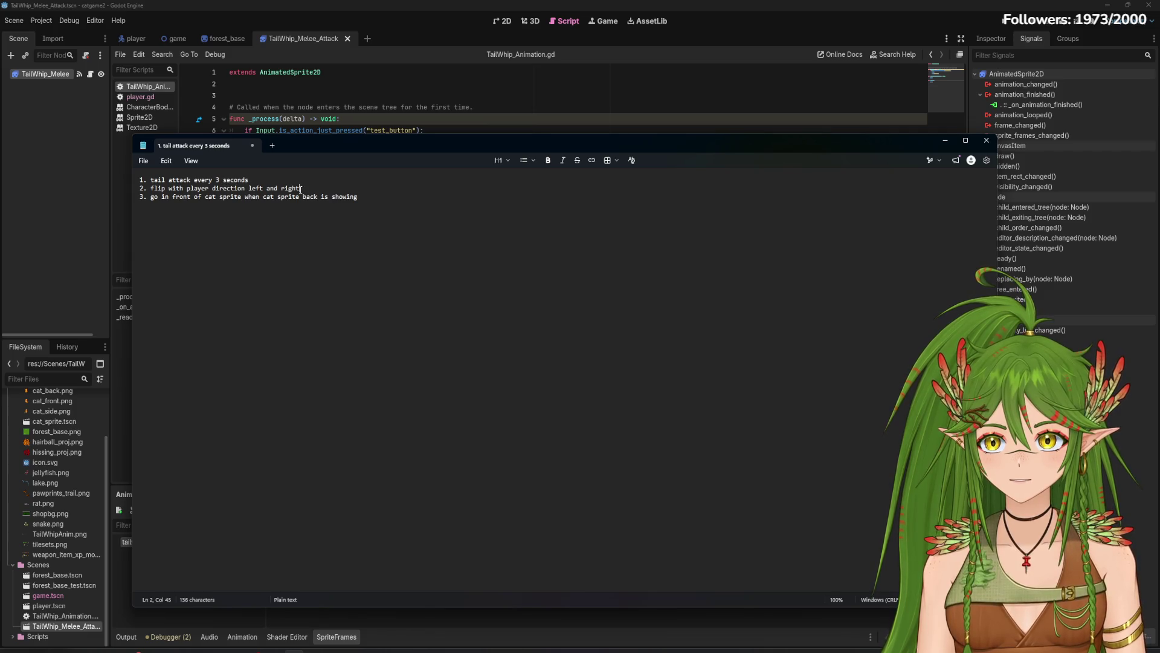
Step: Reword item 2 to 'alternate left and right attacking' and minimize Notepad
click(254, 180)
drag(301, 188, 153, 188)
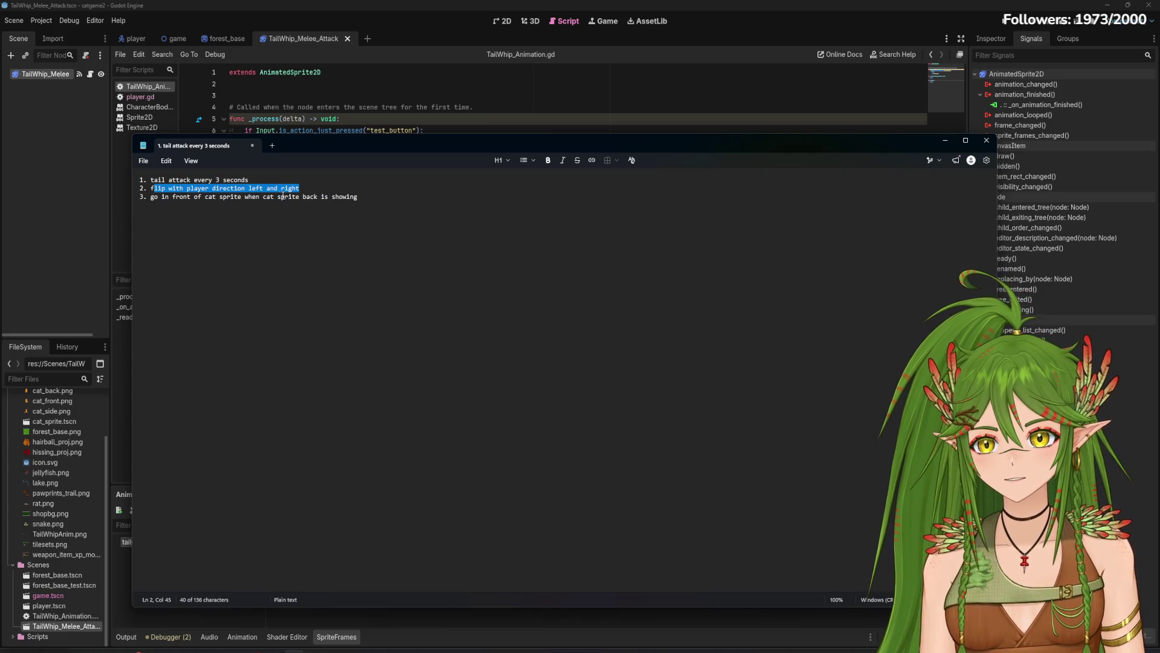
key(BackSpace)
key(BackSpace)
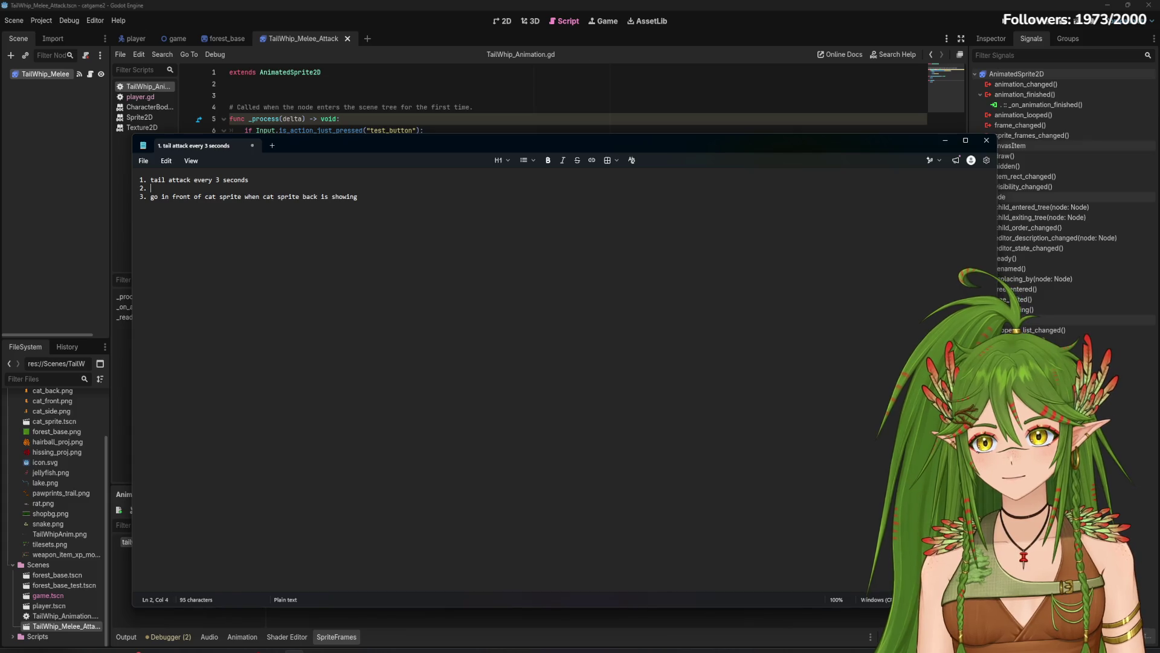
text(alternate left and right)
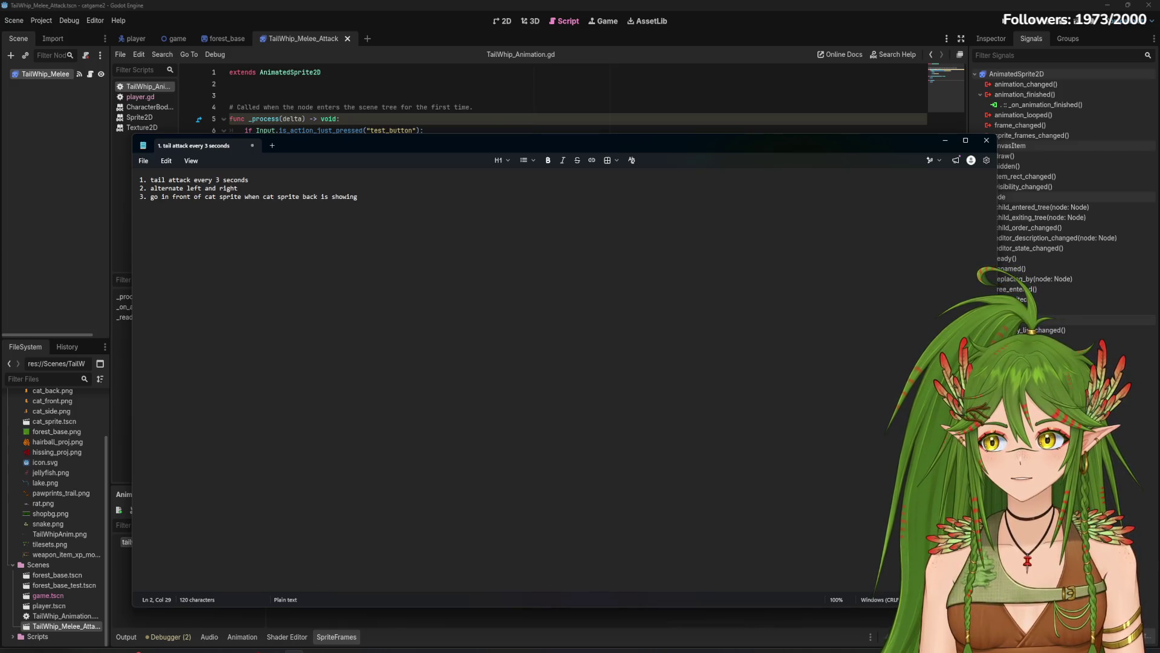
text( atta)
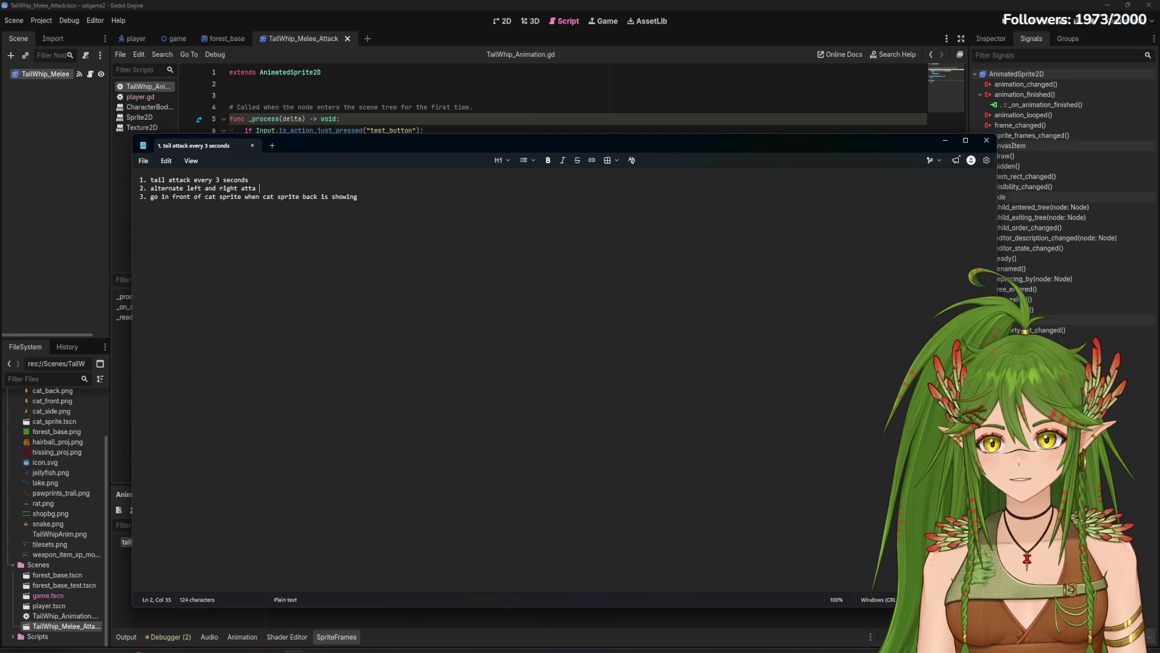
key(BackSpace)
text(cking)
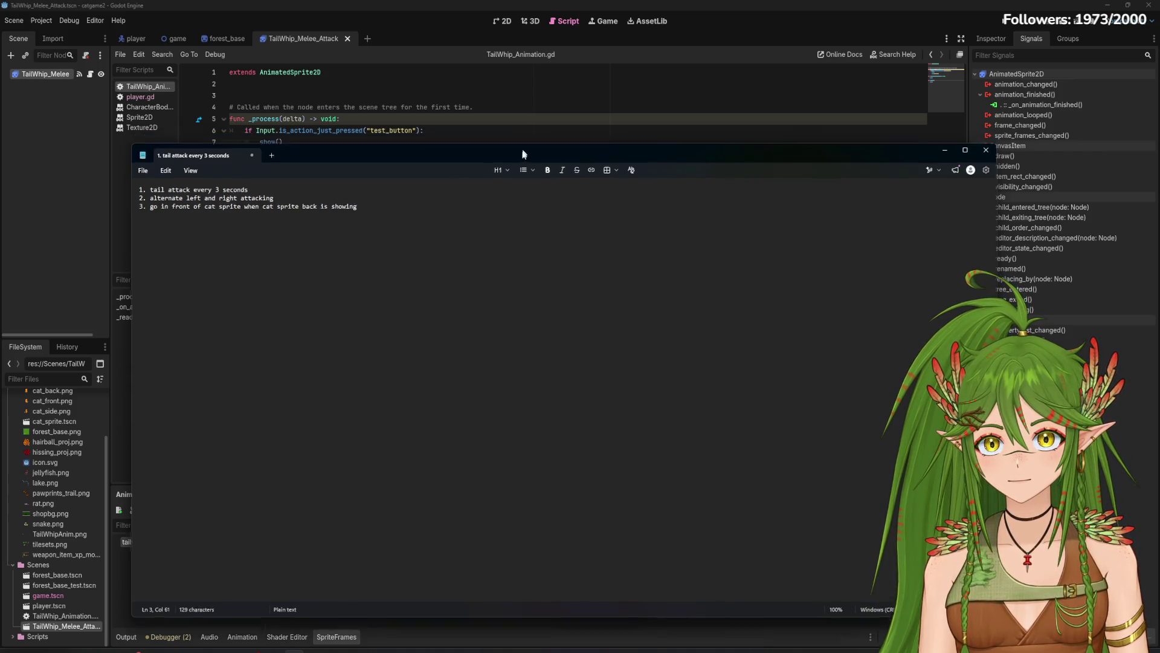
key(super+Down)
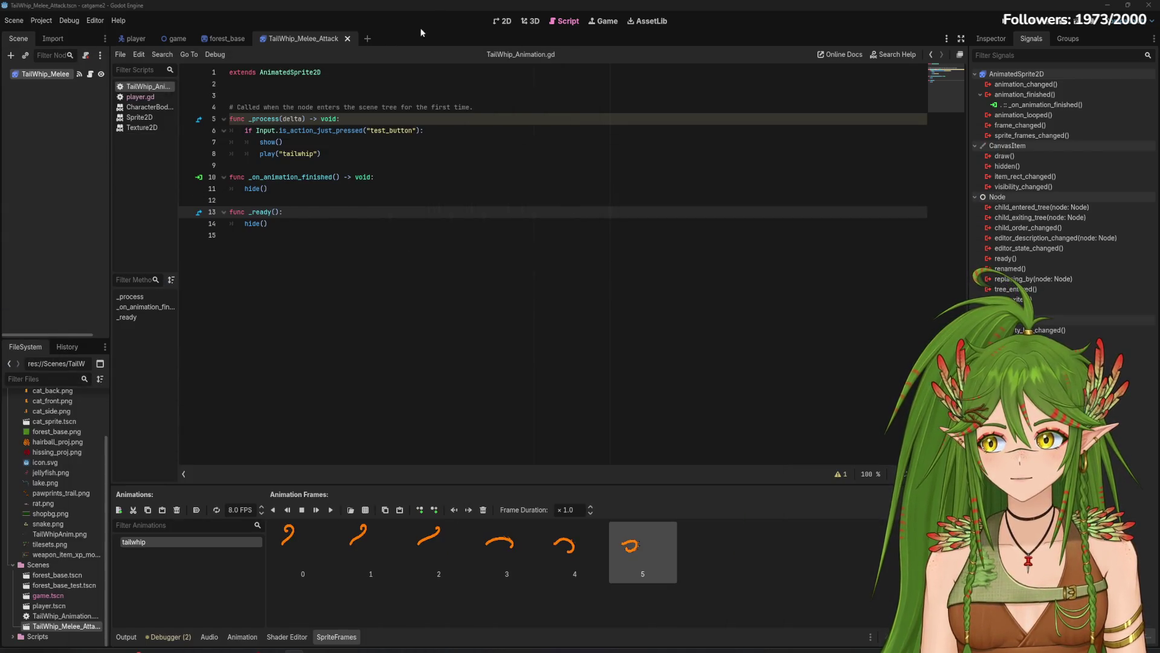
Step: Run the game, trigger the tail whip three times, then stop it
click(1007, 27)
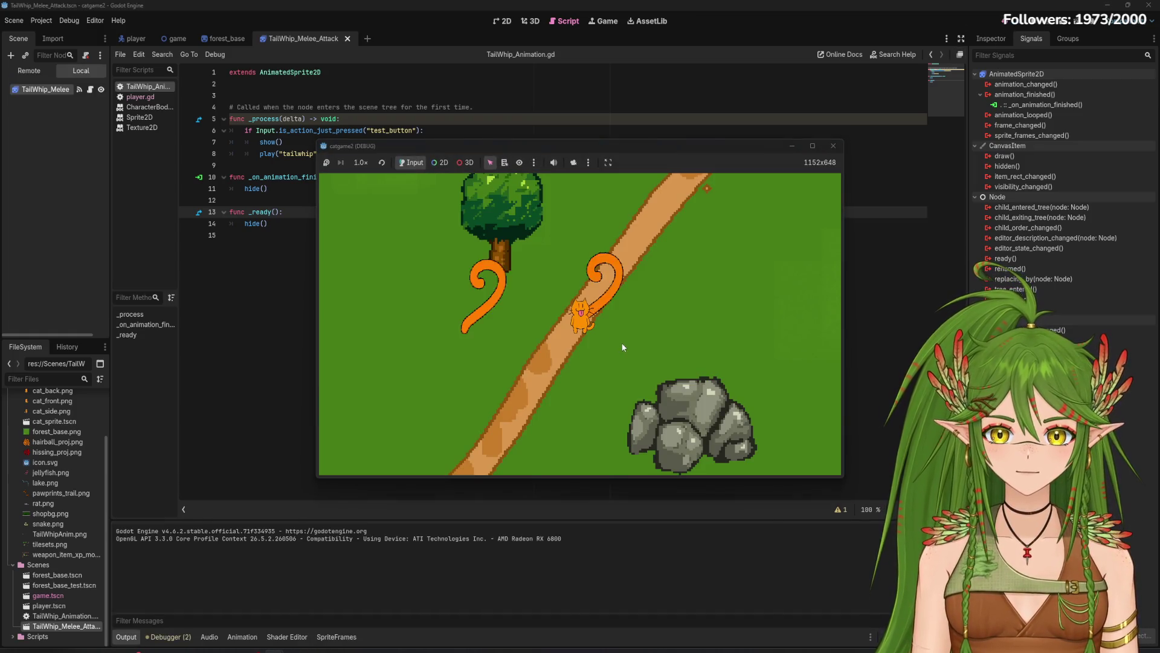
click(601, 340)
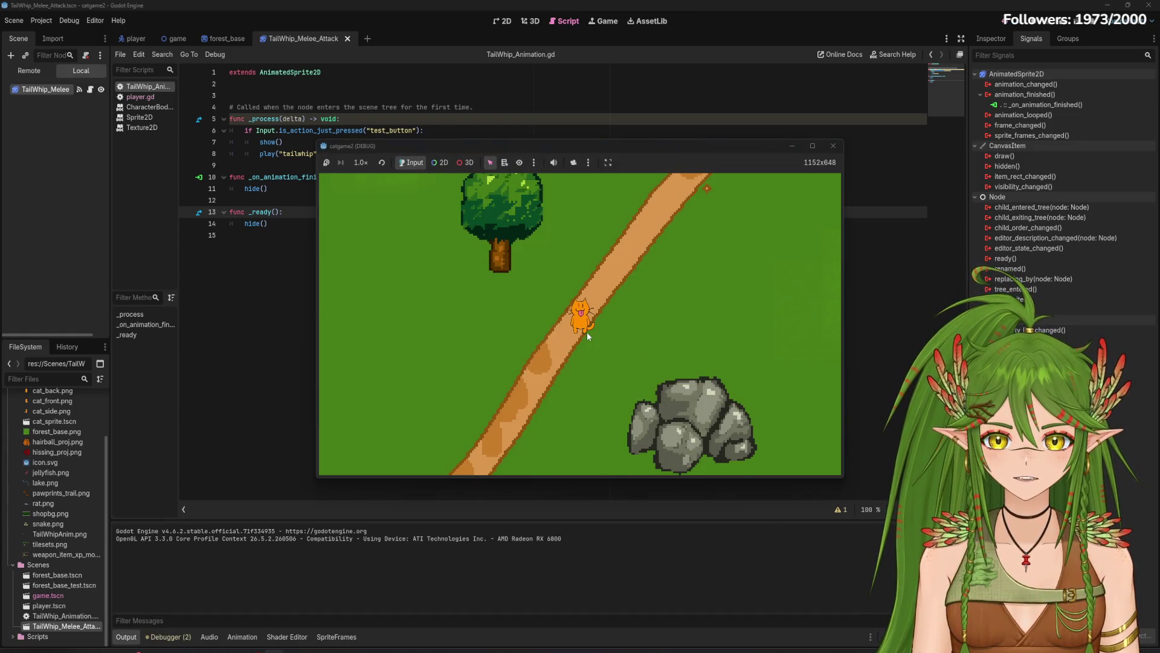
click(604, 326)
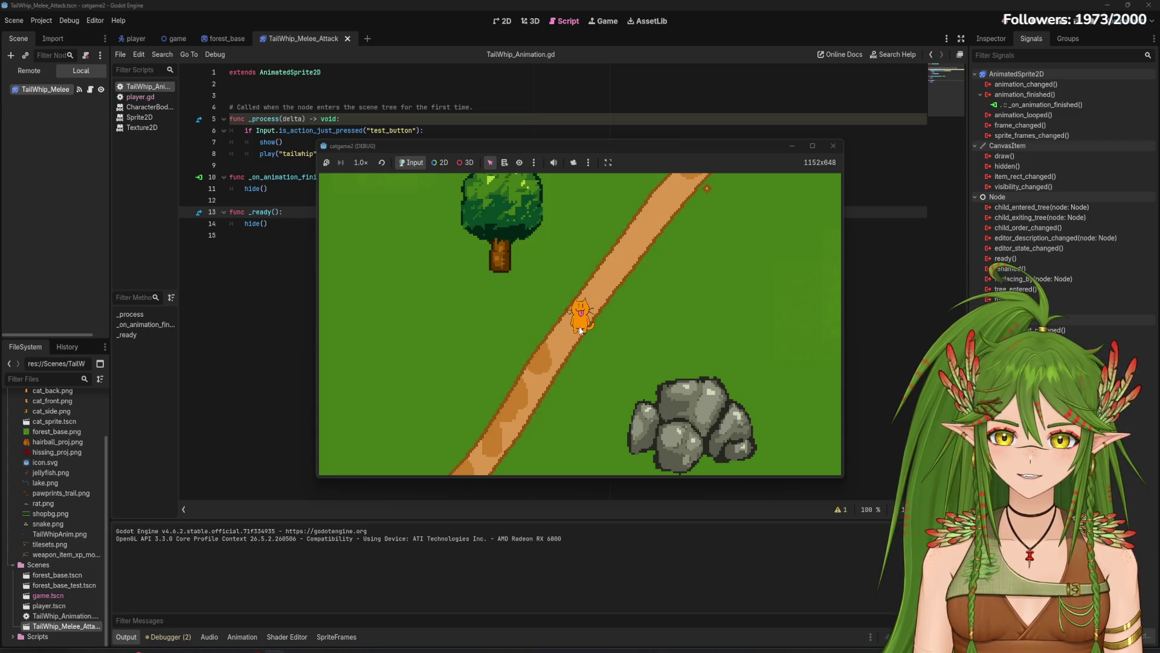
click(606, 337)
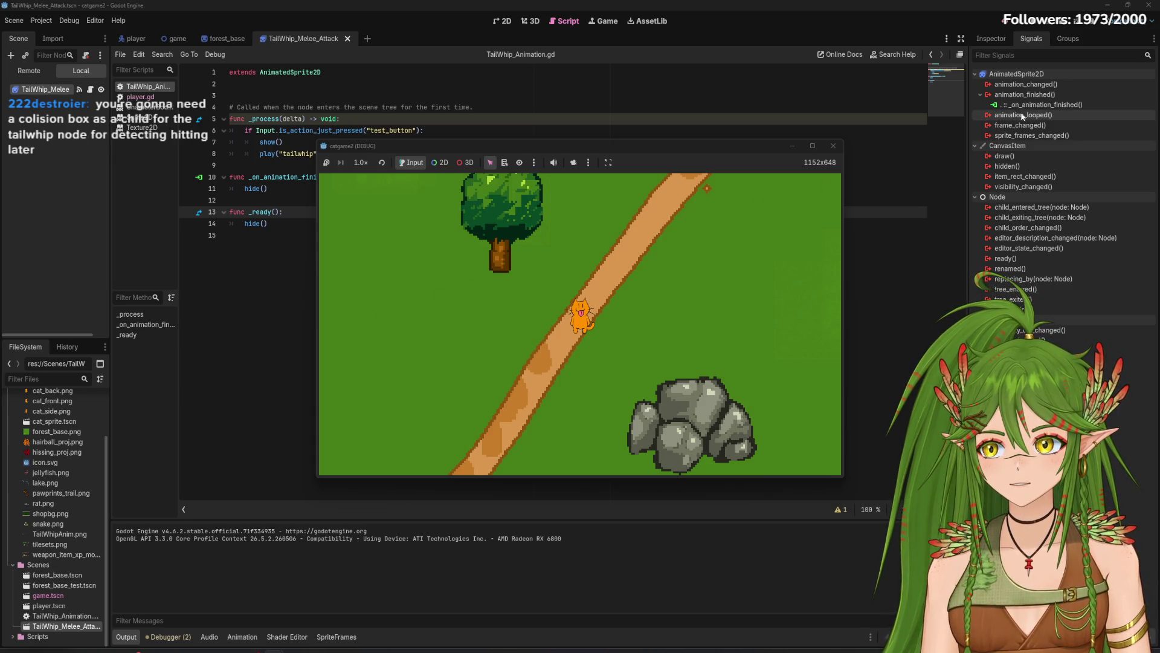
click(833, 146)
Step: Bring the to-do notes back, shrunk and centred over the script
key(alt+Tab)
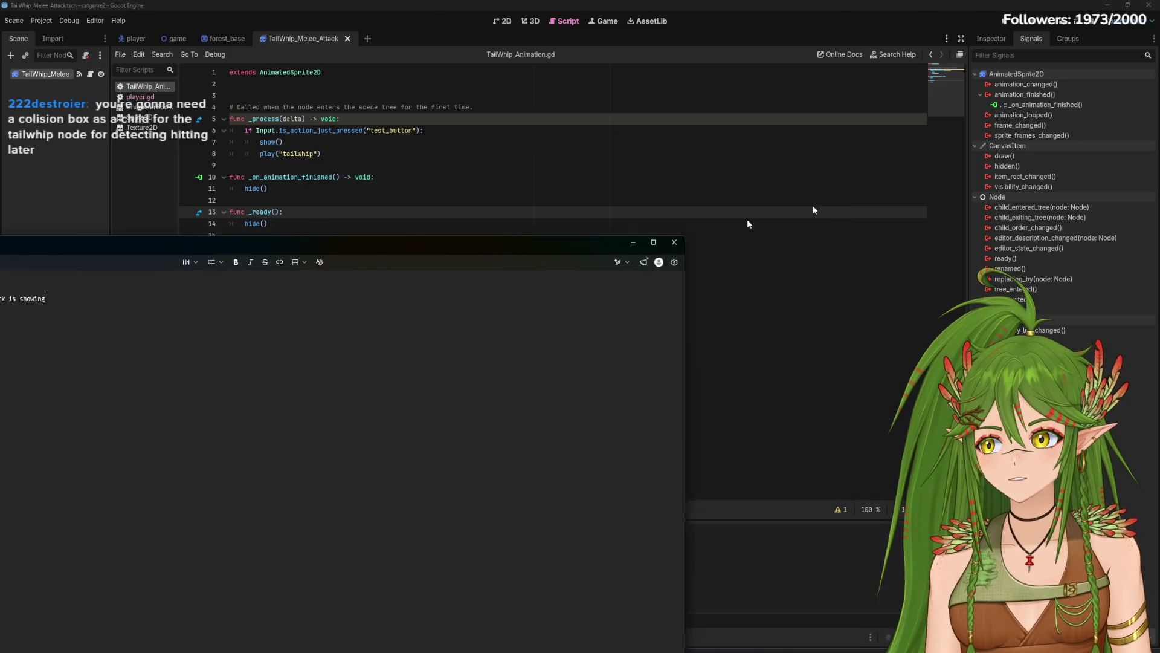
drag(997, 612, 494, 320)
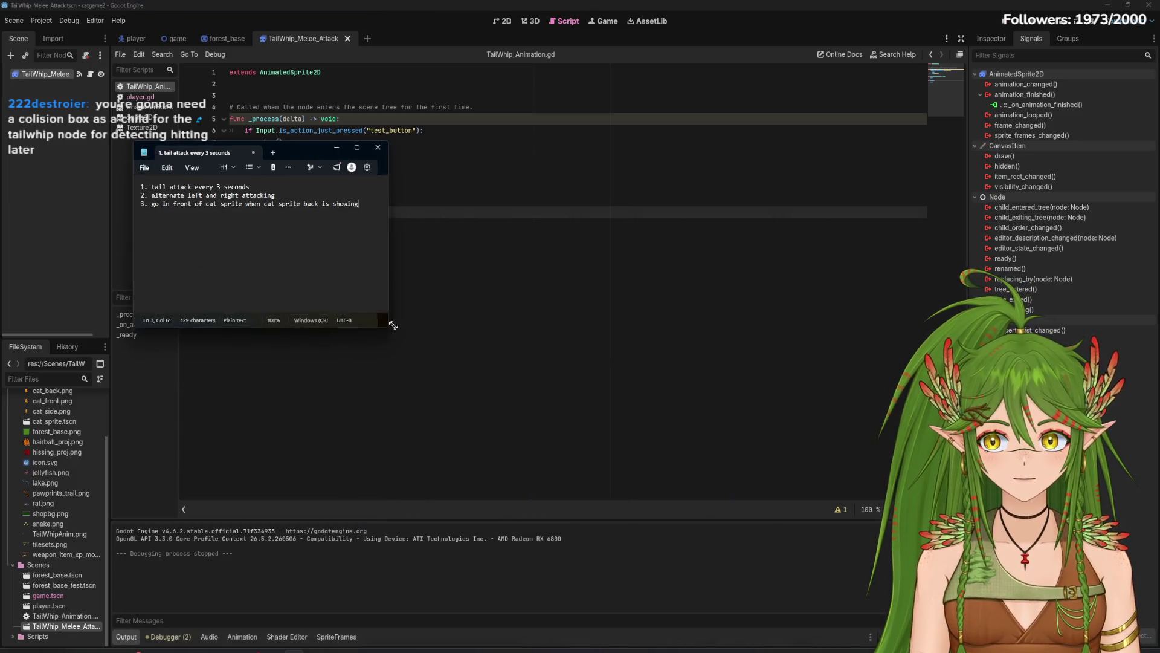
drag(386, 149, 615, 191)
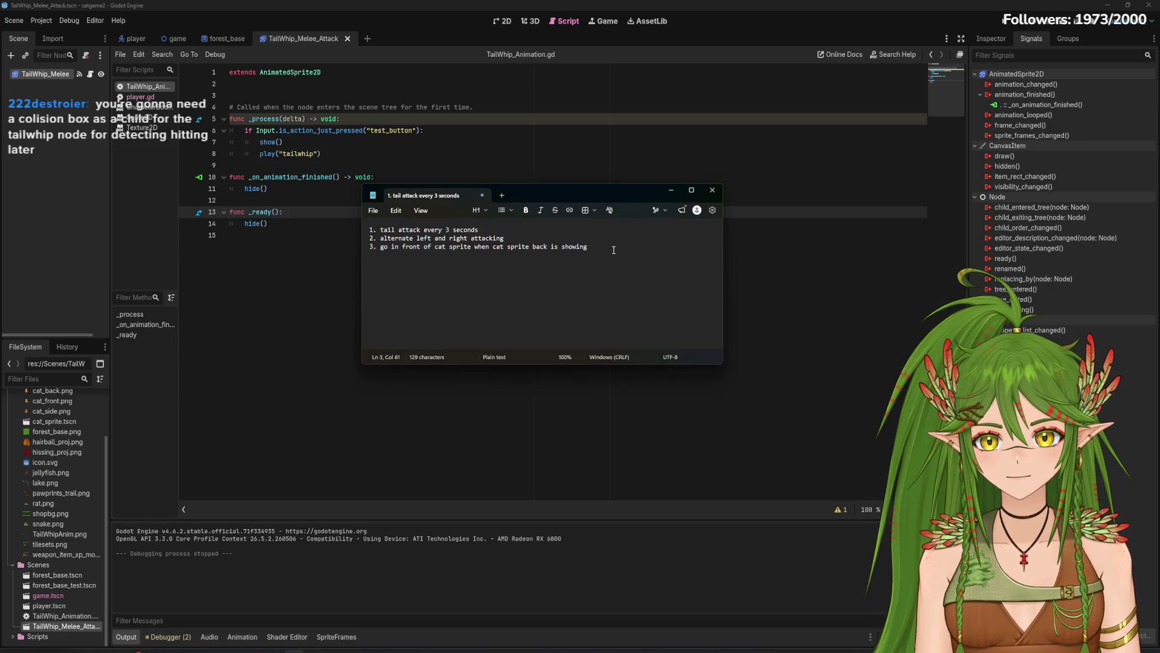
Step: Add '4. collision on tail whip' to the notes and zoom the text in twice
click(420, 213)
mouse_move(502, 227)
click(549, 229)
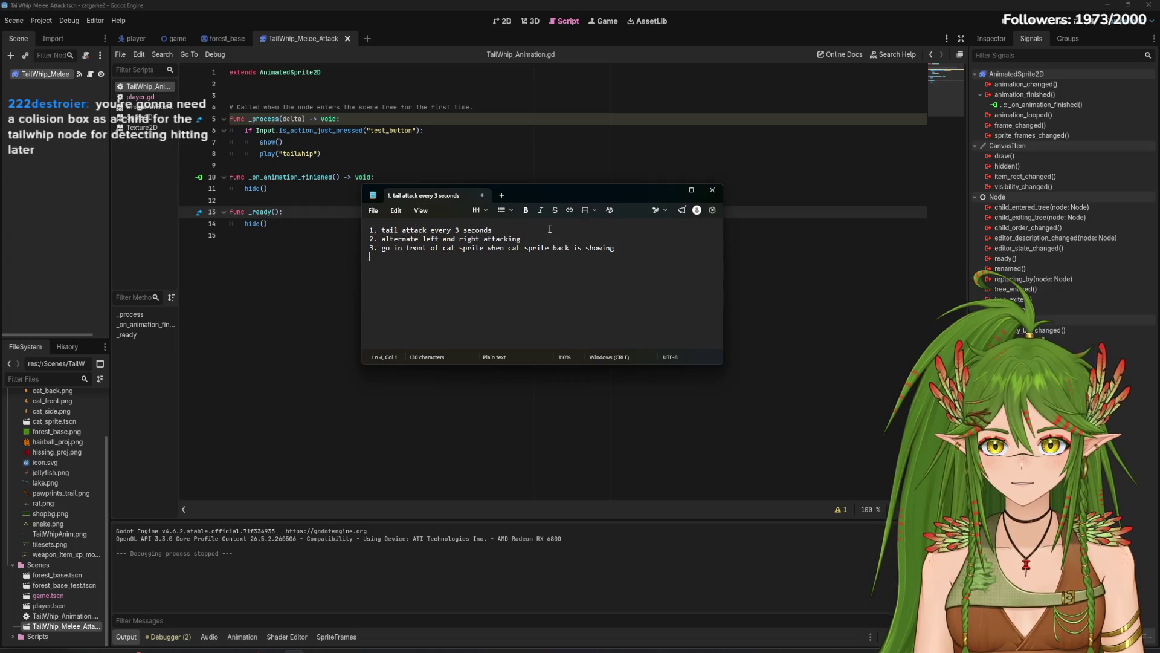
text(4. )
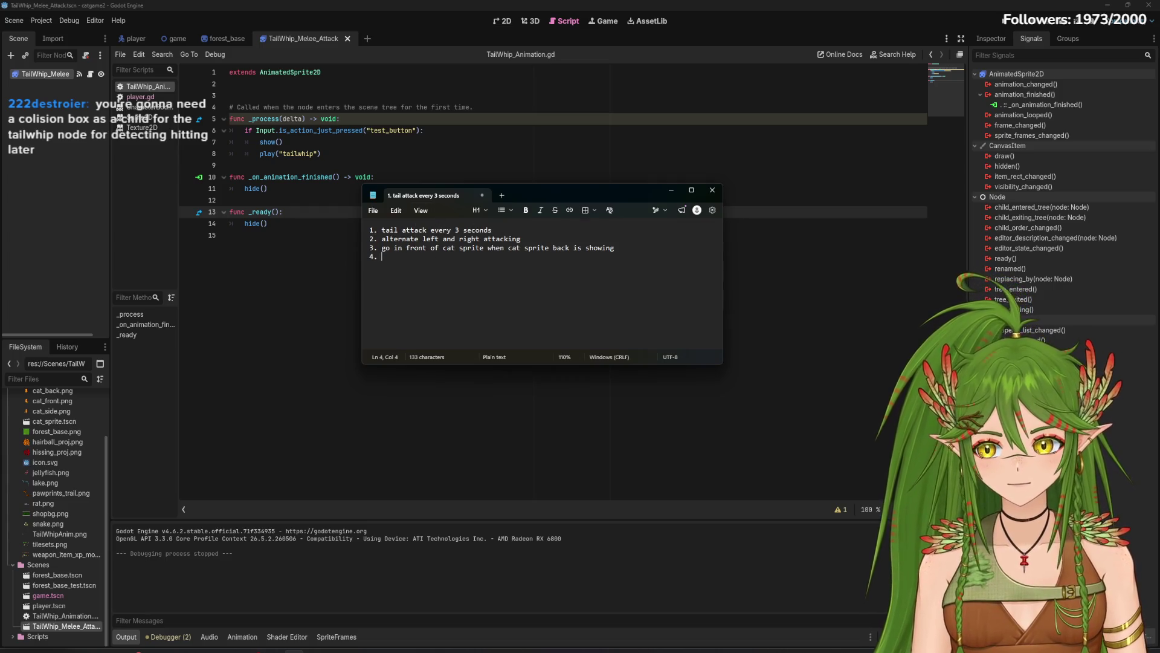
text(collision on)
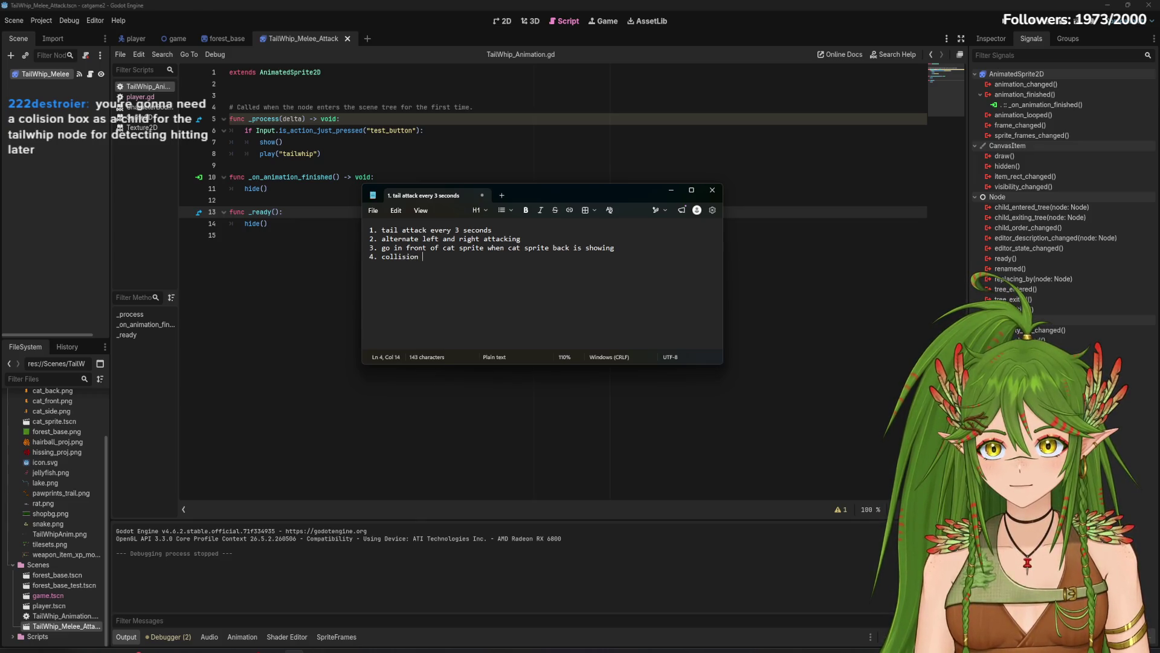
text( tail)
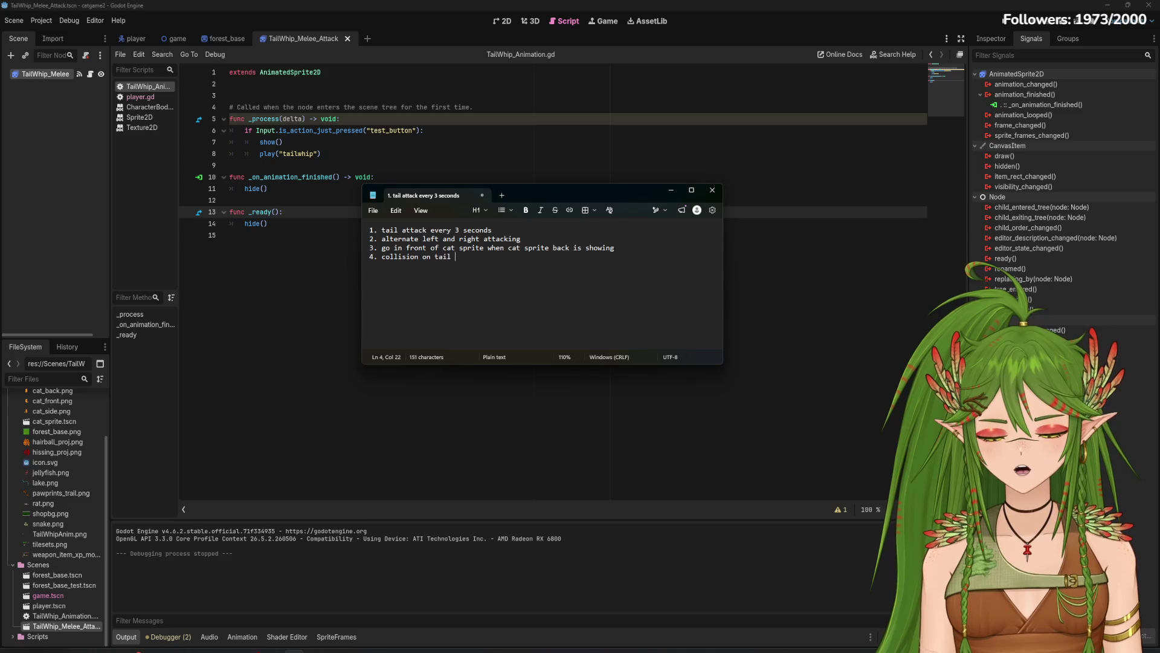
text(whip)
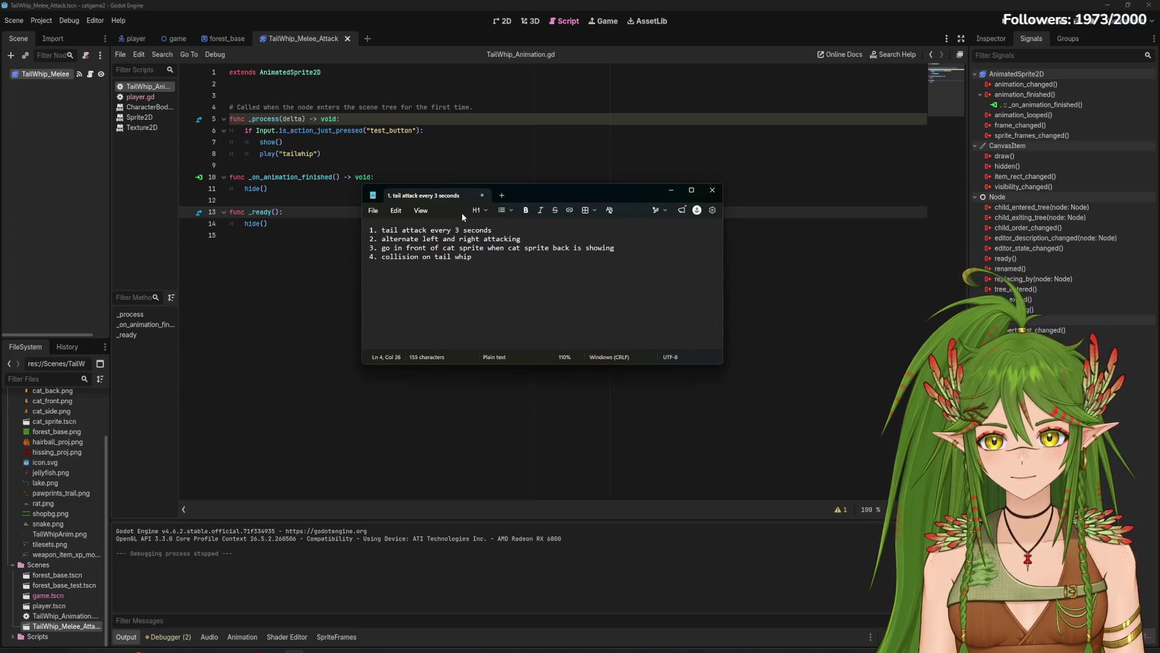
click(427, 211)
mouse_move(483, 226)
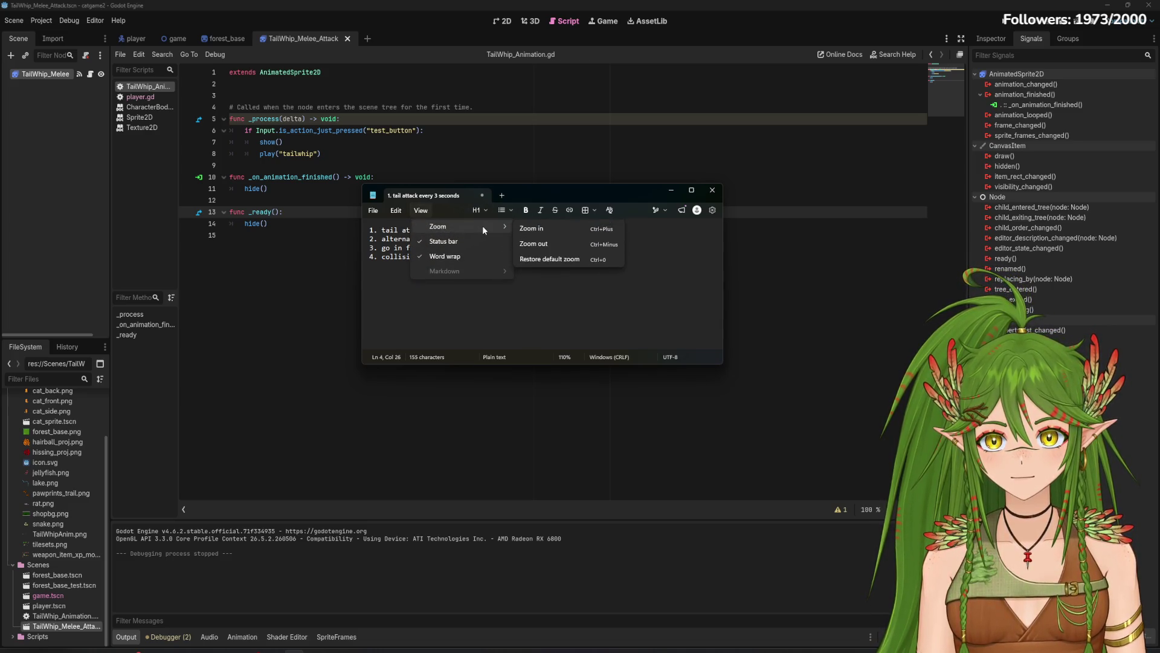
click(546, 228)
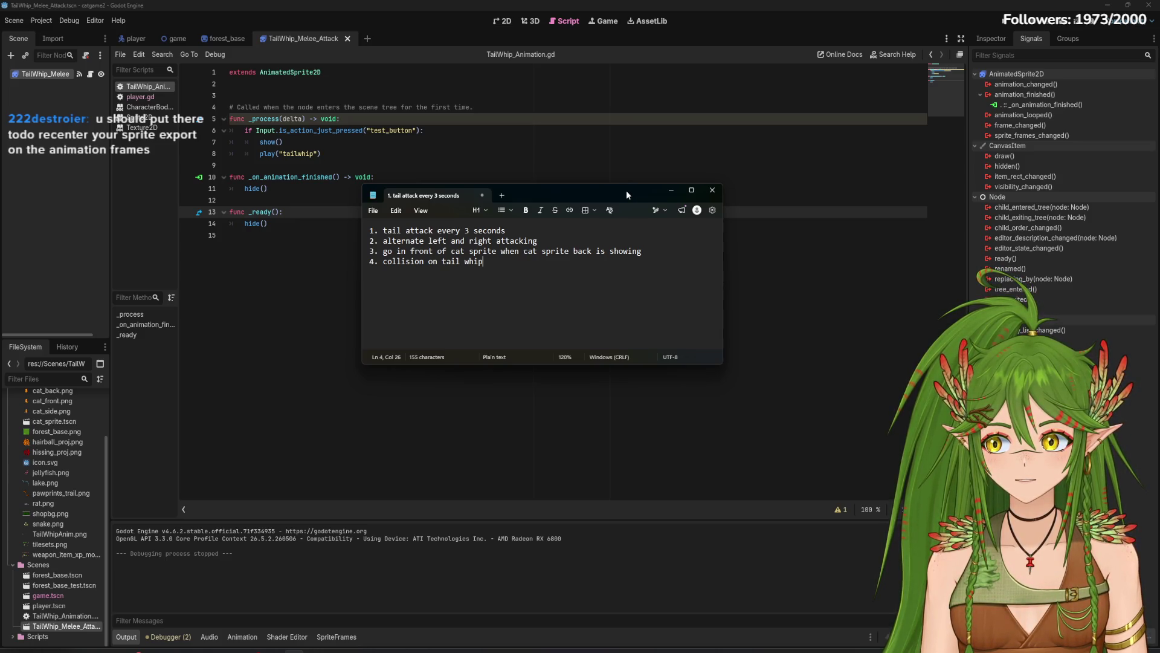
Step: Hide Notepad and insert 'flip.h' as the first line of _ready() in the TailWhip_Melee_Attack script
click(671, 189)
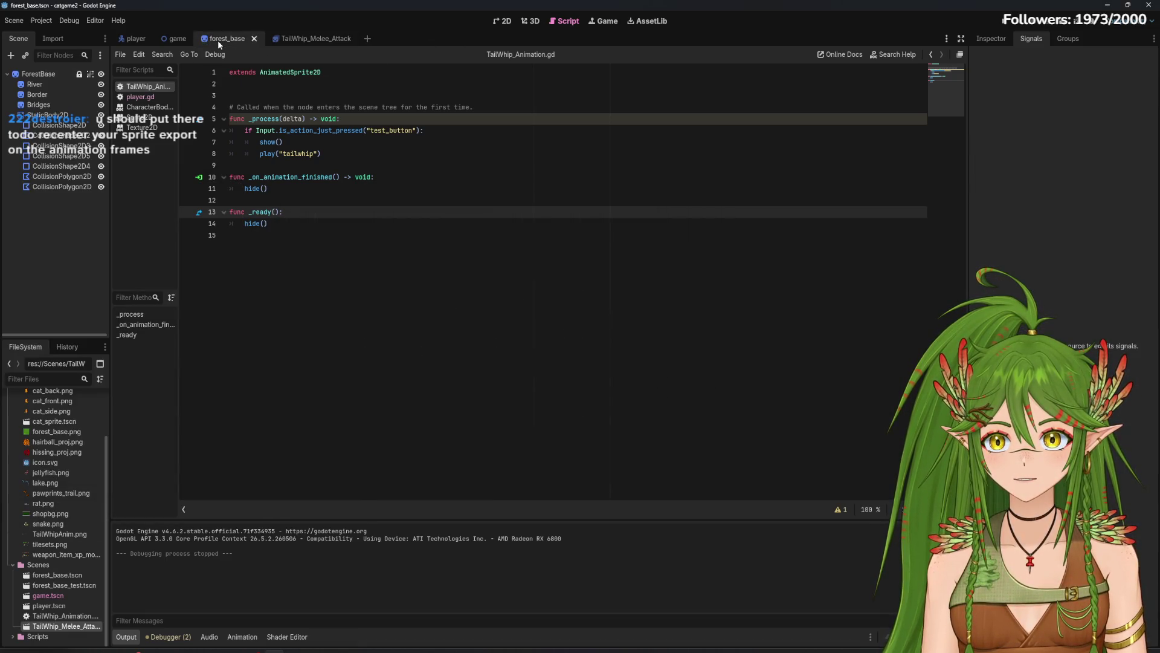
click(306, 41)
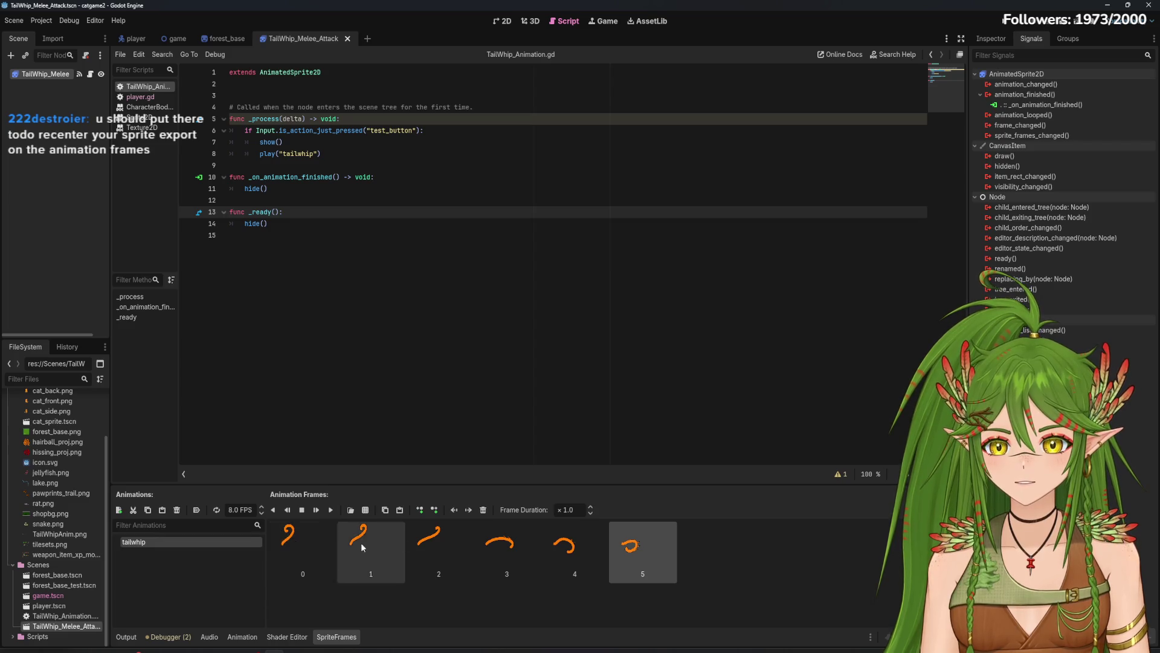
click(355, 118)
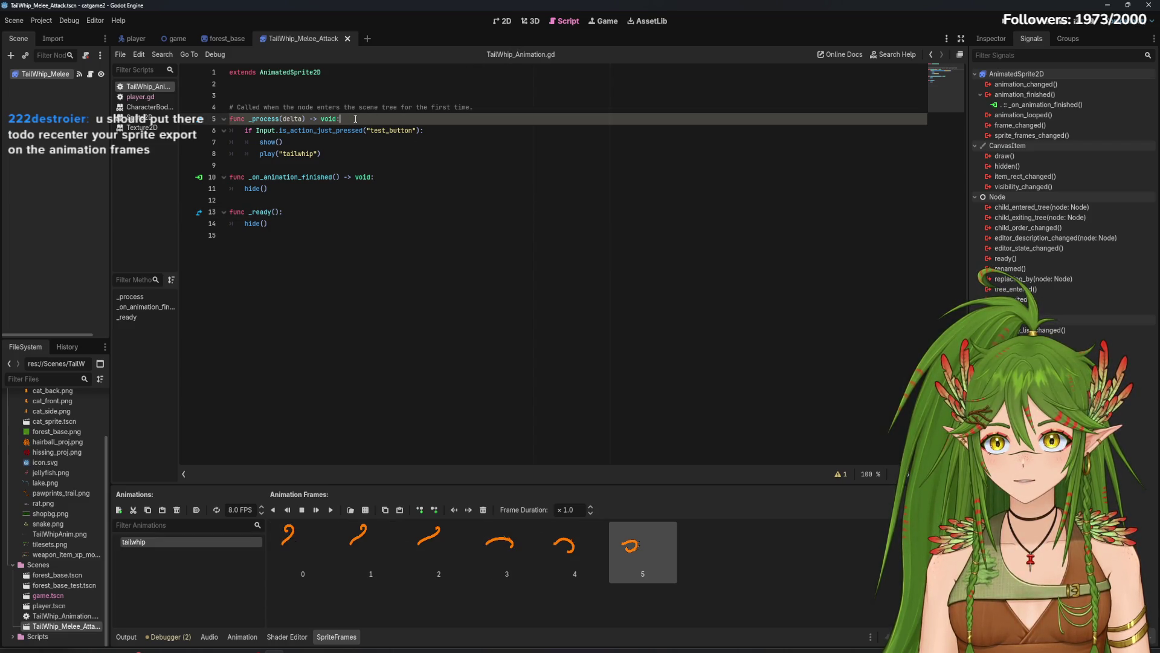
click(308, 212)
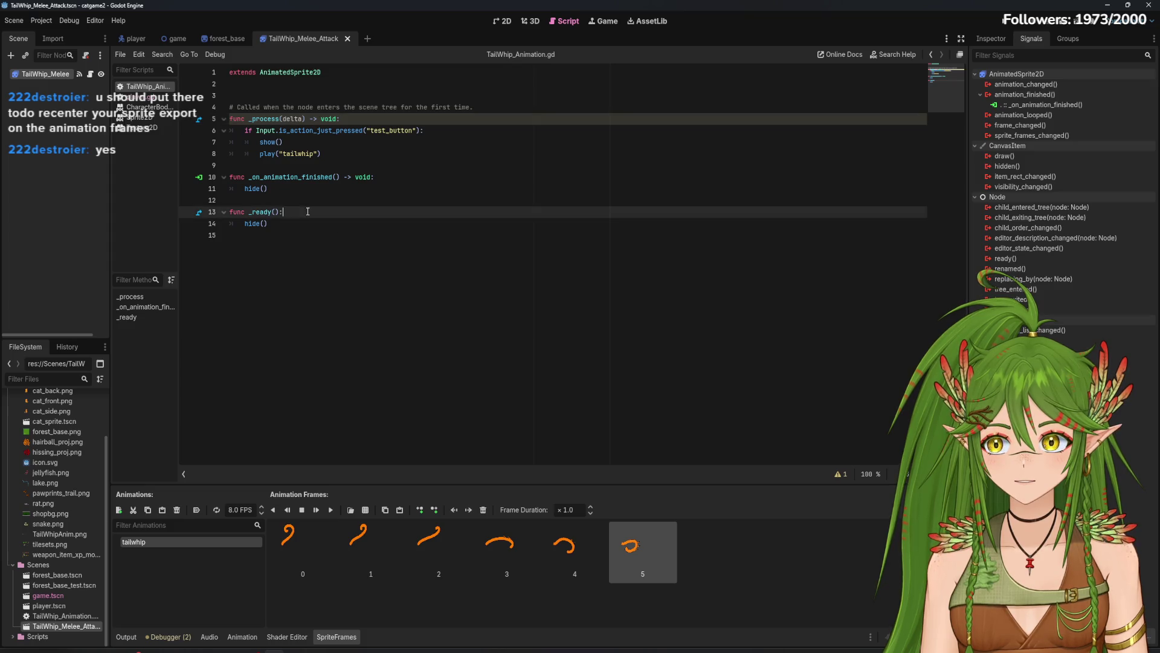
key(Return)
text(flip.j)
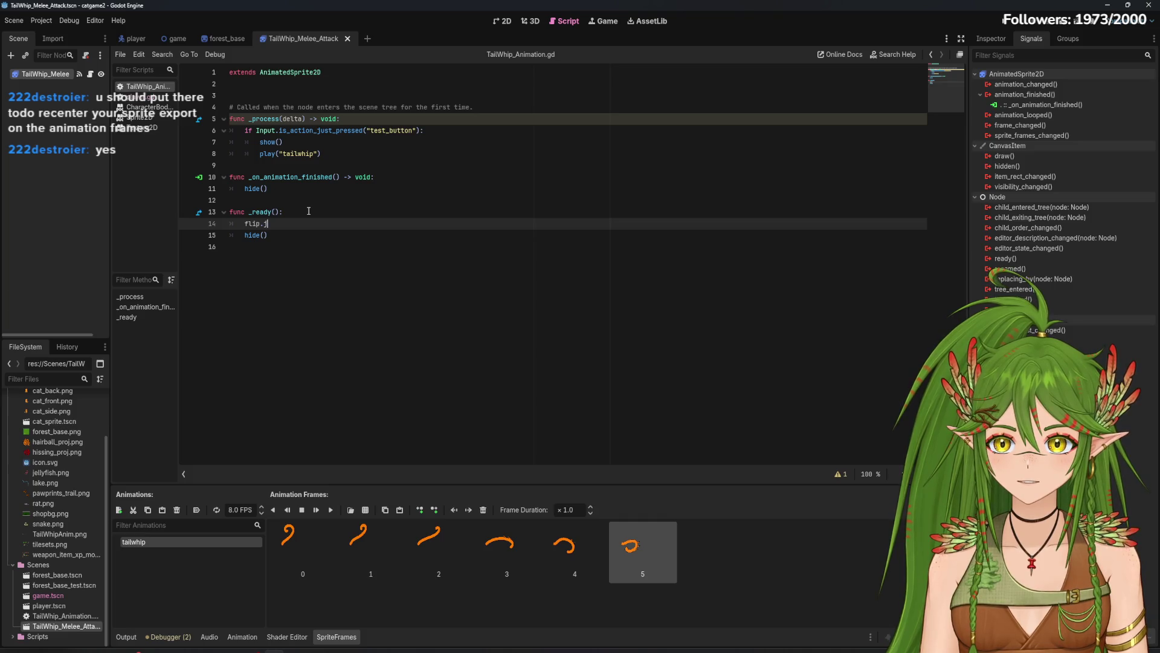
key(BackSpace)
text(h)
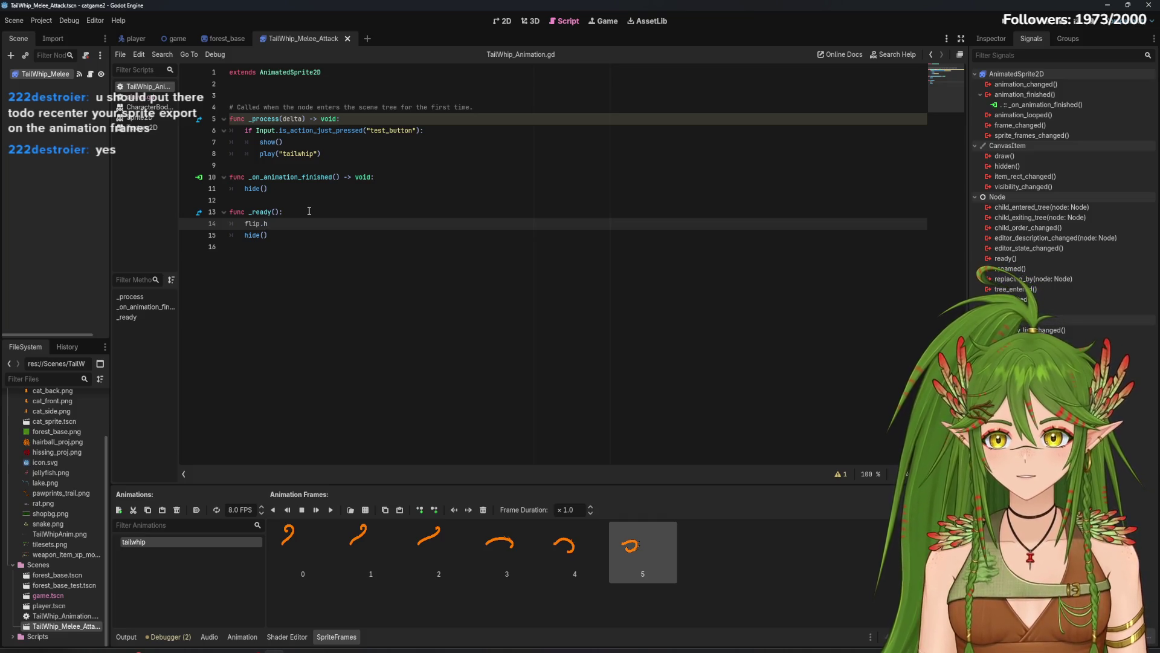
click(988, 22)
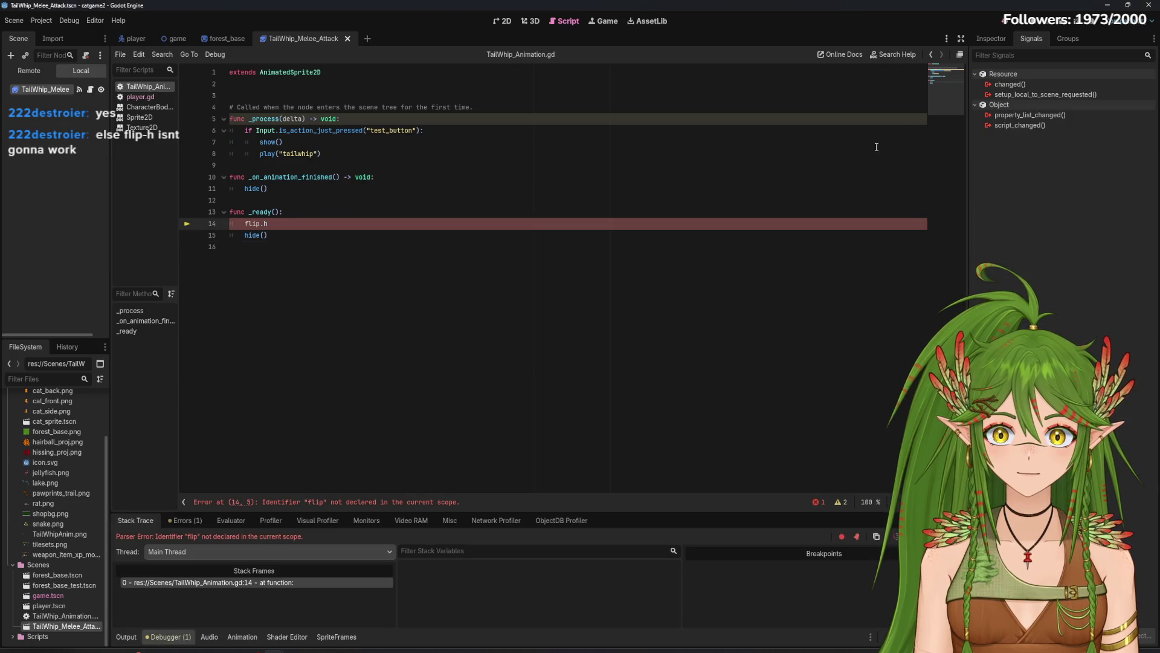
Step: Fix line 14 of _ready() to read flip_h, clear the parser error, and run the project
click(329, 250)
click(335, 224)
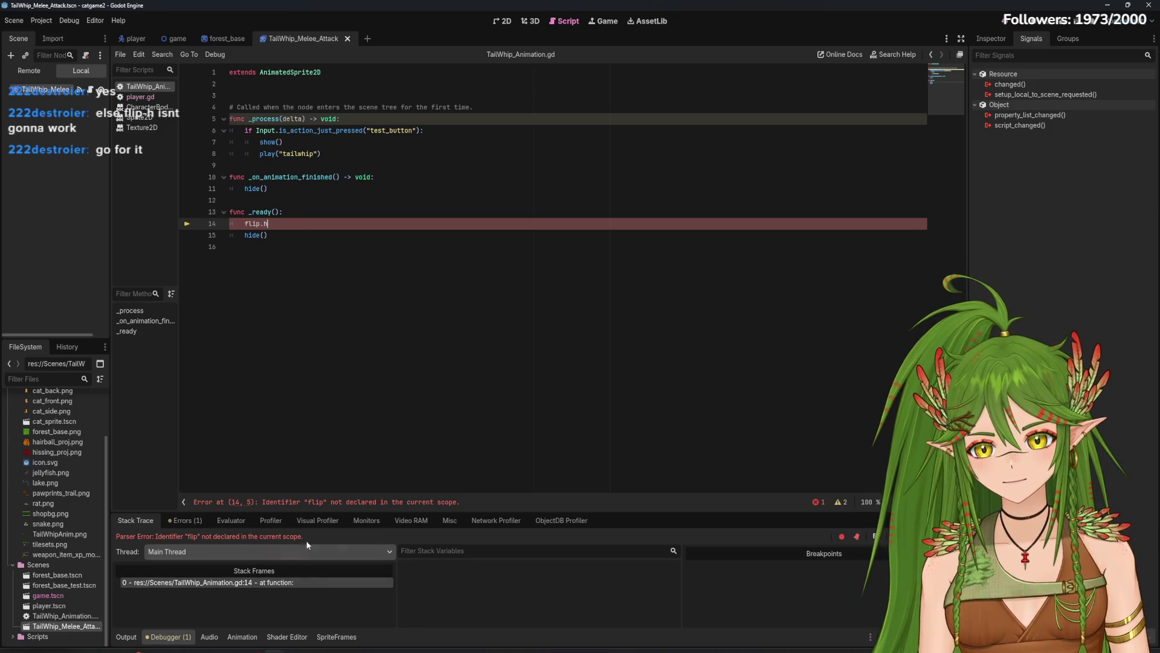
click(341, 282)
click(269, 223)
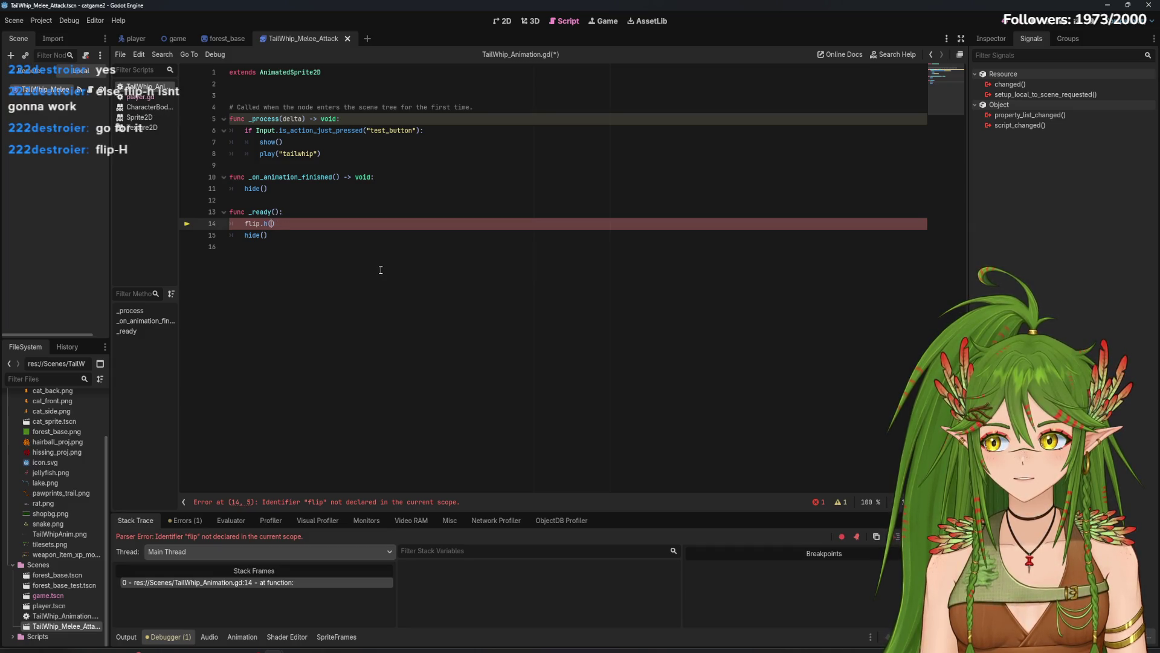
key(BackSpace)
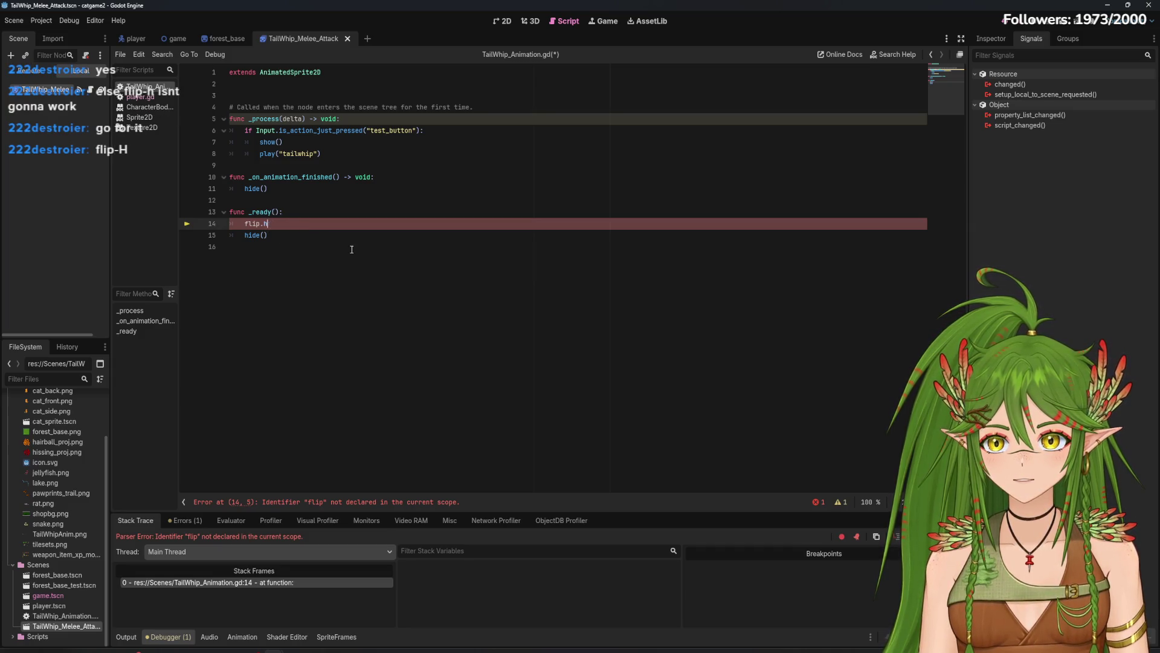
text(.)
key(Escape)
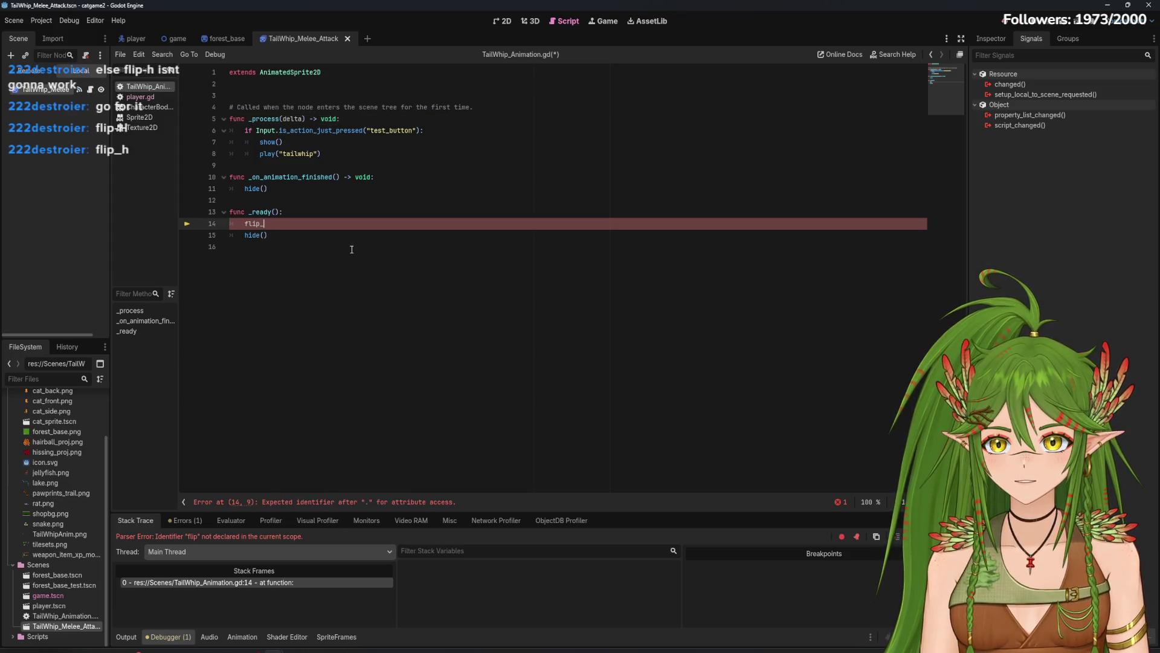
text(_h)
click(352, 249)
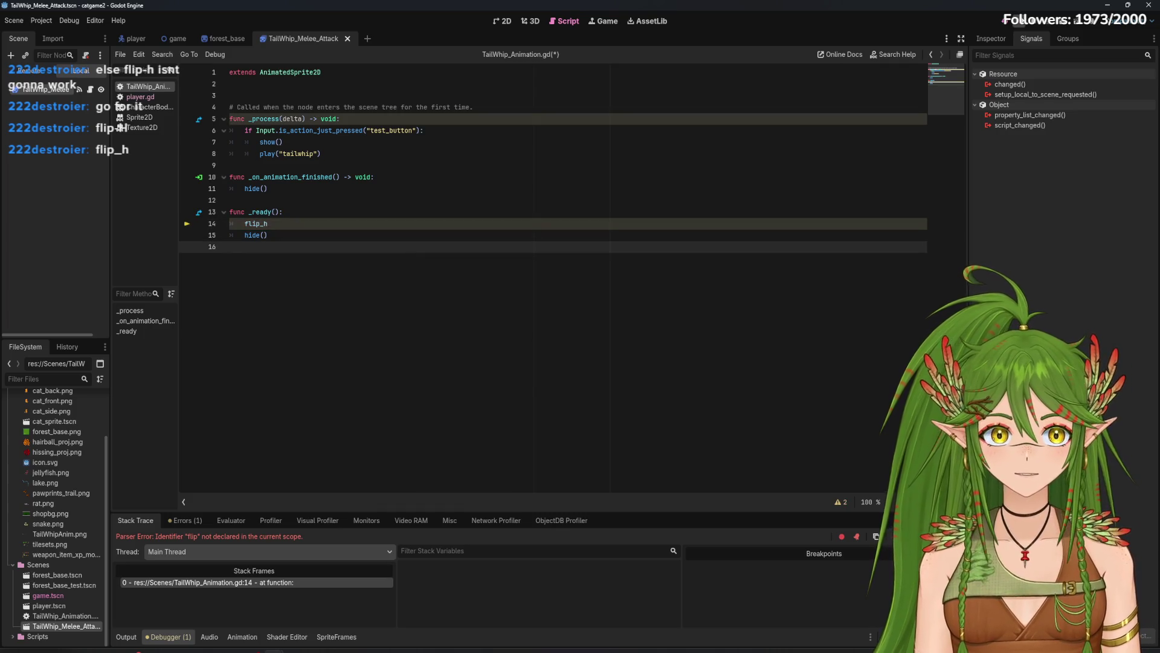
click(1031, 27)
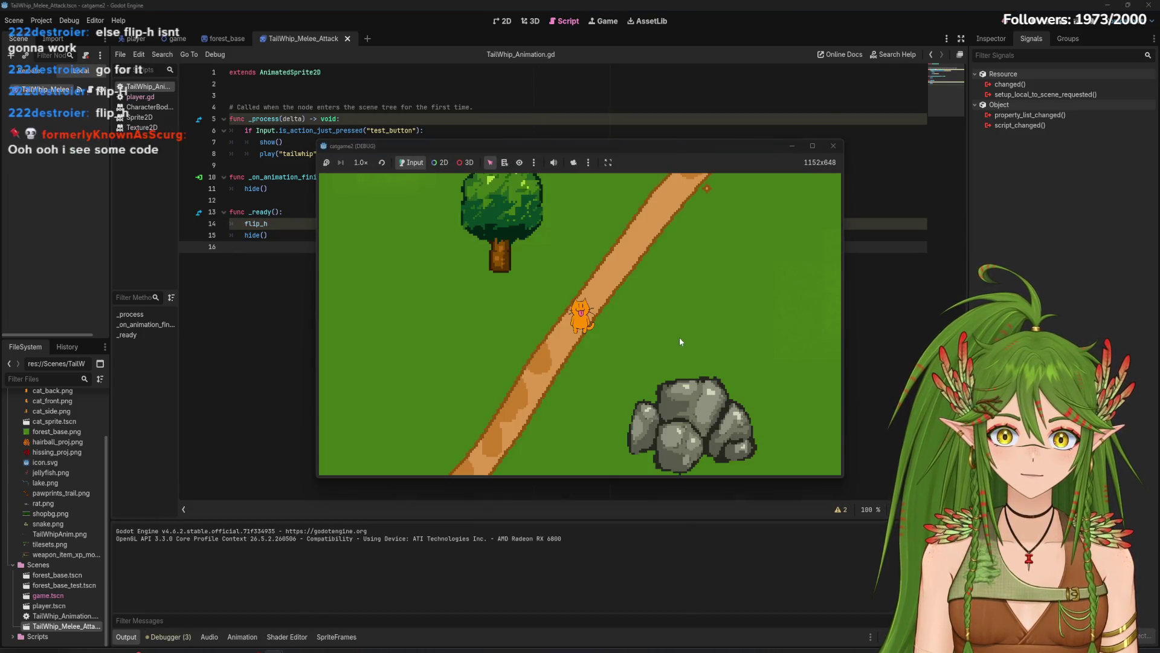
Step: Close the test game, change line 14 to flip_h = true, and relaunch with F5
key(space)
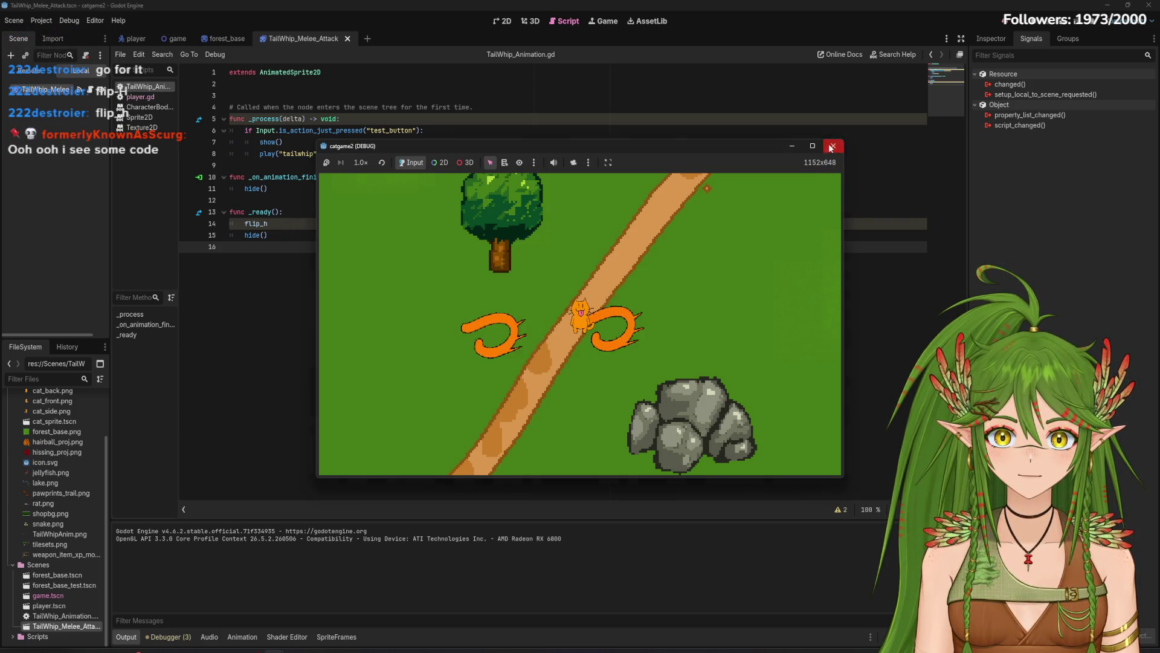
click(832, 147)
click(286, 225)
text(()
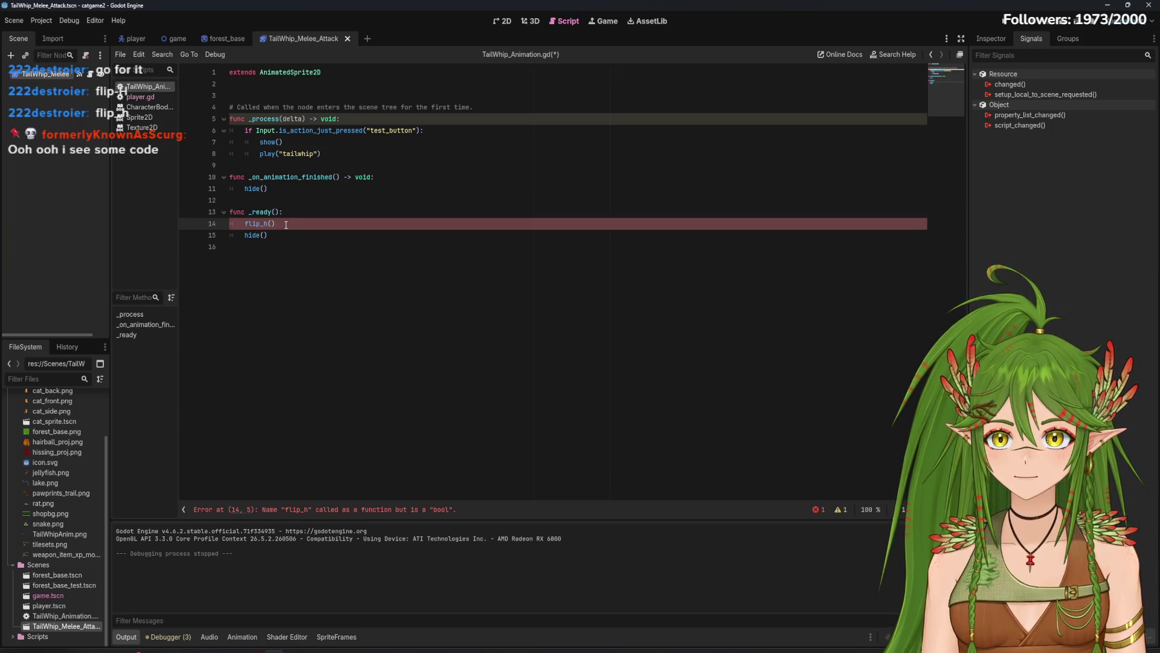
text(t)
key(BackSpace)
key(BackSpace)
text(= true)
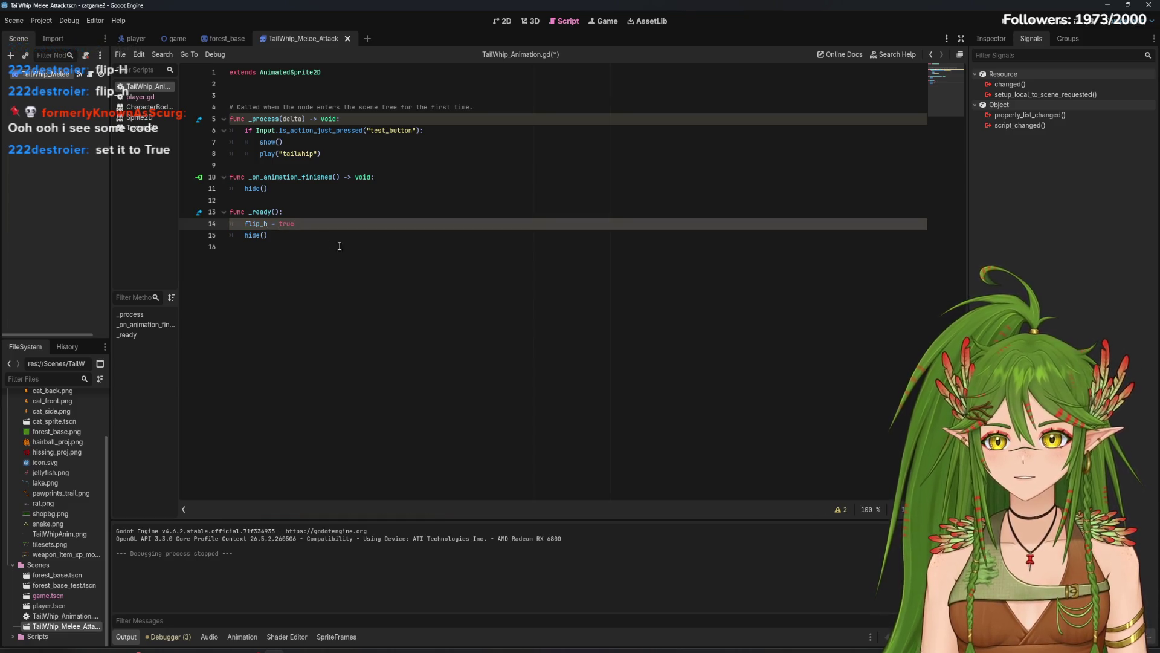
key(F5)
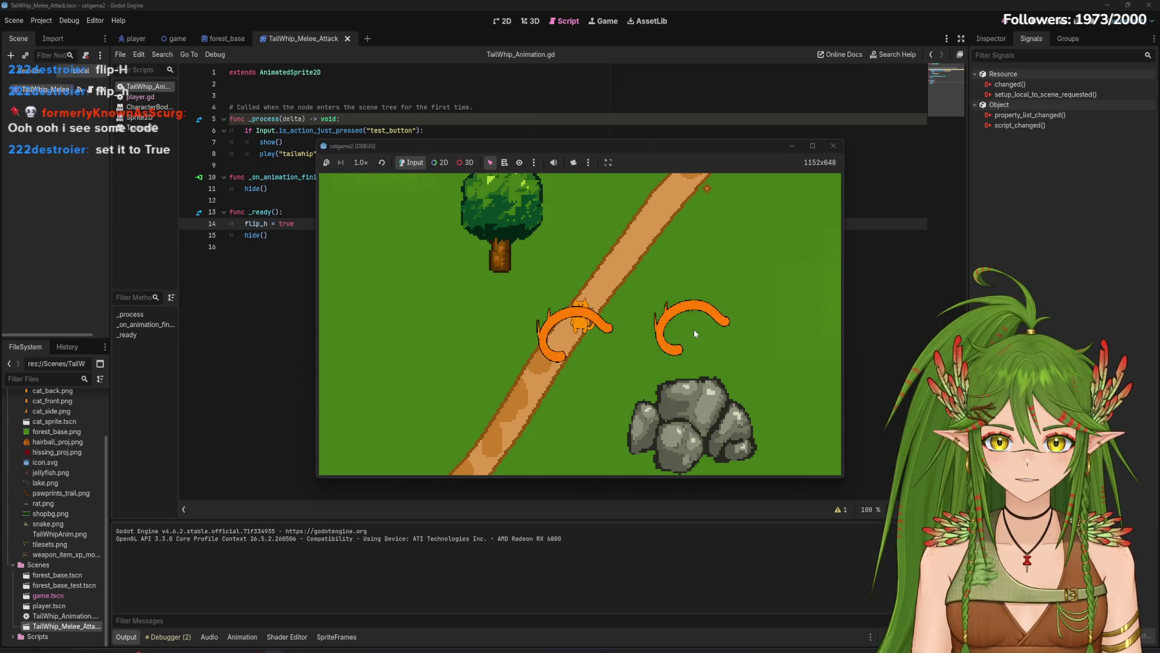
Step: Test the tail whip repeatedly while walking the cat around, then close the game
key(space)
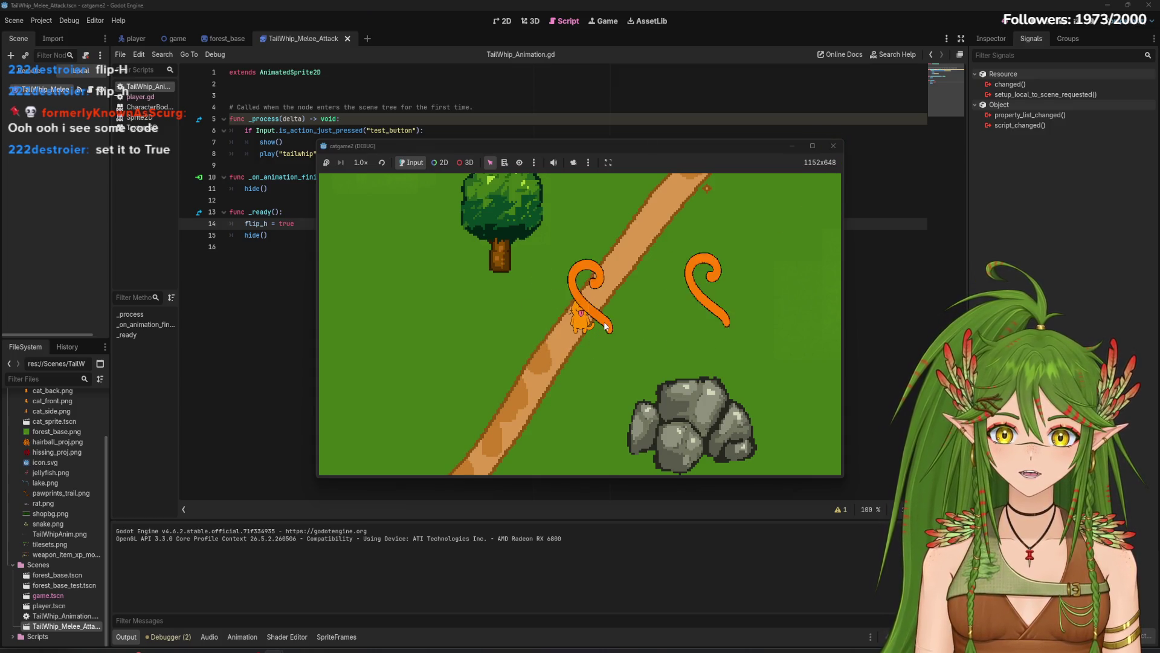
key(Right)
key(space)
key(space)
key(Left)
key(space)
key(Right)
key(Down)
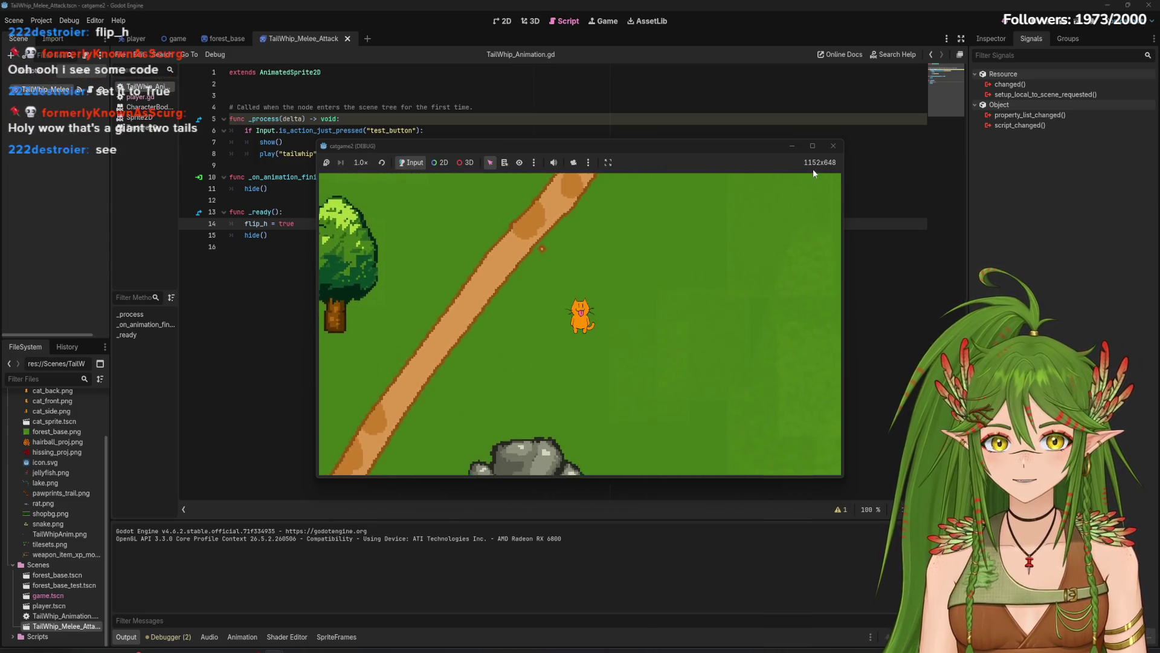
key(space)
key(Left)
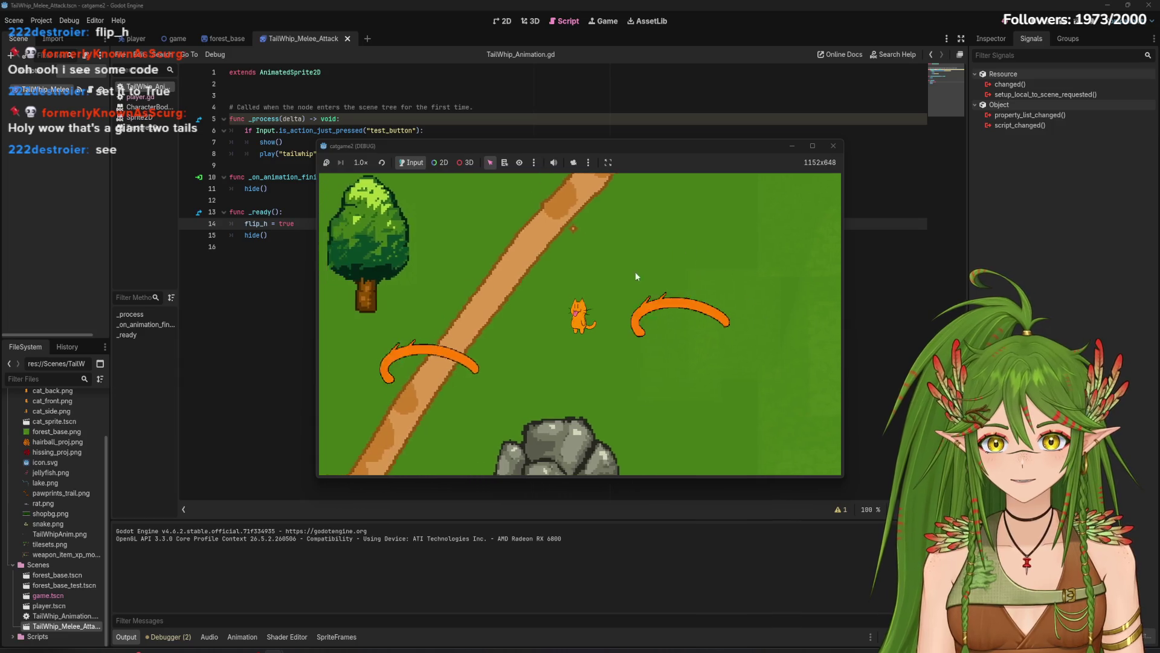
key(Right)
key(space)
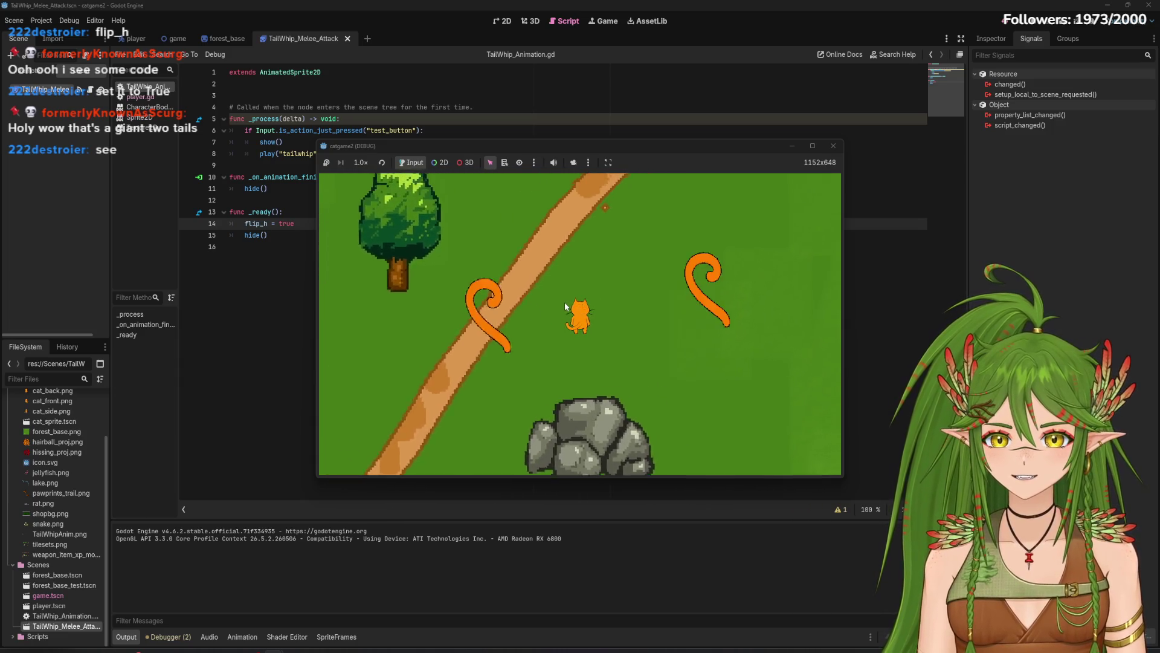
key(Up)
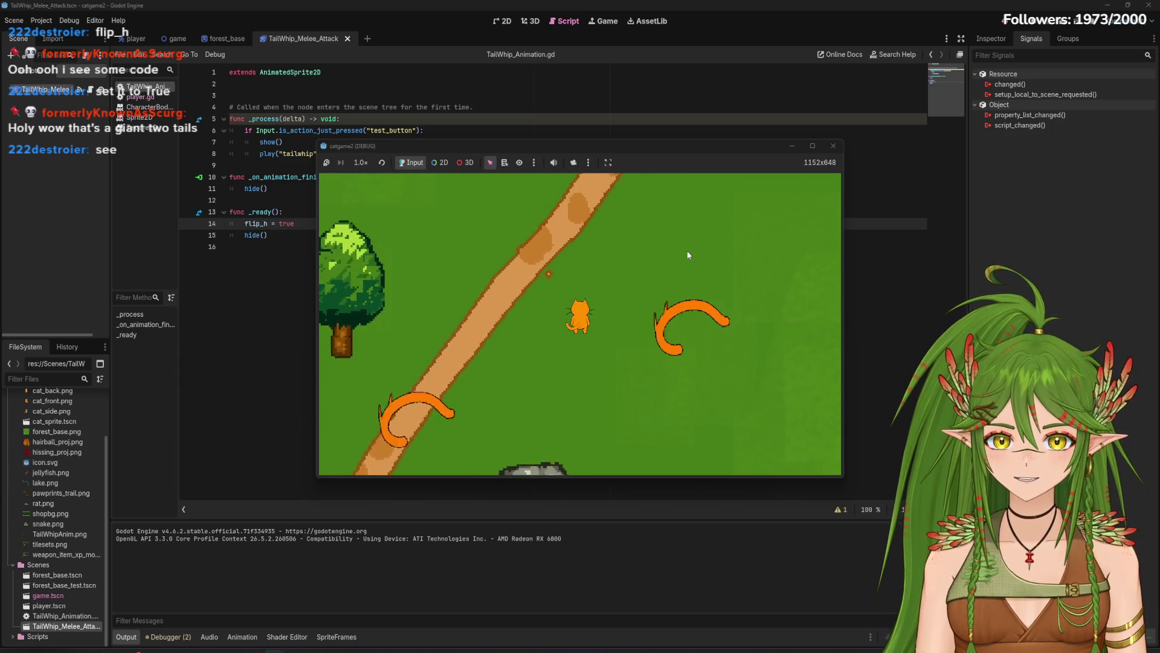
click(834, 145)
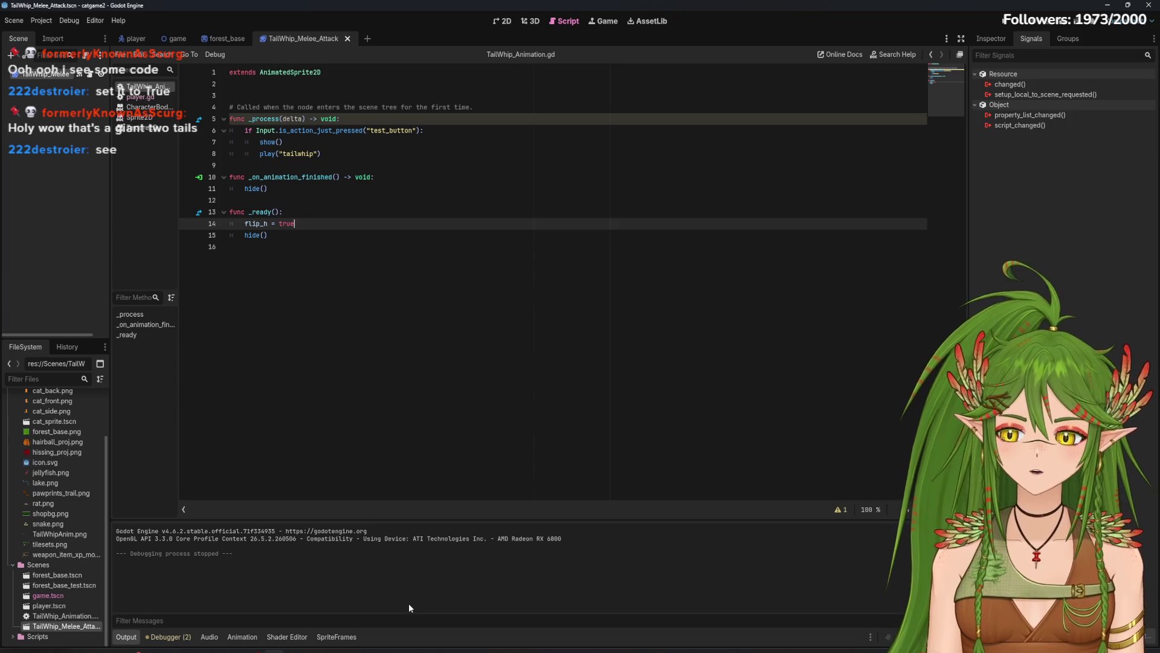
click(334, 636)
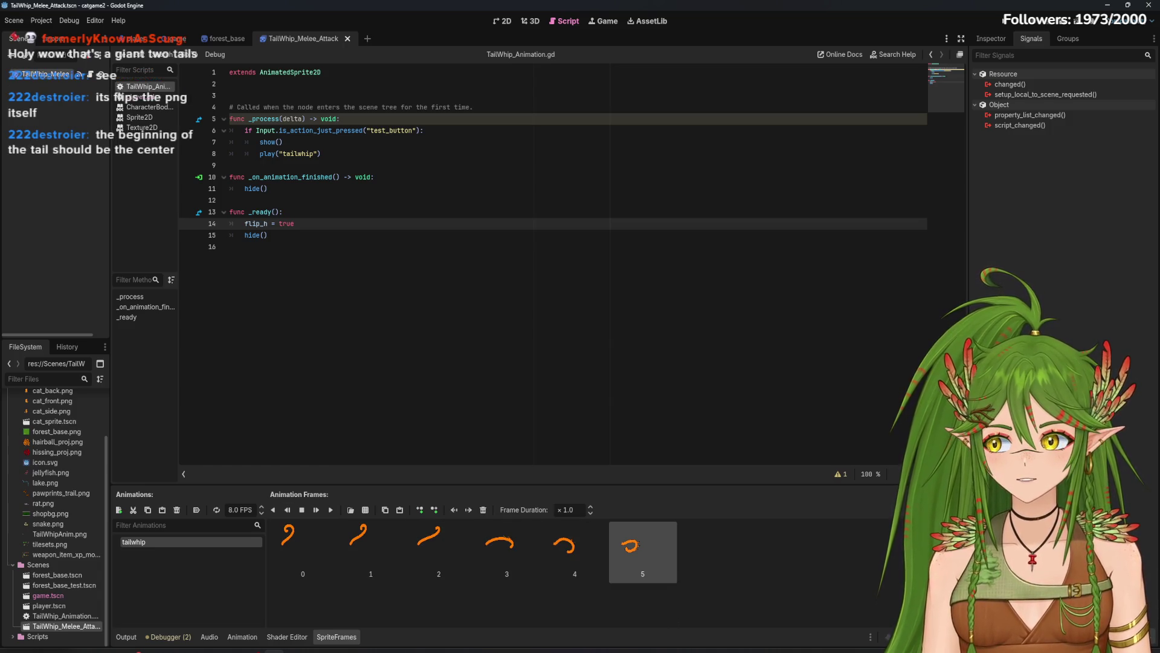
Step: Switch to Notepad and type item '5. add 1x2 boxes on left side of tail anim sprites'
key(alt+Tab)
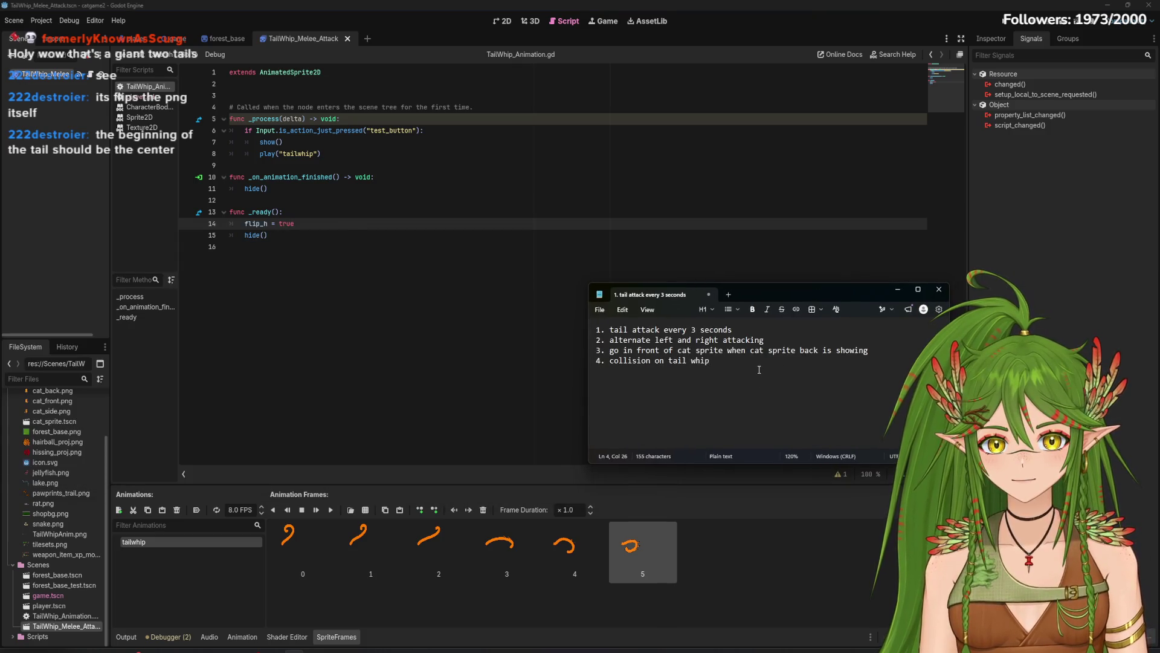
text(5. )
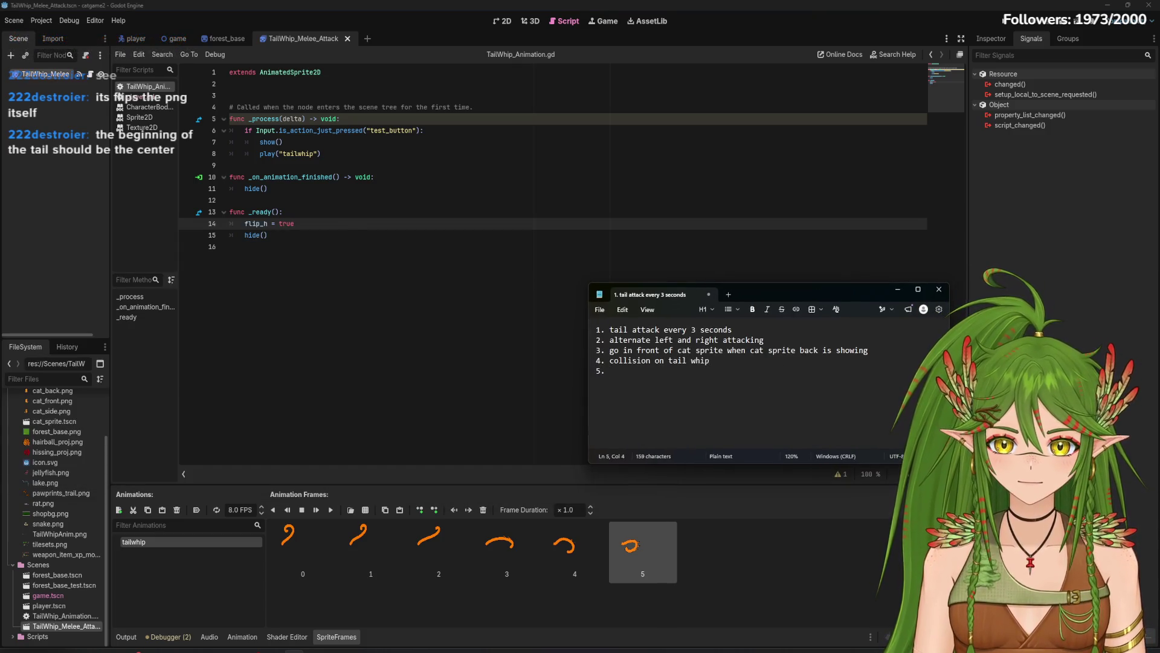
text(add )
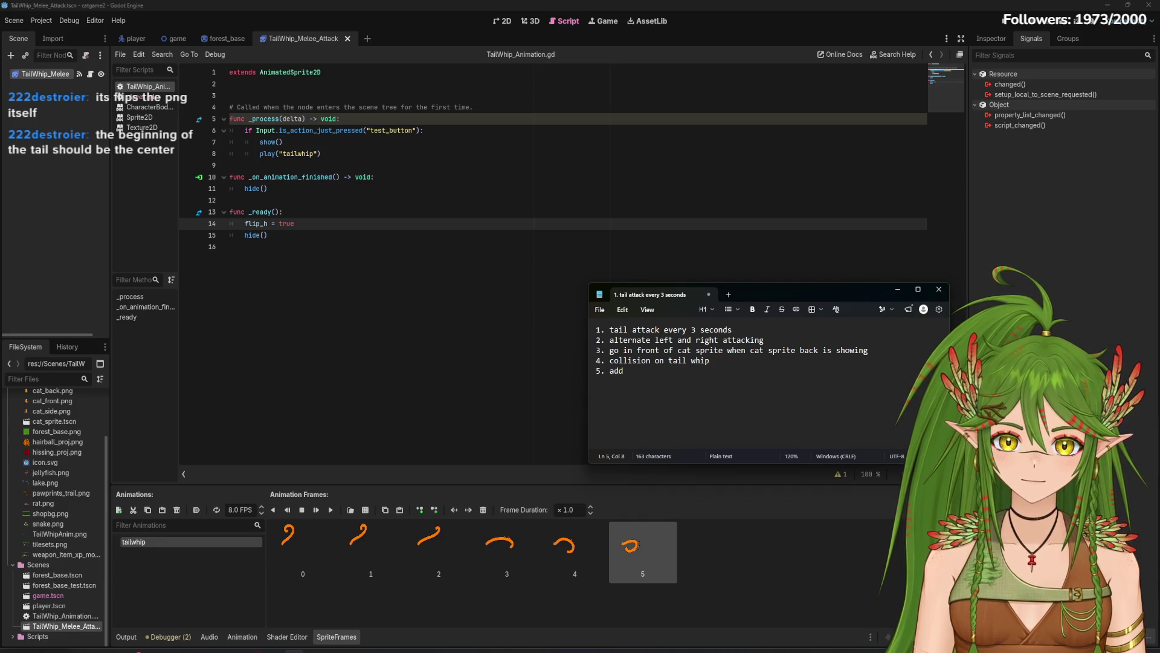
text(1x2 )
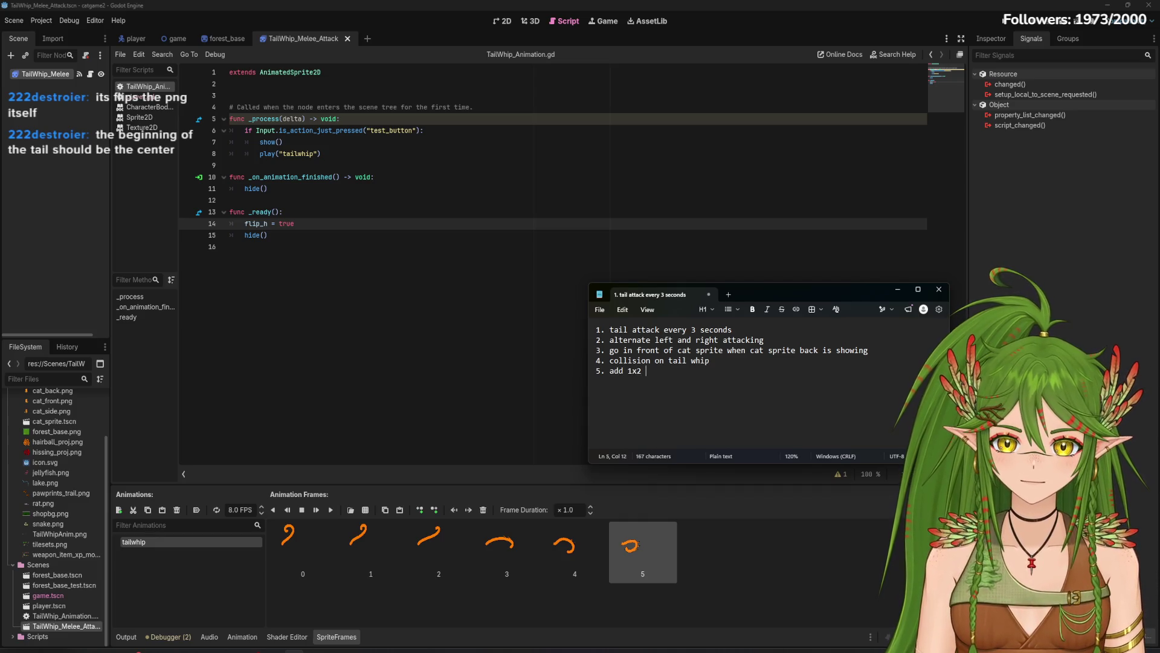
text(boxes on )
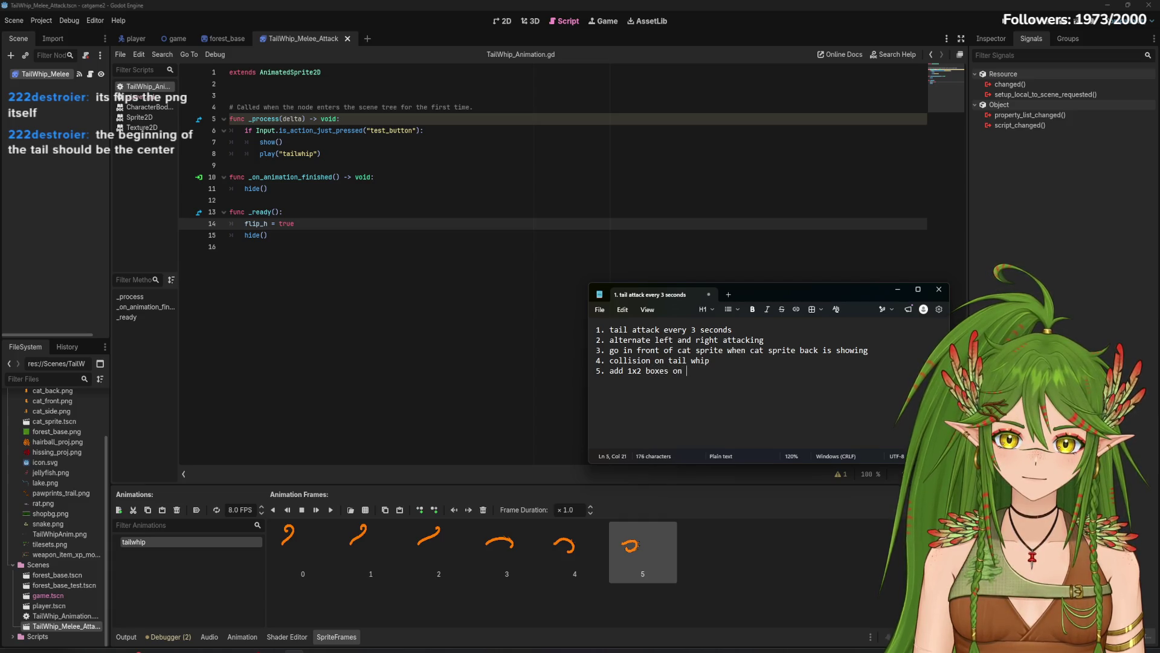
text(left side of tail anim sp)
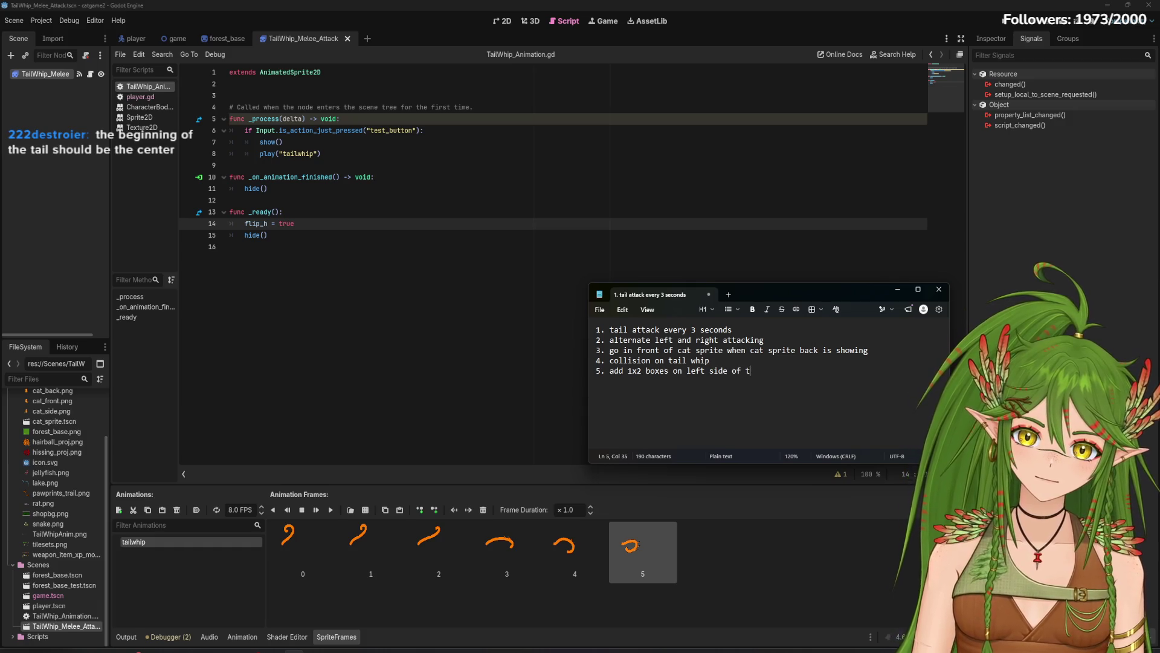
text(rites)
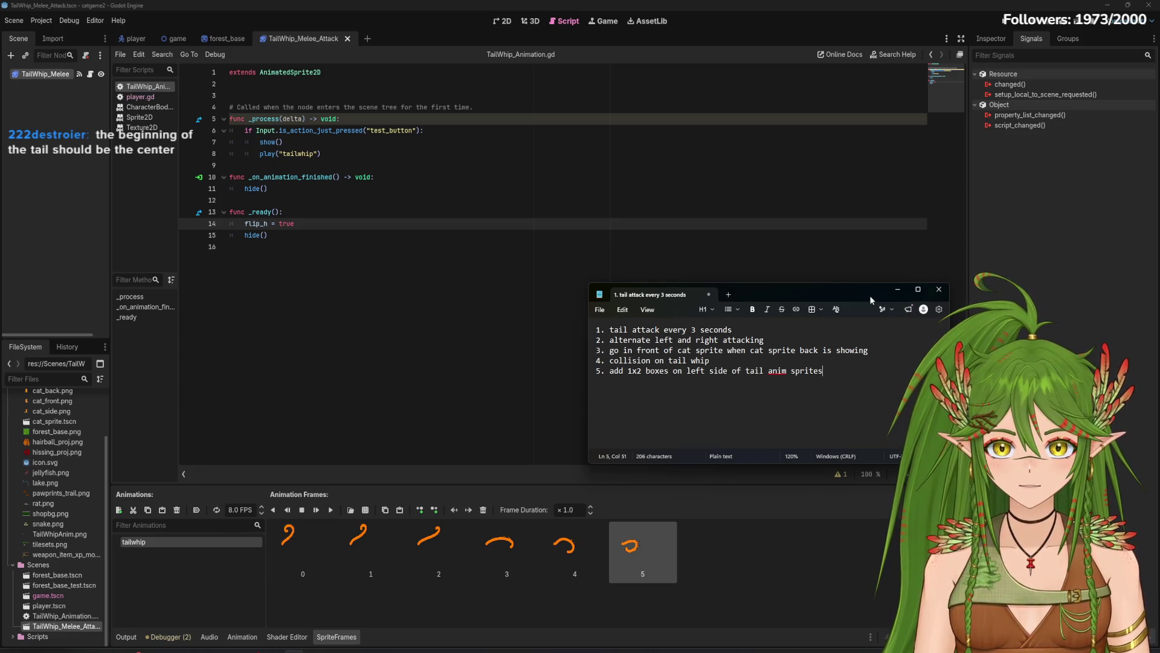
click(899, 289)
Step: Remove a stray 'mo' line after flip_h = true, leaving hide() next in _ready()
drag(294, 223, 244, 224)
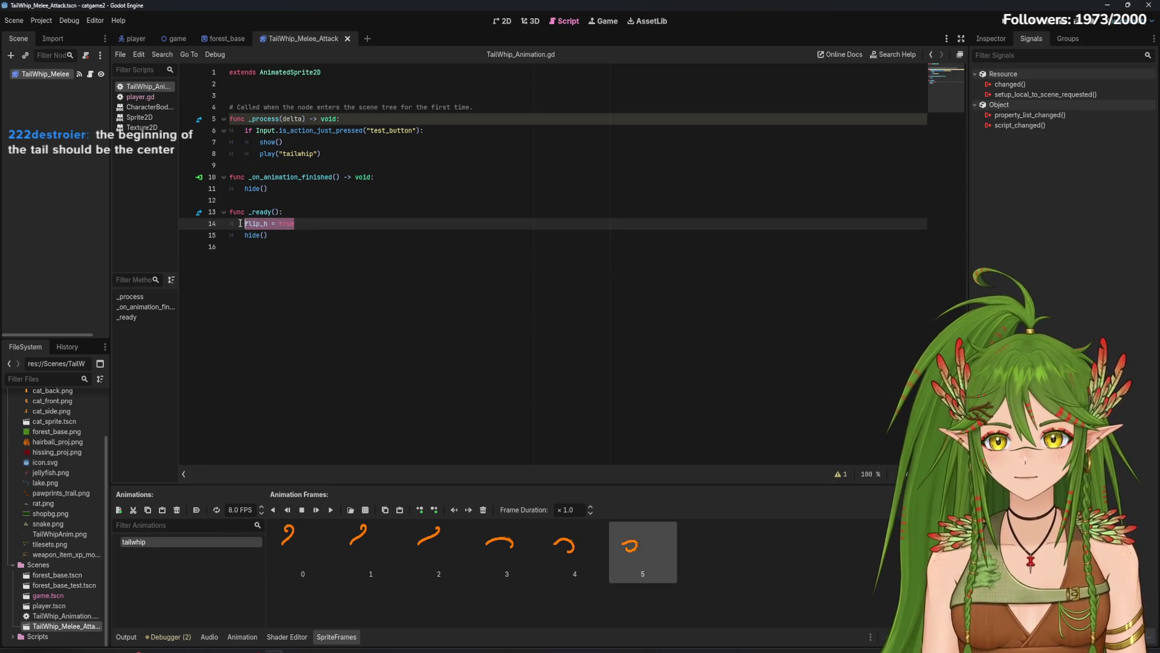
click(327, 225)
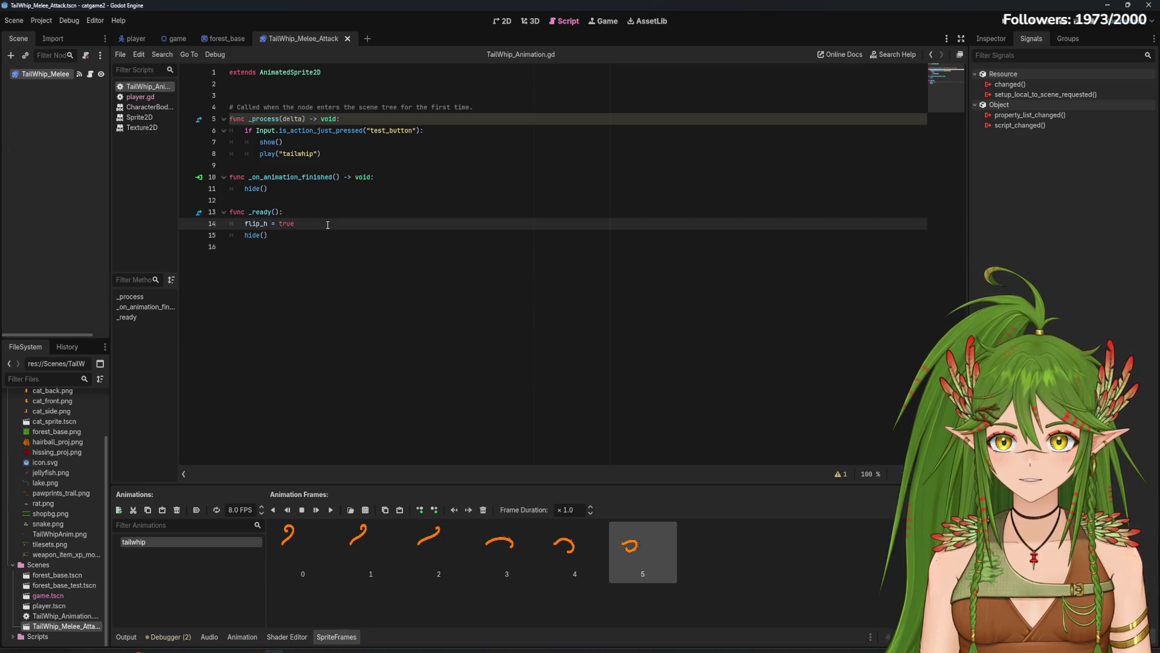
key(Return)
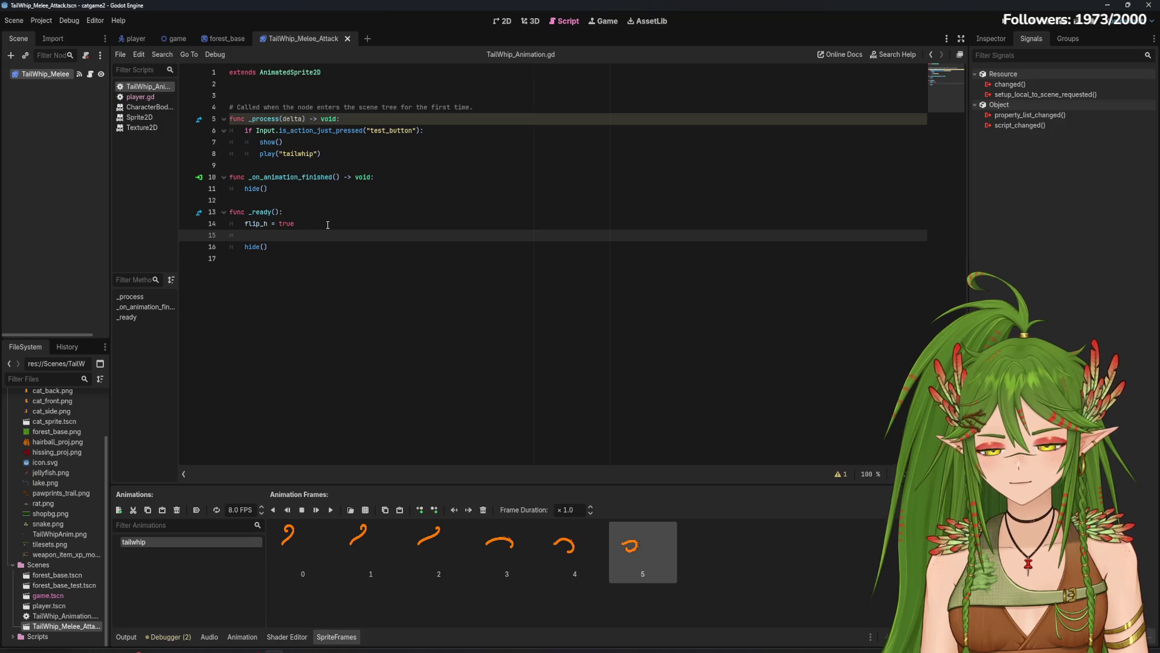
text(smo)
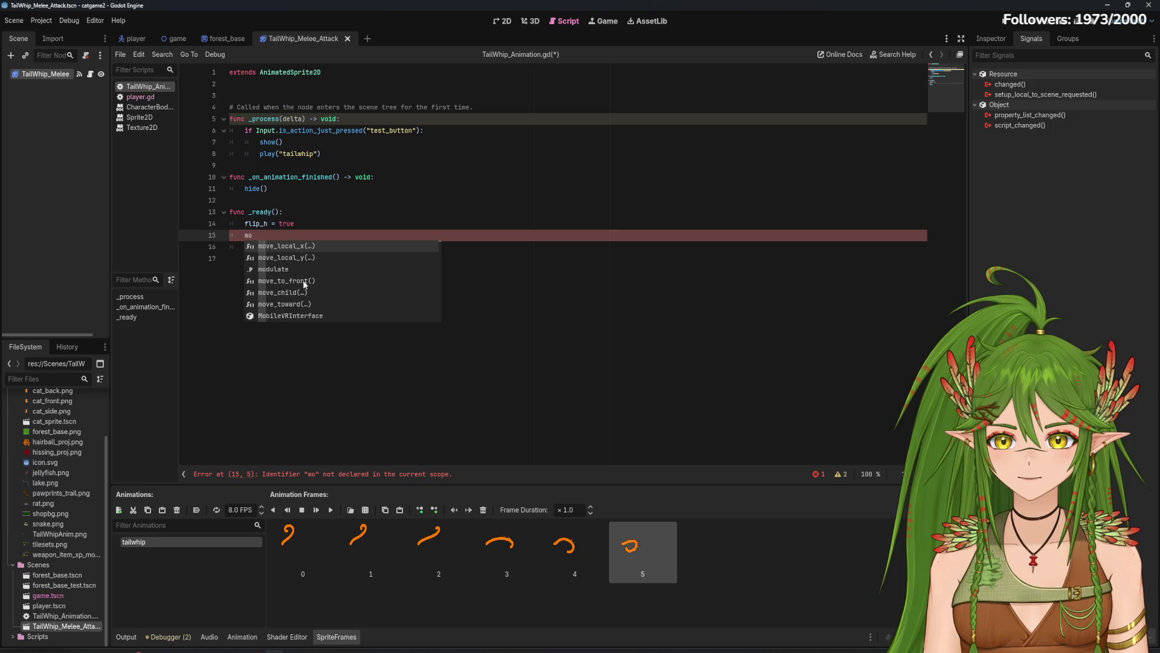
click(332, 203)
click(305, 230)
key(BackSpace)
key(BackSpace)
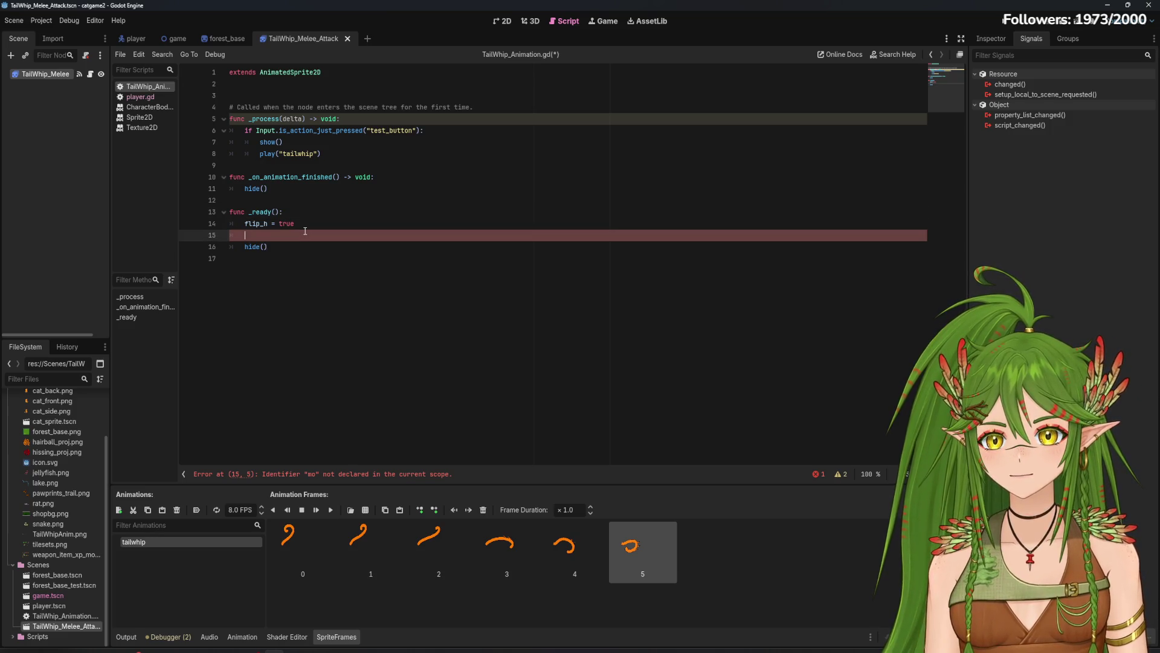
key(ctrl+shift+k)
click(308, 237)
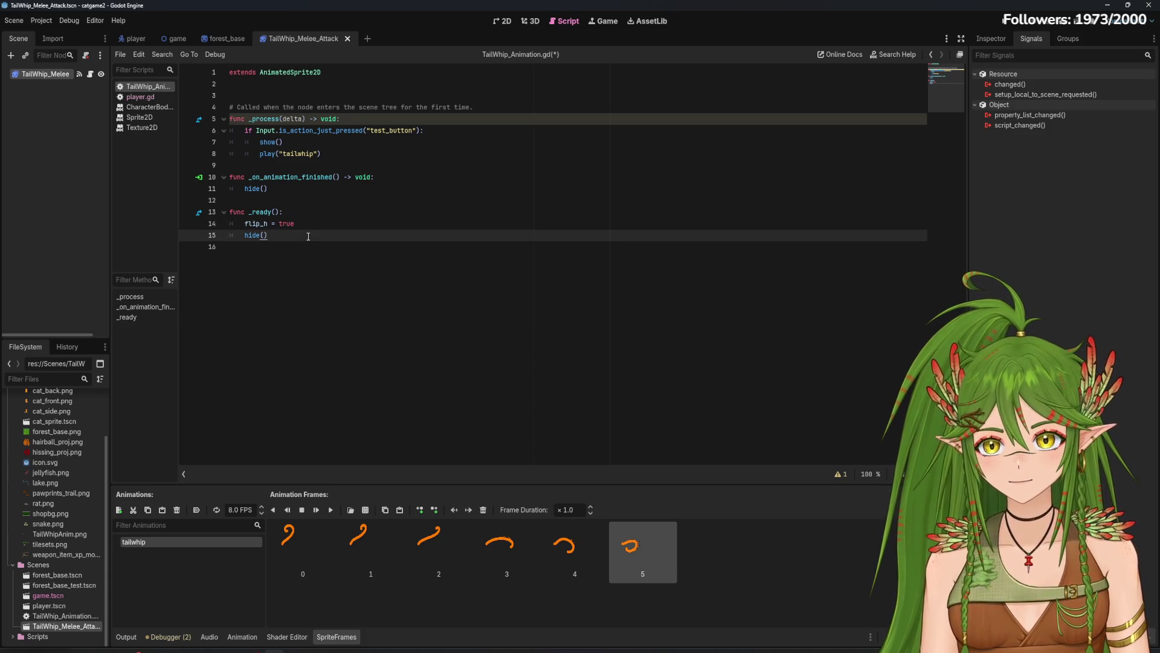